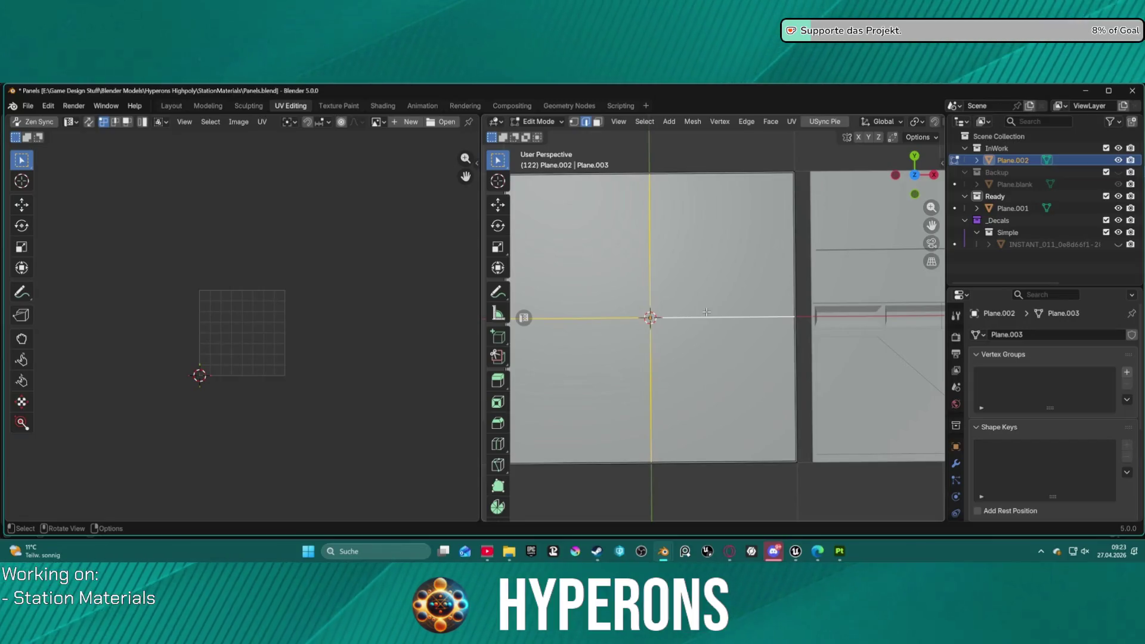
- Bevel the selected cross edges, correcting a 0.5 attempt to an Offset width of 0.09 m
key("ctrl+b")
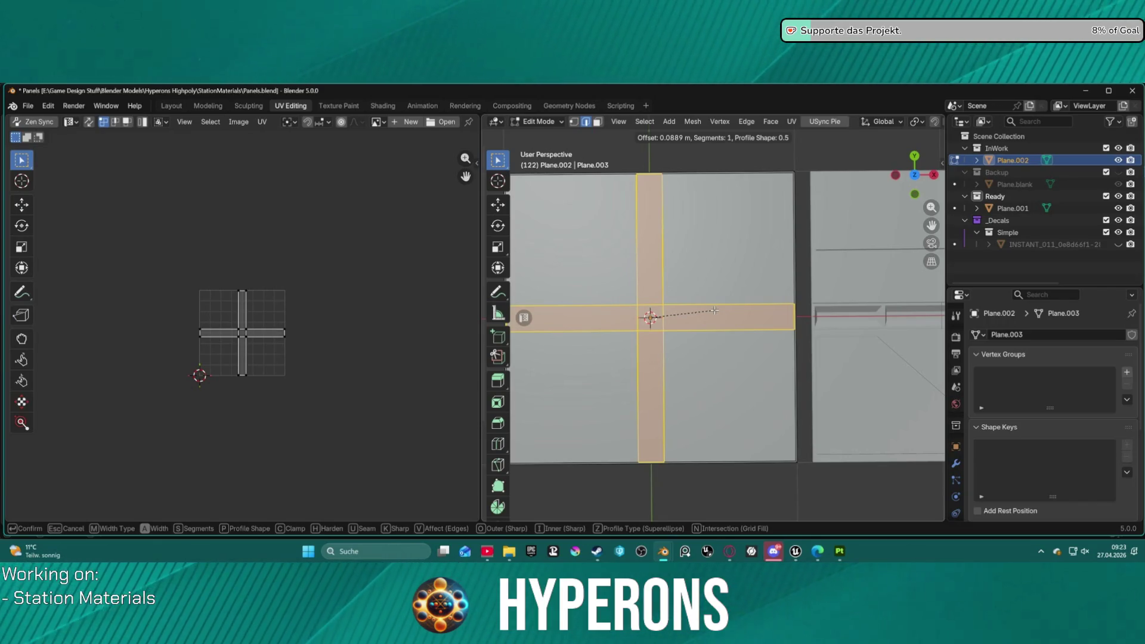
left_click(713, 310)
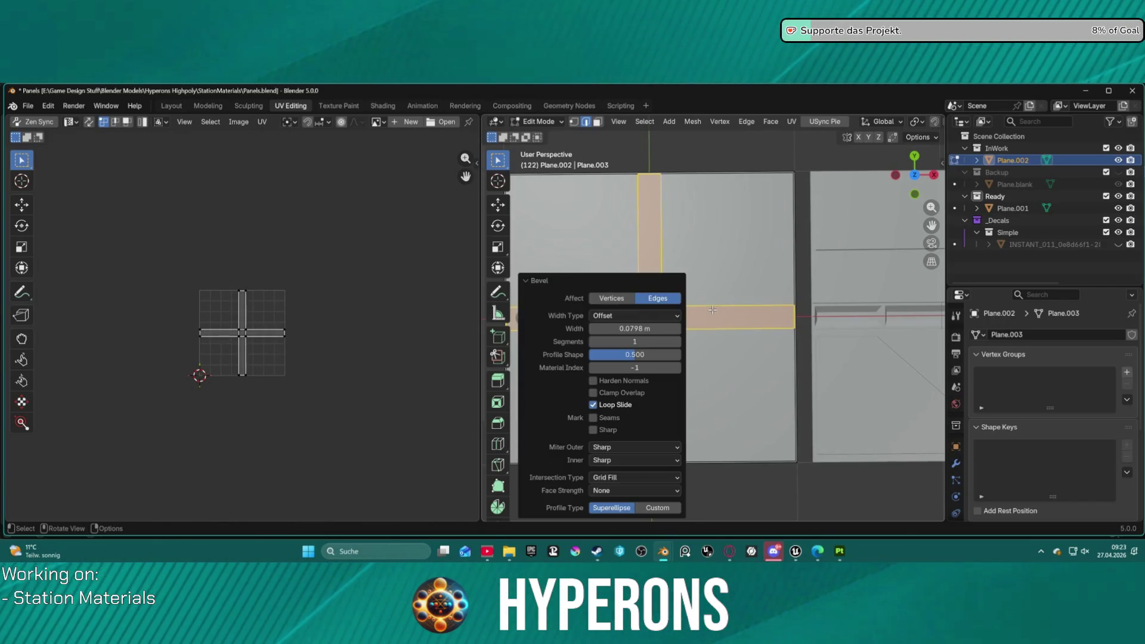
left_click(626, 325)
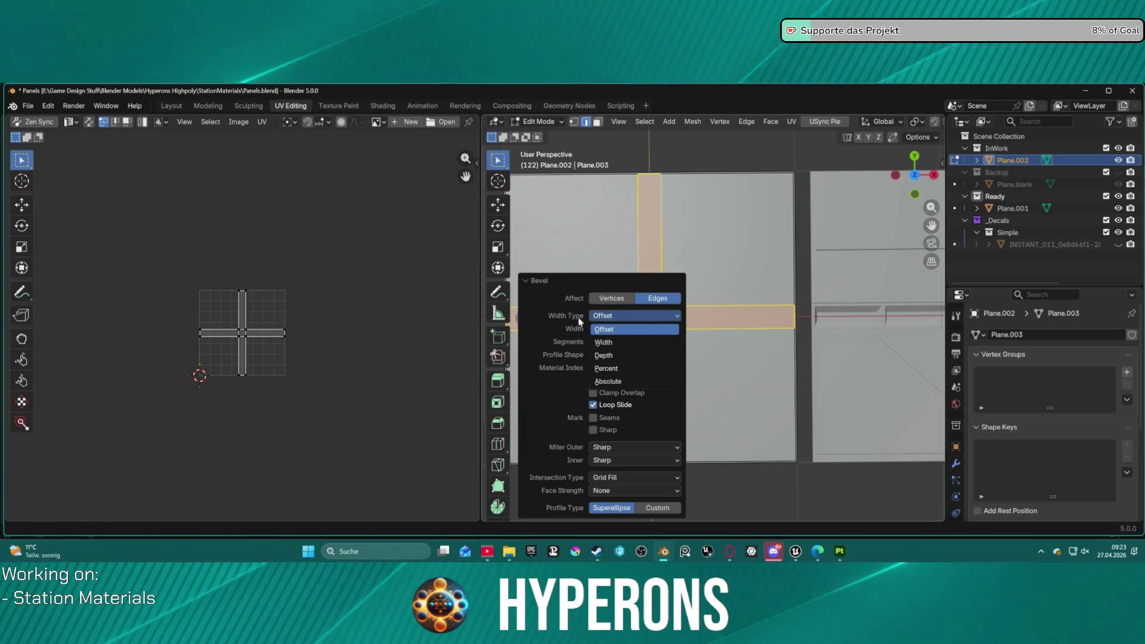
left_click(611, 327)
left_click(611, 326)
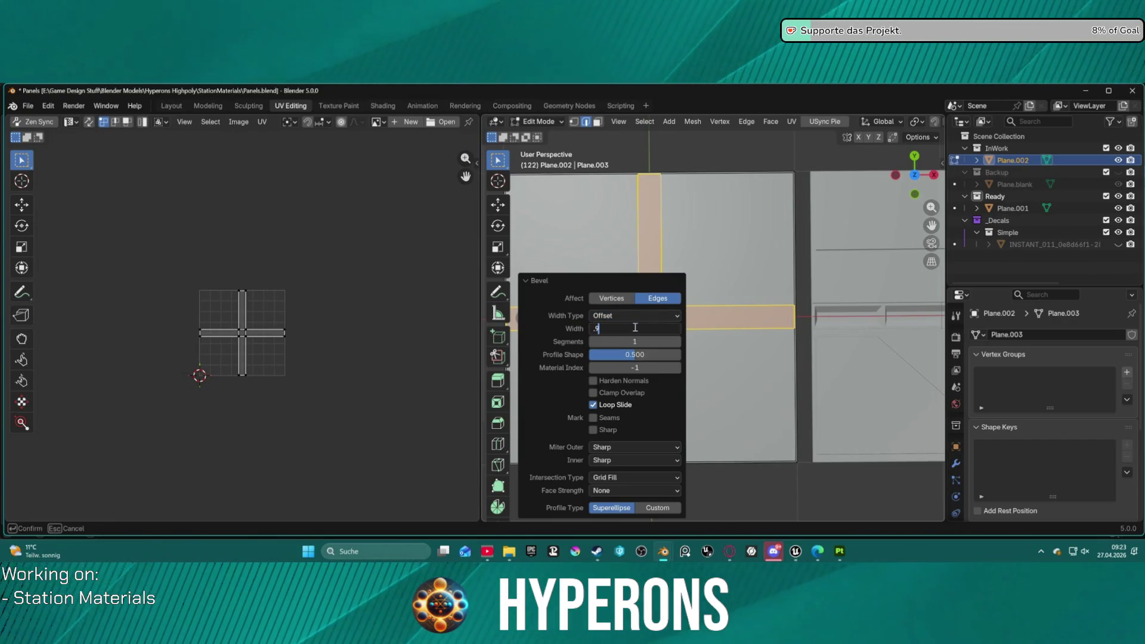
type("0.5")
key("Return")
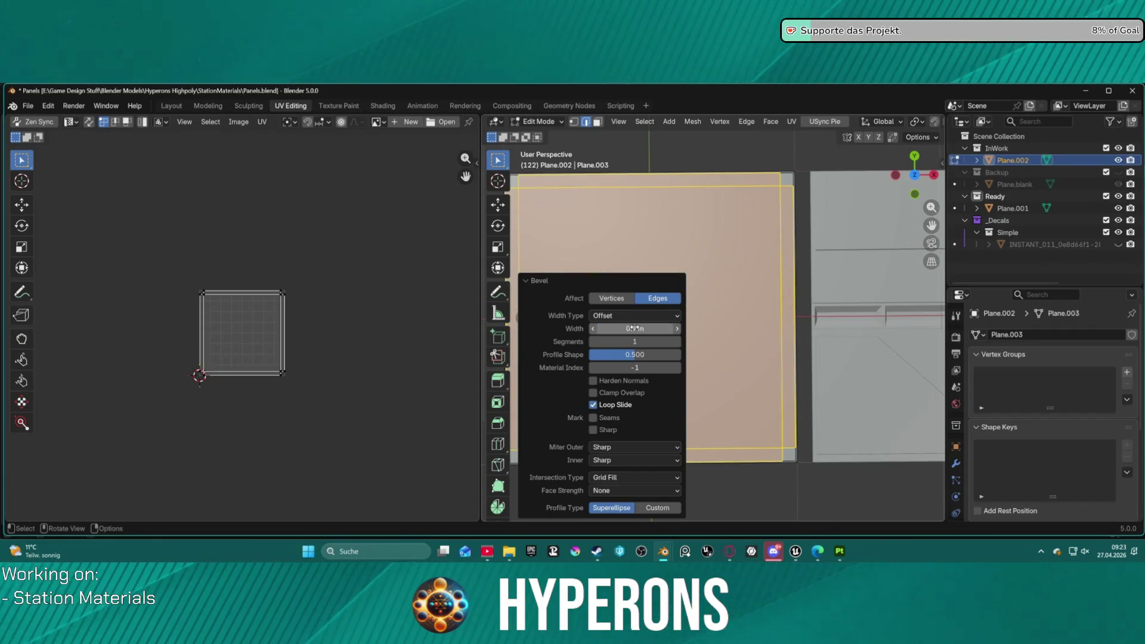
left_click_drag(634, 327, 633, 327)
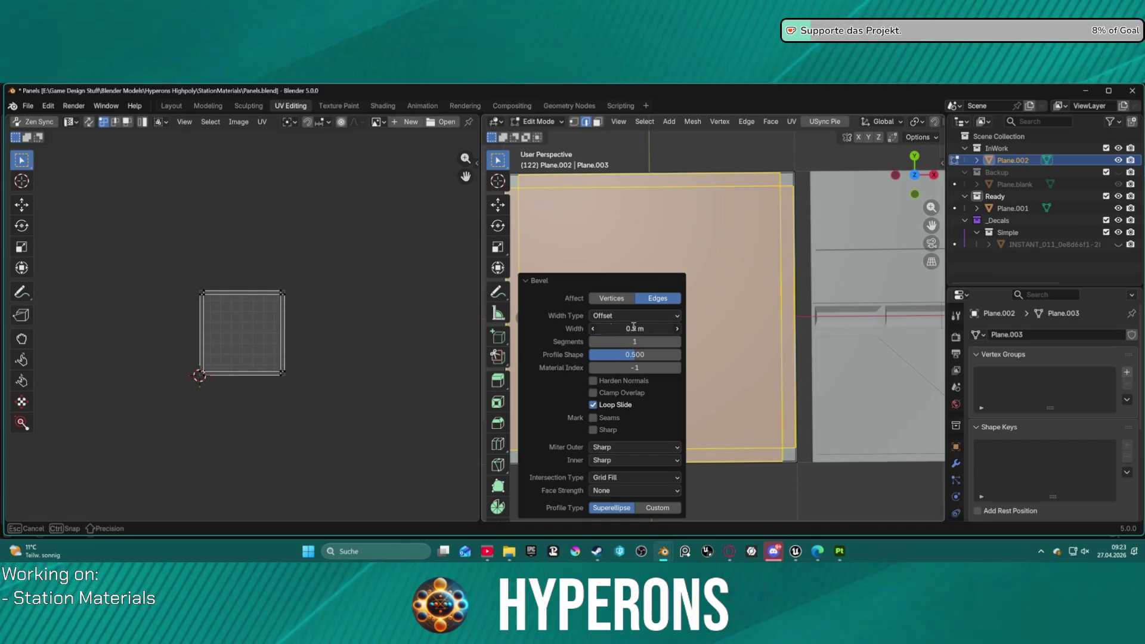
type("0.09")
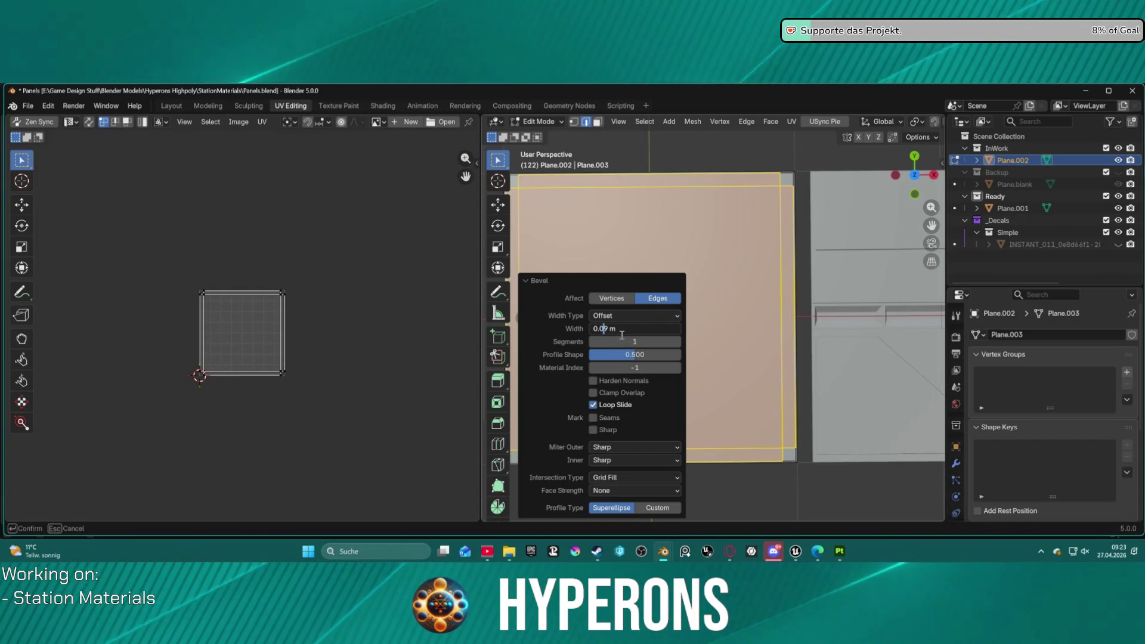
key("Return")
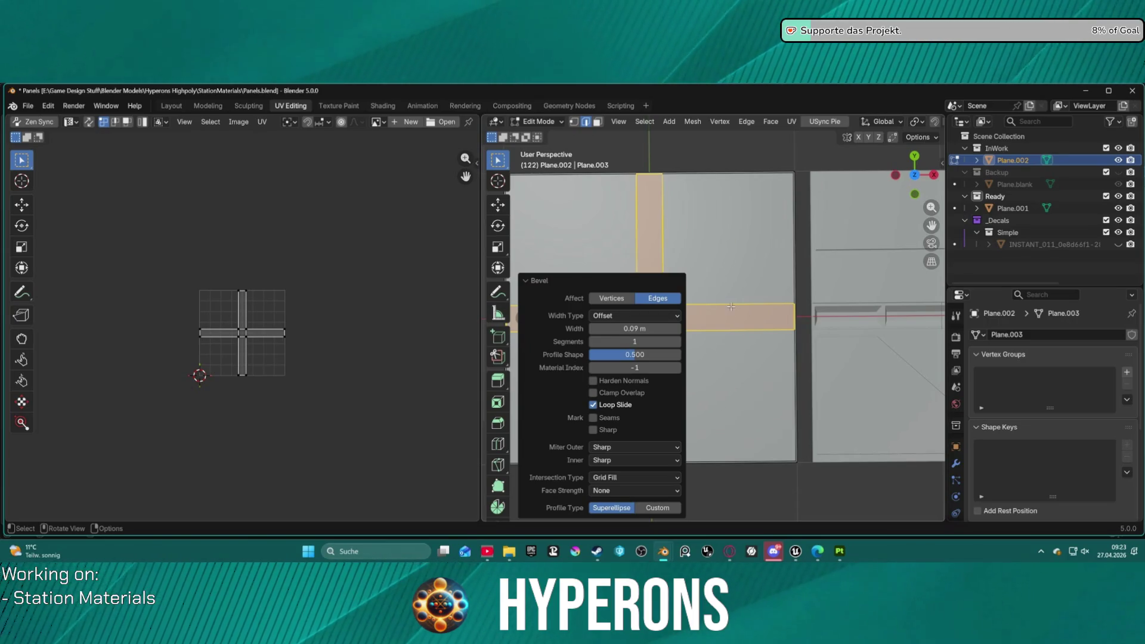
left_click(710, 277)
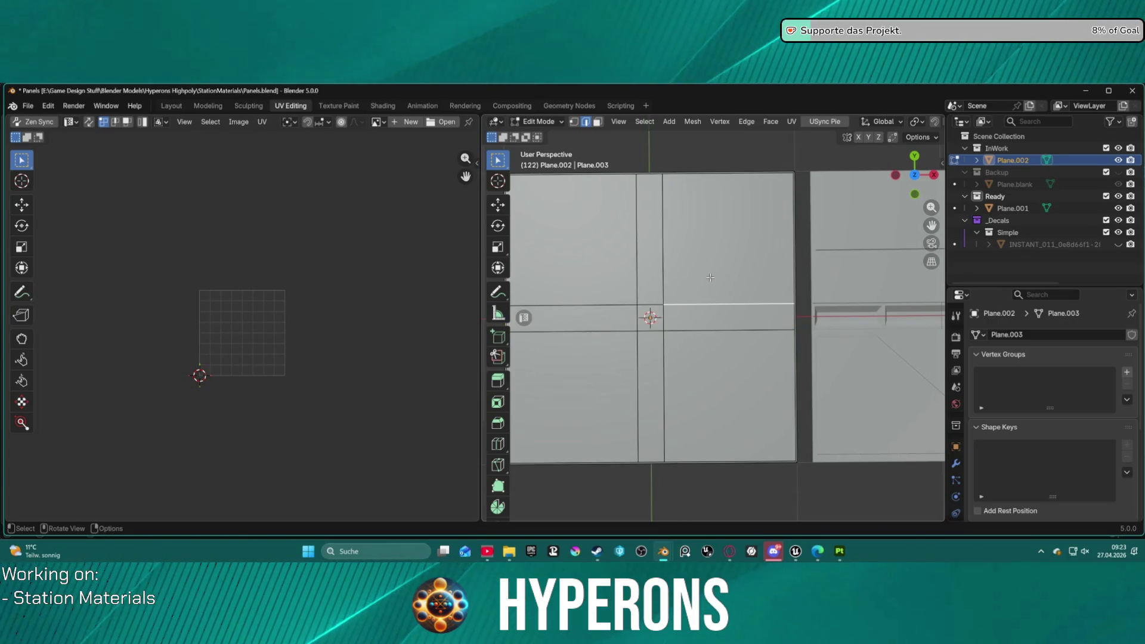
- Select the left strip, centre square and lower strip faces, then start an Extrude Manifold
left_click(667, 281)
left_click(643, 317)
left_click(651, 318, "shift")
left_click(649, 360, "shift")
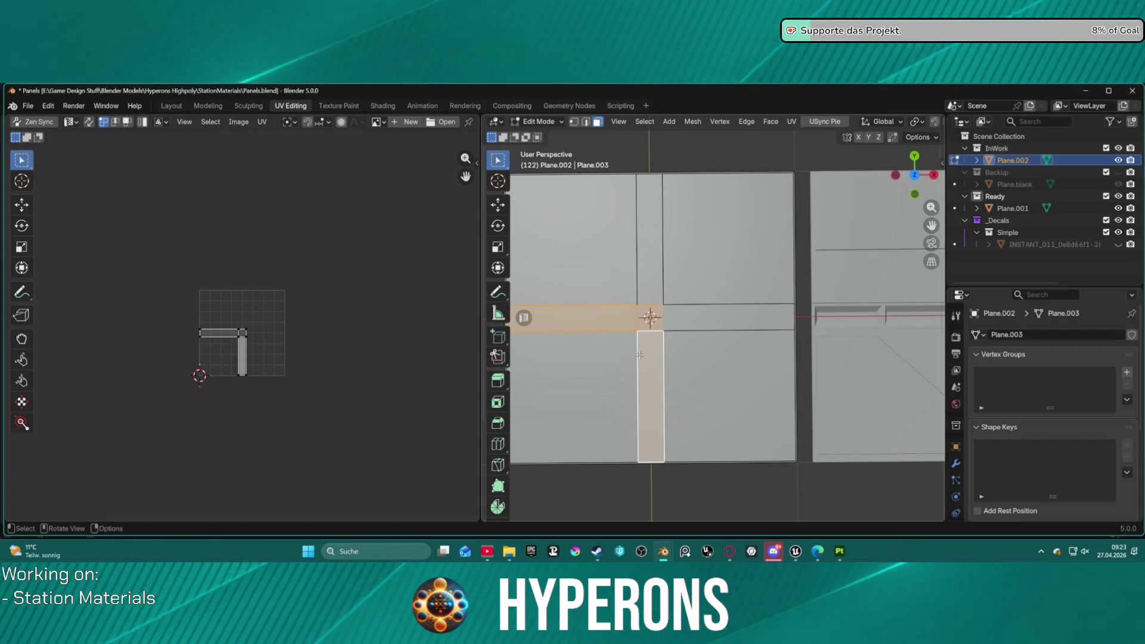
mouse_move(639, 355)
middle_mouse_down()
mouse_move(647, 264)
mouse_move(792, 250)
mouse_move(596, 296)
mouse_move(525, 240)
middle_mouse_up()
key("alt+e")
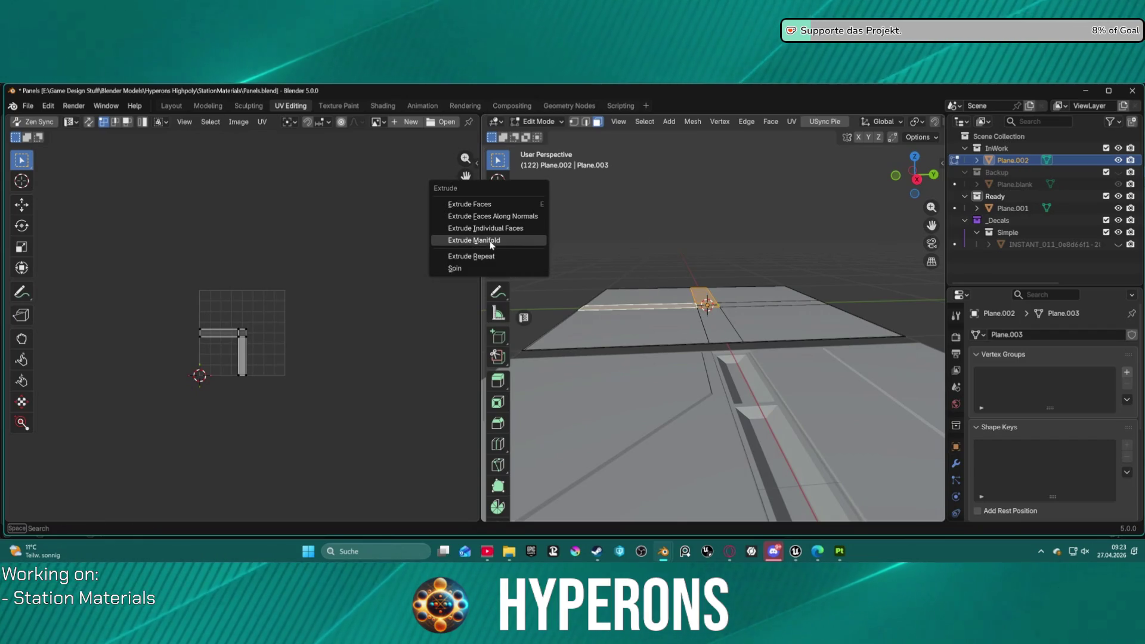
key("Return")
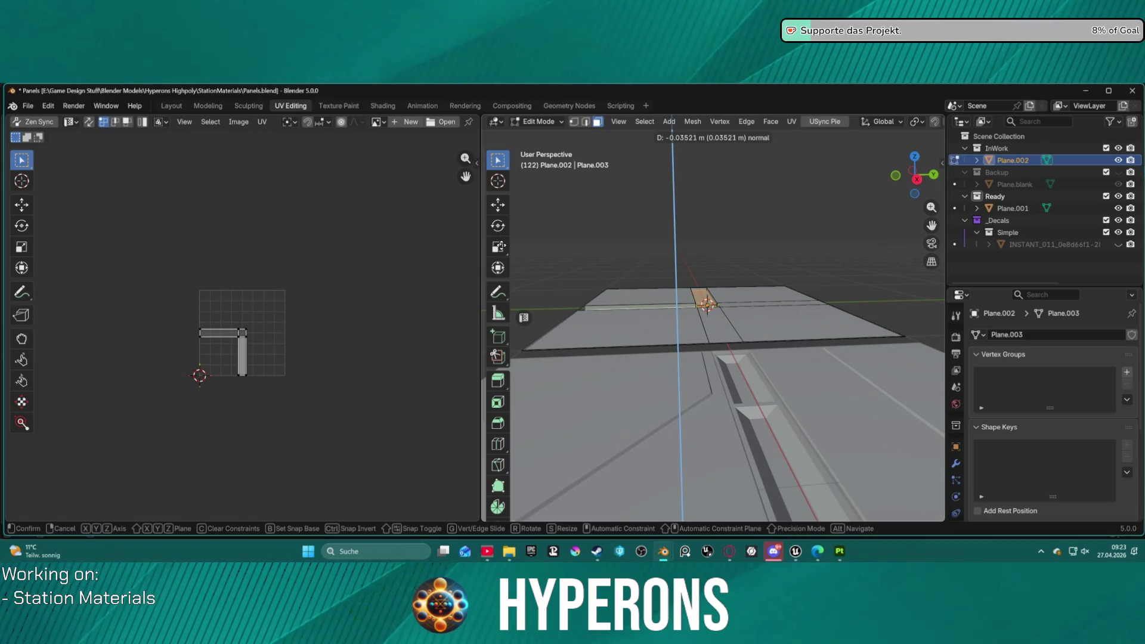
- Sink the strip faces 0.041309 m into the panel, abandoning a first inset attempt
left_click(504, 245)
mouse_move(504, 245)
middle_mouse_down()
mouse_move(666, 277)
mouse_move(820, 253)
middle_mouse_up()
key("i")
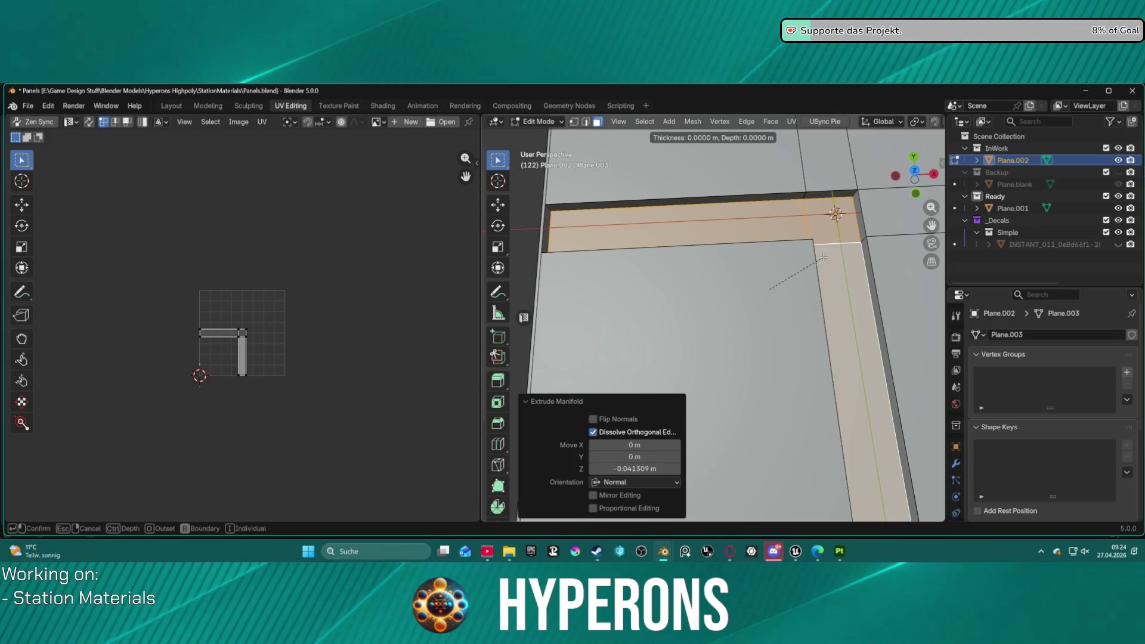
key("ctrl")
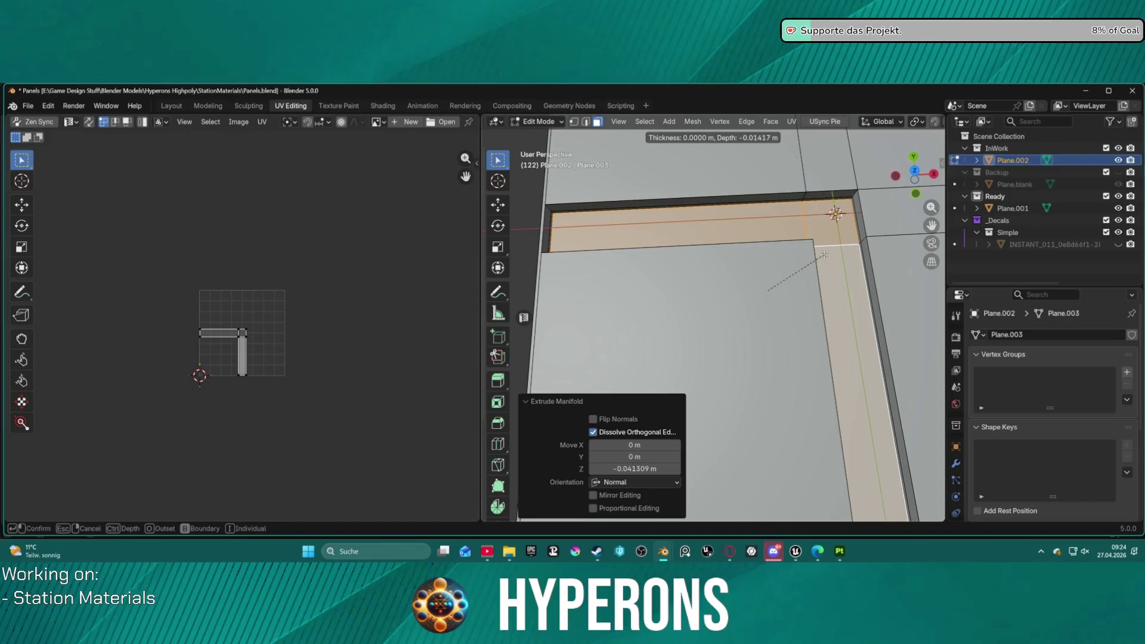
key("Escape")
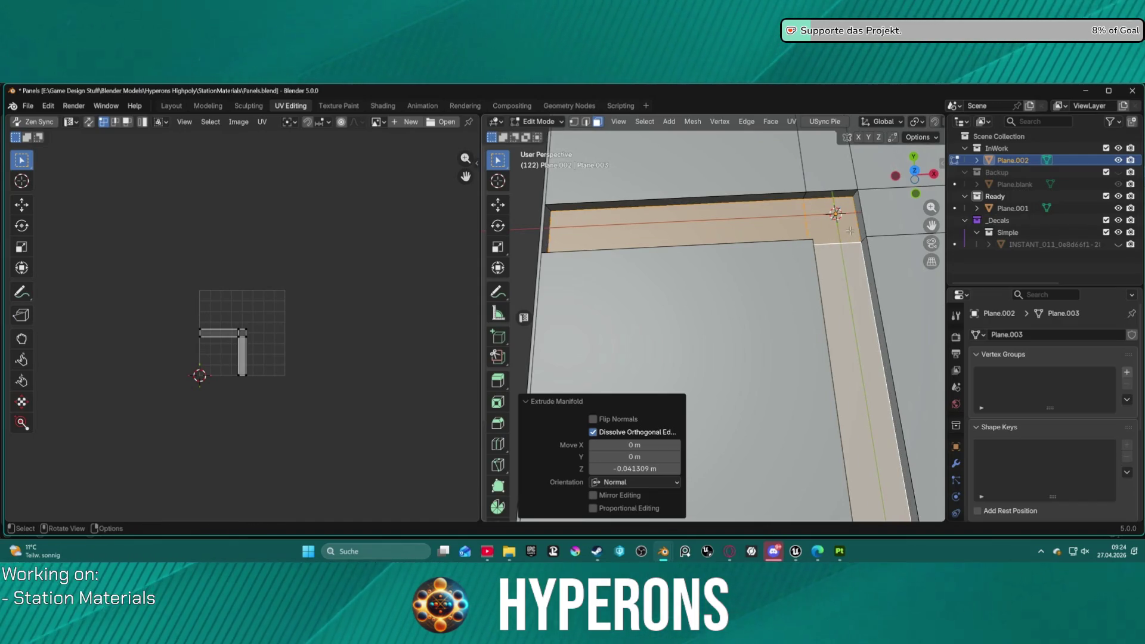
- Inset the recessed strip floors by 0.03482 m
right_click(849, 231)
key("Escape")
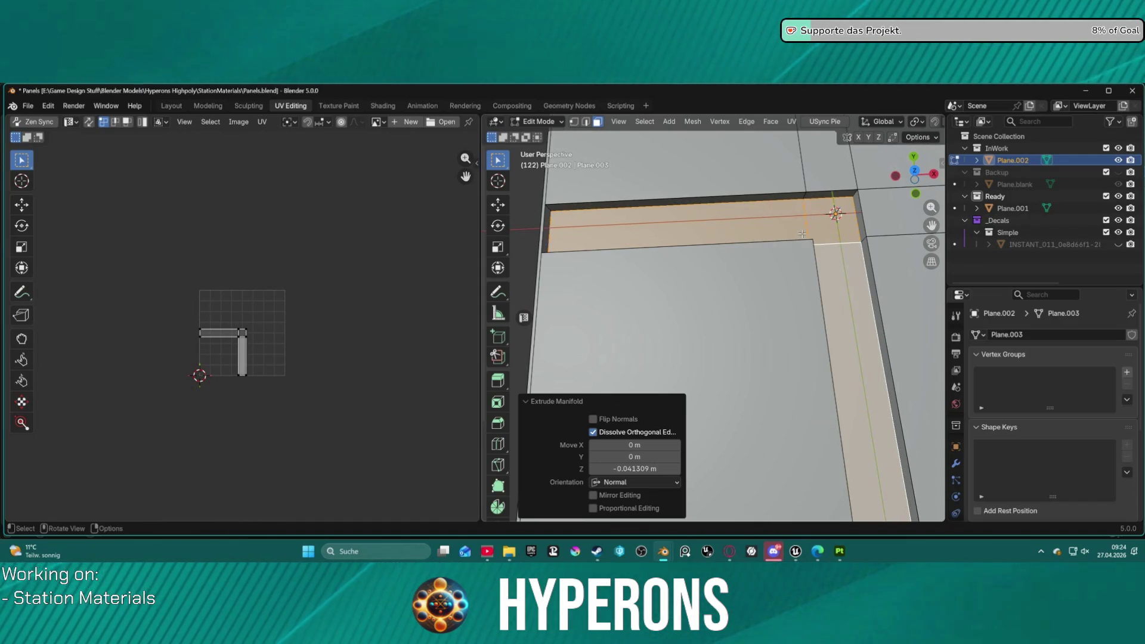
key("i")
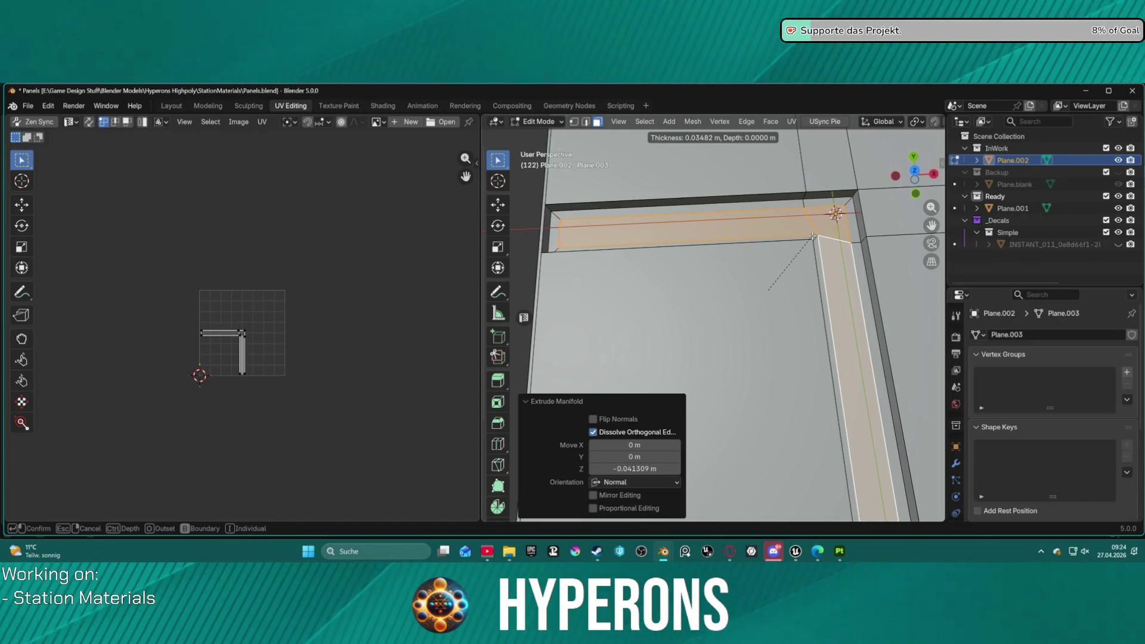
left_click(813, 237)
- Add a second, deeper inset inside the strip floors to form a narrower inner channel
key("i")
key("ctrl")
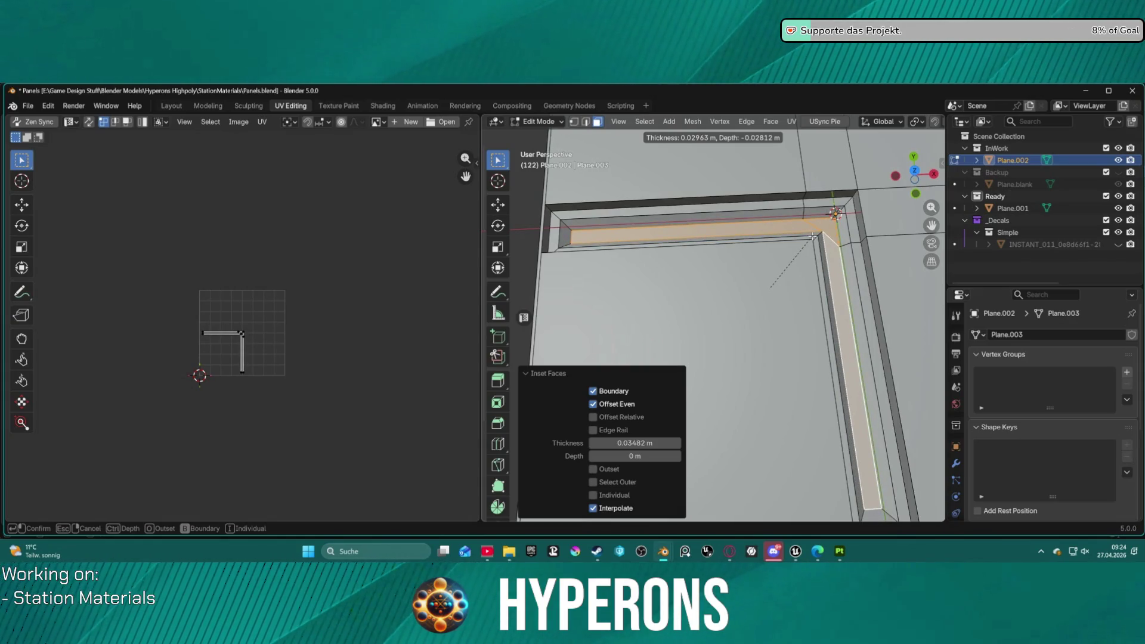
left_click(813, 237)
left_click(814, 237)
mouse_move(737, 291)
middle_mouse_down()
mouse_move(884, 205)
mouse_move(879, 191)
mouse_move(747, 262)
mouse_move(724, 324)
mouse_move(721, 171)
mouse_move(796, 165)
mouse_move(815, 219)
mouse_move(775, 302)
middle_mouse_up()
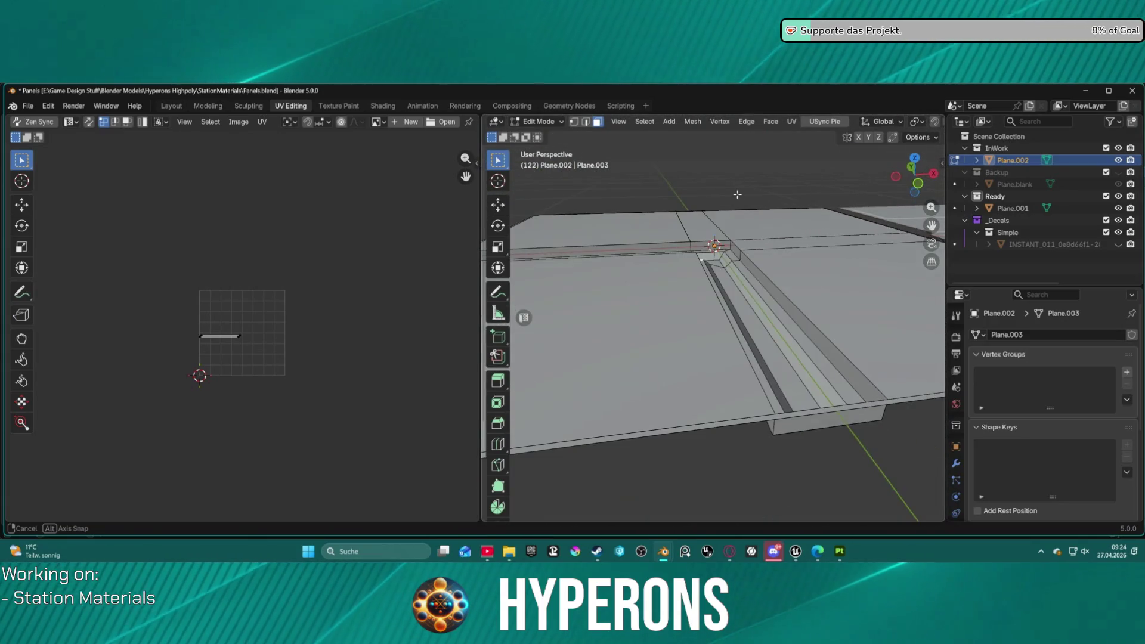
- Select the vertical, corner and horizontal inner strip faces and grow the selection onto their side walls
mouse_move(831, 430)
middle_mouse_down()
mouse_move(818, 332)
mouse_move(818, 352)
mouse_move(803, 320)
middle_mouse_up()
left_click(739, 188)
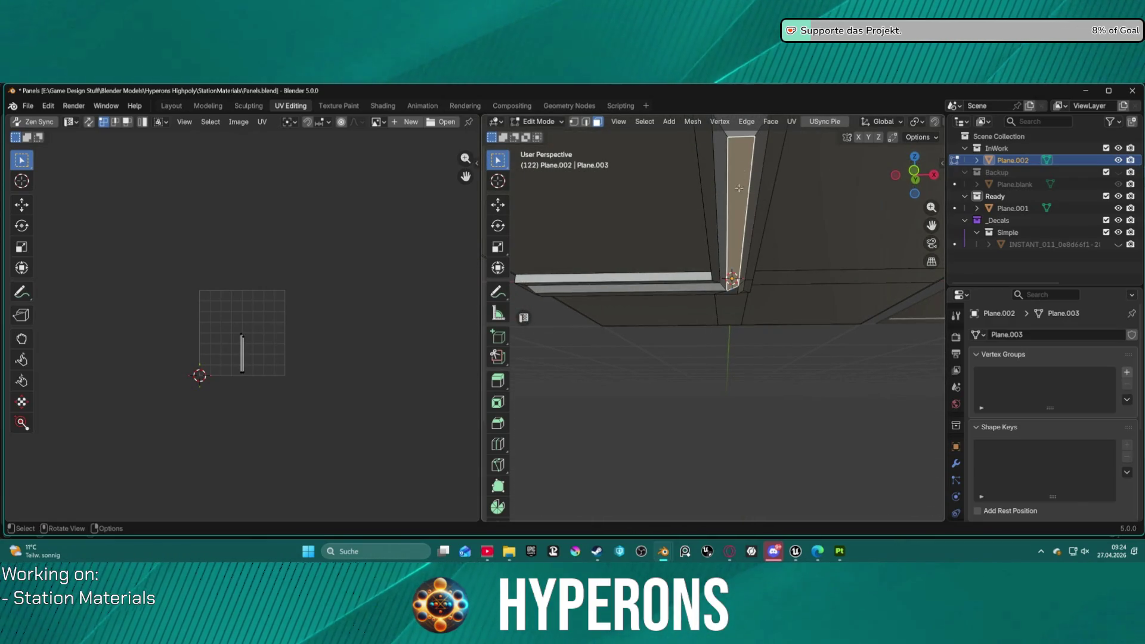
left_click(732, 292, "shift")
left_click(705, 293, "shift")
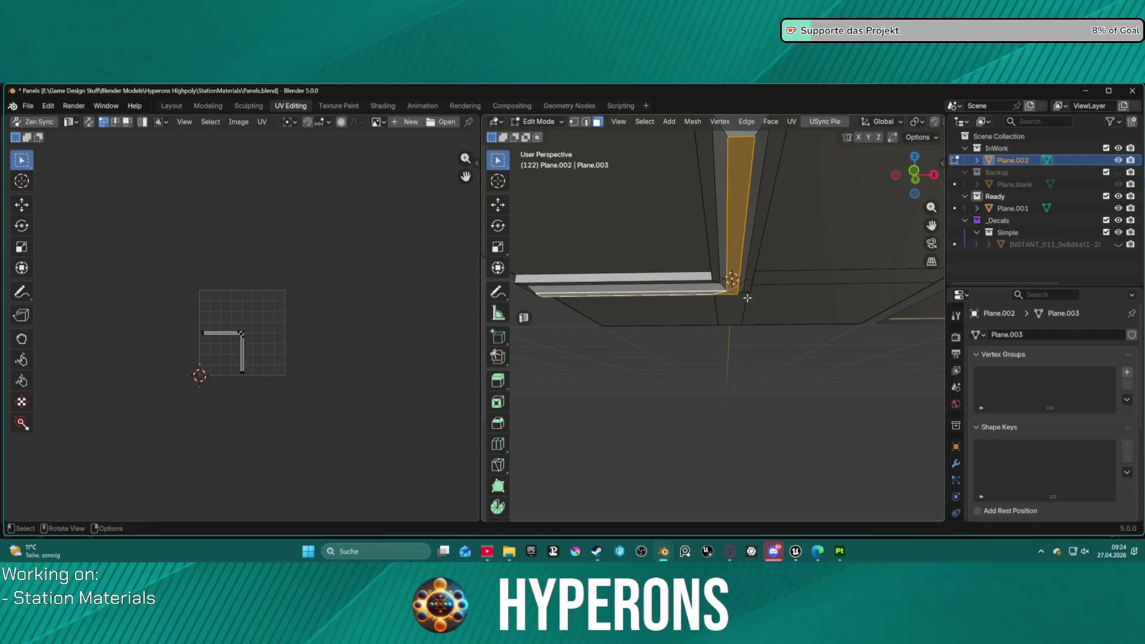
key("ctrl+KP_Add")
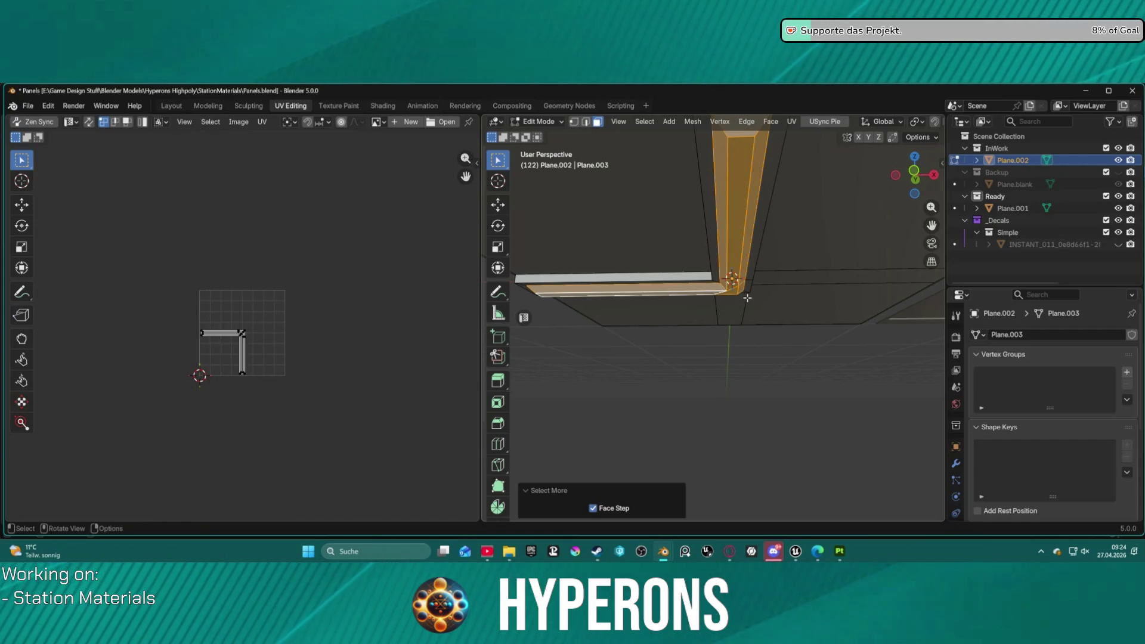
middle_click_drag(747, 298, 754, 307)
key("ctrl+KP_Add")
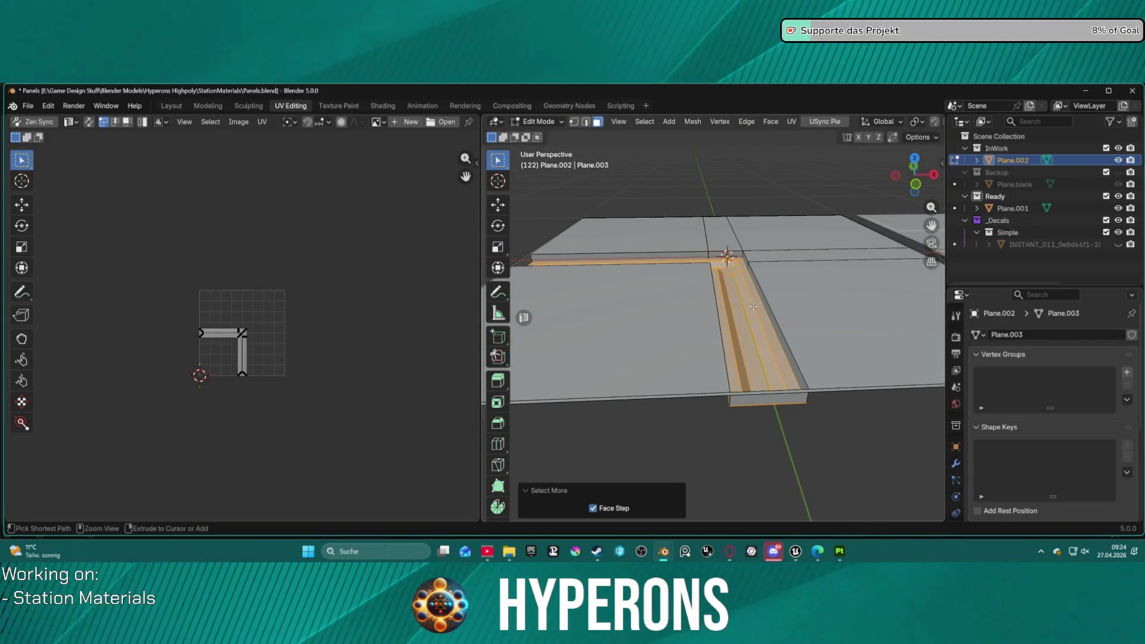
middle_click_drag(753, 306, 888, 338)
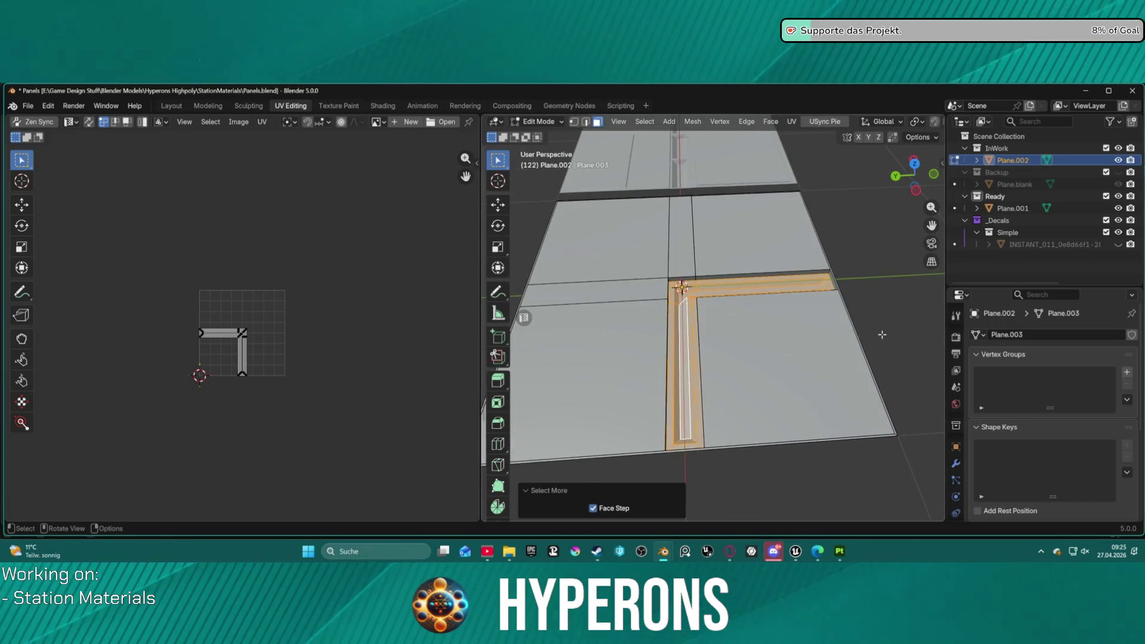
- Raise the selected strip faces about 0.019 m along the Z axis
key("g")
key("z")
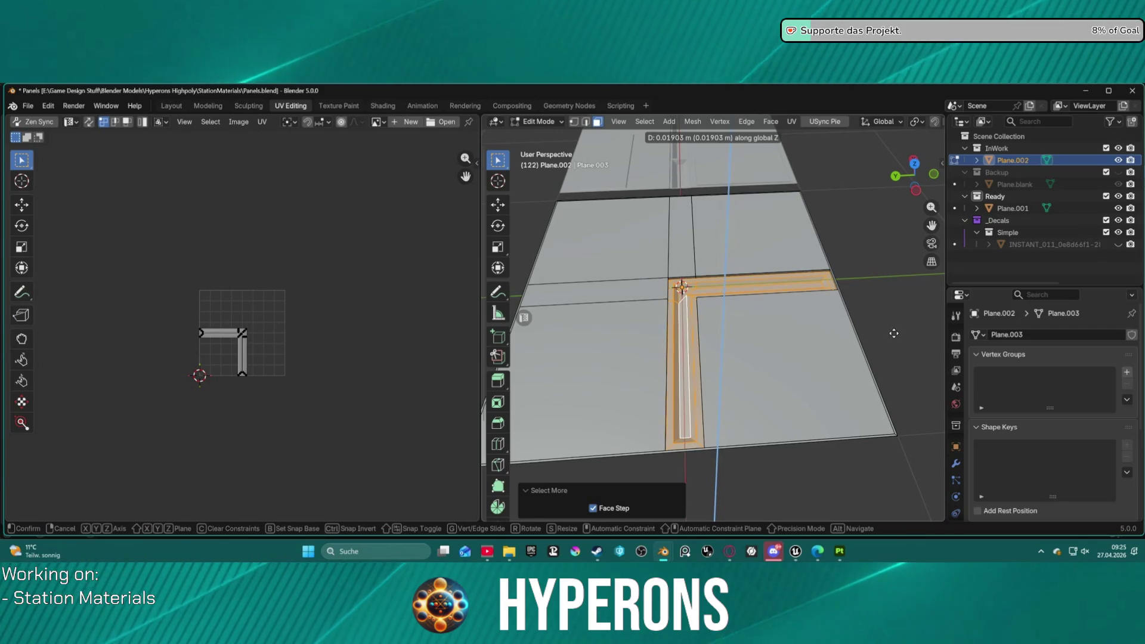
left_click(894, 334)
left_click(823, 346)
mouse_move(823, 346)
middle_mouse_down()
mouse_move(816, 275)
mouse_move(768, 288)
mouse_move(780, 394)
mouse_move(751, 359)
middle_mouse_up()
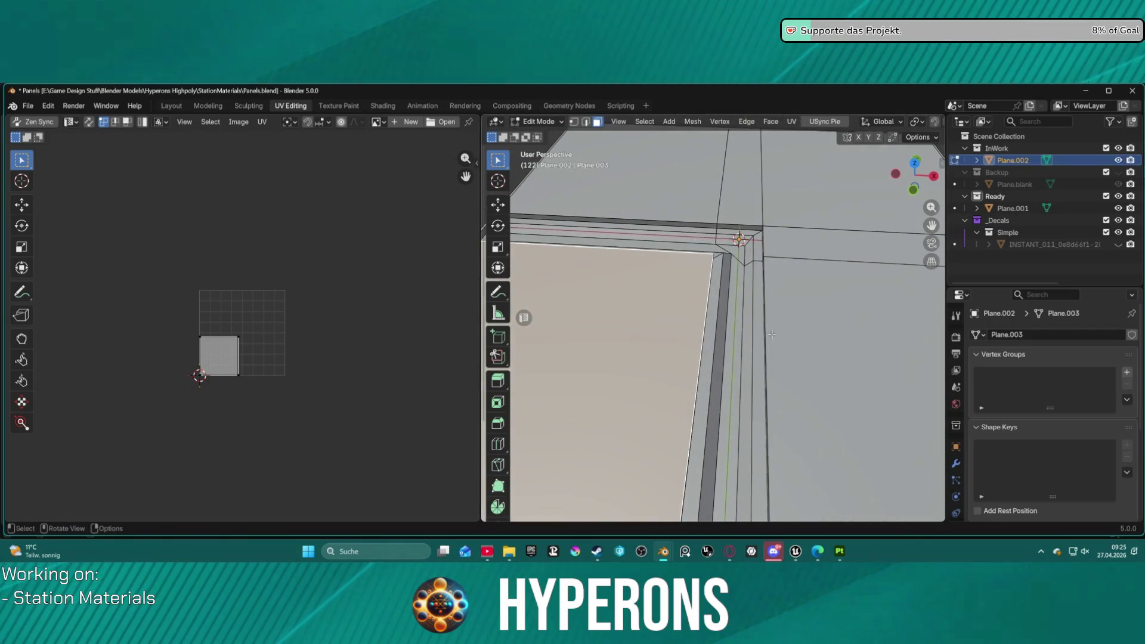
- Select three channel edge loops and subdivide them
key("2")
key("alt+a")
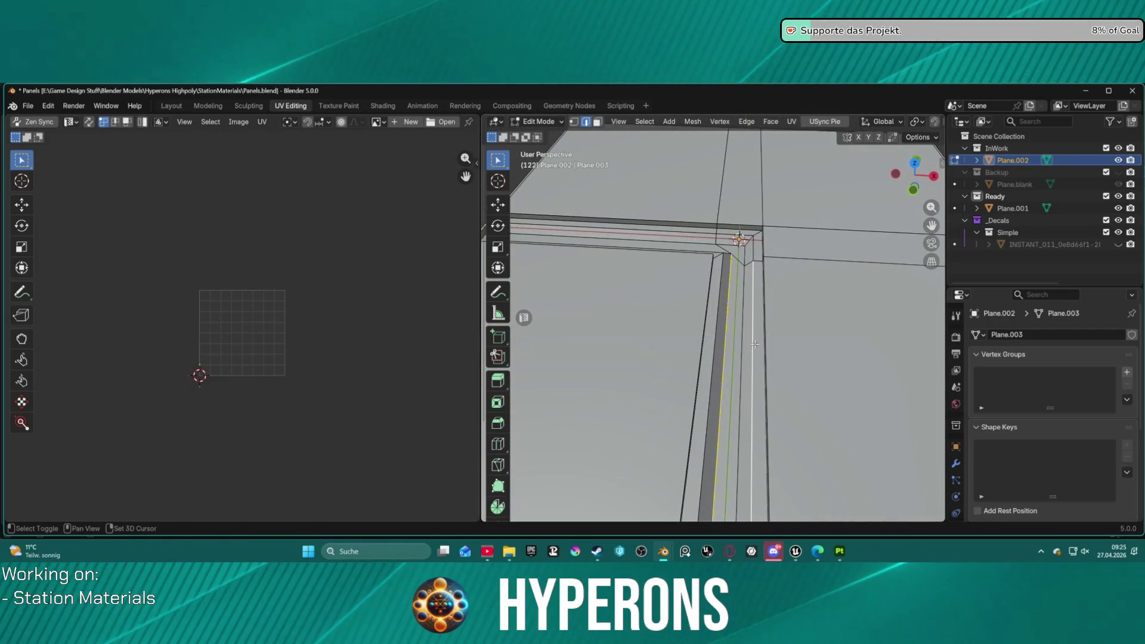
left_click(745, 350, "alt")
middle_click_drag(745, 350, 588, 262)
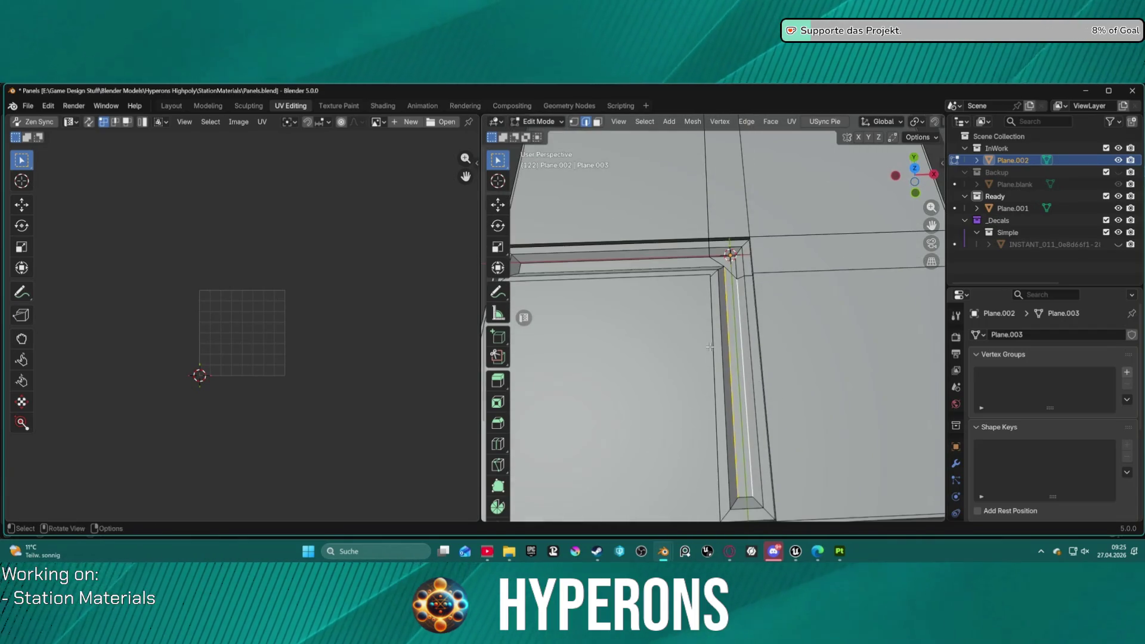
left_click(588, 262, "alt+shift")
left_click(609, 269, "alt+shift")
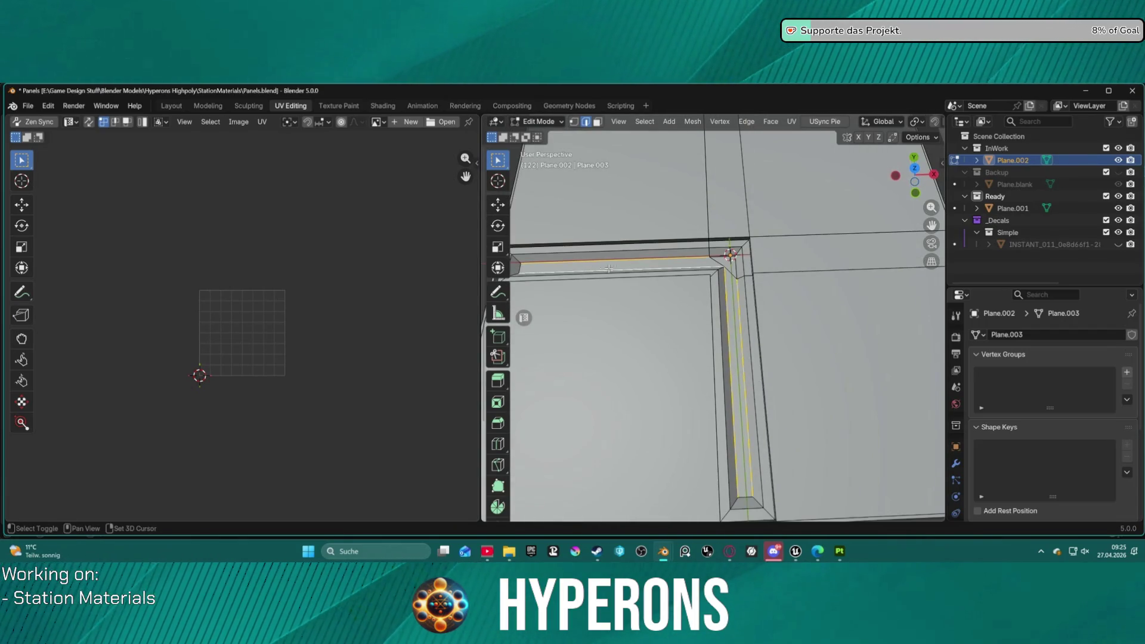
right_click(775, 254)
left_click(743, 160)
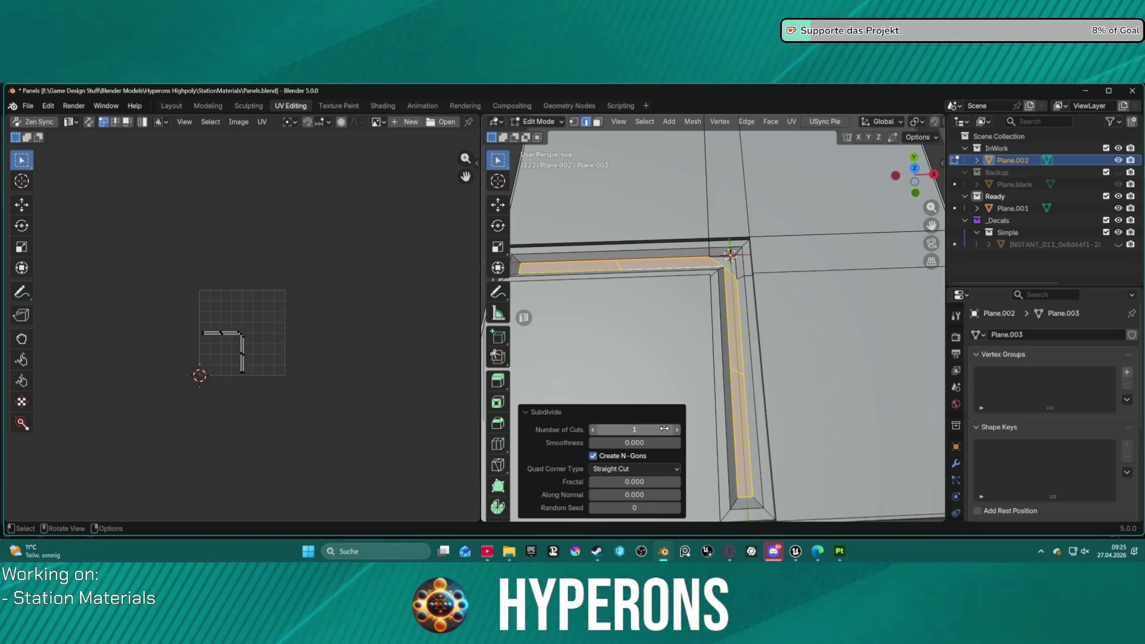
- Select corner vertices along the strip while inspecting the panel corner
left_click(746, 390, "alt")
middle_click_drag(746, 390, 753, 376)
scroll(738, 239, "up", 2)
scroll(737, 239, "down", 1)
key("1")
scroll(727, 356, "up", 2)
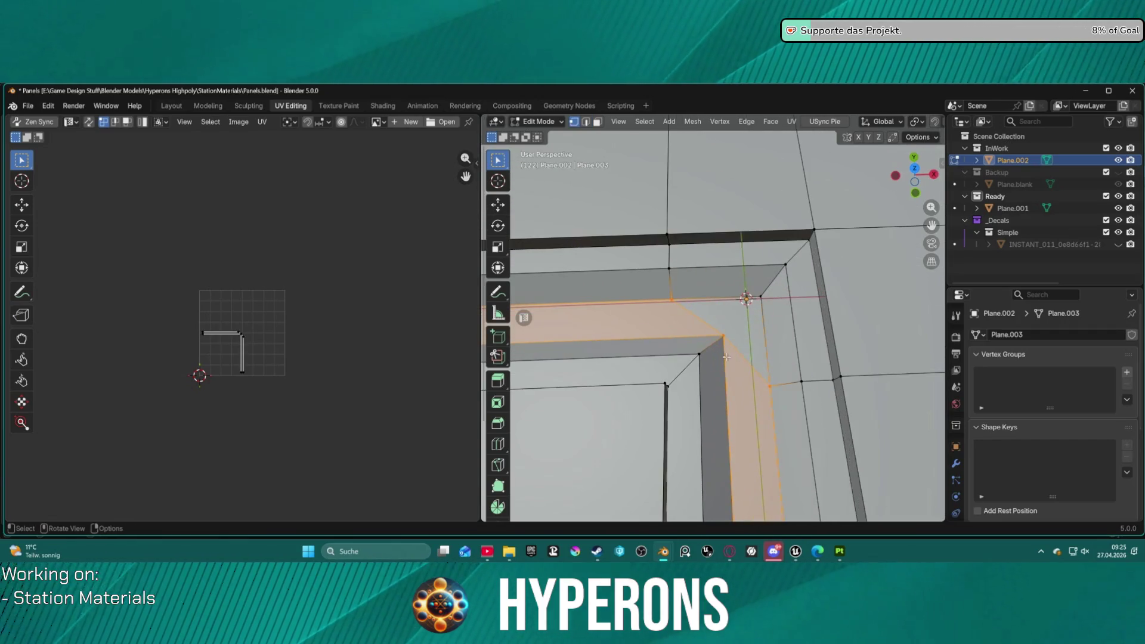
left_click(738, 384)
left_click(775, 385, "shift")
mouse_move(775, 384)
middle_mouse_down()
mouse_move(781, 413)
mouse_move(765, 394)
middle_mouse_up()
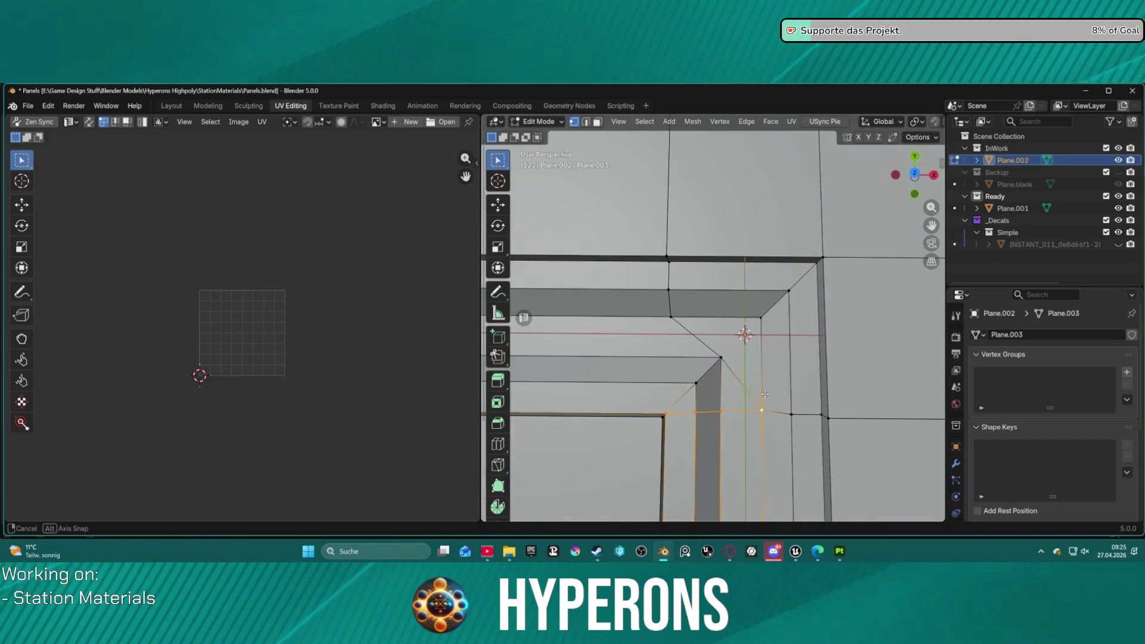
left_click(666, 320, "shift")
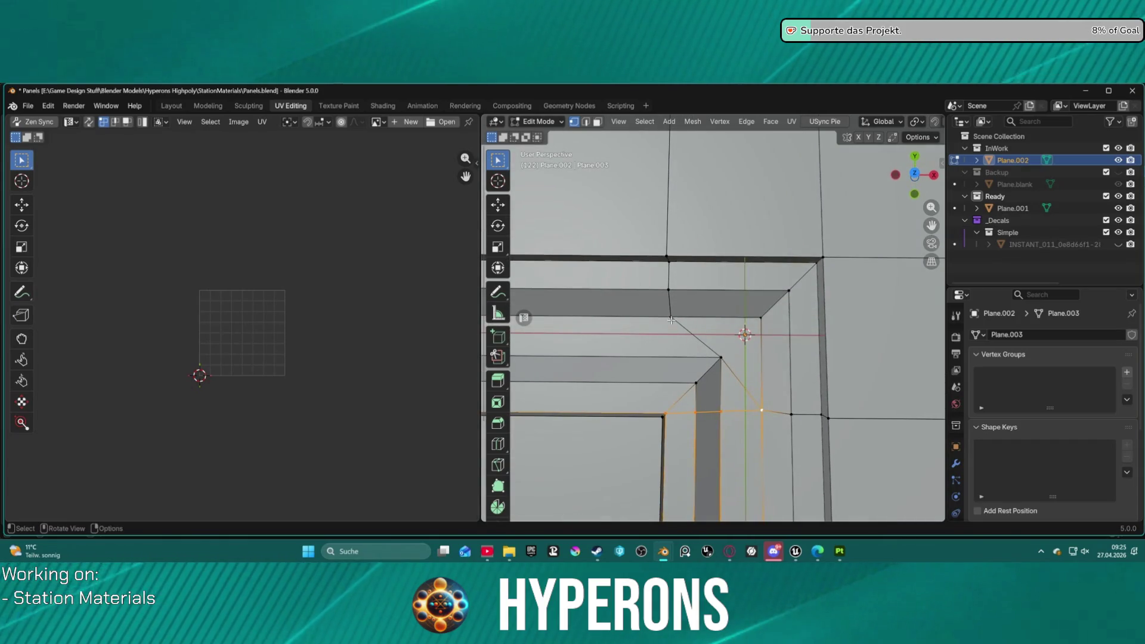
left_click(704, 385, "ctrl")
middle_click_drag(720, 389, 720, 303)
mouse_move(872, 226)
middle_mouse_down("shift")
mouse_move(776, 179)
mouse_move(740, 334)
middle_mouse_up("shift")
scroll(727, 386, "down", 3)
scroll(728, 386, "up", 5)
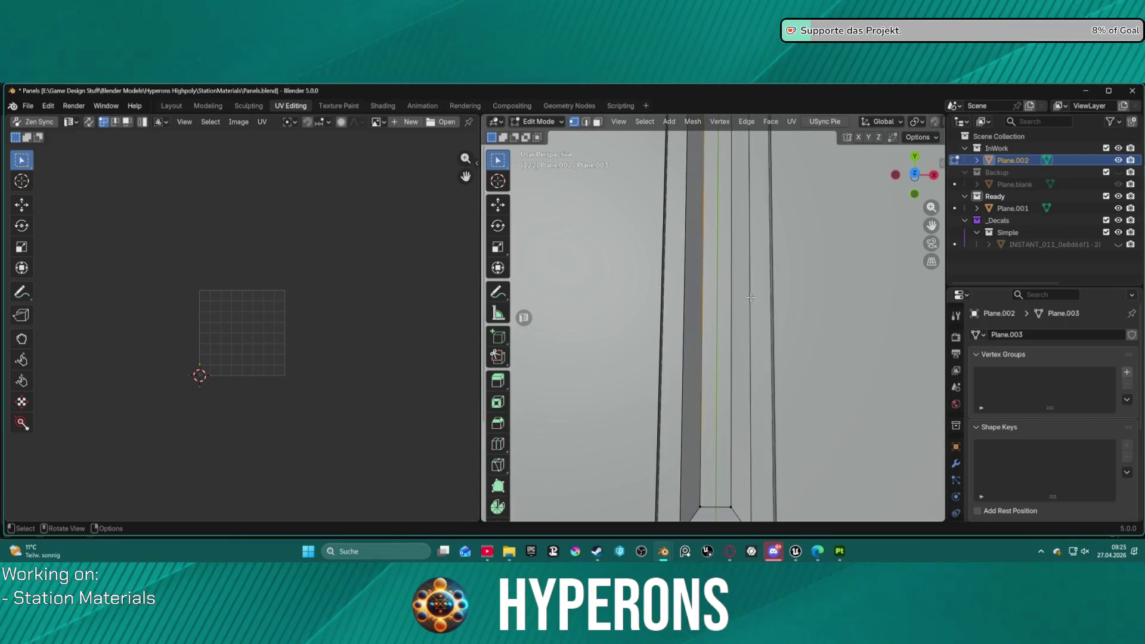
- Subdivide four vertical strip edges with 1 cut, cancelling an accidental bevel
key("2")
left_click(701, 311)
left_click(734, 306)
scroll(734, 307, "down", 3)
middle_click_drag(704, 507, 695, 361, "shift")
left_click(671, 311, "shift")
left_click(669, 324, "shift")
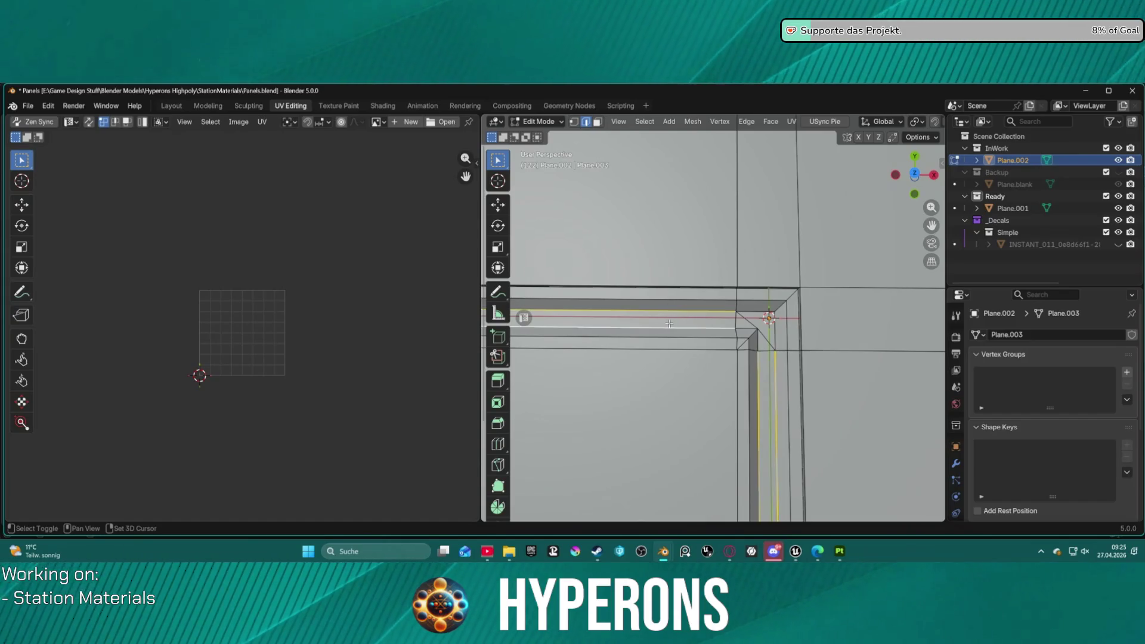
key("ctrl+b")
right_click(764, 367)
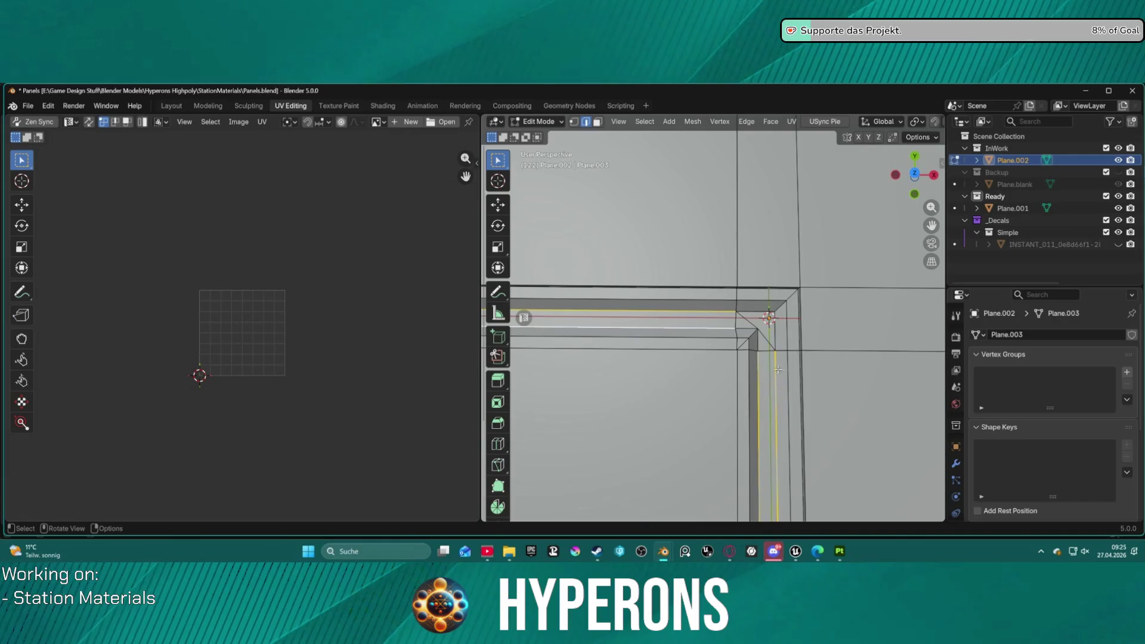
right_click(757, 289)
left_click(760, 160)
scroll(794, 251, "down", 3)
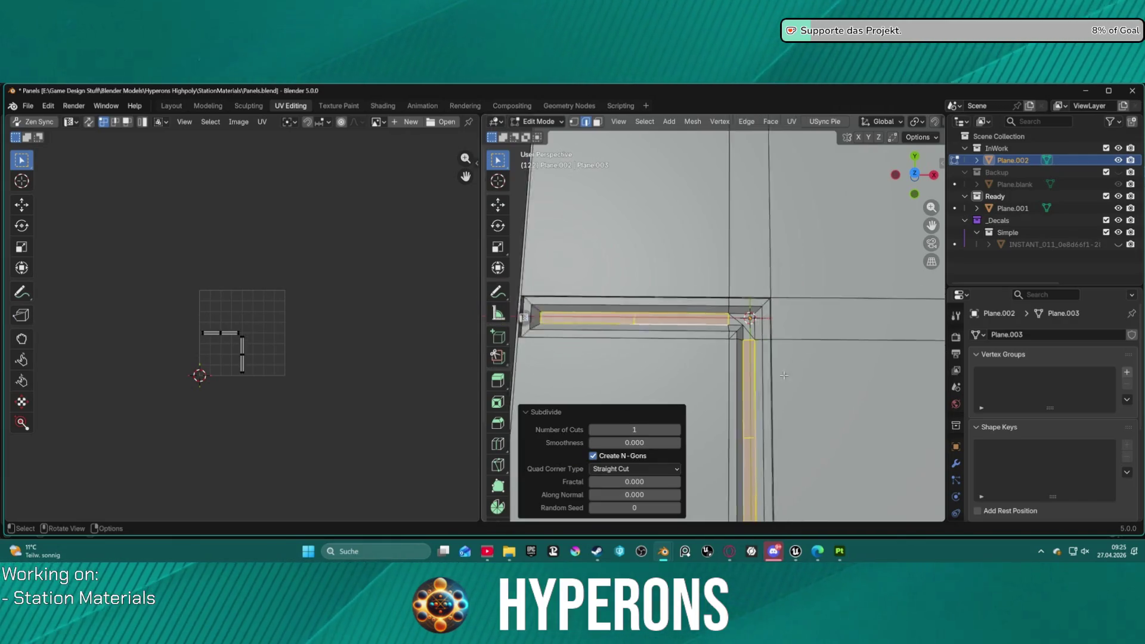
- Raise Subdivide's Number of Cuts to chop the strip into many segments
middle_click_drag(758, 382, 754, 316, "shift")
scroll(755, 315, "up", 2)
scroll(754, 314, "up", 1)
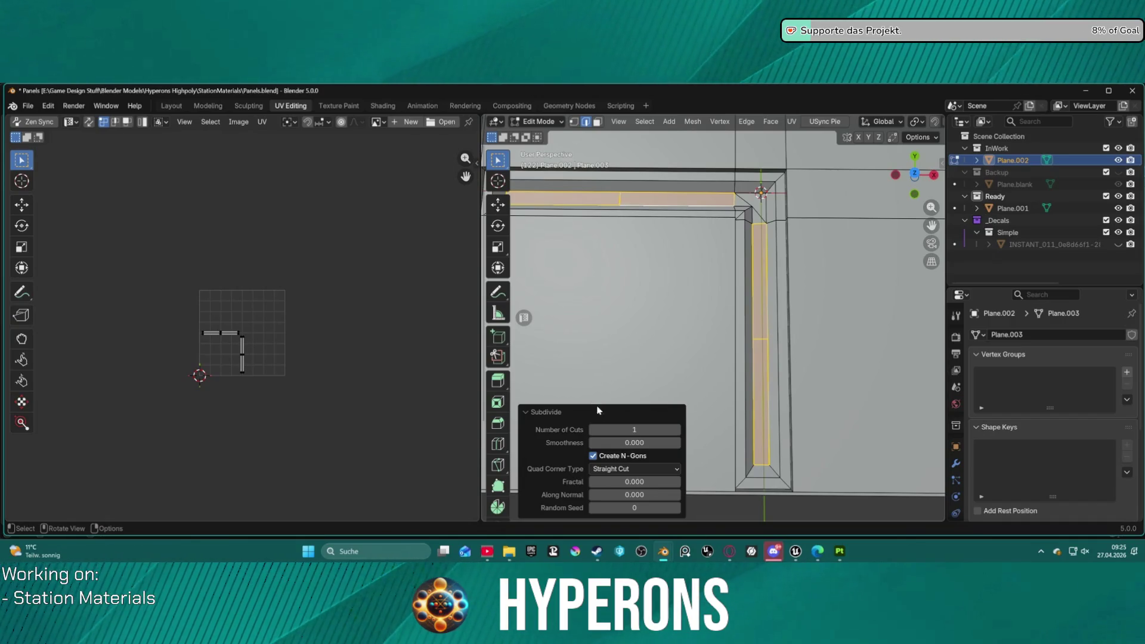
left_click_drag(626, 429, 626, 429)
- Shrink two strip faces to 0.652 along the Y axis
key("alt+a")
key("3")
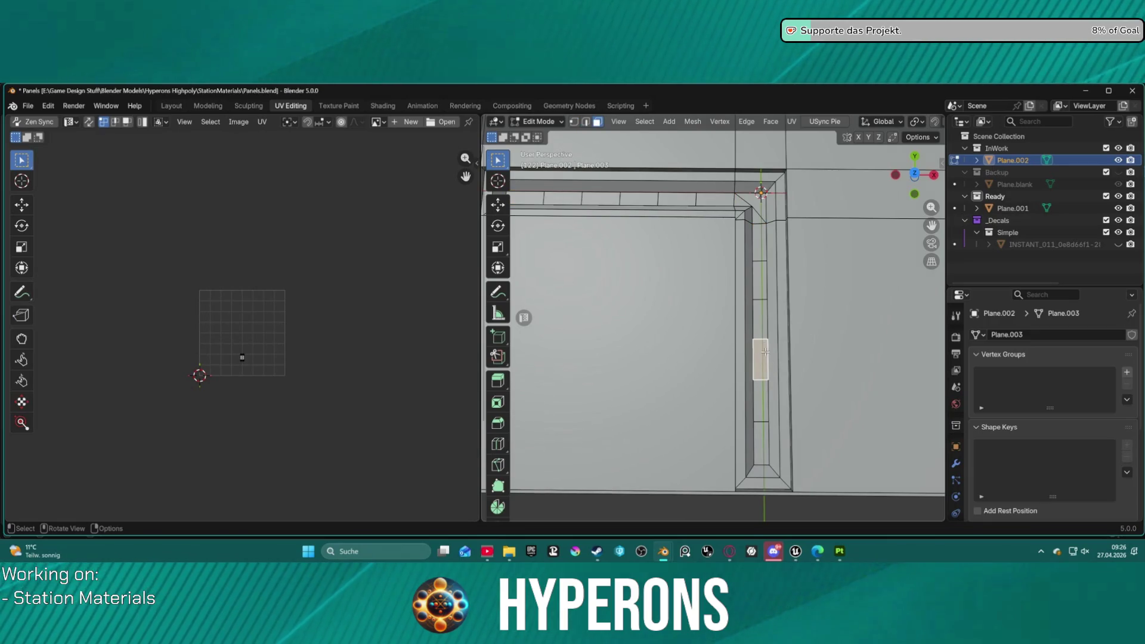
left_click(759, 315, "shift")
left_click(761, 400, "shift")
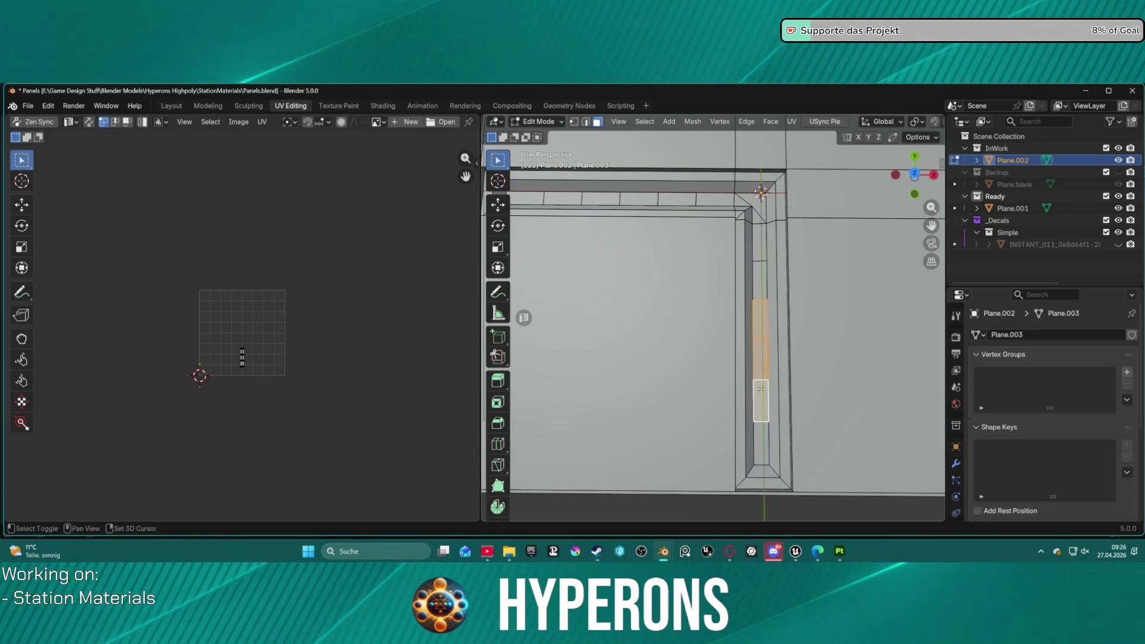
key("s")
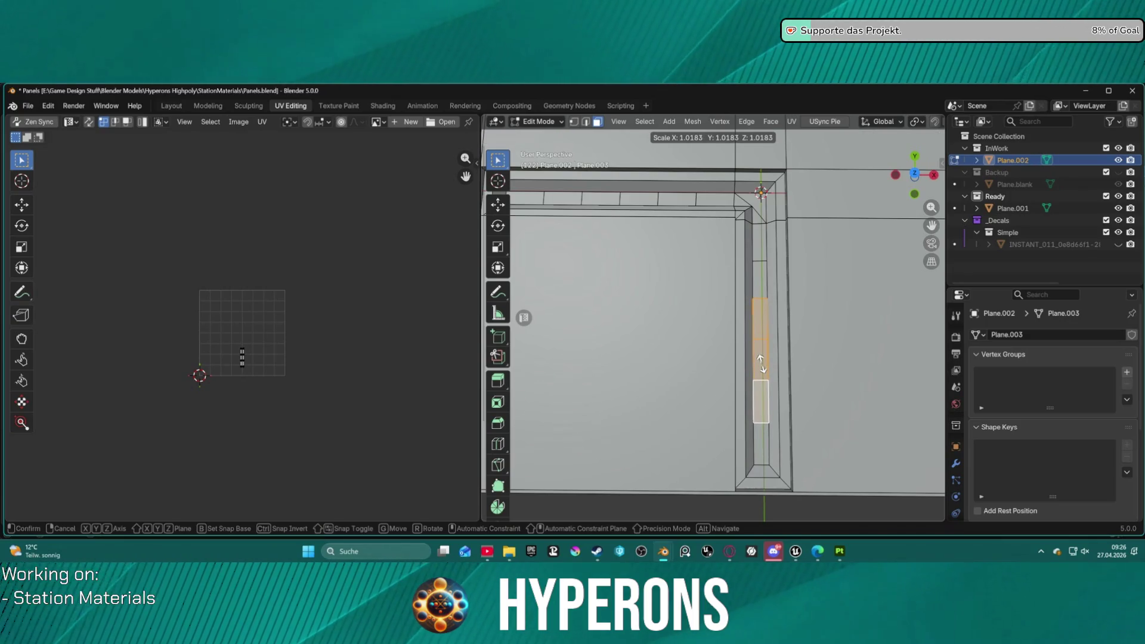
key("y")
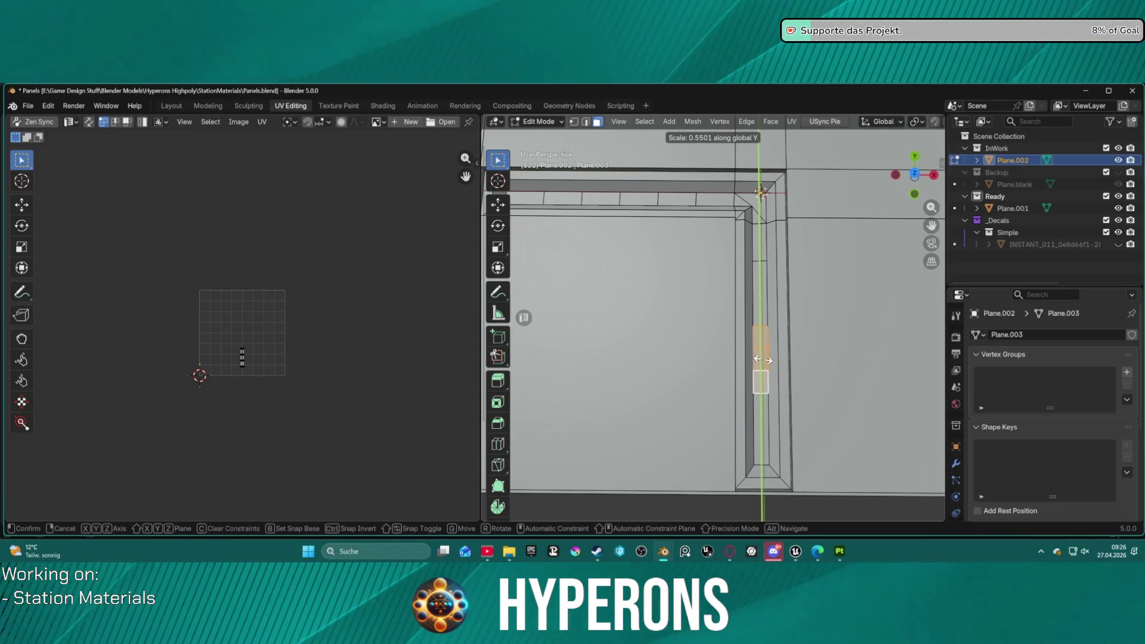
left_click(764, 361)
- Inset three segments of the vertical arm by about 0.012 m
left_click(792, 364)
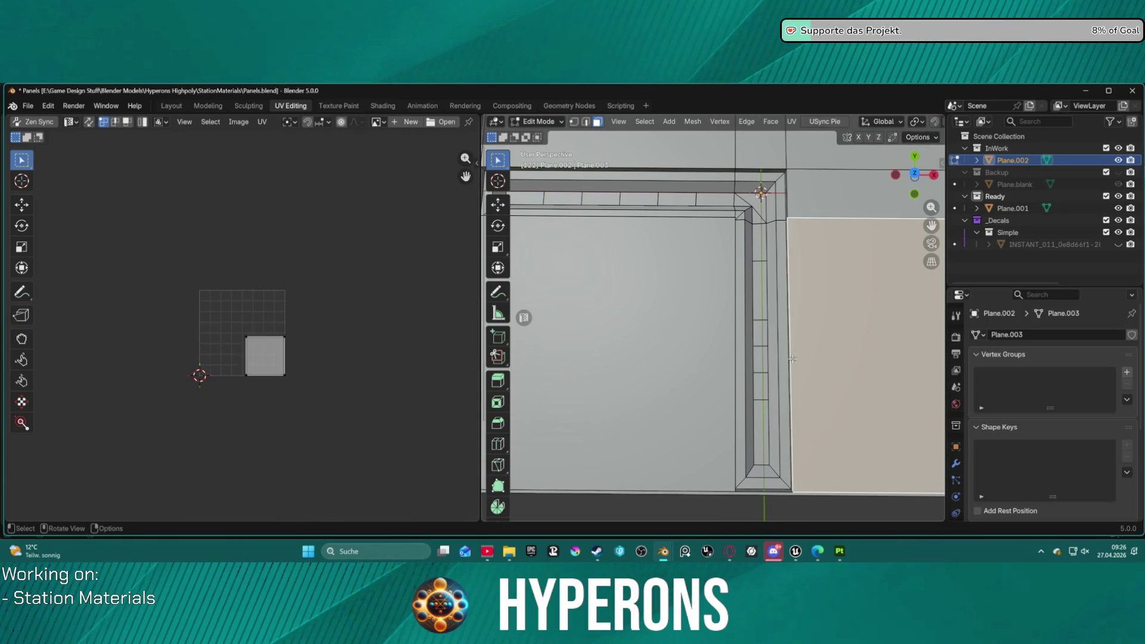
scroll(797, 366, "up", 2)
left_click(797, 370)
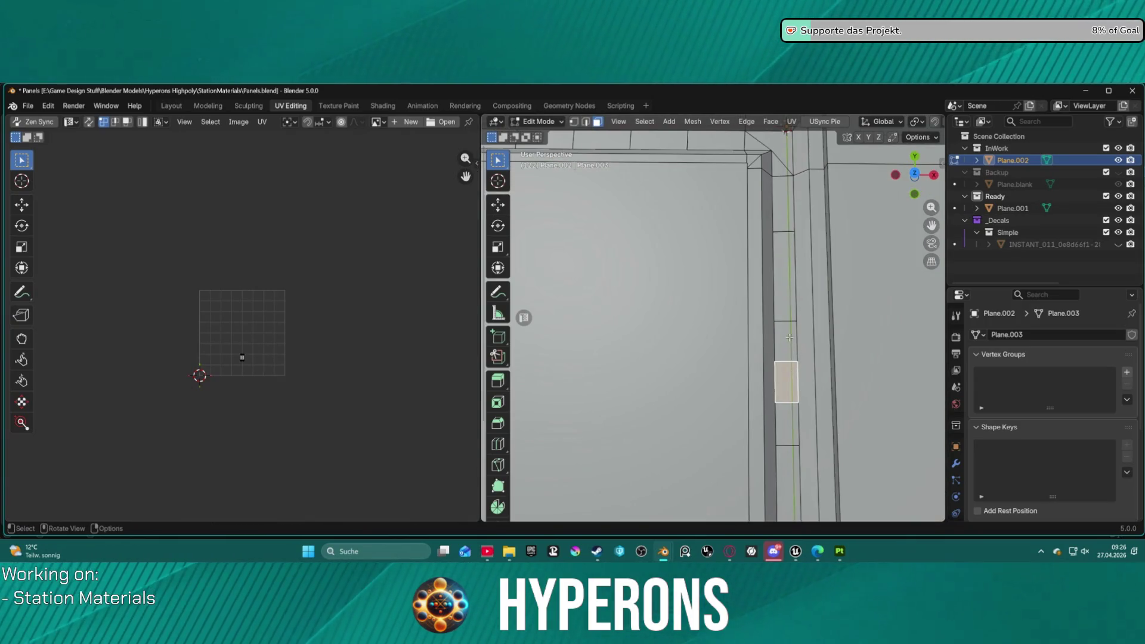
left_click(797, 351, "shift")
left_click(787, 406, "shift")
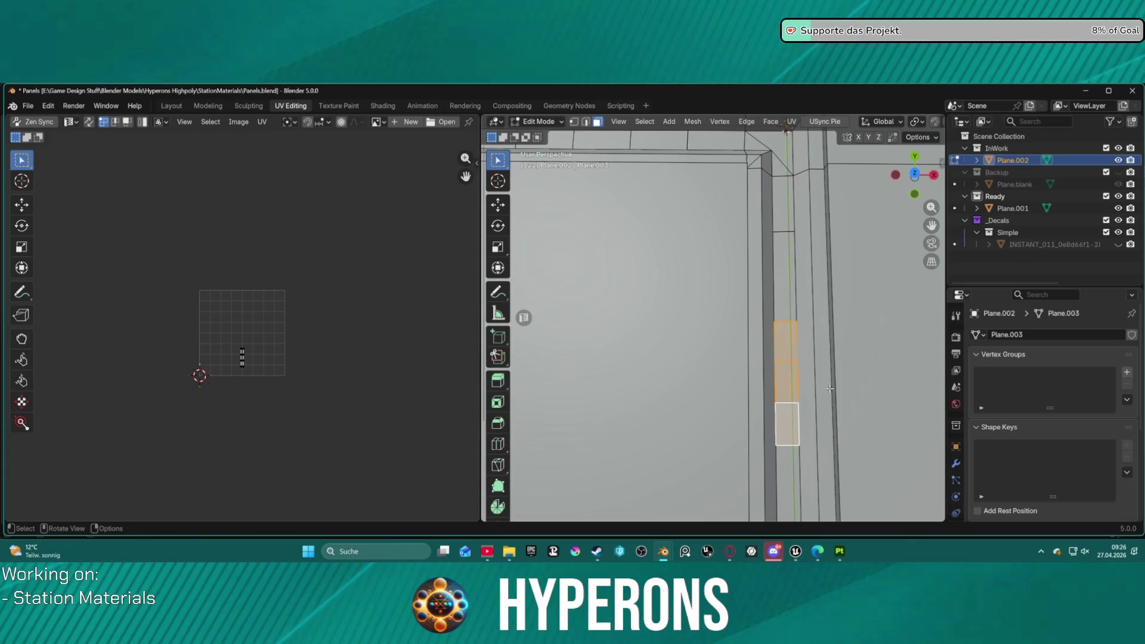
key("i")
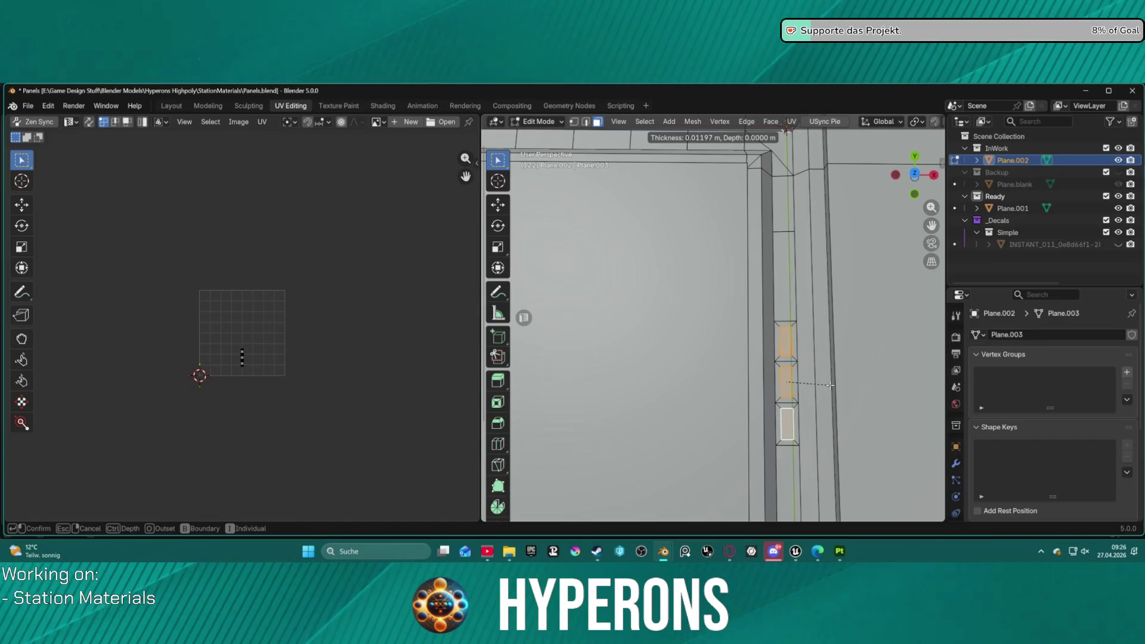
left_click(831, 384)
left_click(830, 385)
scroll(773, 299, "down", 4)
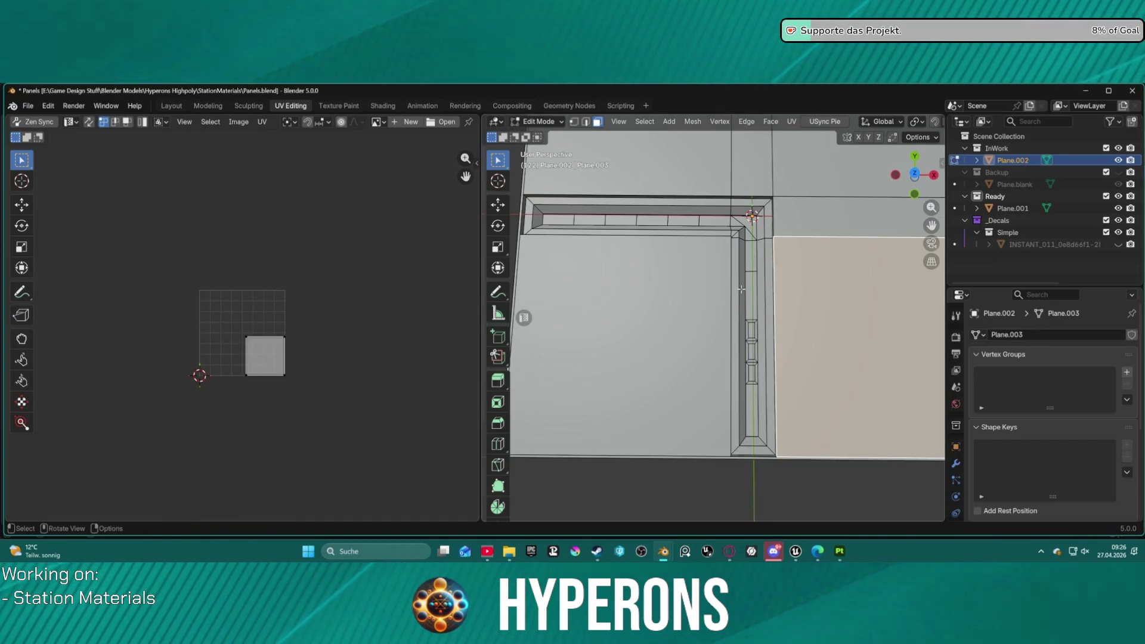
- Dissolve segments of the horizontal strip arm into one long face
middle_click_drag(773, 299, 842, 390, "shift")
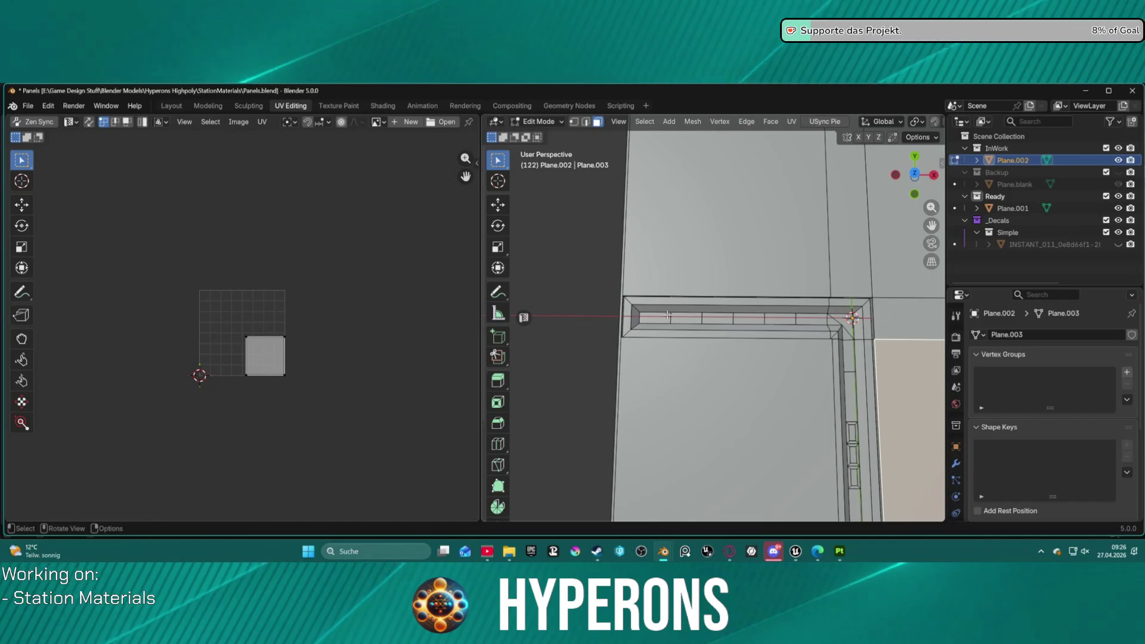
key("2")
left_click(723, 316)
key("3")
left_click(717, 319)
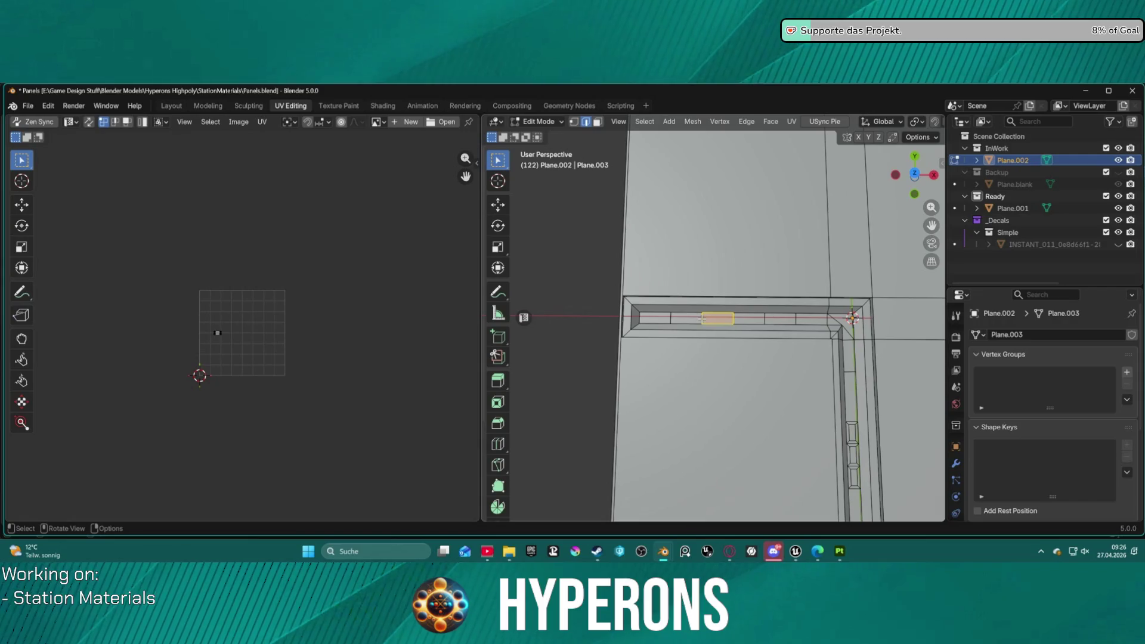
left_click(772, 322, "ctrl")
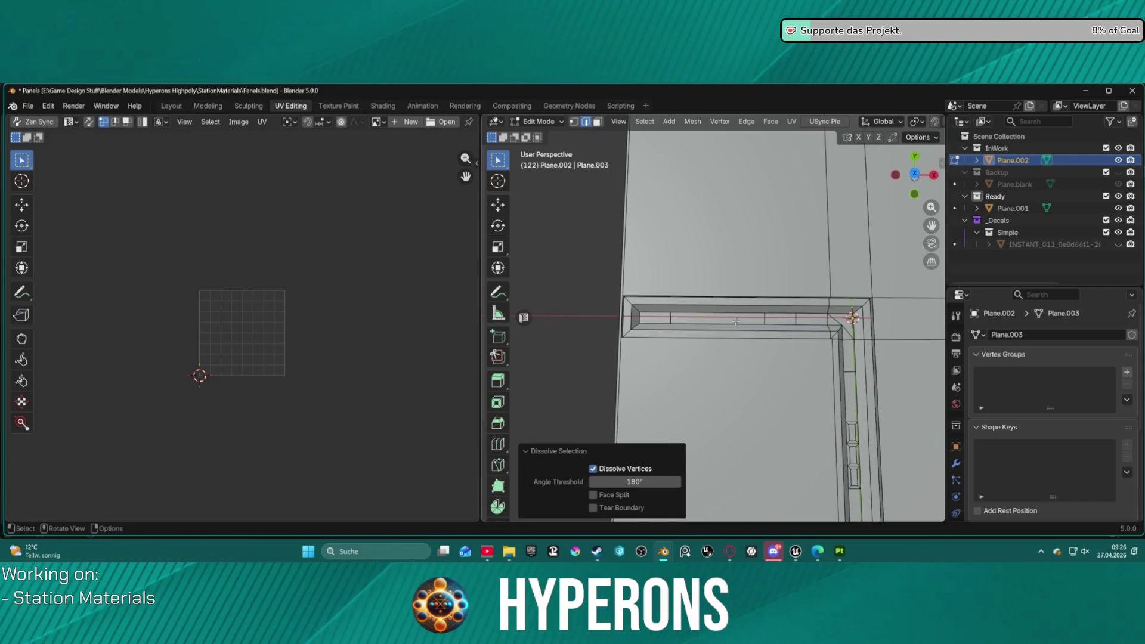
key("3")
left_click(738, 320)
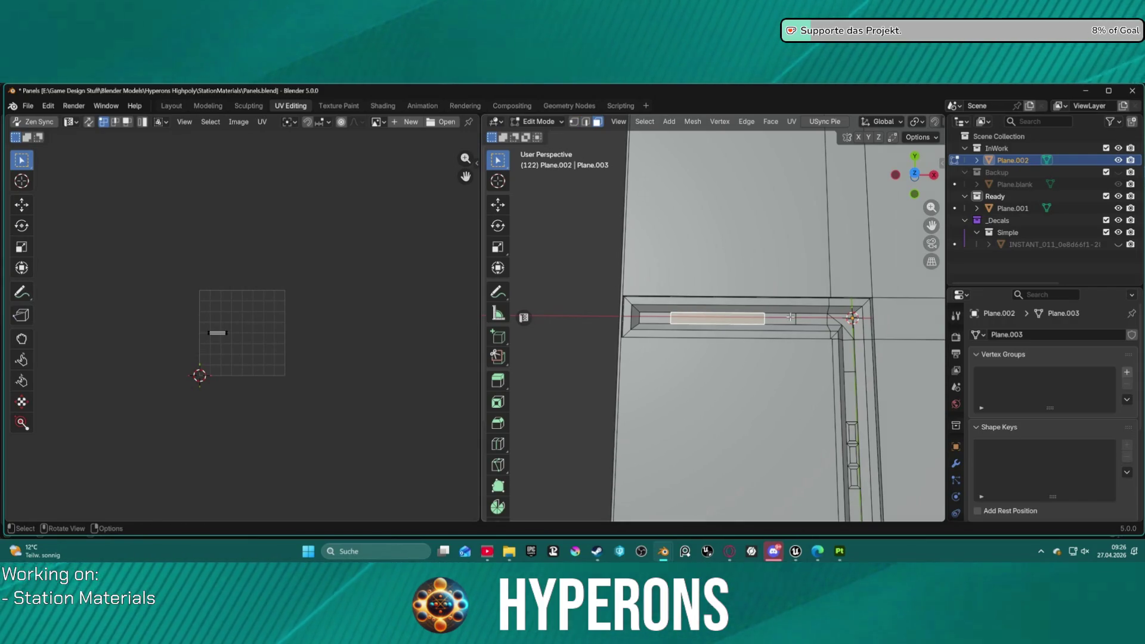
- Inset the merged long strip face by 0.01791 m
key("i")
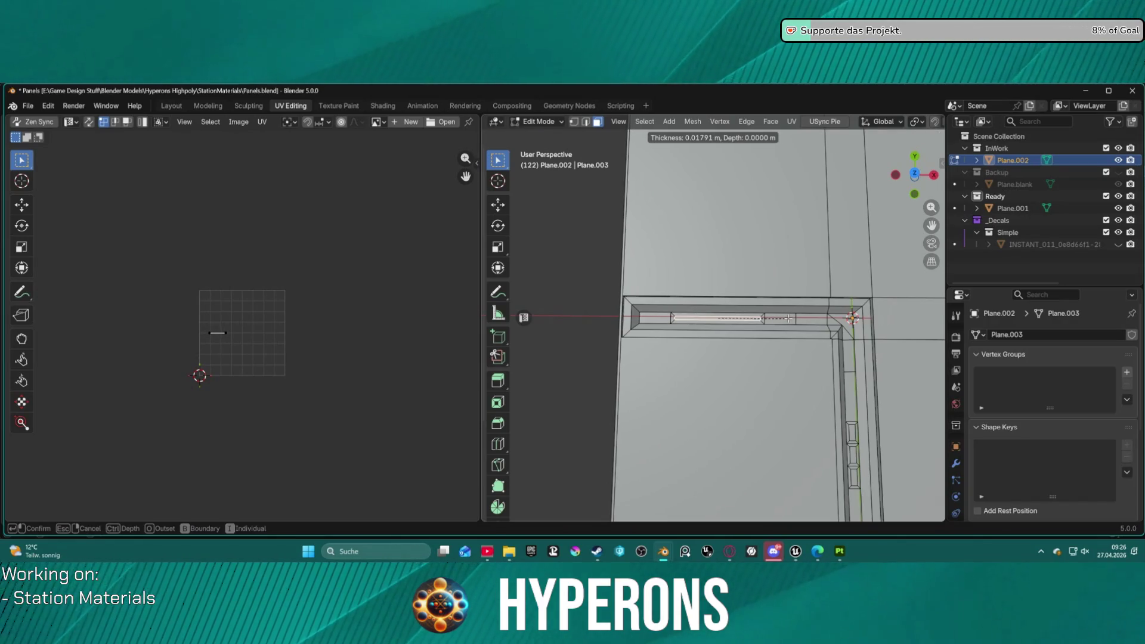
left_click(789, 319)
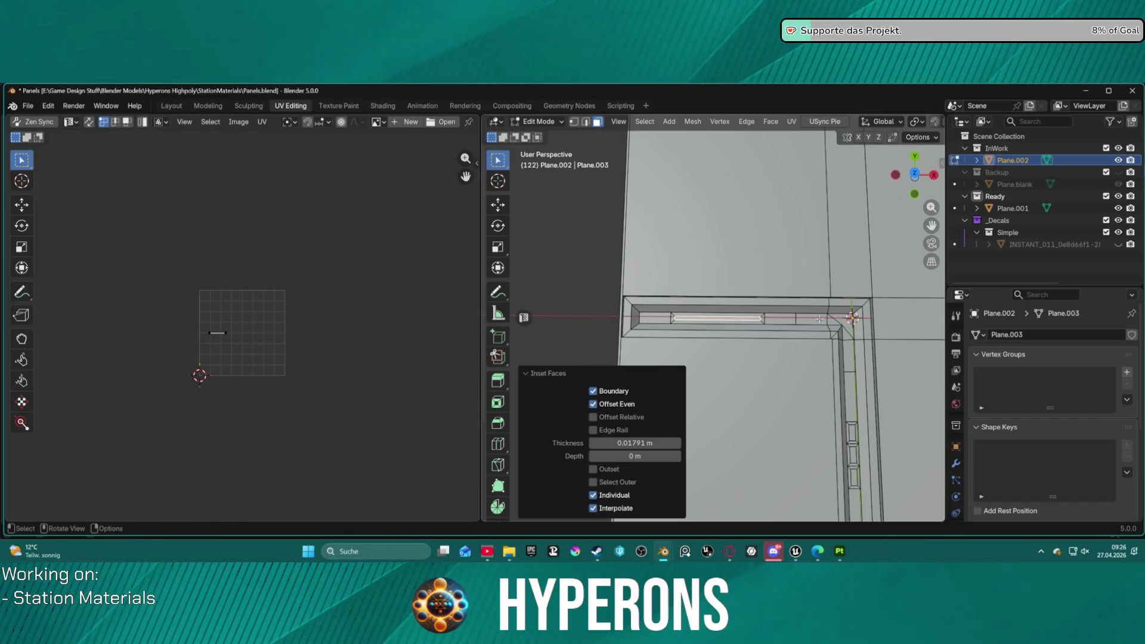
left_click(820, 374)
scroll(820, 374, "down", 2)
middle_click_drag(820, 374, 694, 370, "shift")
scroll(694, 369, "up", 5)
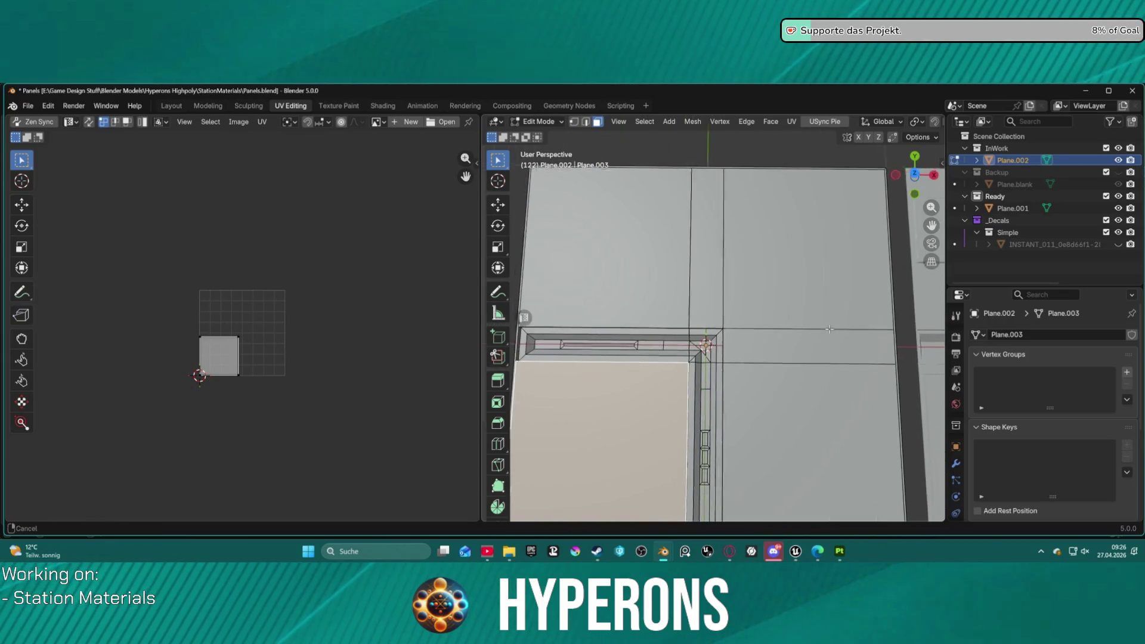
- Inset the upper-right square panel face by about 0.02928 m, leaving a thin rim
middle_click_drag(790, 264, 811, 259, "shift")
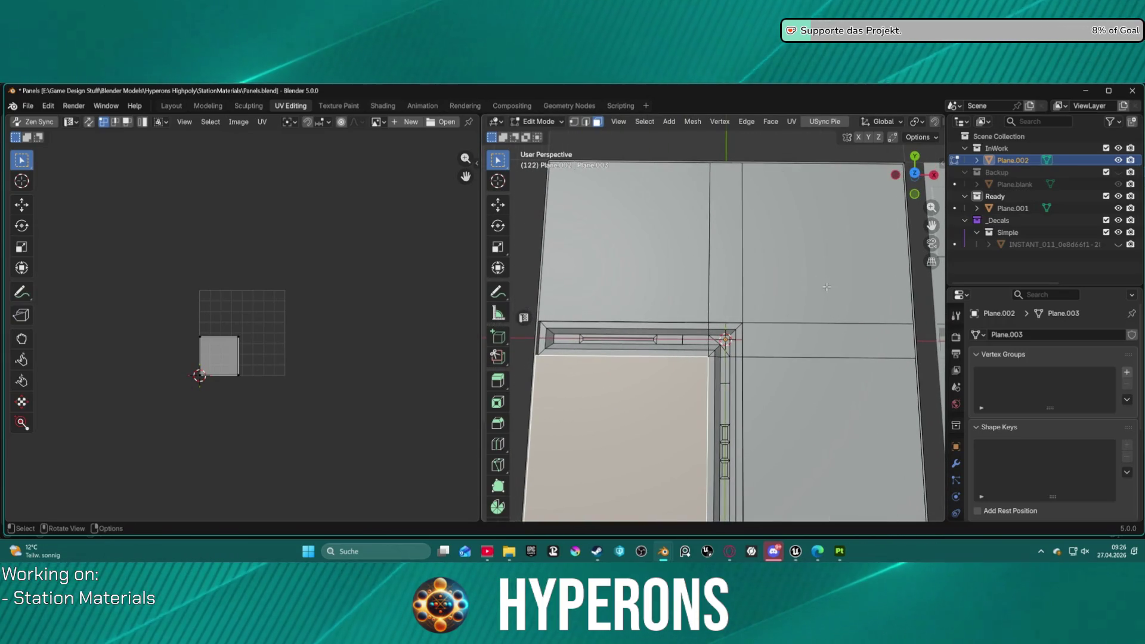
left_click(832, 280)
scroll(832, 281, "down", 1)
scroll(833, 281, "down", 2)
scroll(837, 303, "up", 1)
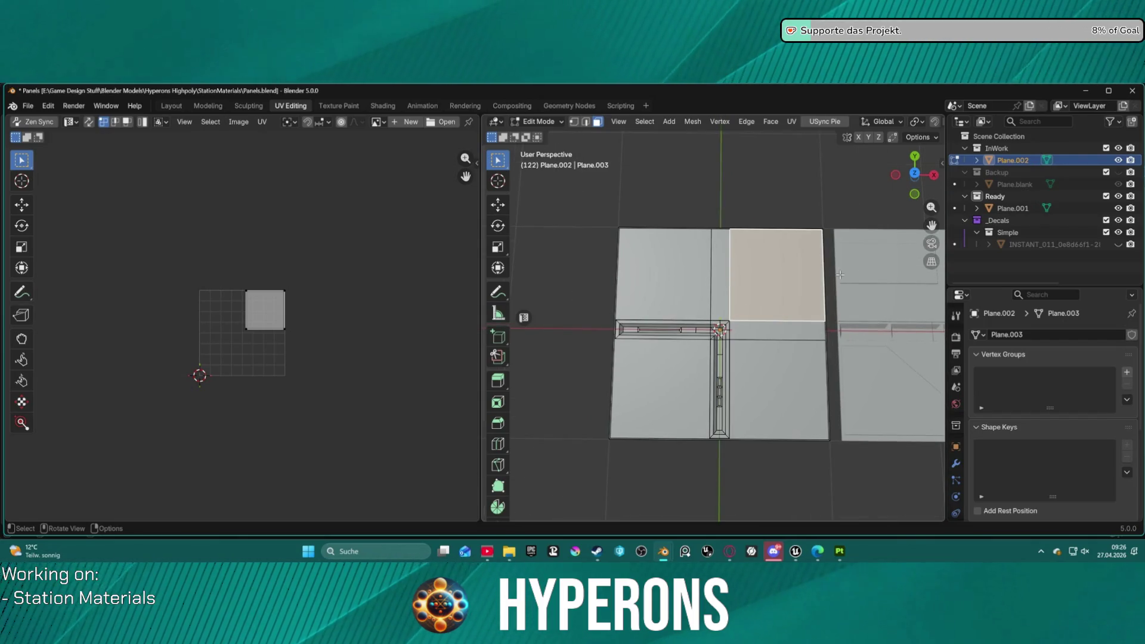
scroll(826, 307, "up", 1)
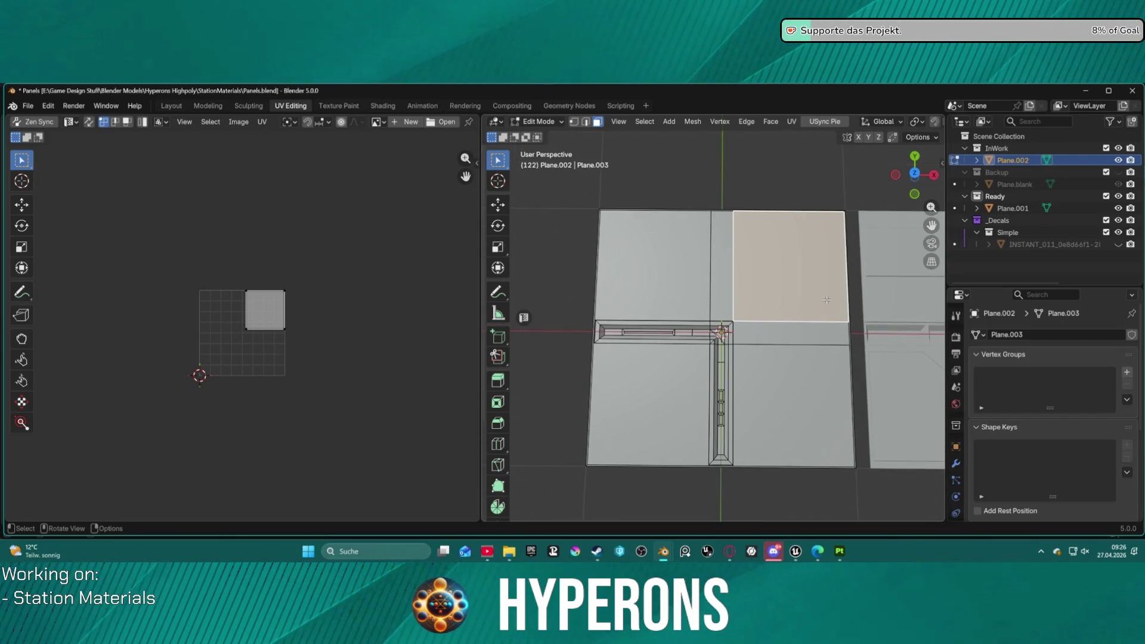
scroll(787, 257, "up", 2)
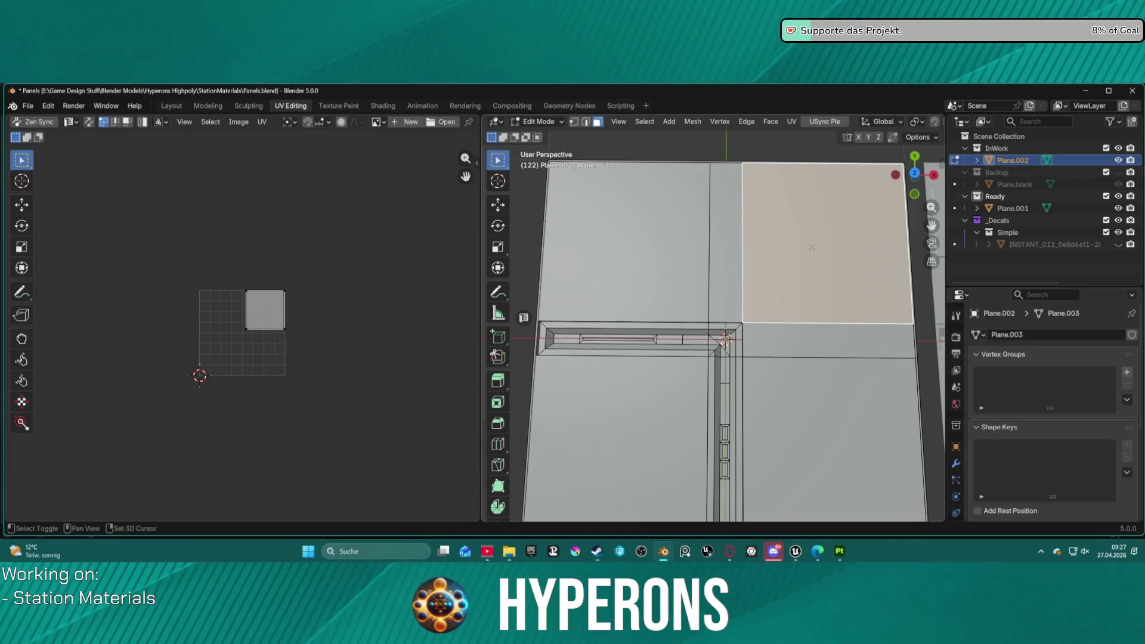
middle_click_drag(787, 257, 729, 296, "shift")
key("i")
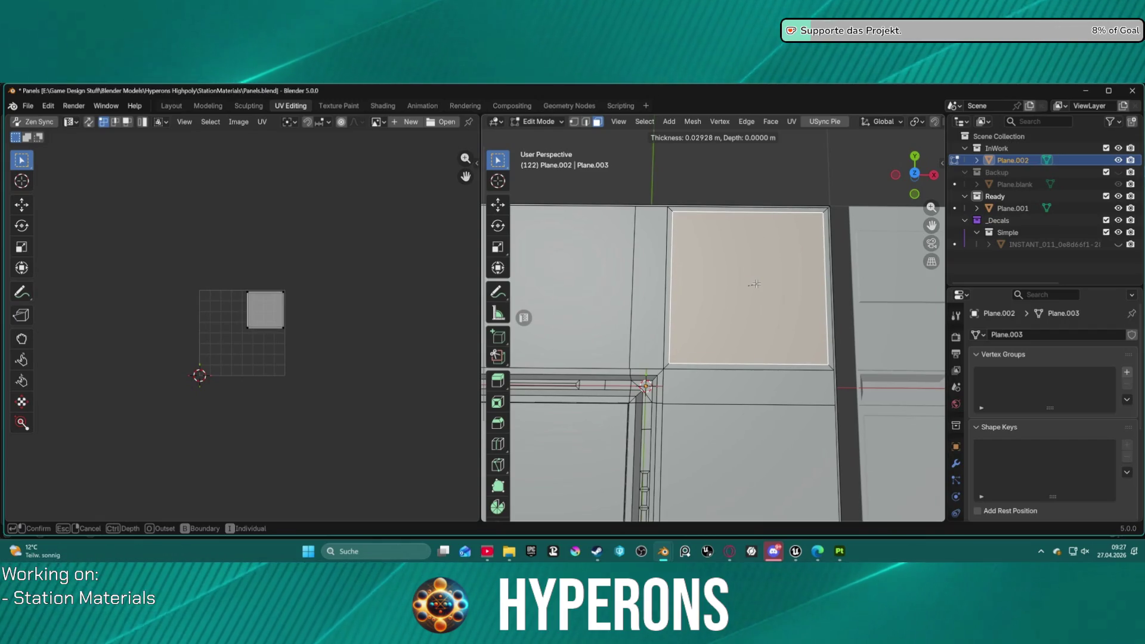
left_click(755, 284)
middle_click_drag(742, 317, 780, 203)
scroll(780, 204, "up", 2)
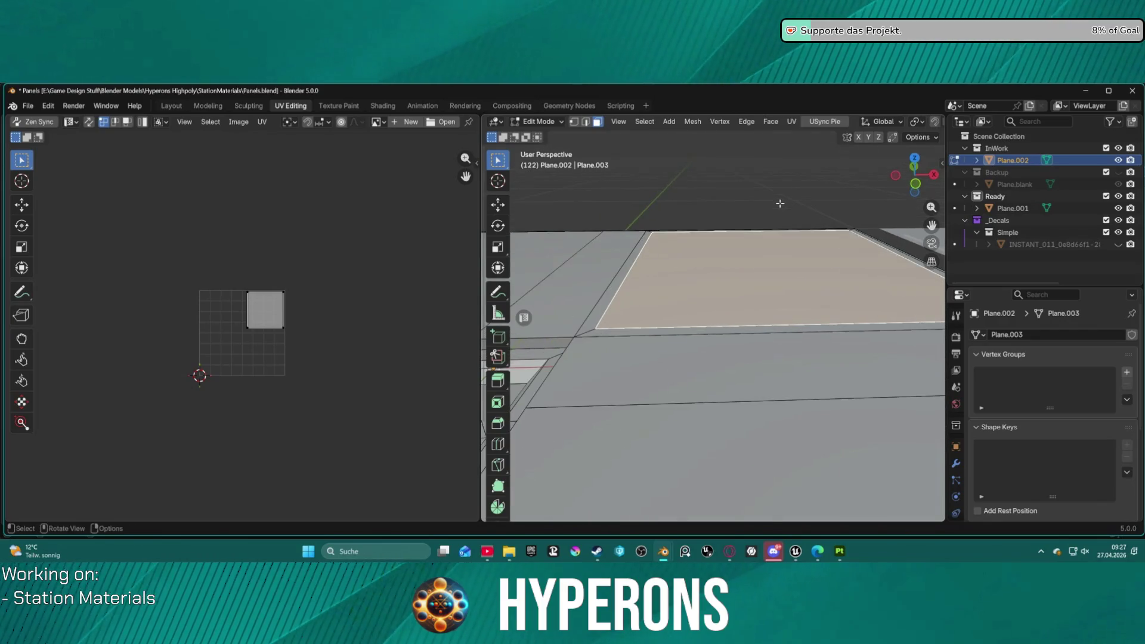
- Raise the inset panel face with a depth inset, after undoing a plain extrusion
key("e")
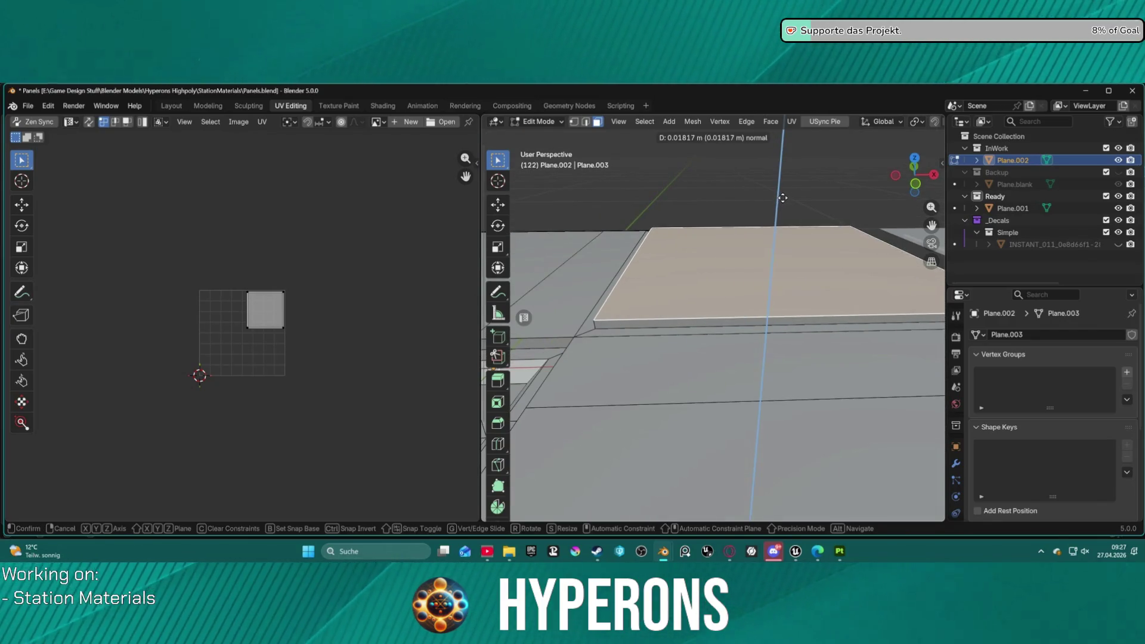
left_click(783, 199)
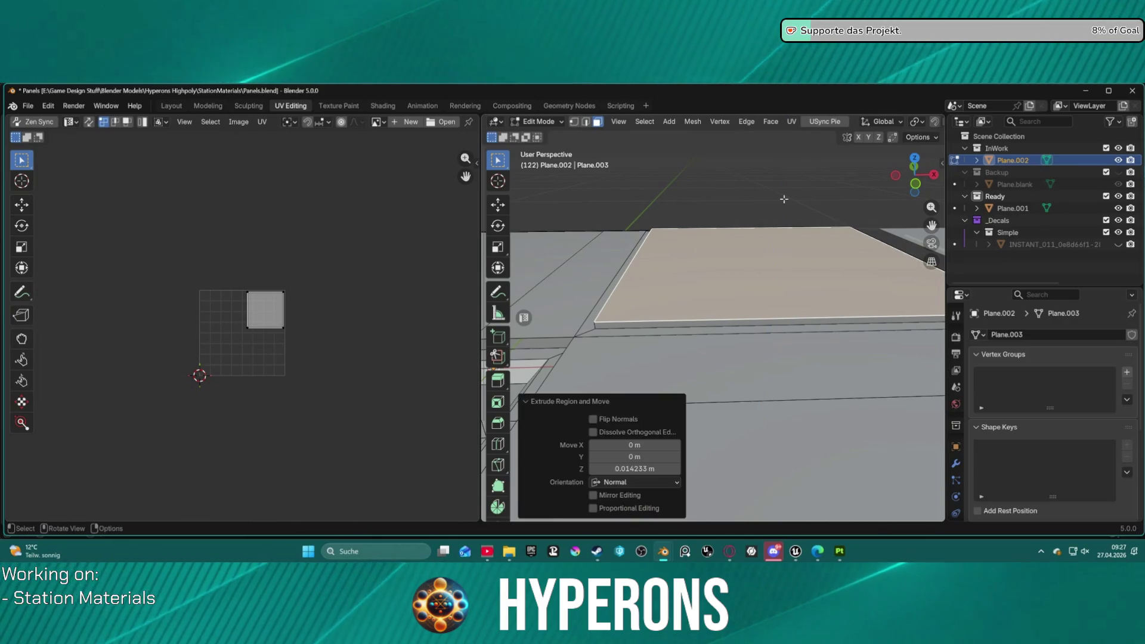
key("ctrl+z")
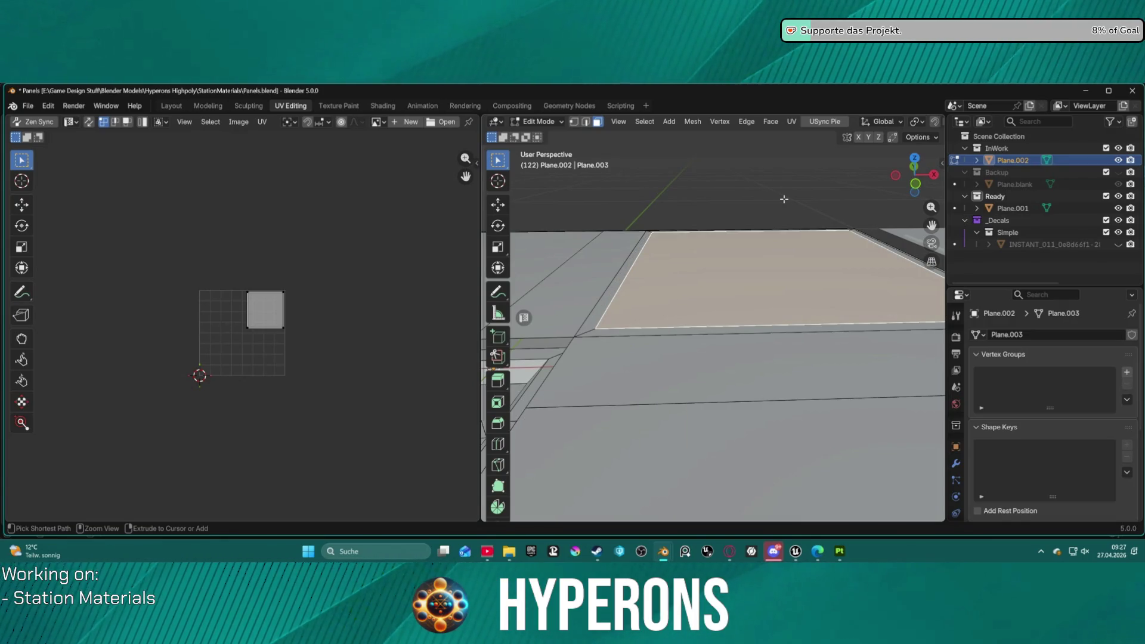
key("i")
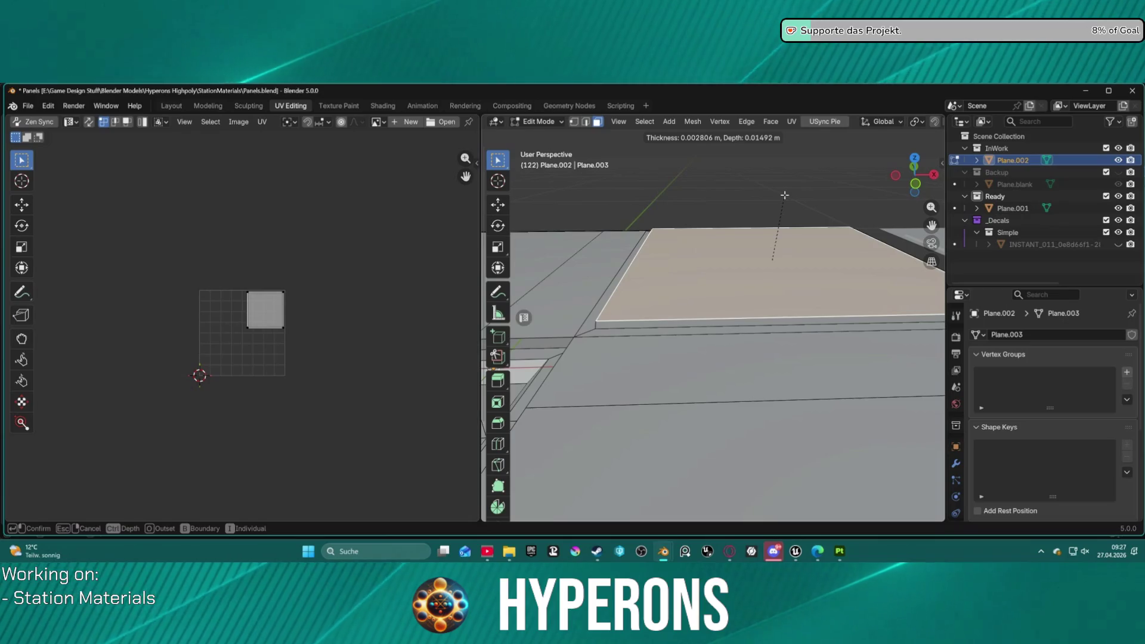
left_click(784, 195)
- Add a second raised inset on the top face to form a stepped plate
key("alt+a")
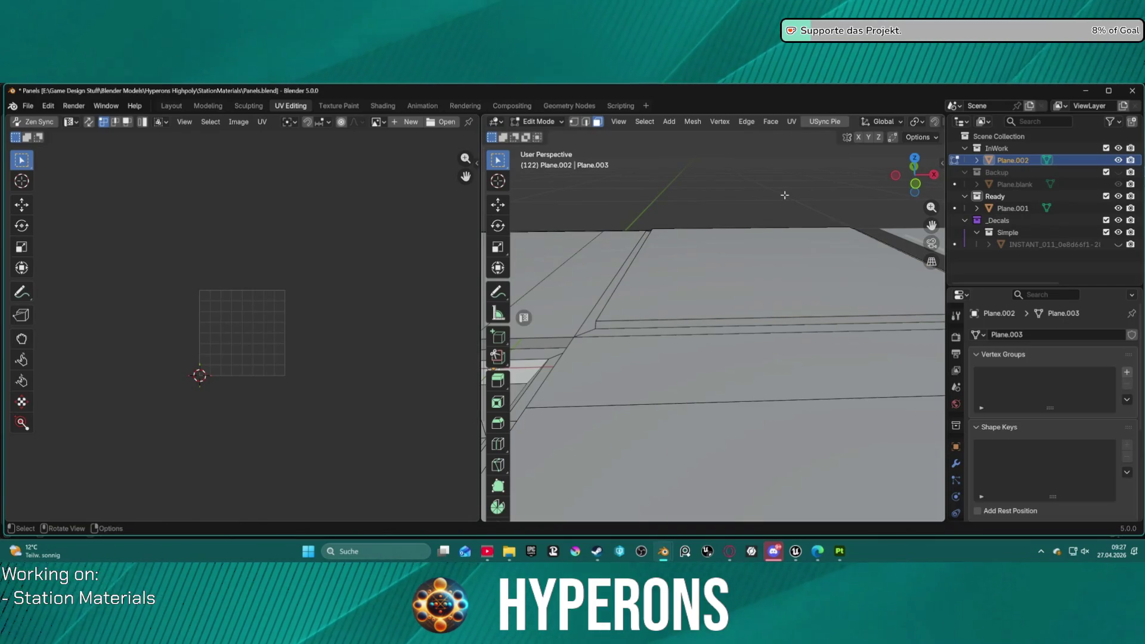
left_click(768, 247)
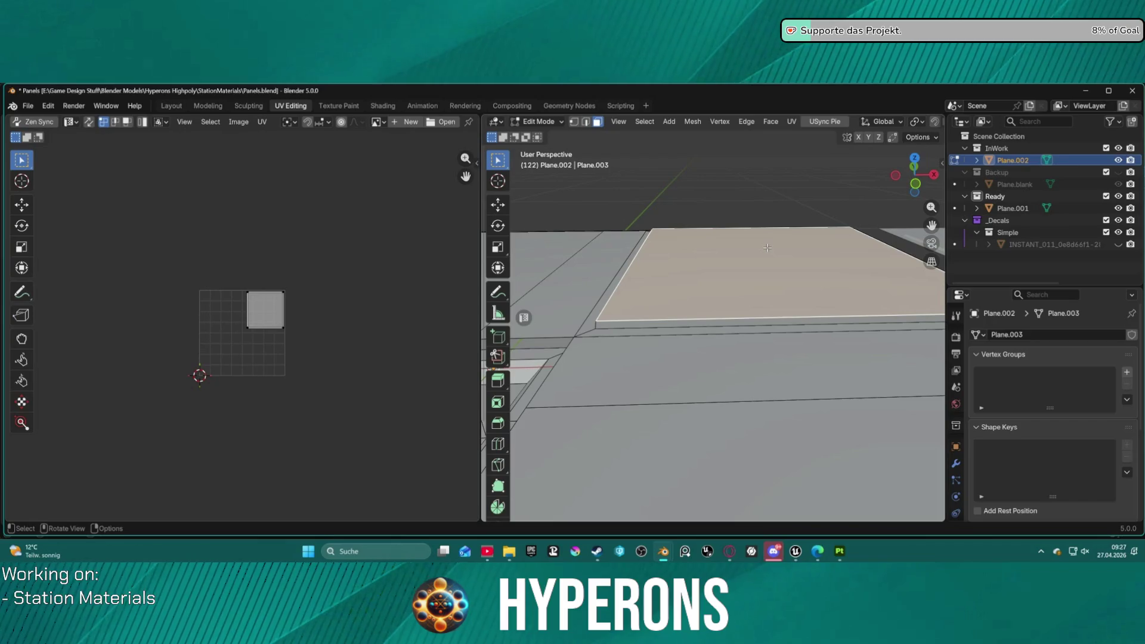
key("i")
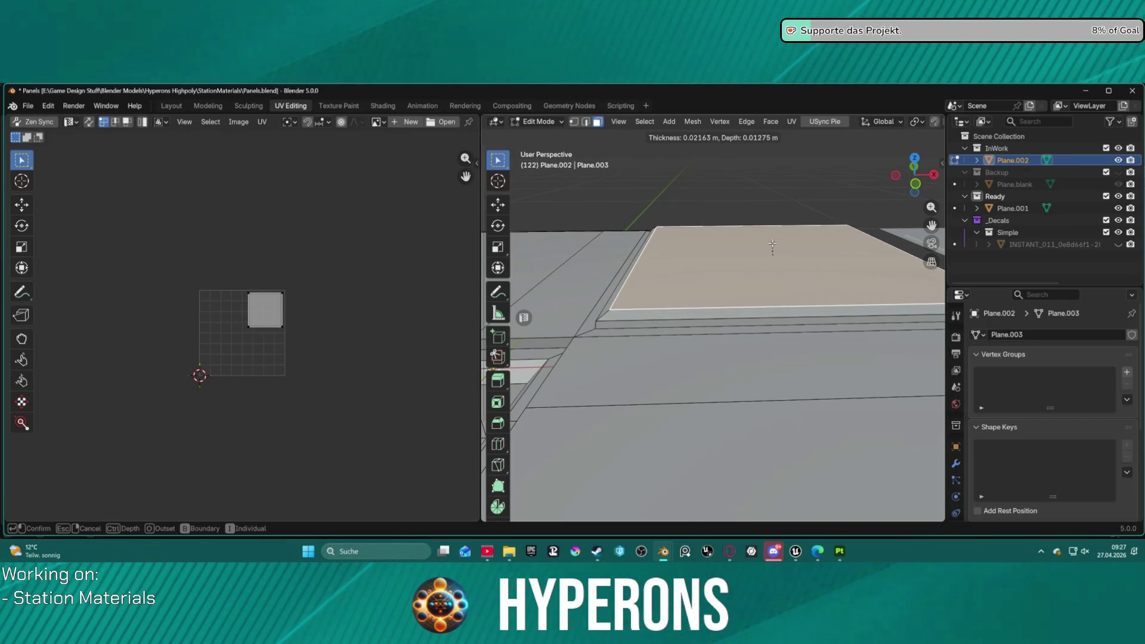
left_click(761, 265)
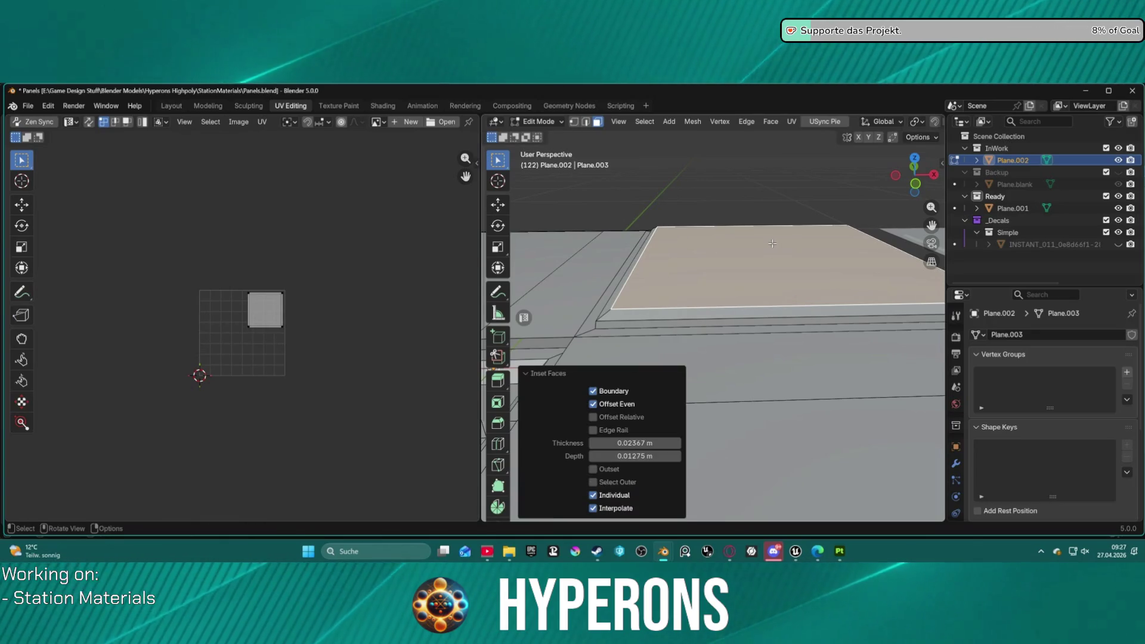
mouse_move(761, 265)
middle_mouse_down()
mouse_move(863, 260)
mouse_move(601, 316)
mouse_move(787, 241)
mouse_move(763, 309)
mouse_move(827, 260)
mouse_move(717, 286)
mouse_move(755, 288)
mouse_move(751, 354)
middle_mouse_up()
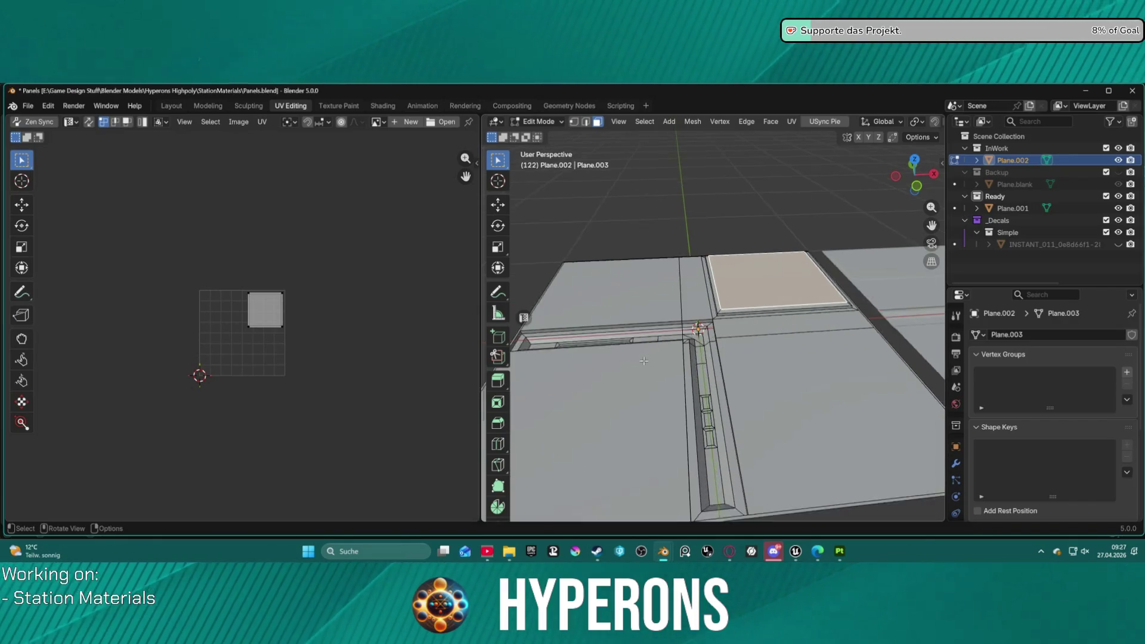
key("alt+a")
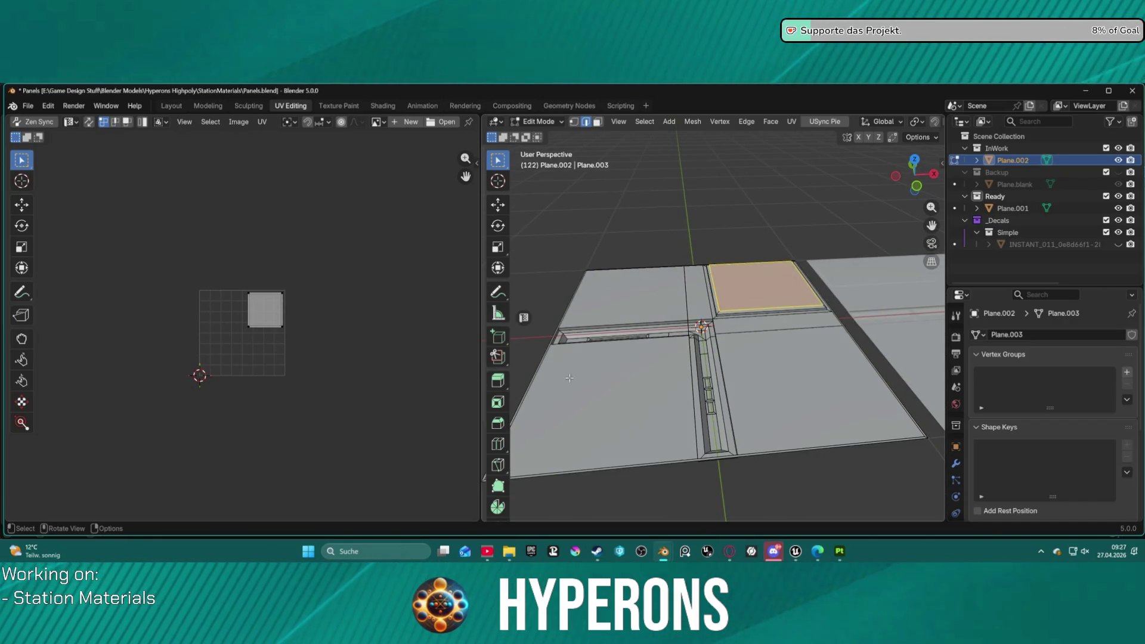
- Subdivide the lower-left panel's edges and bevel the new cut edge into a 0.256 m strip
left_click(671, 373)
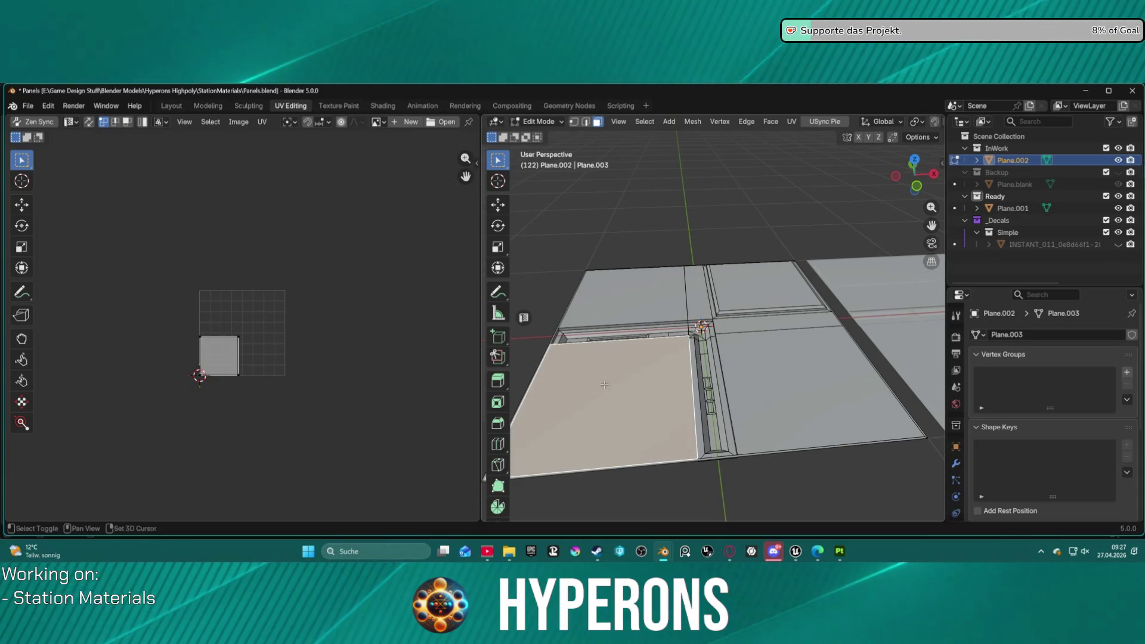
key("2")
left_click(577, 340)
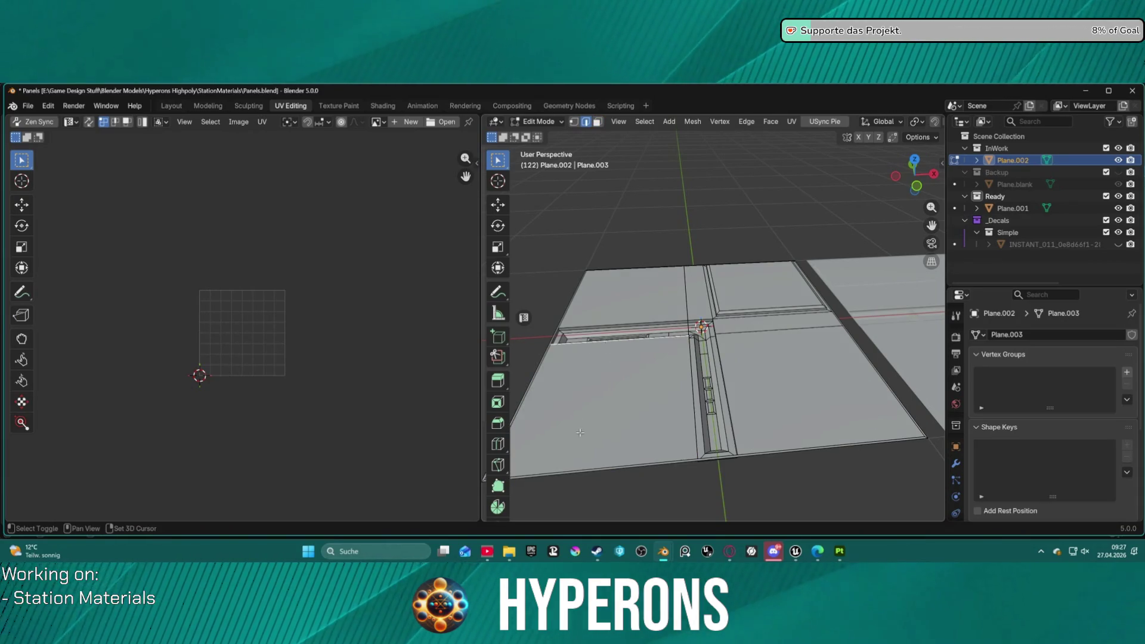
right_click(594, 445)
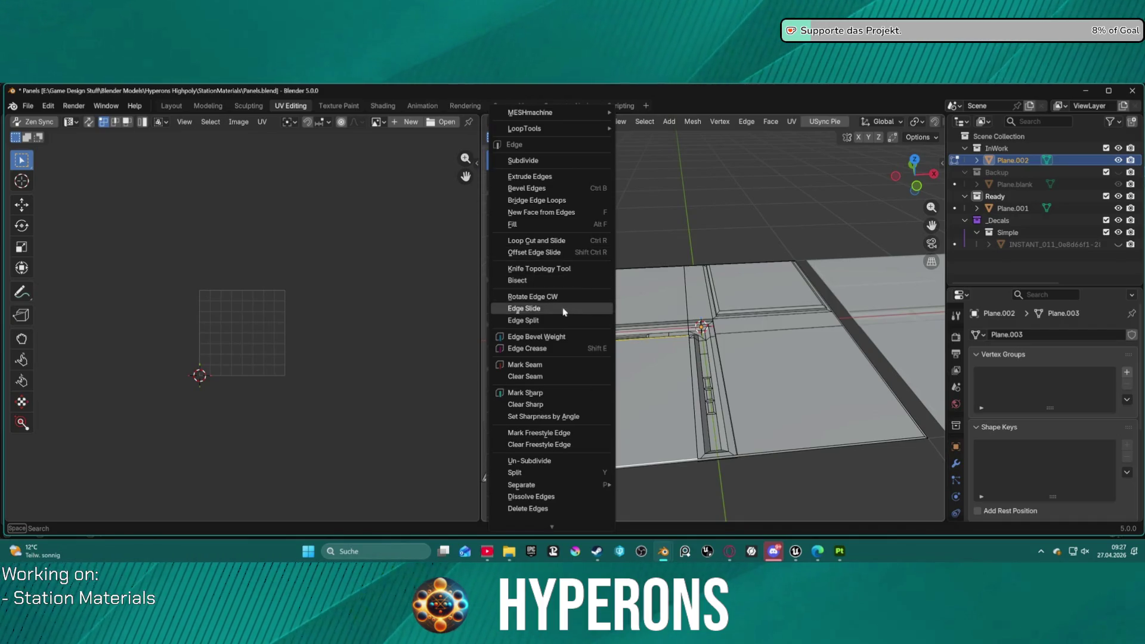
left_click(534, 160)
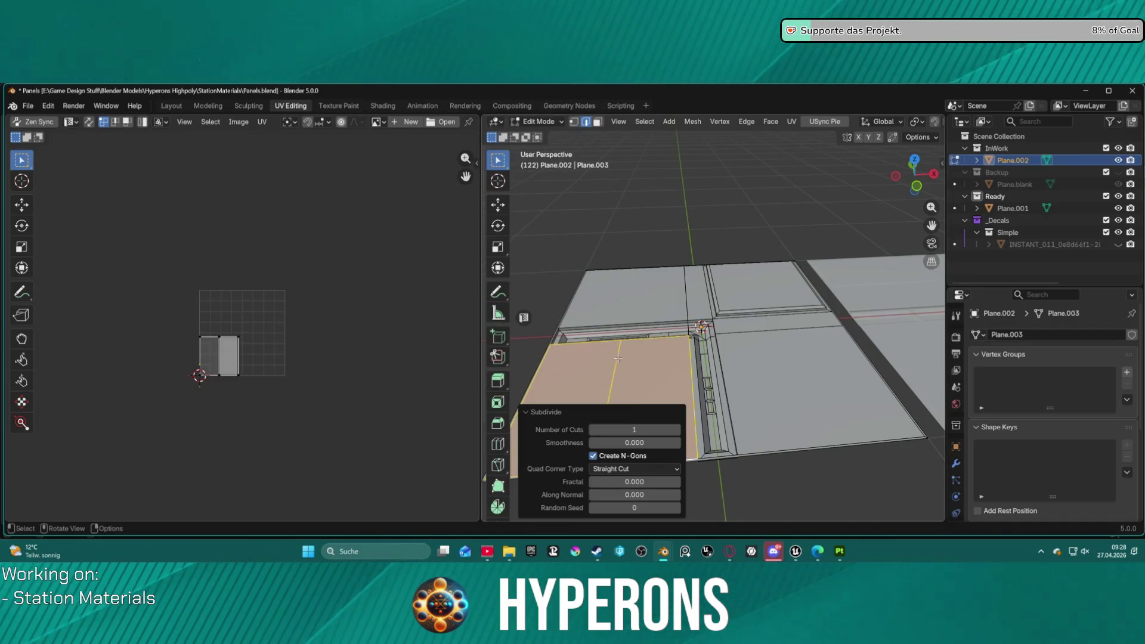
left_click(614, 377)
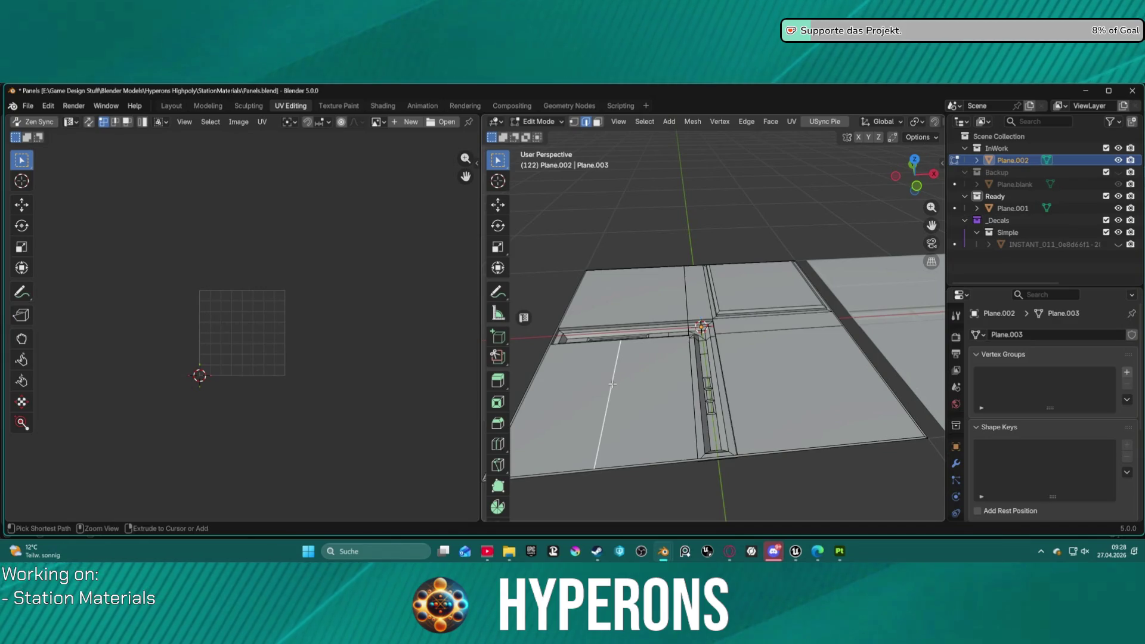
key("ctrl+b")
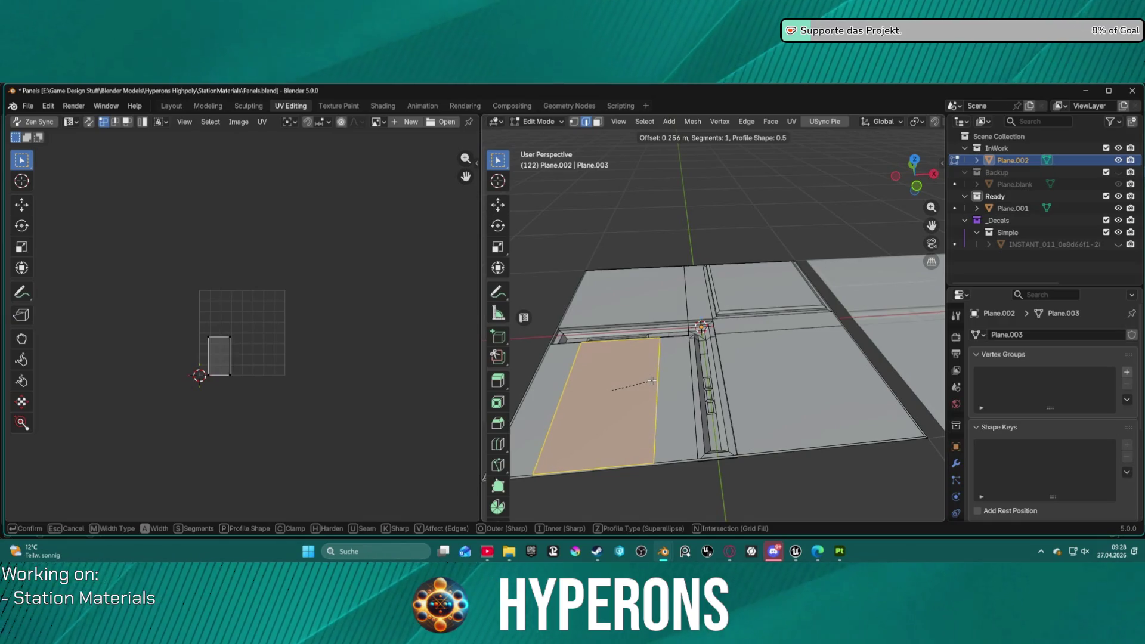
left_click(655, 380)
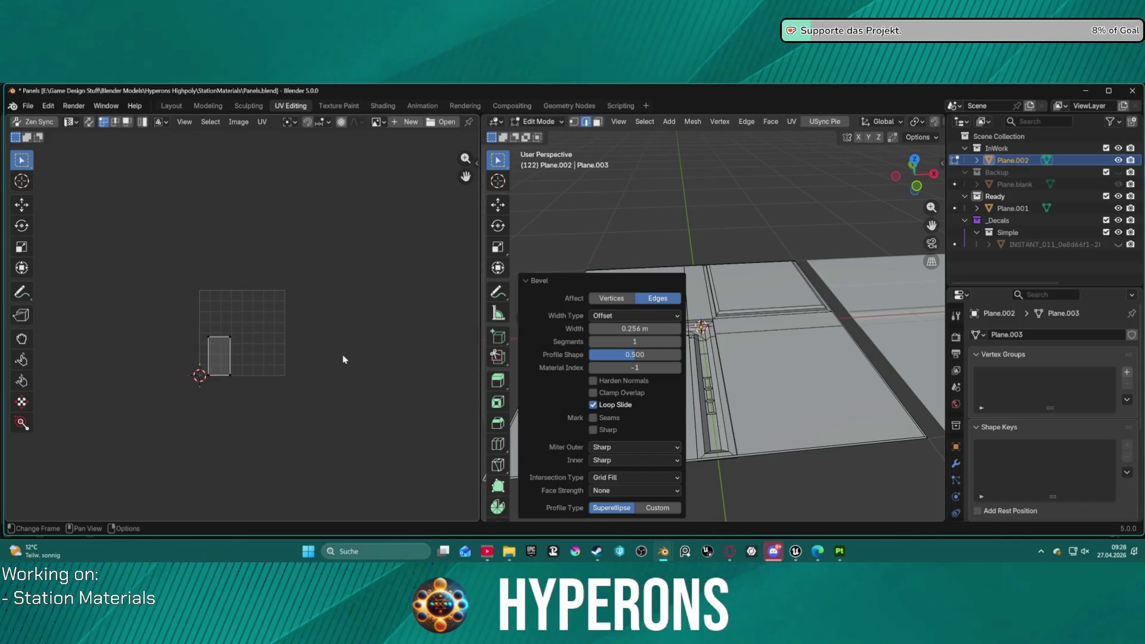
left_click(228, 358)
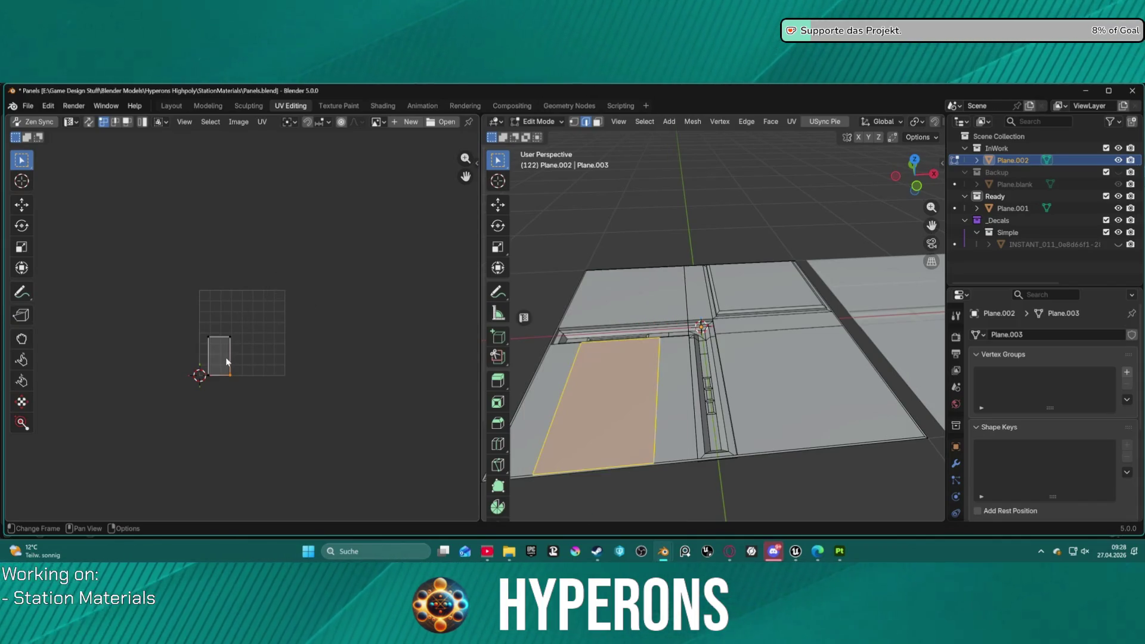
- Inset the strip face with negative depth to sink a sloped-walled recess
key("3")
left_click(231, 352)
scroll(238, 356, "up", 4)
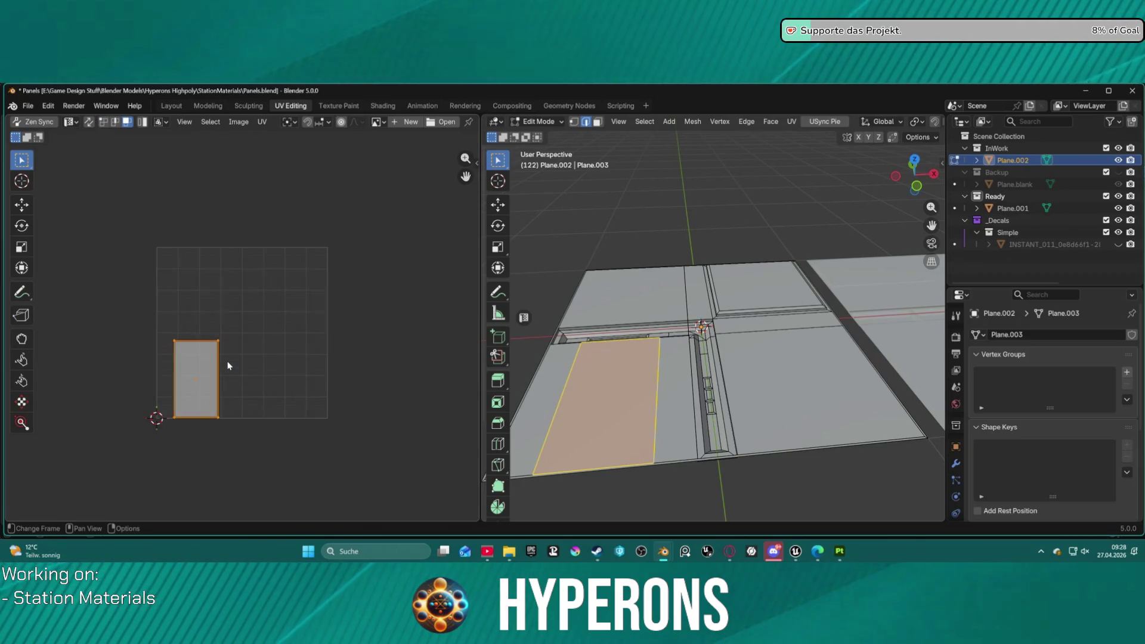
key("i")
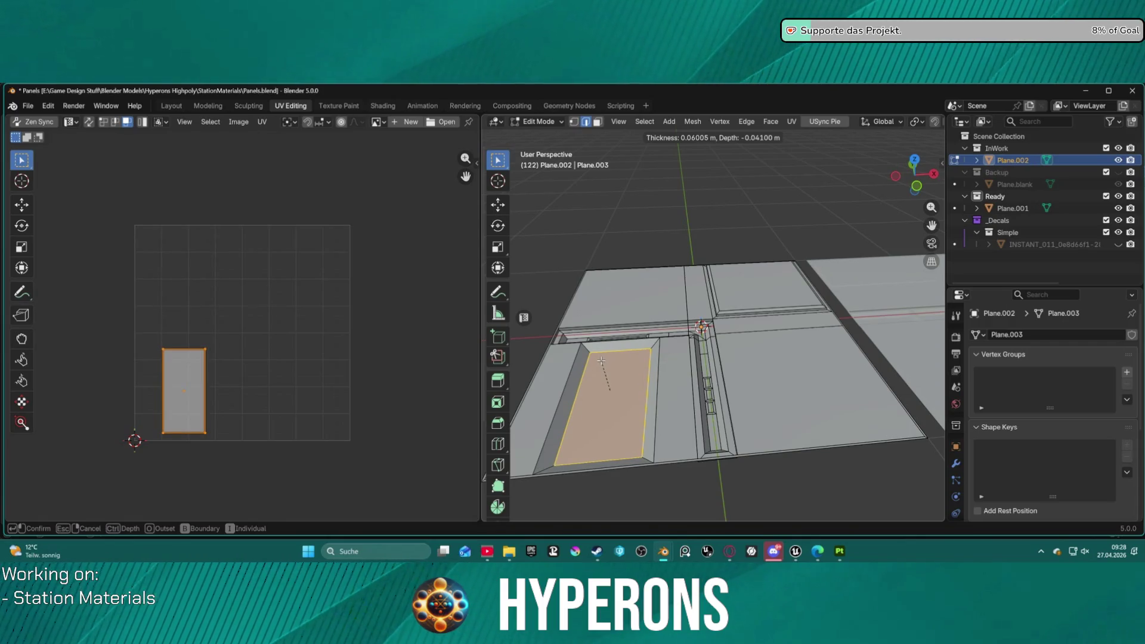
left_click(602, 358)
key("alt+a")
mouse_move(602, 382)
middle_mouse_down()
mouse_move(612, 451)
mouse_move(775, 405)
mouse_move(780, 345)
mouse_move(744, 356)
middle_mouse_up()
left_click(698, 316)
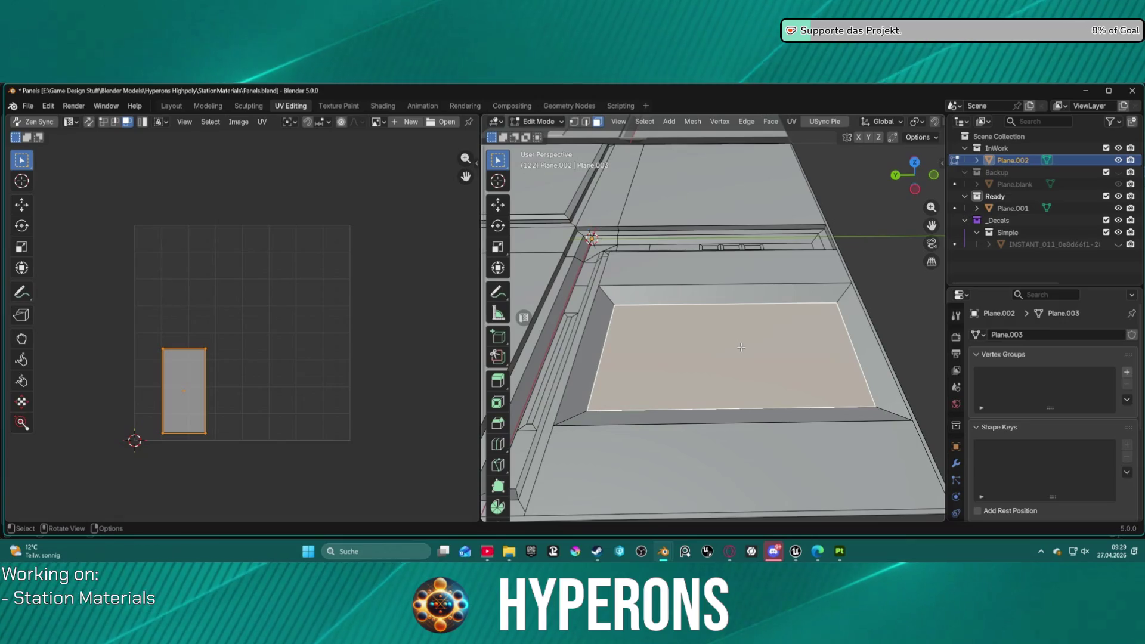
- Check the recess in Object Mode, then select its top and left edges
key("ctrl+Tab")
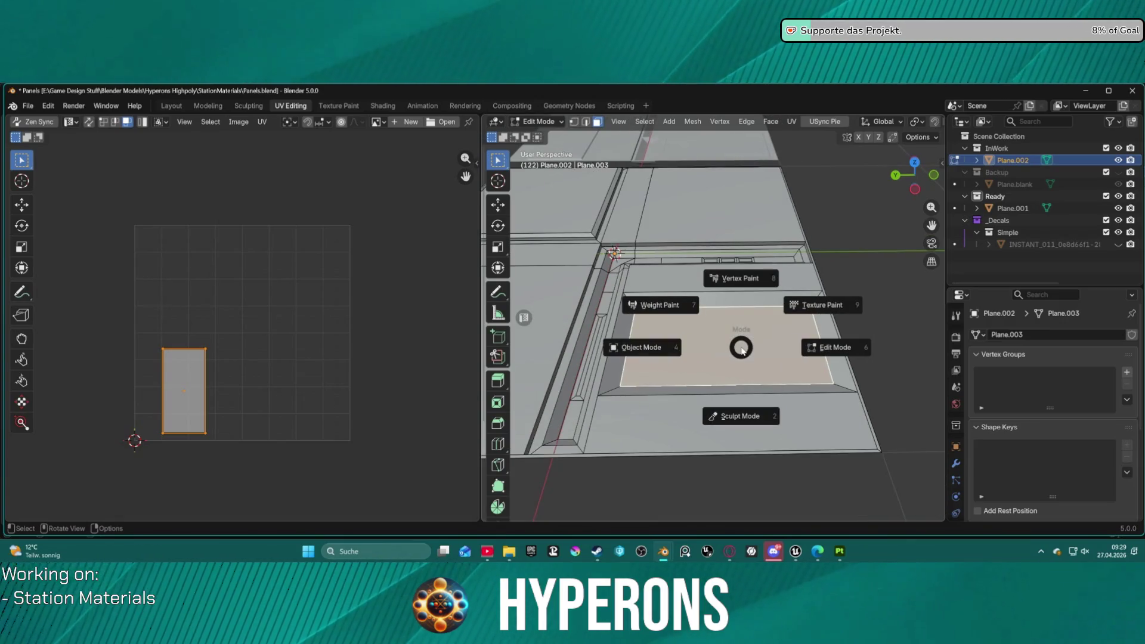
left_click(699, 354)
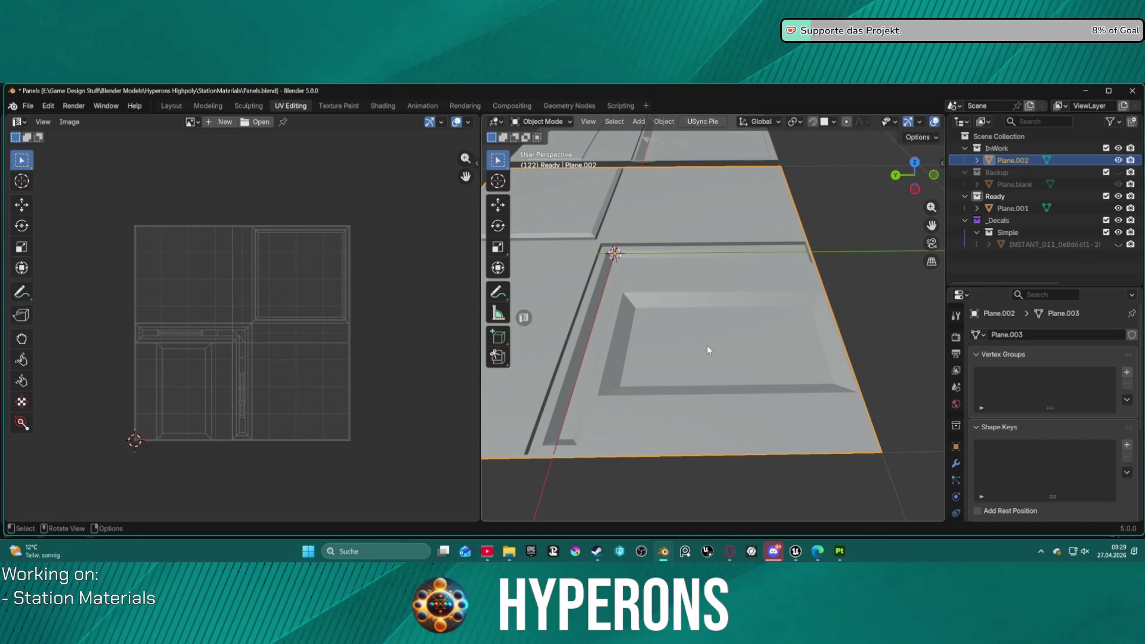
key("ctrl+Tab")
left_click(786, 345)
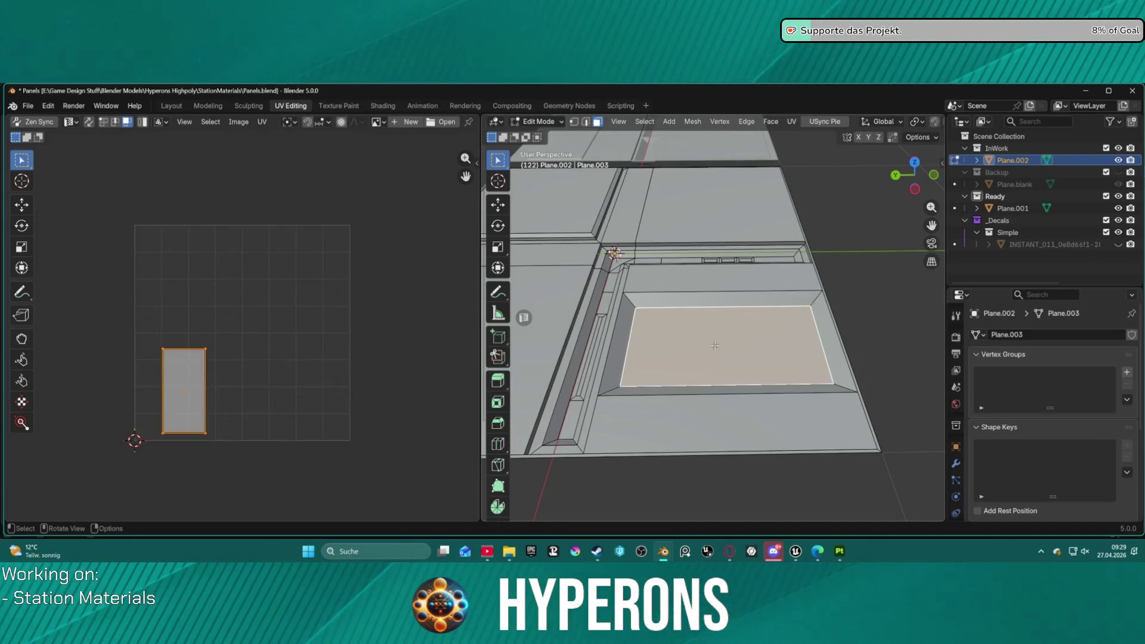
left_click(620, 300)
key("2")
left_click(656, 297)
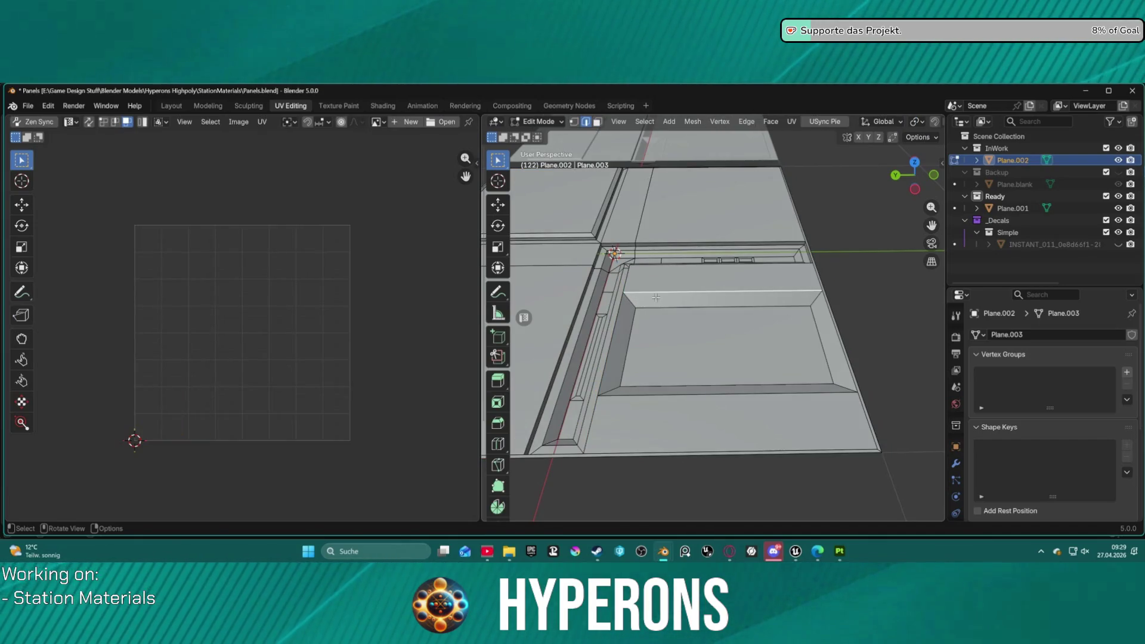
left_click(620, 377, "shift")
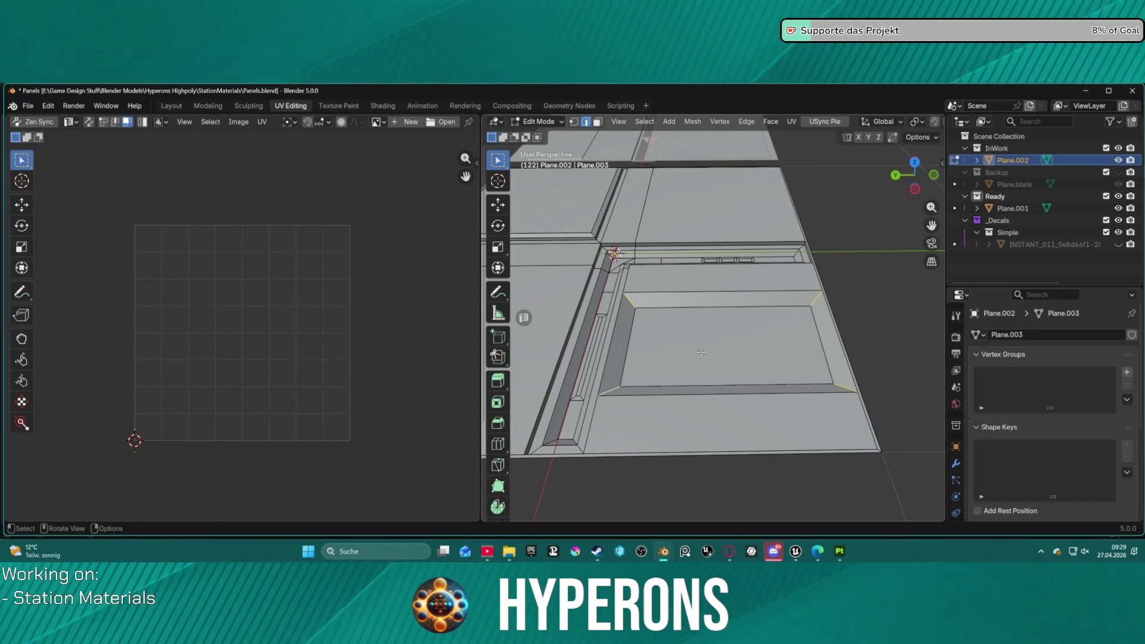
- Bevel the recess corner edges with a 0.0193 m offset and 4 segments
right_click(730, 322)
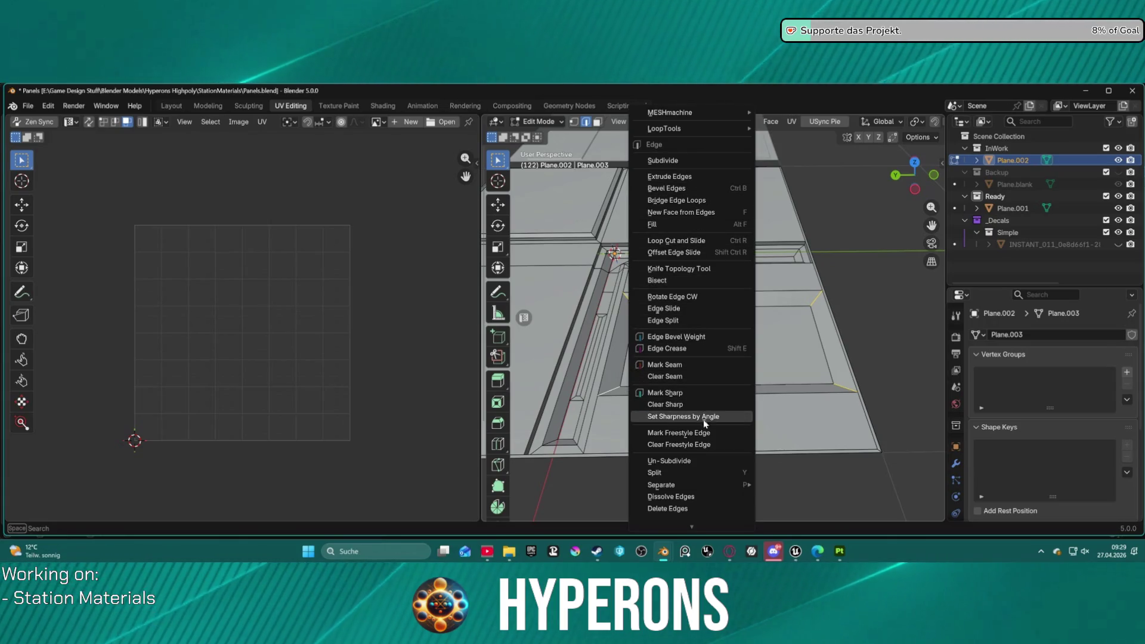
left_click(706, 188)
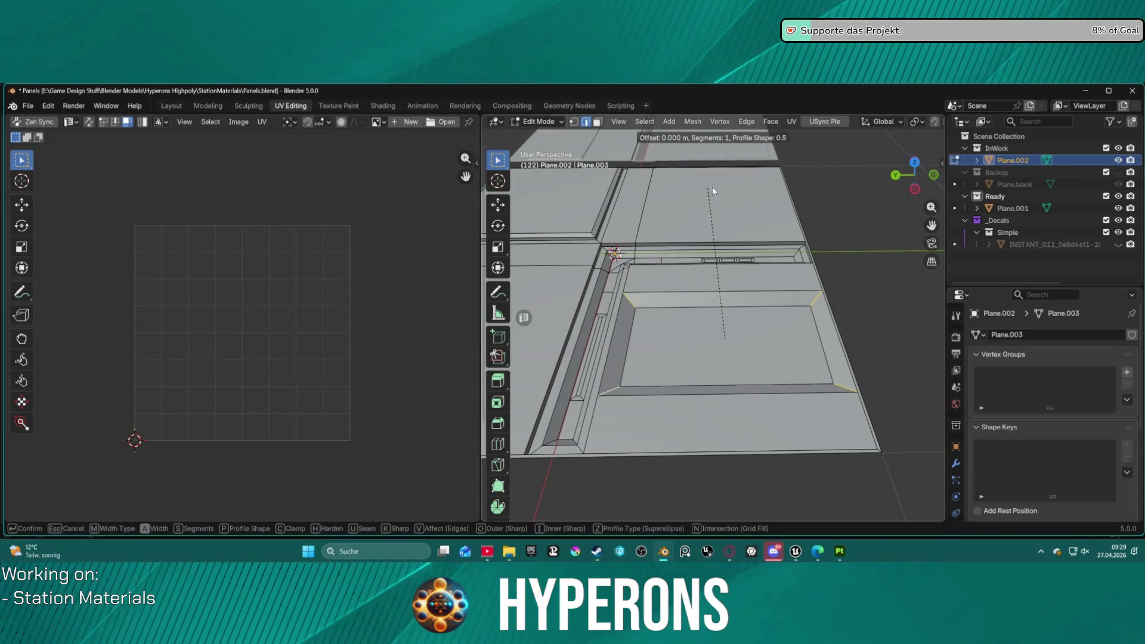
left_click(769, 194)
left_click(677, 342)
left_click(677, 342)
left_click(677, 342)
mouse_move(680, 338)
middle_mouse_down()
mouse_move(714, 365)
mouse_move(758, 284)
mouse_move(838, 330)
middle_mouse_up()
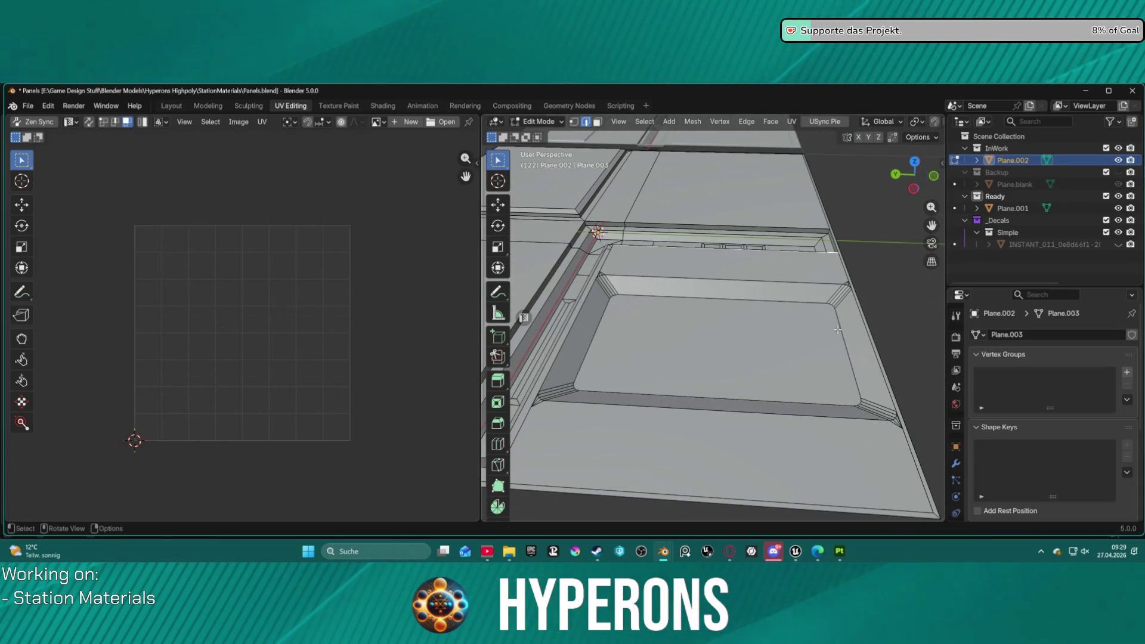
left_click(911, 450, "alt")
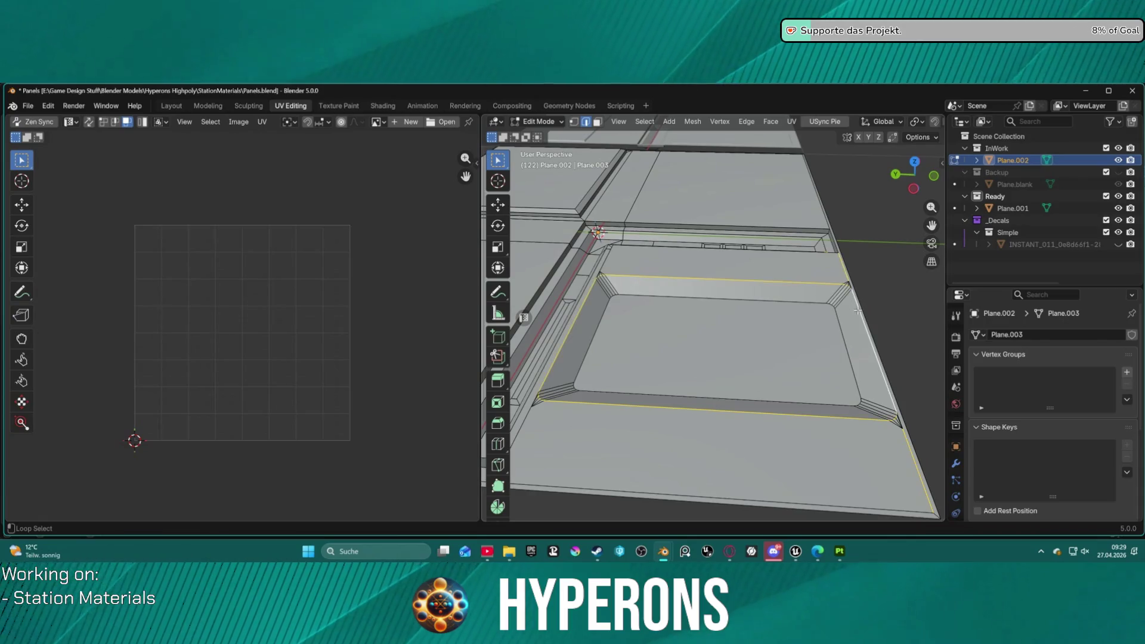
scroll(810, 324, "down", 3)
scroll(810, 324, "up", 2)
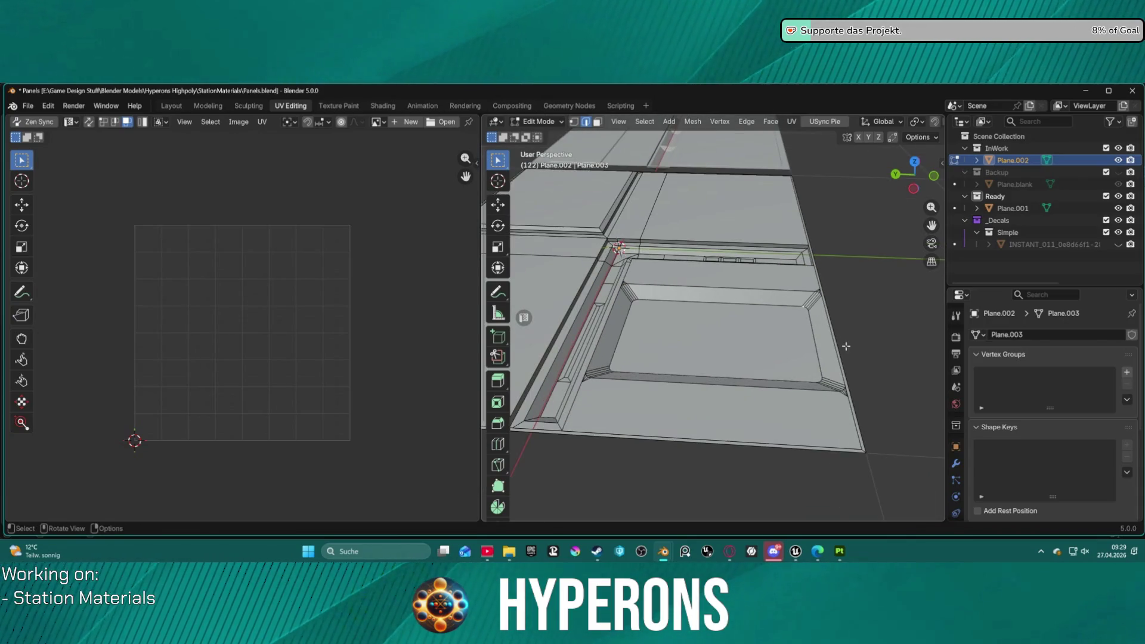
- Move the recess's right-side edge loops along the Y axis
middle_click_drag(861, 405, 711, 334)
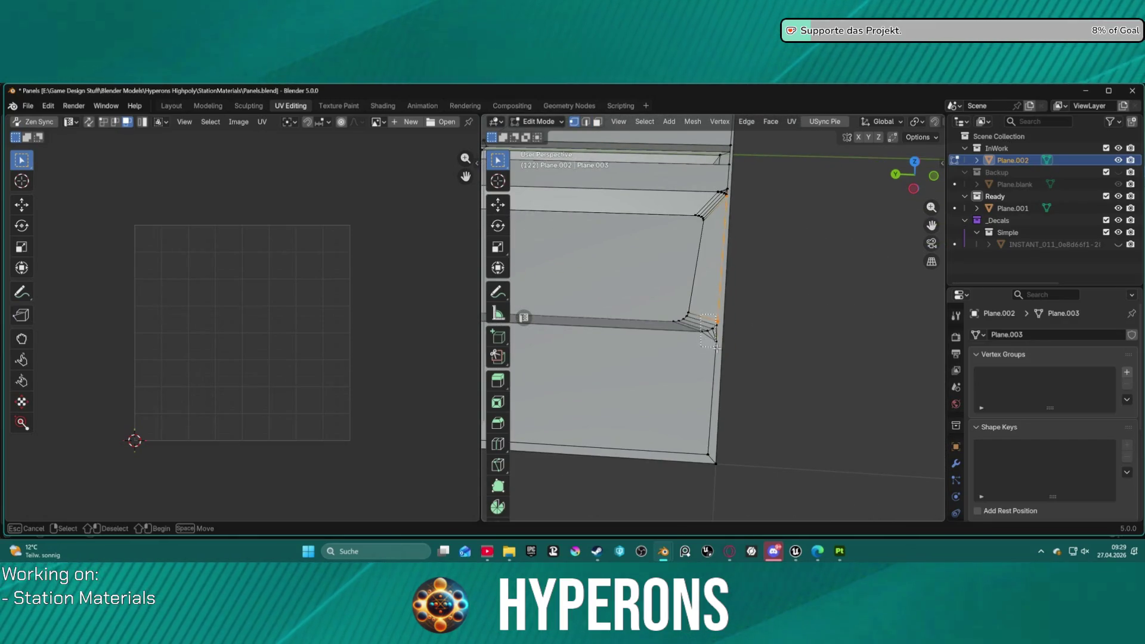
left_click(730, 203, "alt+shift")
middle_click_drag(720, 243, 765, 270, "shift")
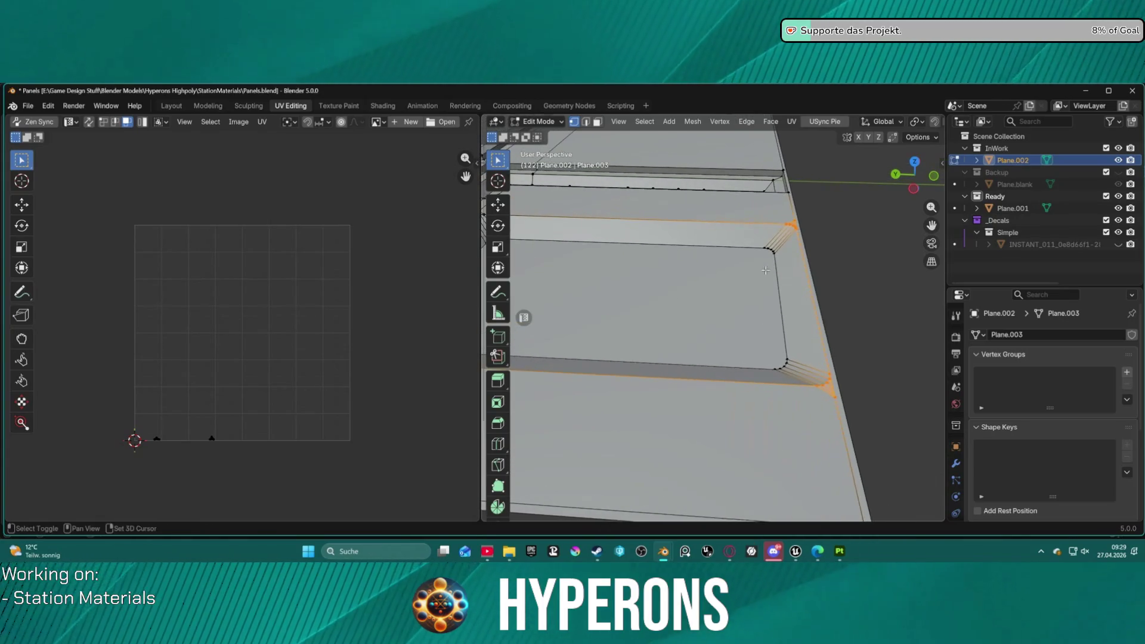
key("g")
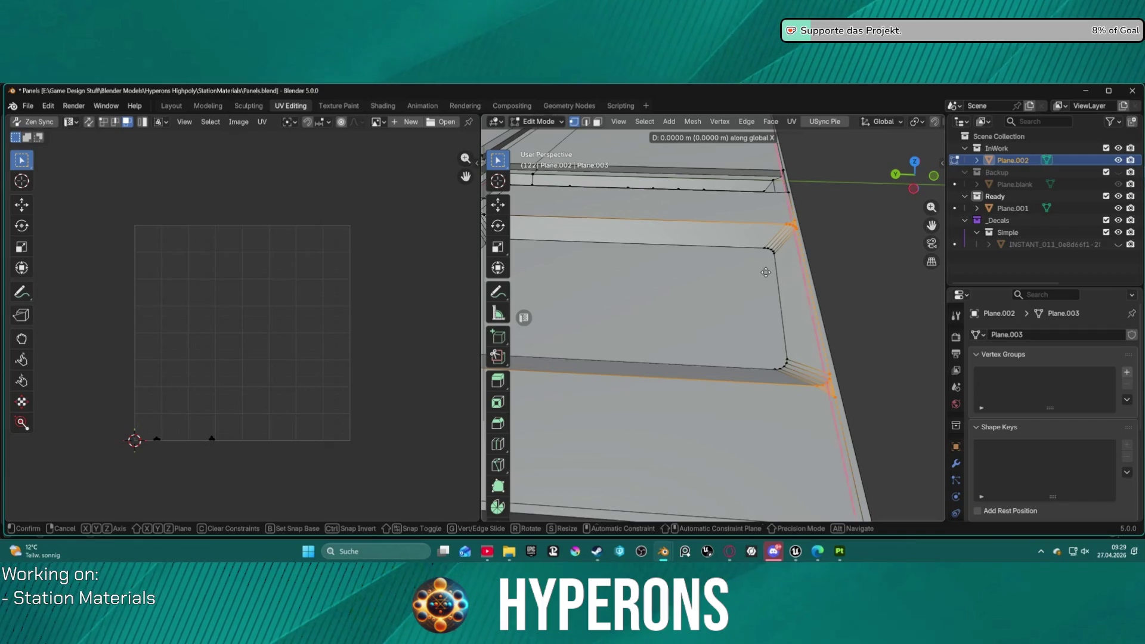
key("y")
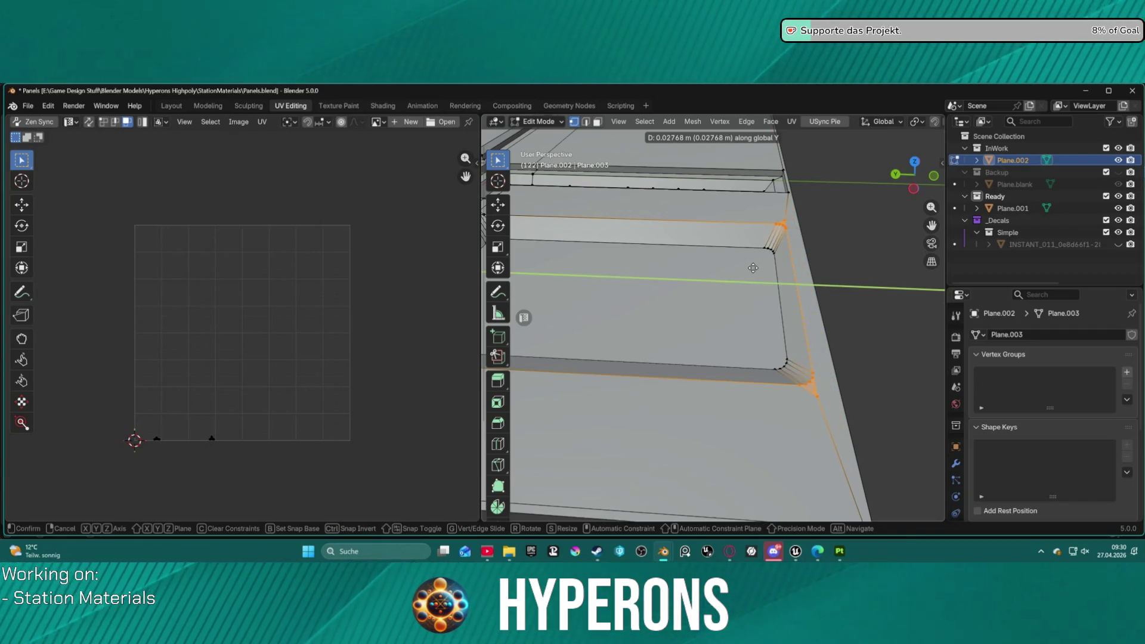
left_click(753, 269)
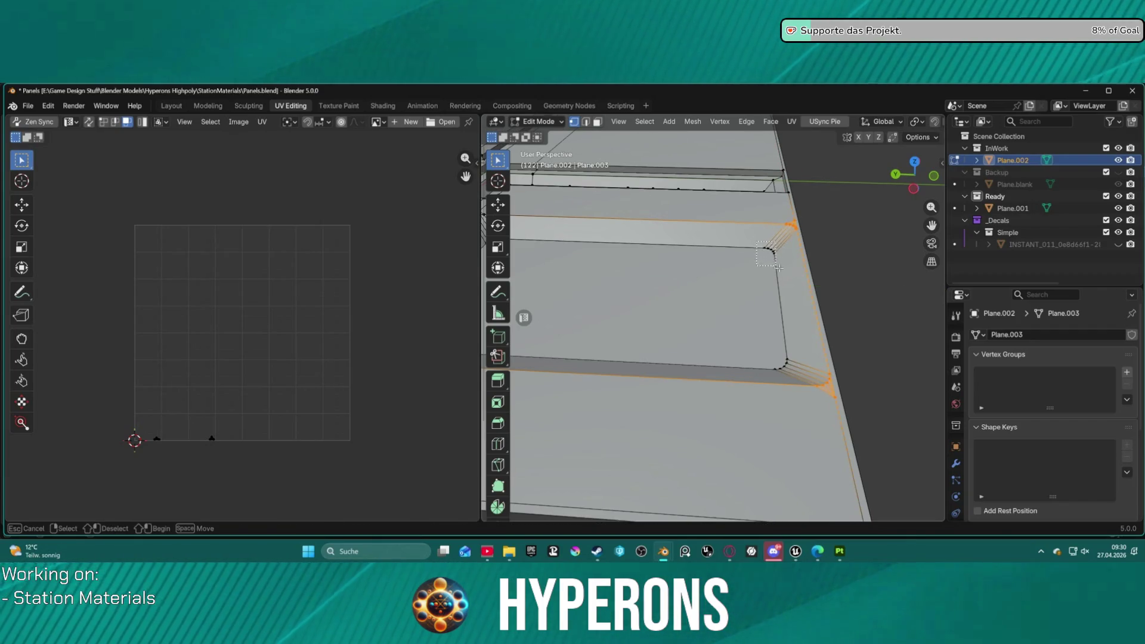
- Shift the narrow corner face strip along Y as well, then clear the selection
left_click(794, 331, "shift")
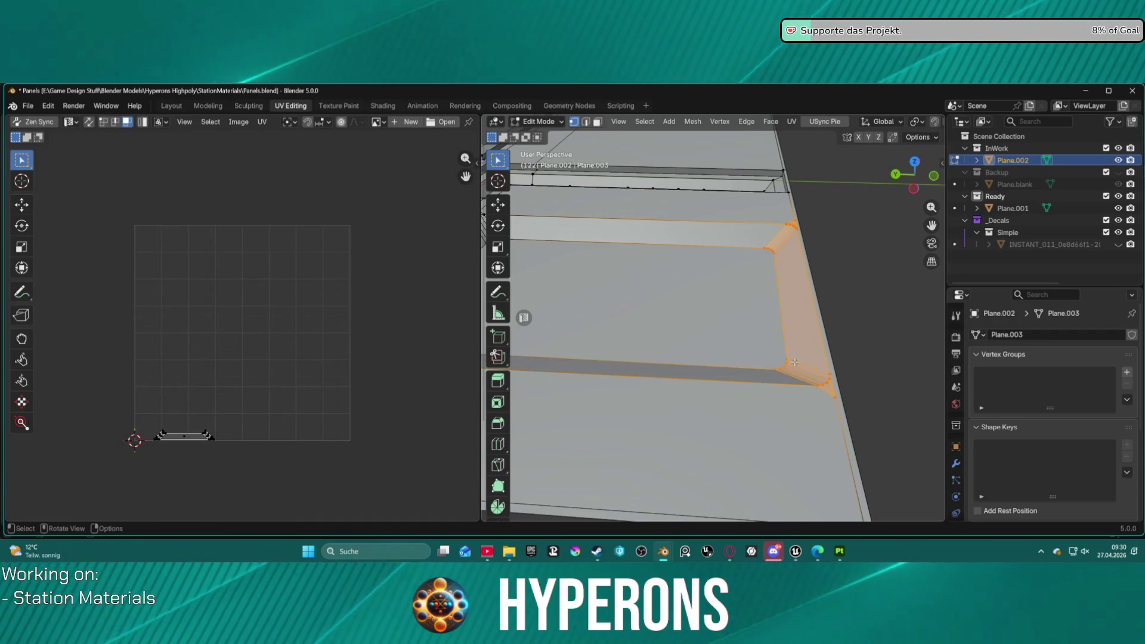
key("g")
key("y")
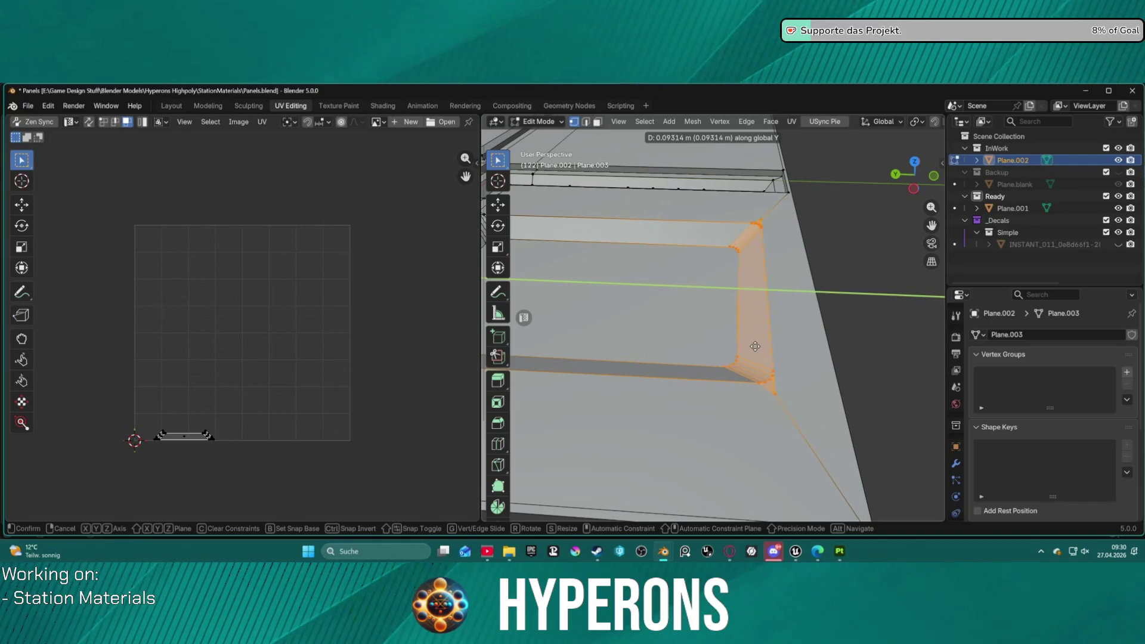
left_click(754, 346)
key("alt+a")
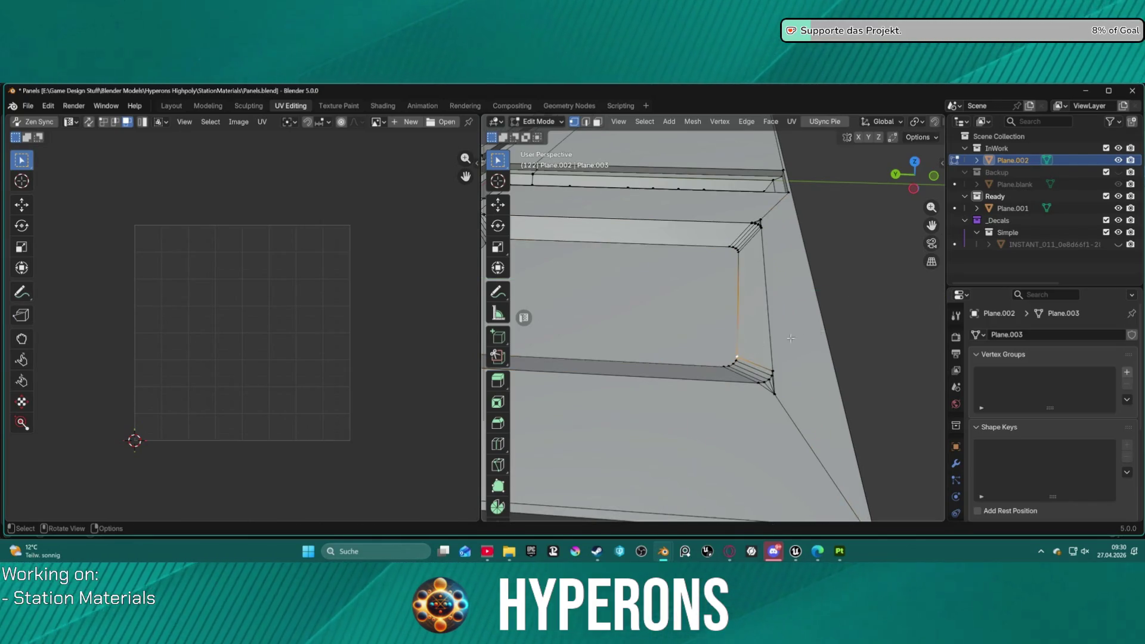
scroll(823, 317, "down", 5)
middle_click_drag(821, 315, 682, 357)
scroll(683, 357, "up", 4)
mouse_move(647, 396)
middle_mouse_down()
mouse_move(662, 298)
mouse_move(653, 287)
mouse_move(658, 421)
mouse_move(724, 287)
middle_mouse_up()
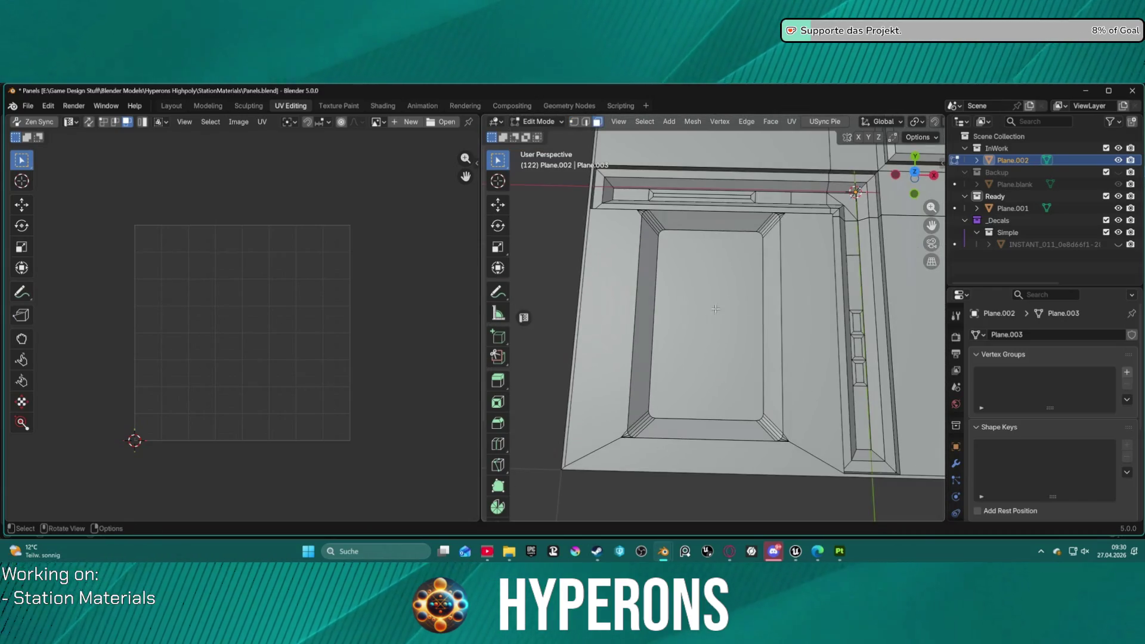
- Frame the inset floor face in the view and return to Object Mode
key("3")
left_click(724, 288)
key("KP_Decimal")
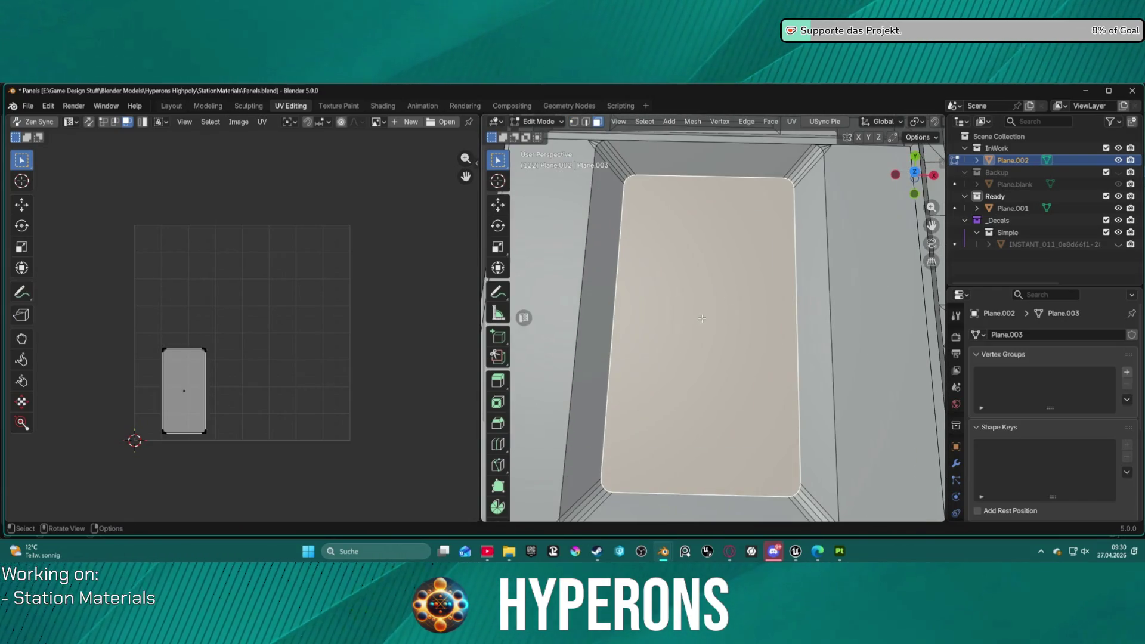
scroll(702, 319, "down", 2)
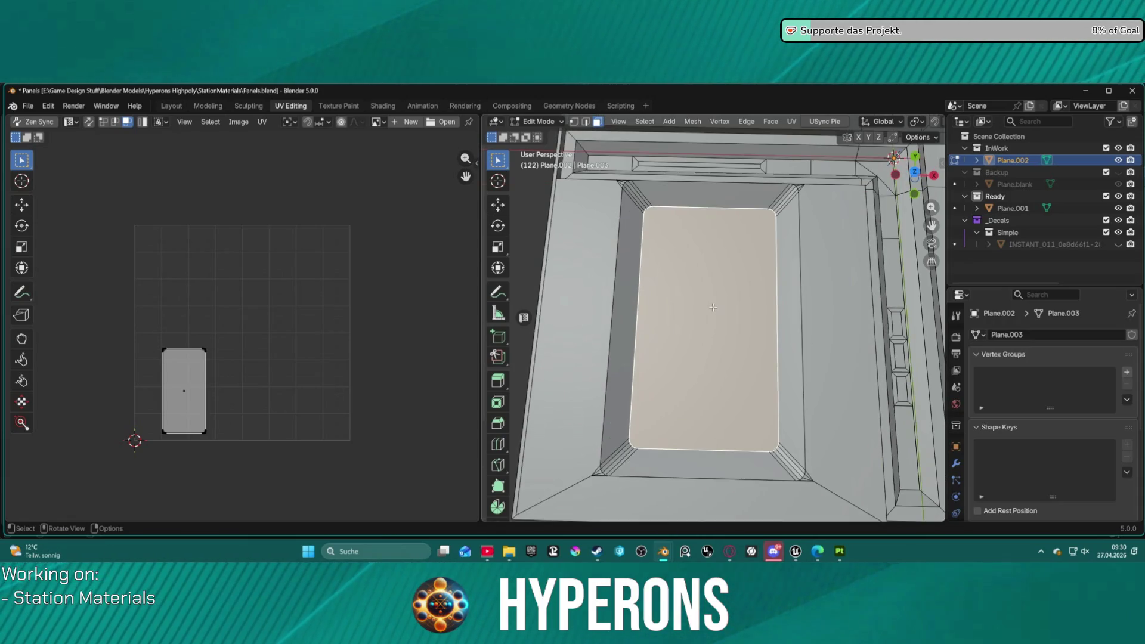
key("ctrl+Tab")
left_click(664, 303)
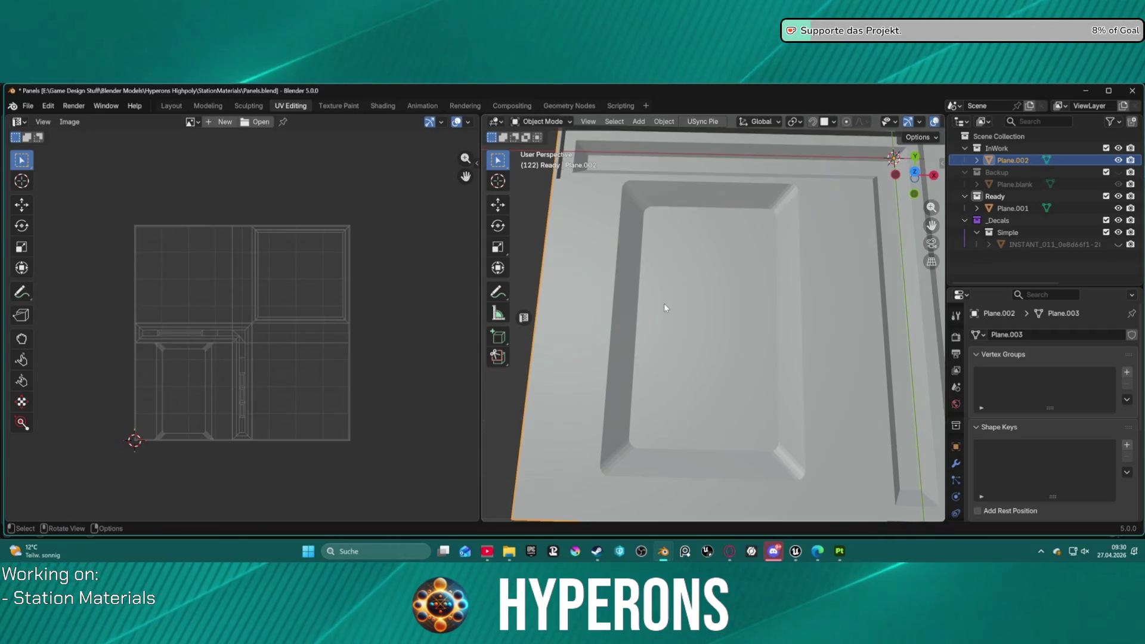
mouse_move(698, 302)
middle_mouse_down()
mouse_move(786, 250)
mouse_move(791, 288)
middle_mouse_up()
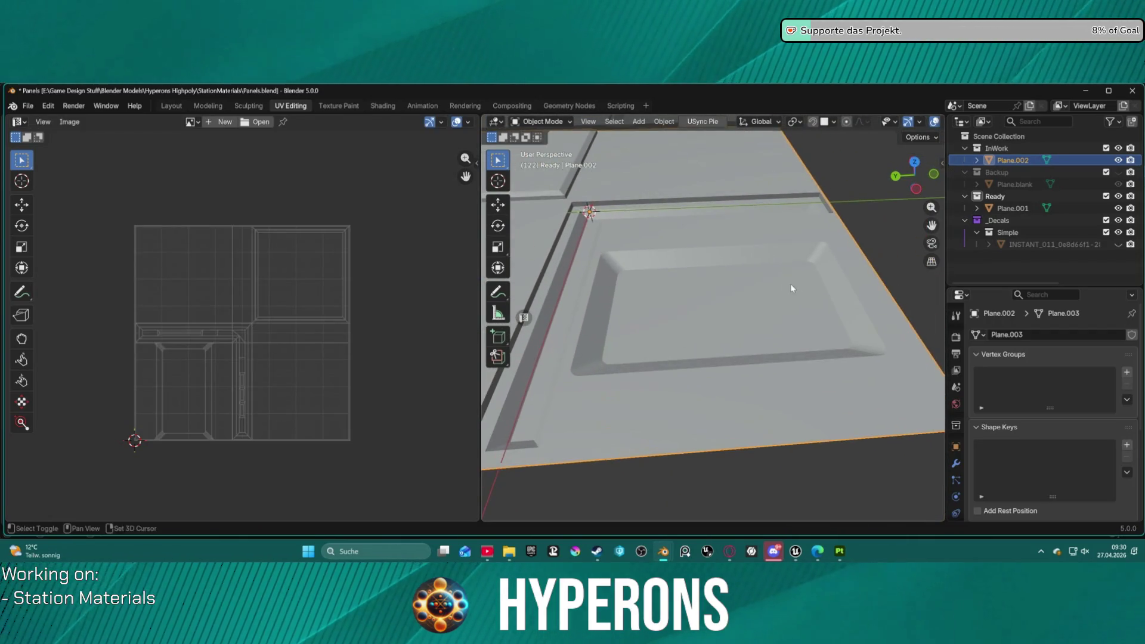
middle_click_drag(621, 280, 700, 301, "shift")
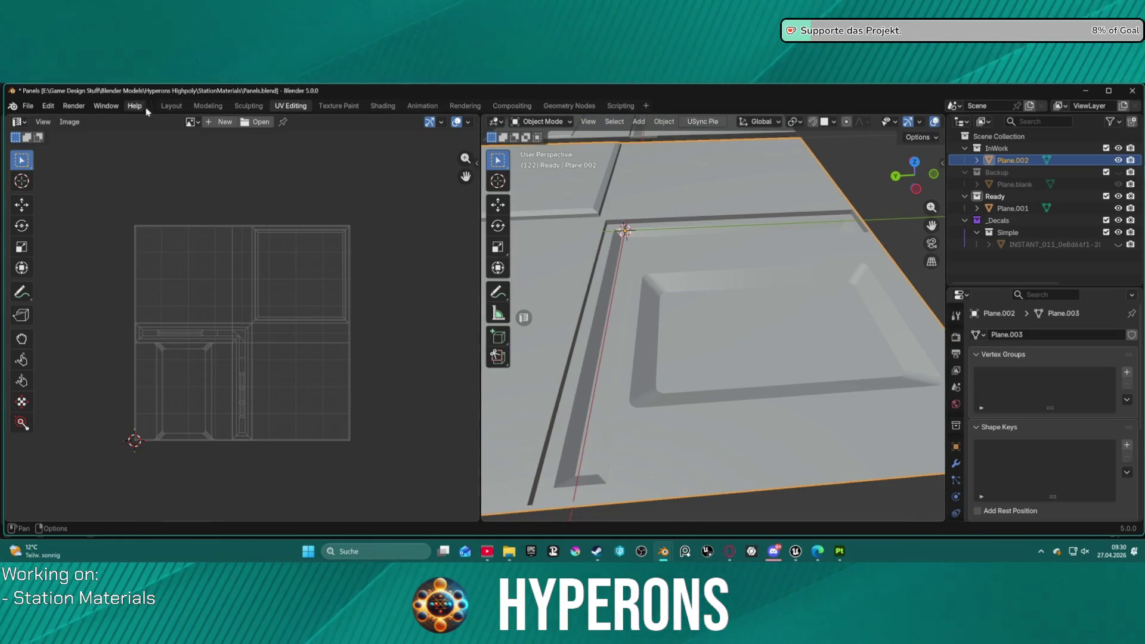
- Switch to the Layout workspace and view the whole finished panel
left_click(172, 107)
scroll(485, 262, "up", 2)
scroll(557, 277, "down", 2)
mouse_move(434, 316)
middle_mouse_down()
mouse_move(478, 323)
mouse_move(517, 257)
middle_mouse_up()
scroll(541, 327, "up", 4)
scroll(517, 257, "down", 3)
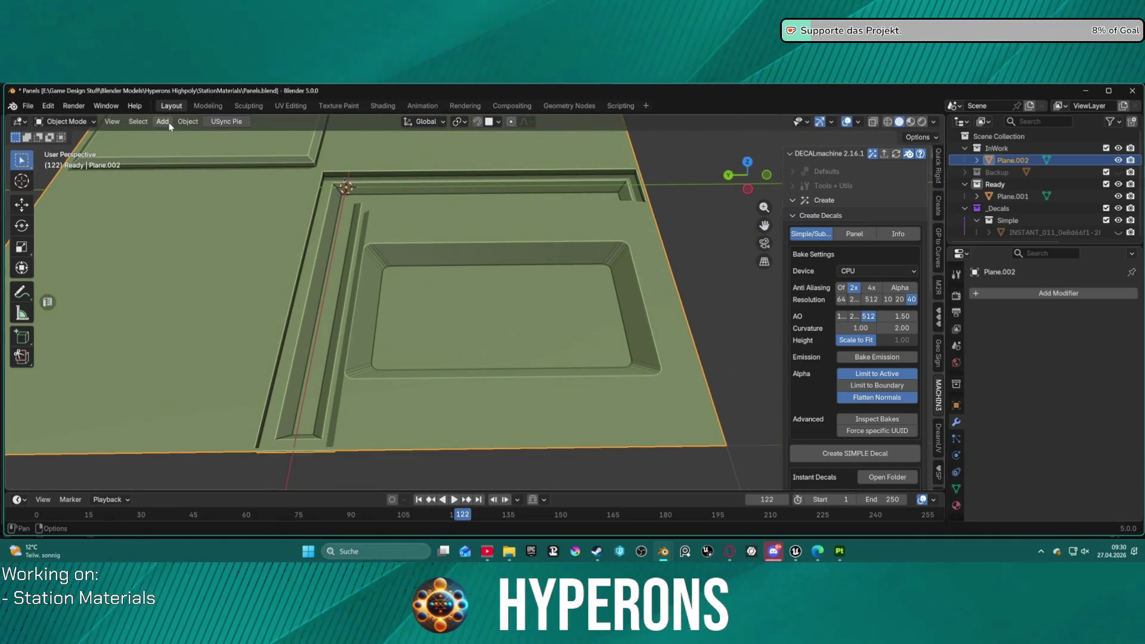
- Add a cube and move it into the recess (X -0.54434, Y -0.2738, Z -0.040995 m)
left_click(170, 125)
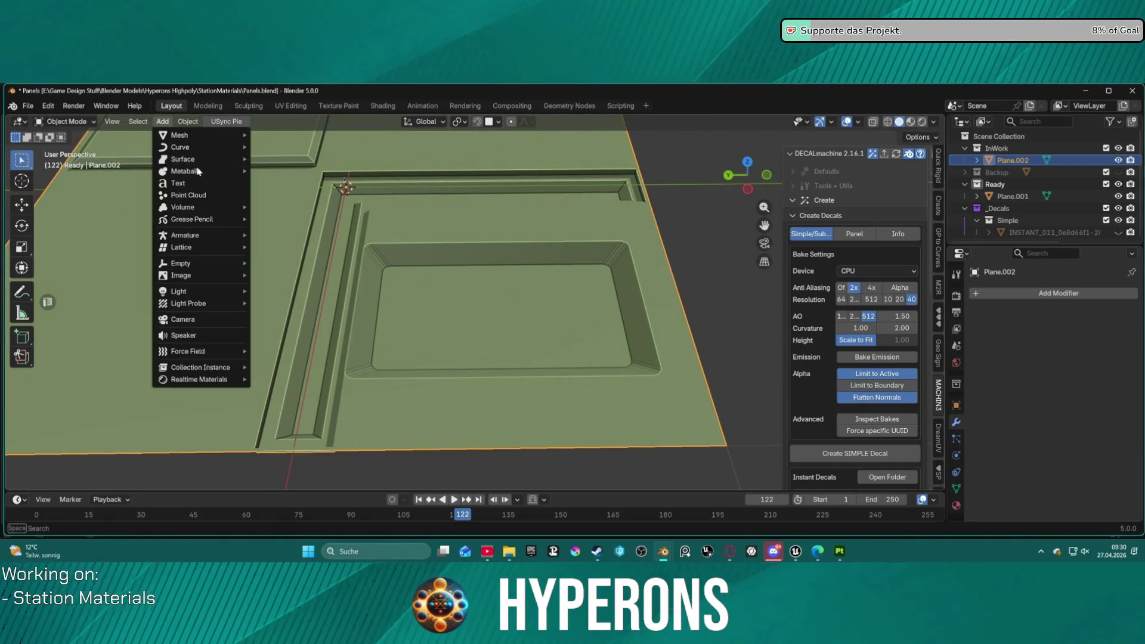
left_click(166, 117)
mouse_move(197, 135)
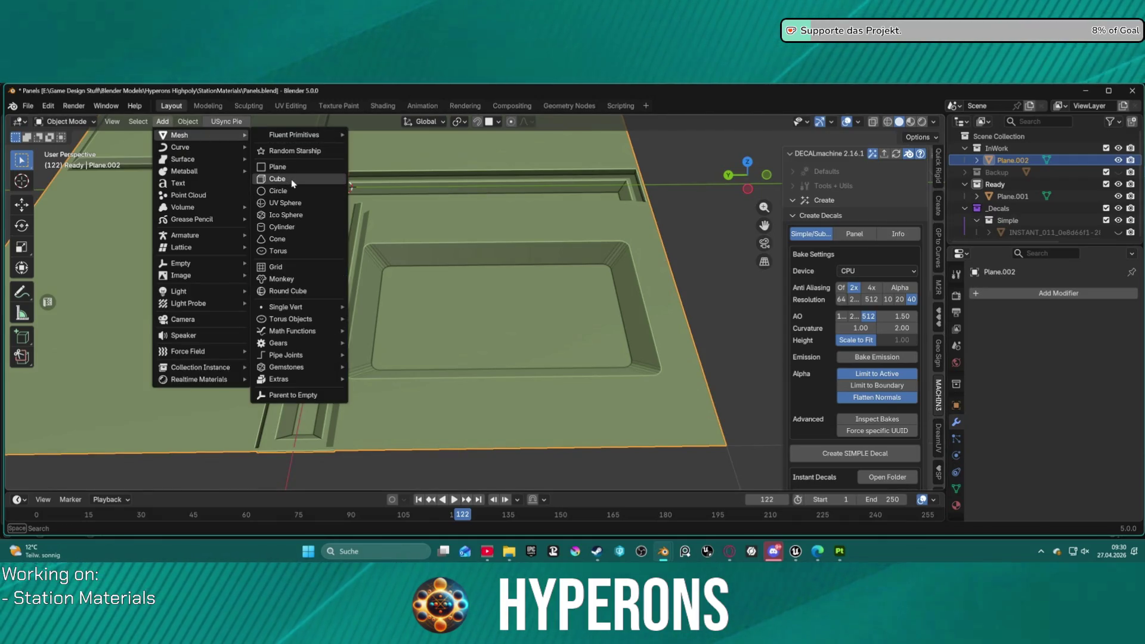
left_click(291, 178)
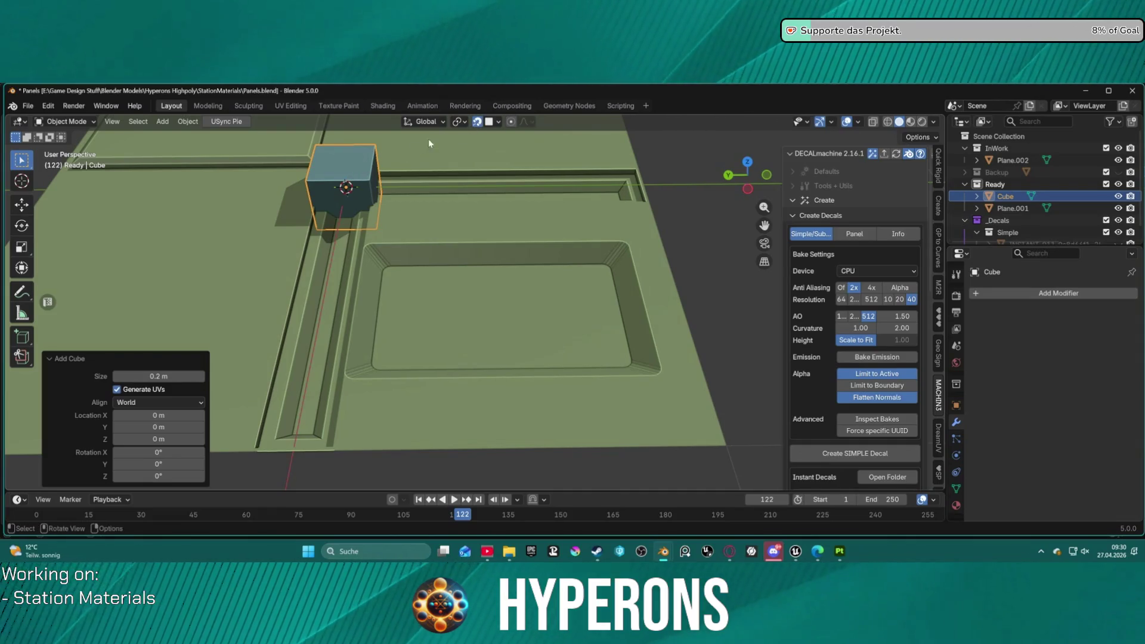
key("g")
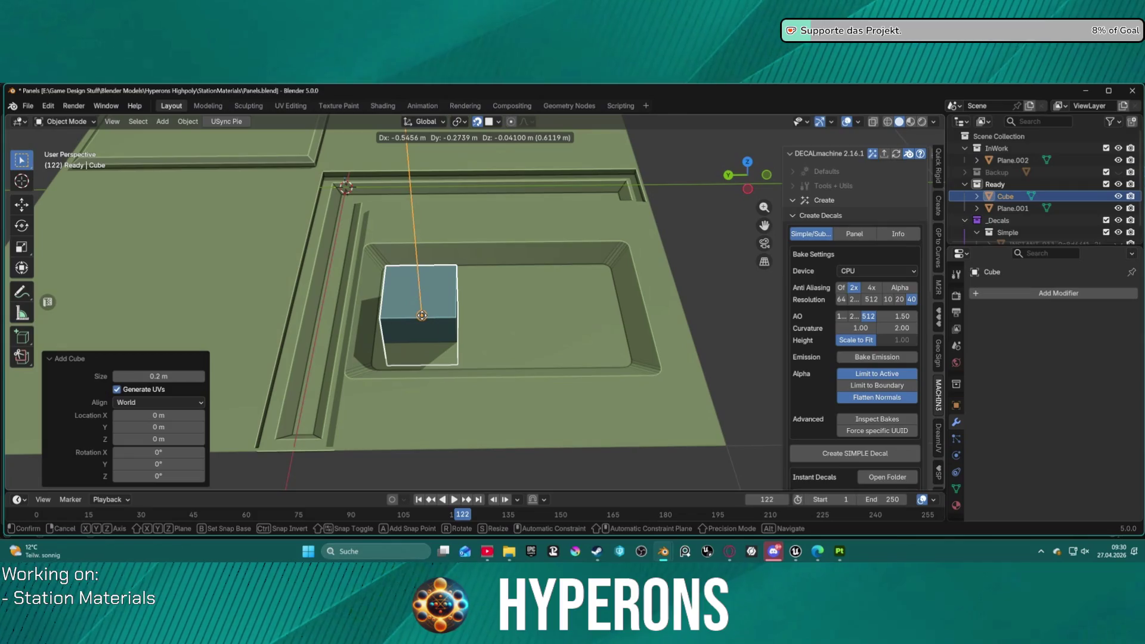
left_click(422, 315)
middle_click_drag(421, 315, 353, 317)
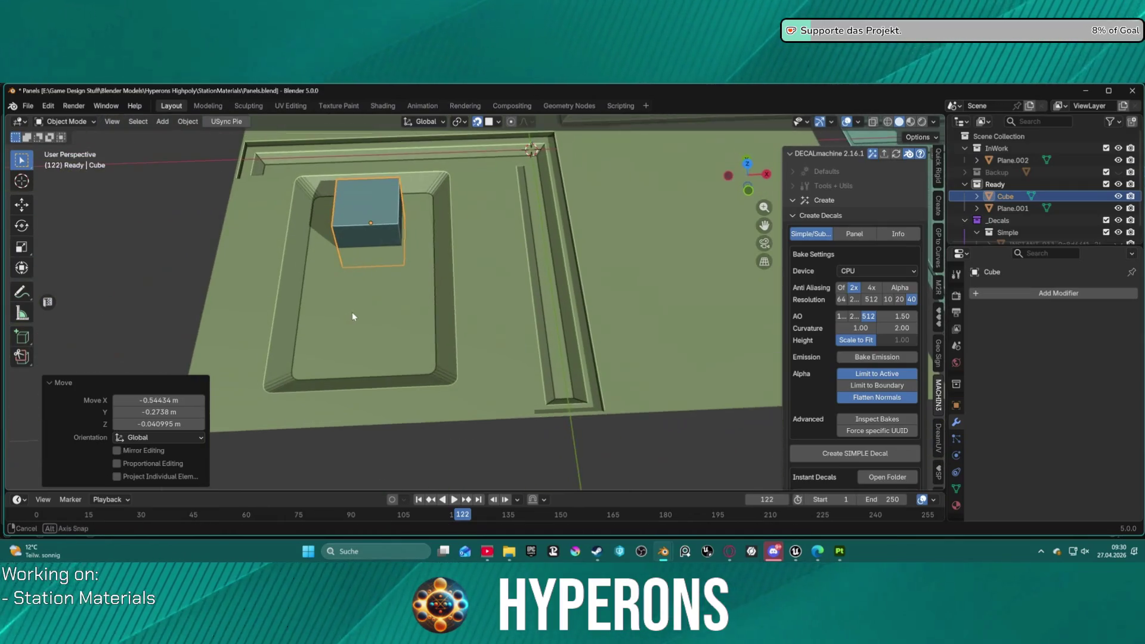
- Snap the 3D cursor to a selected edge of the panel mesh, then return to Object Mode
left_click(425, 247)
key("Tab")
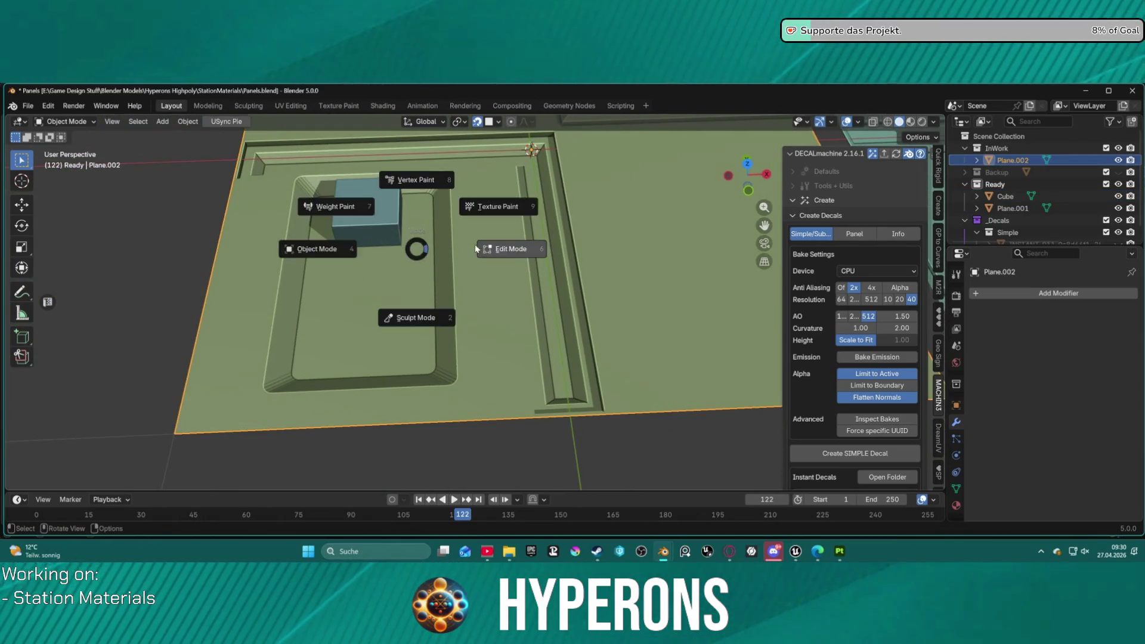
left_click(313, 263)
key("2")
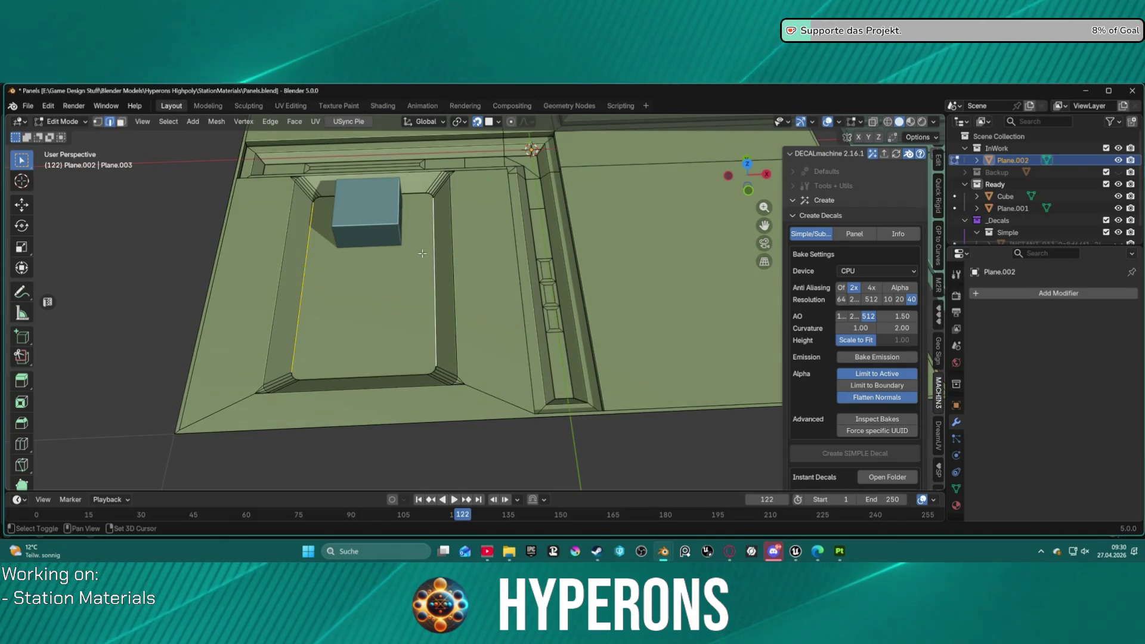
key("shift+s")
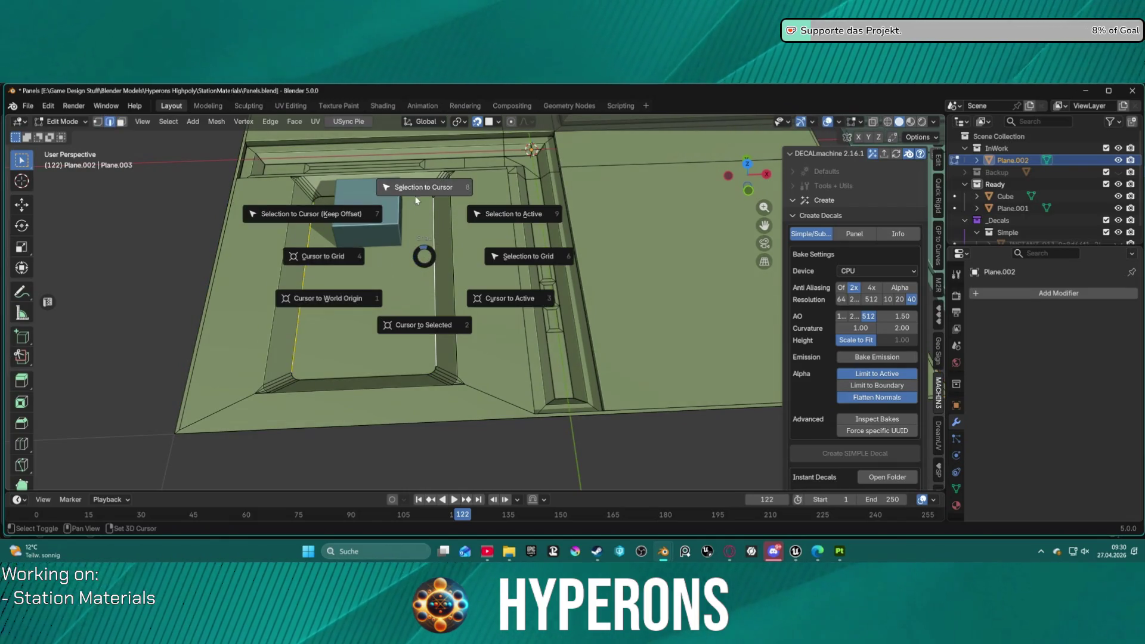
left_click(408, 327)
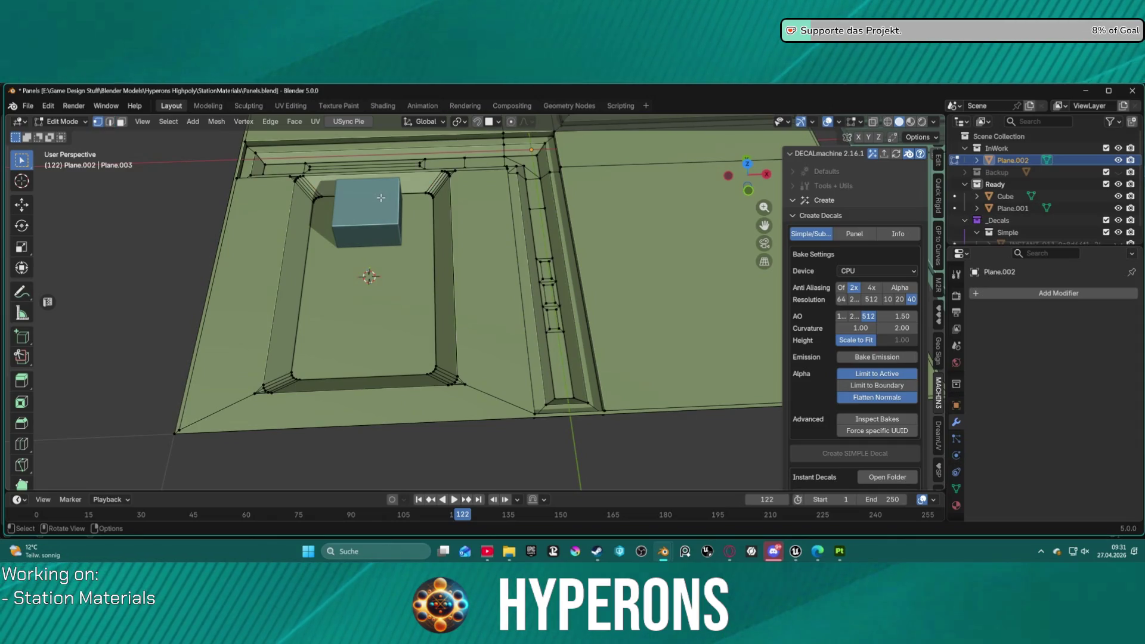
key("Tab")
left_click(388, 224)
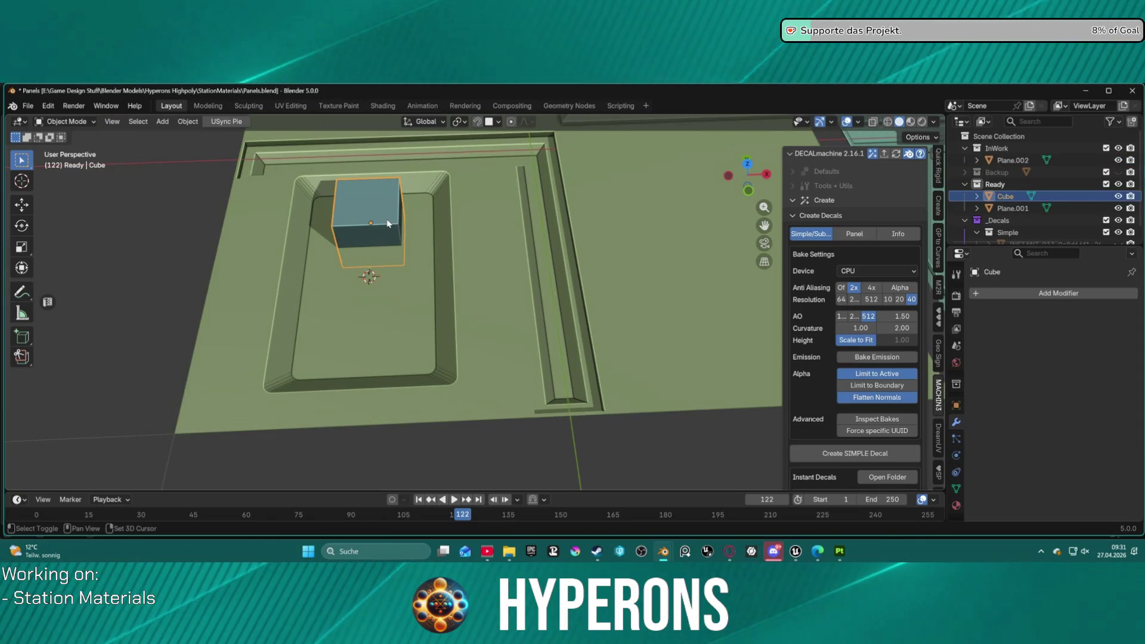
- Snap the cube to the 3D cursor and flatten it on Y, then Z, into a thin bar
key("shift+s")
left_click(370, 146)
scroll(384, 232, "up", 5)
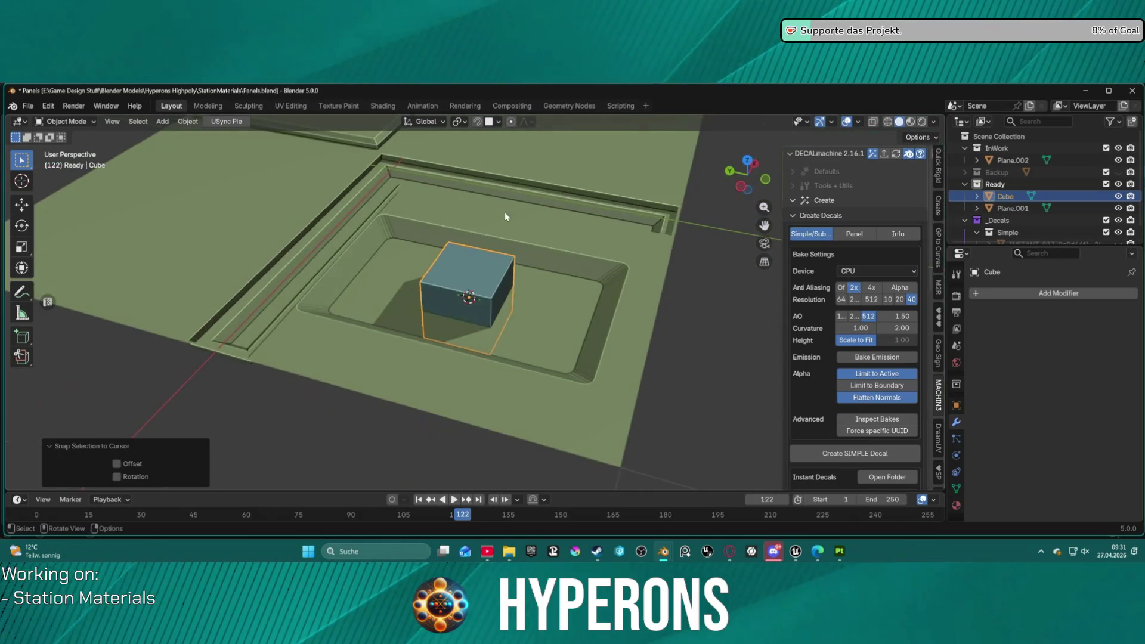
mouse_move(505, 212)
middle_mouse_down()
mouse_move(517, 292)
mouse_move(534, 294)
middle_mouse_up()
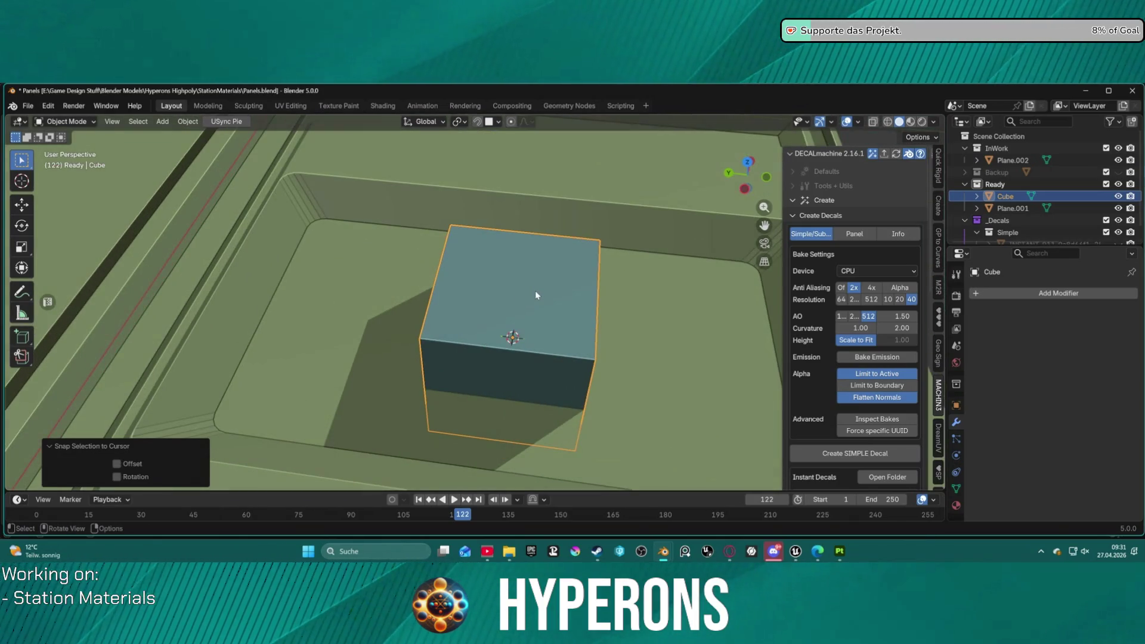
key("s")
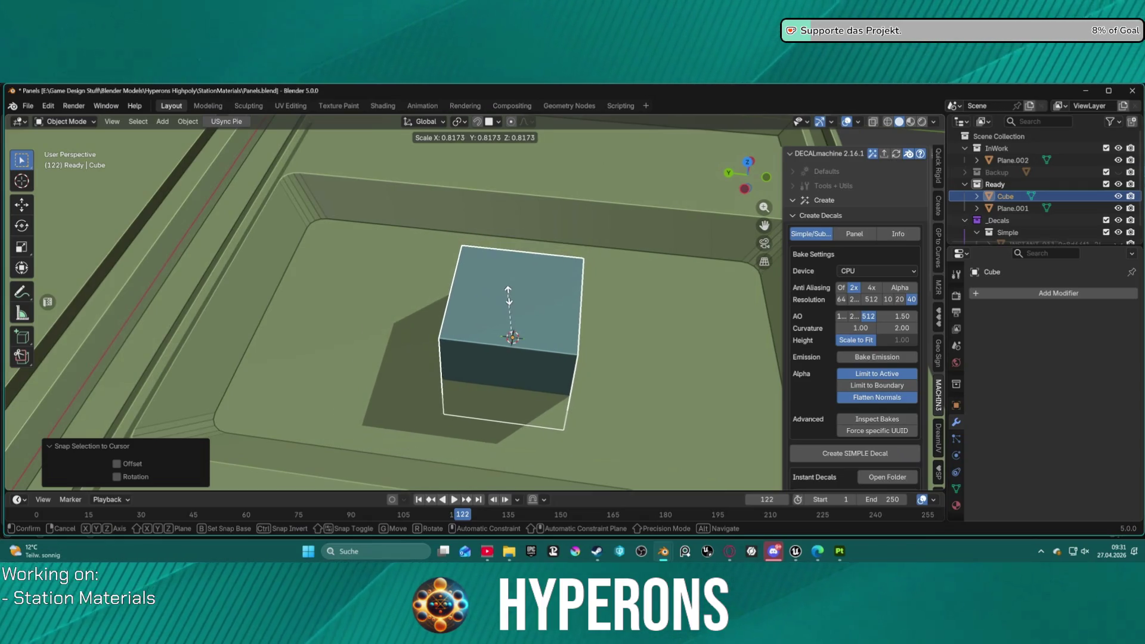
key("x")
key("y")
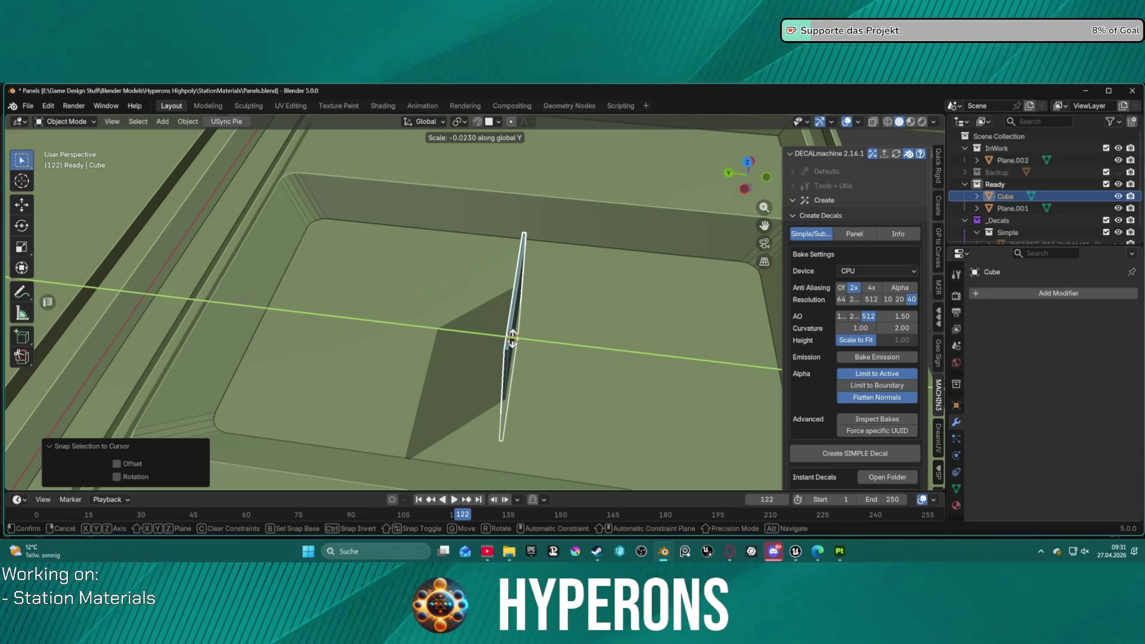
left_click(512, 338)
mouse_move(587, 334)
middle_mouse_down()
mouse_move(571, 290)
mouse_move(508, 330)
middle_mouse_up()
key("s")
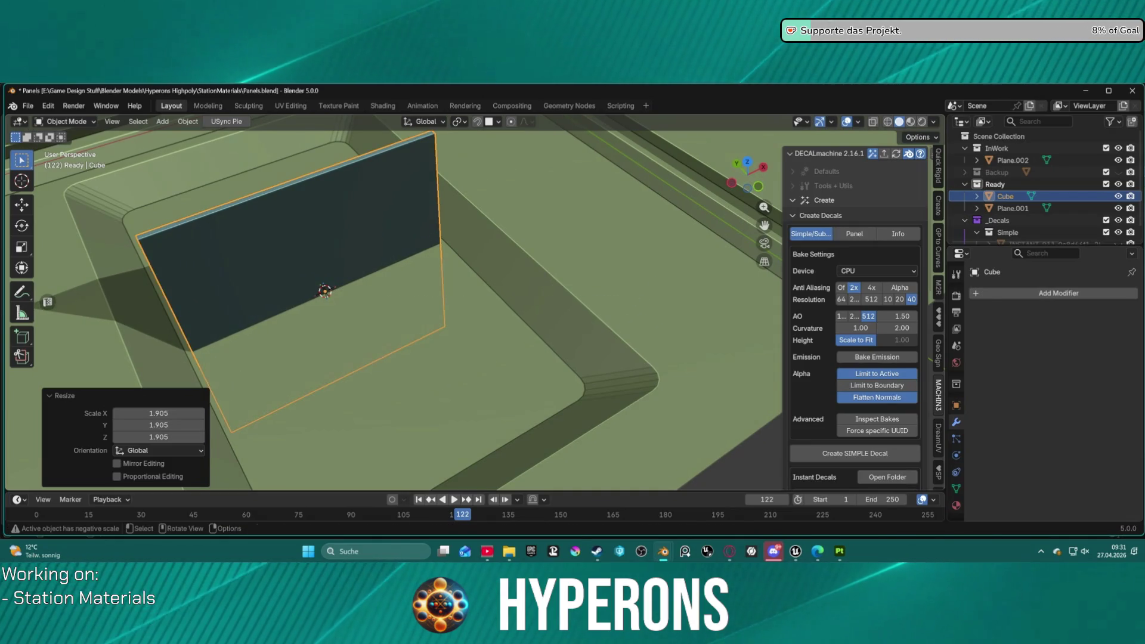
key("z")
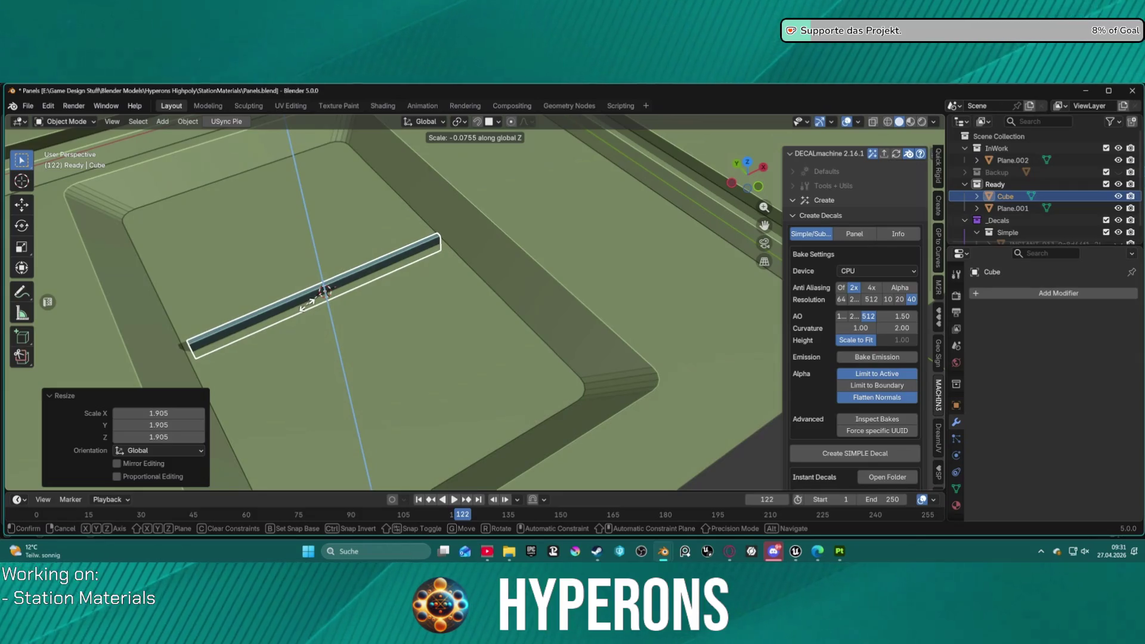
left_click(317, 306)
- Tilt the bar -128° about X and move it 0.31 m along Y
middle_click_drag(317, 306, 420, 292)
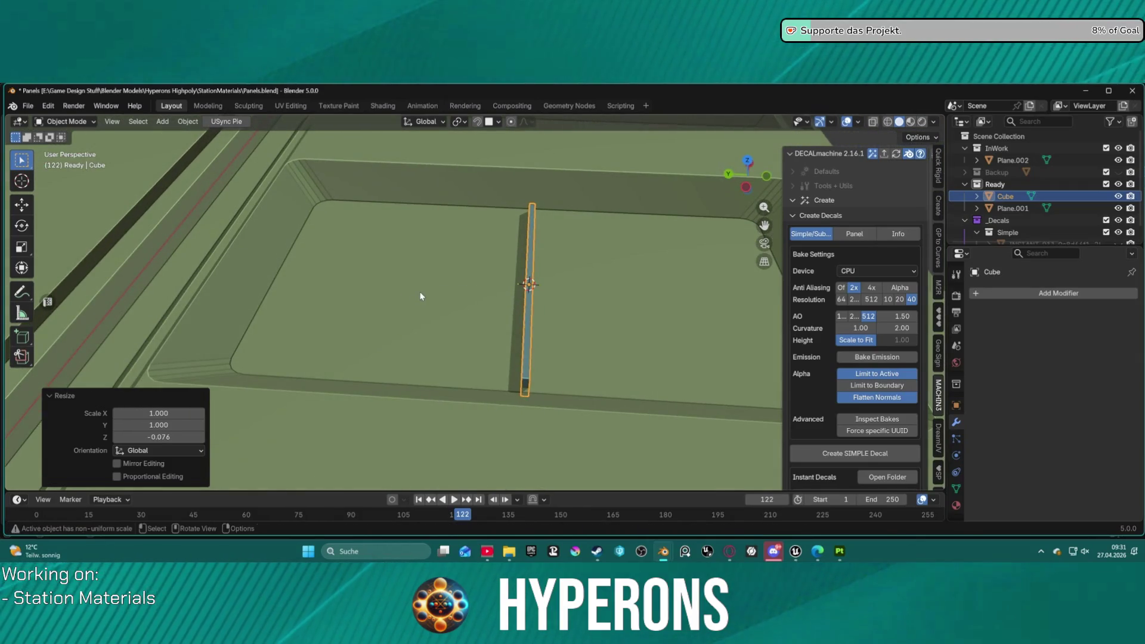
key("r")
key("x")
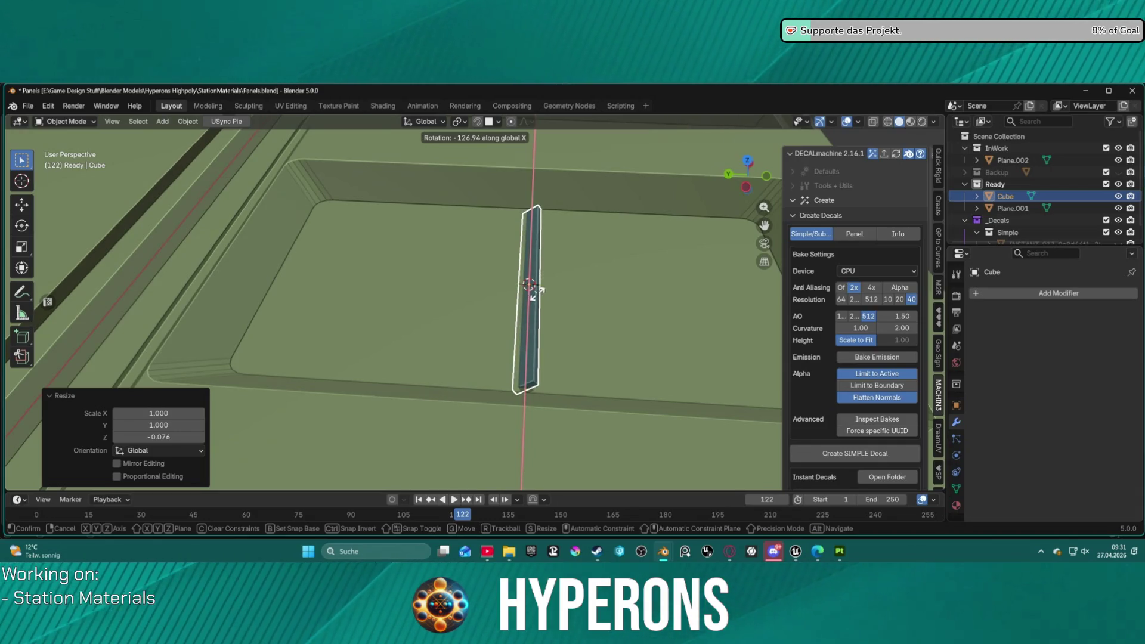
left_click(538, 297)
key("g")
key("y")
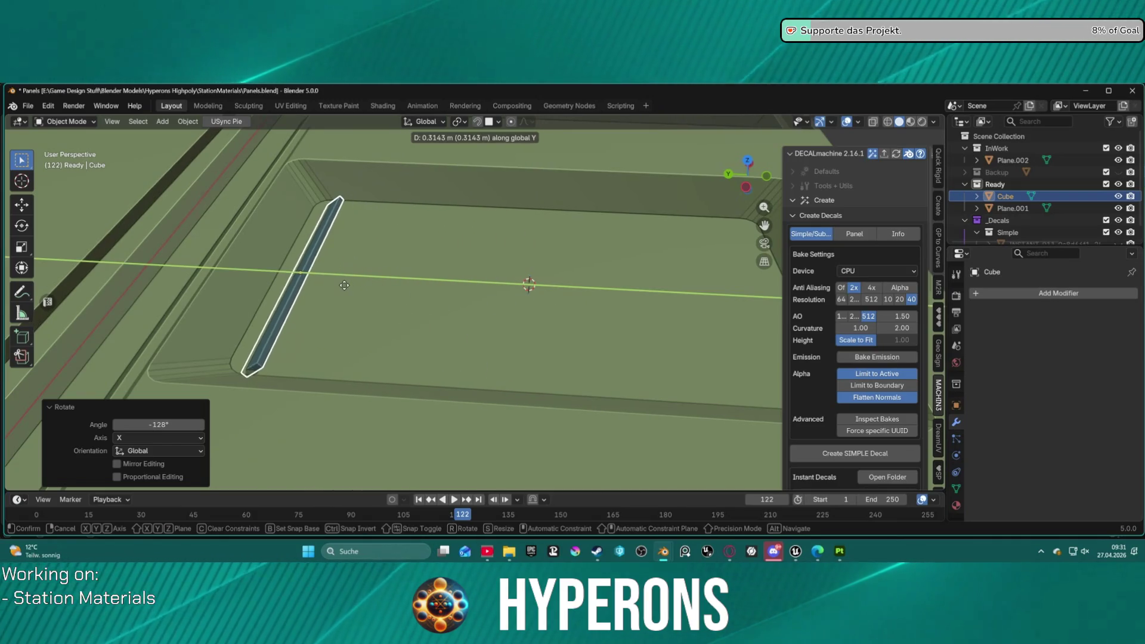
left_click(356, 287)
middle_click_drag(357, 287, 331, 330)
scroll(331, 329, "down", 2)
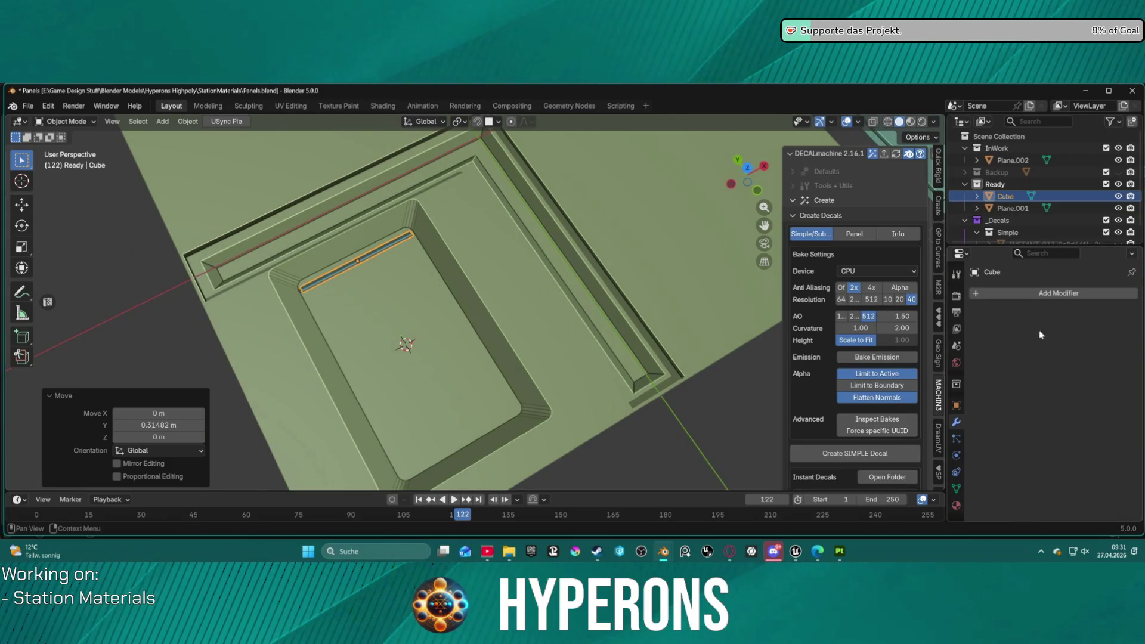
left_click(1002, 293)
mouse_move(998, 291)
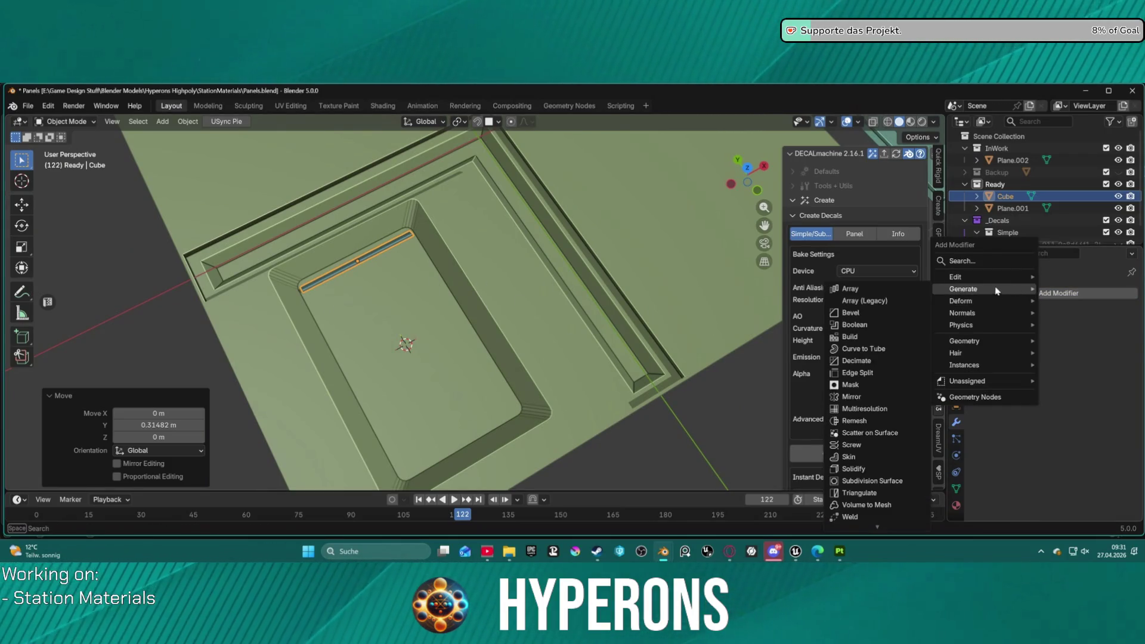
left_click(918, 288)
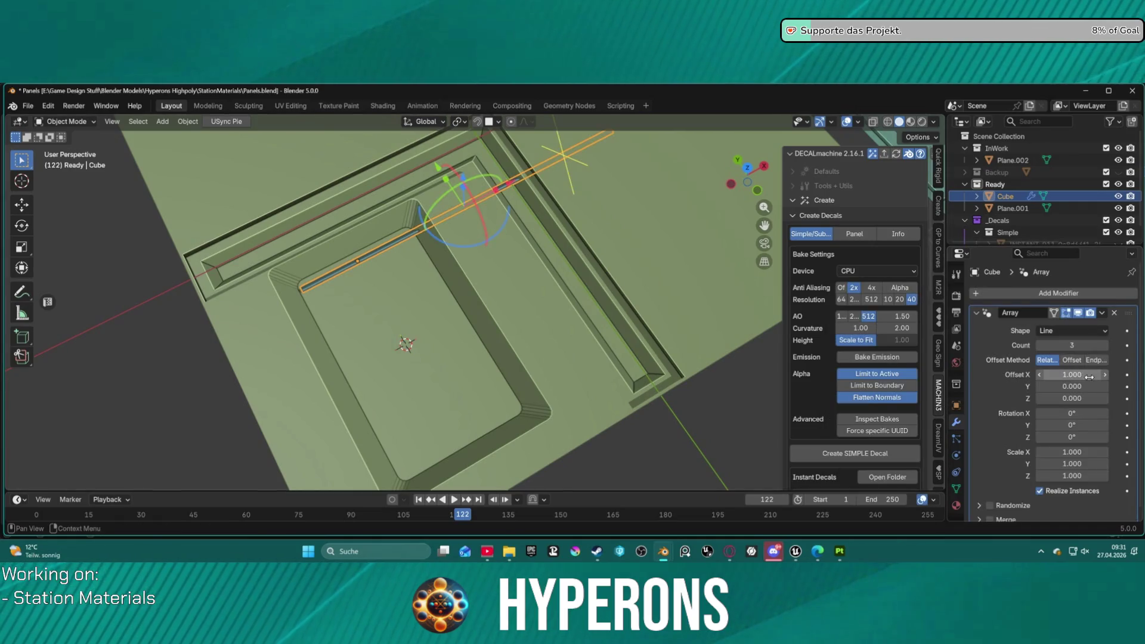
type("0")
key("Tab")
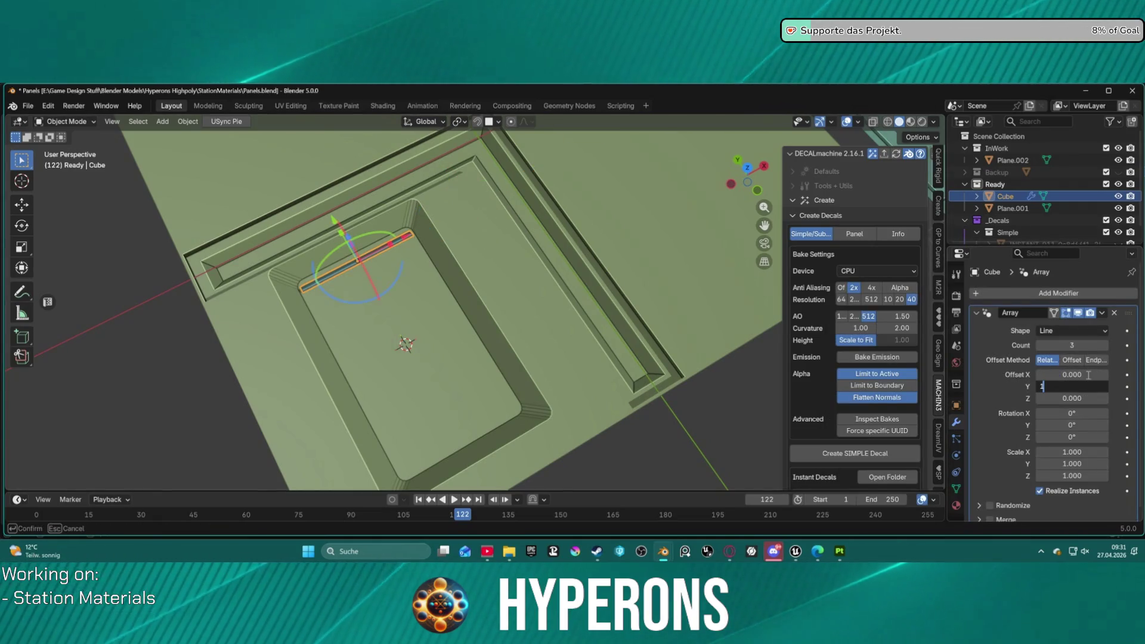
type("1")
key("Return")
left_click(1049, 344)
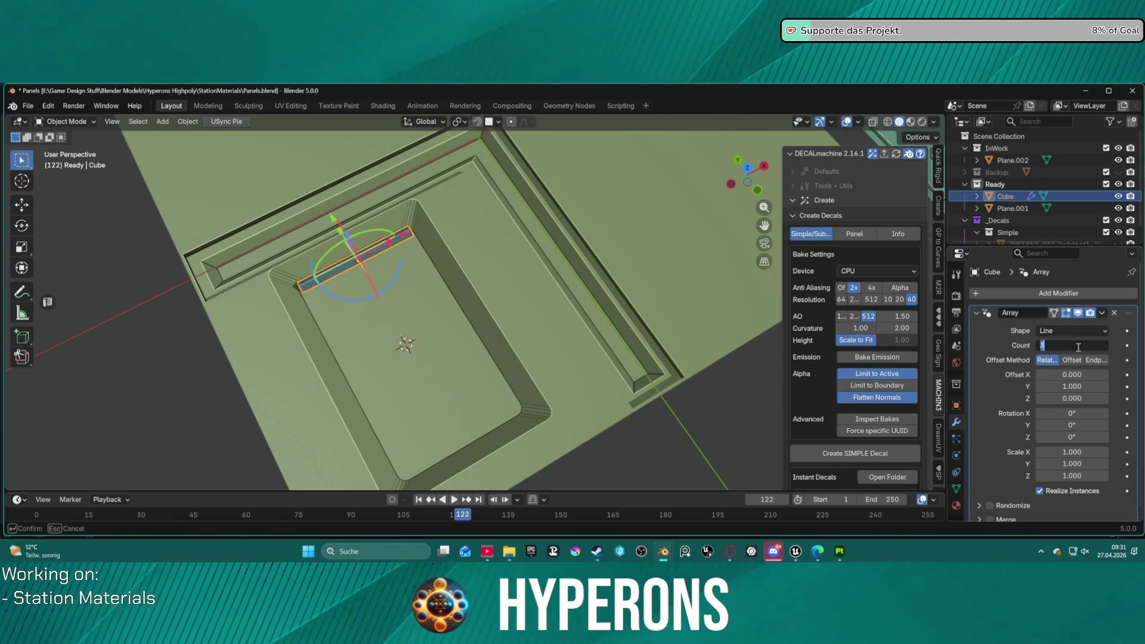
type("15")
key("Return")
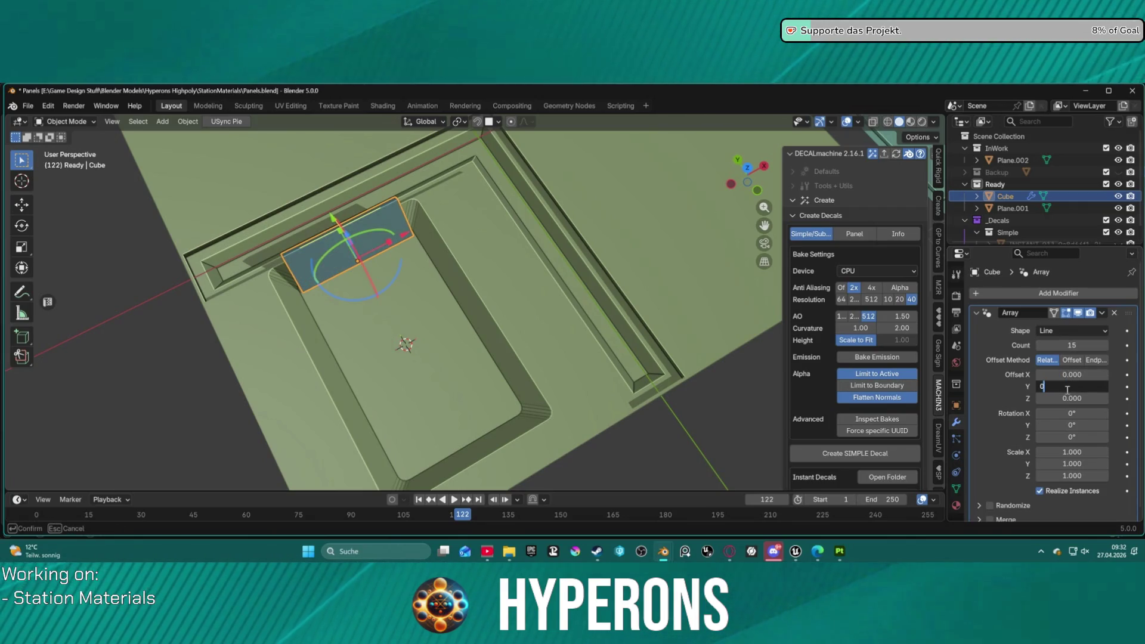
key("Tab")
type("1")
key("Return")
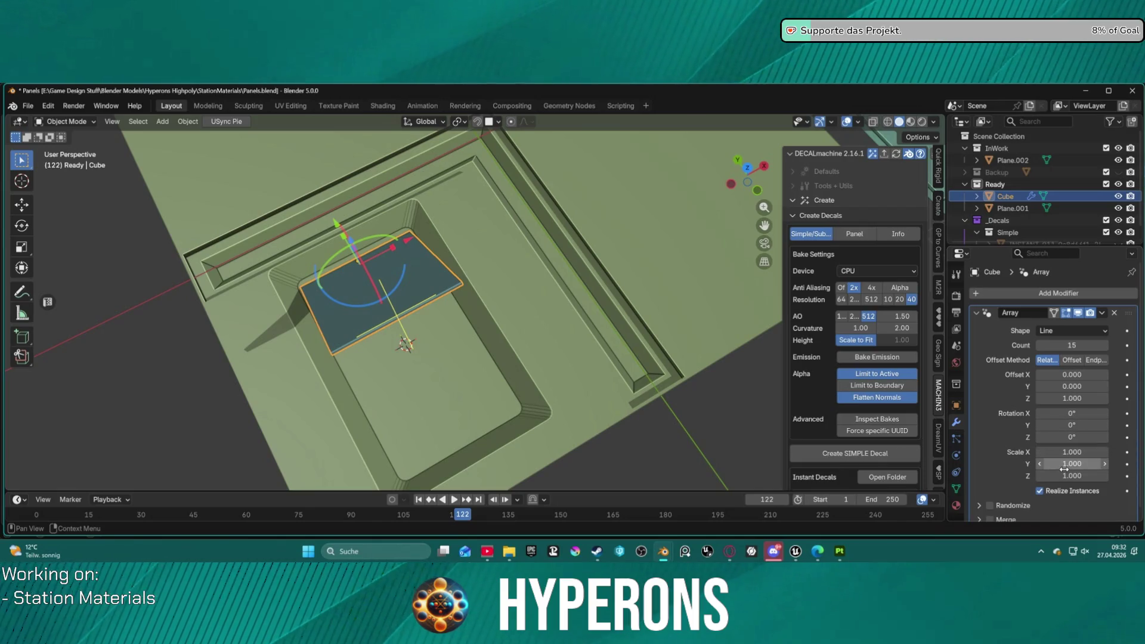
mouse_move(412, 298)
middle_mouse_down()
mouse_move(570, 280)
mouse_move(540, 276)
middle_mouse_up()
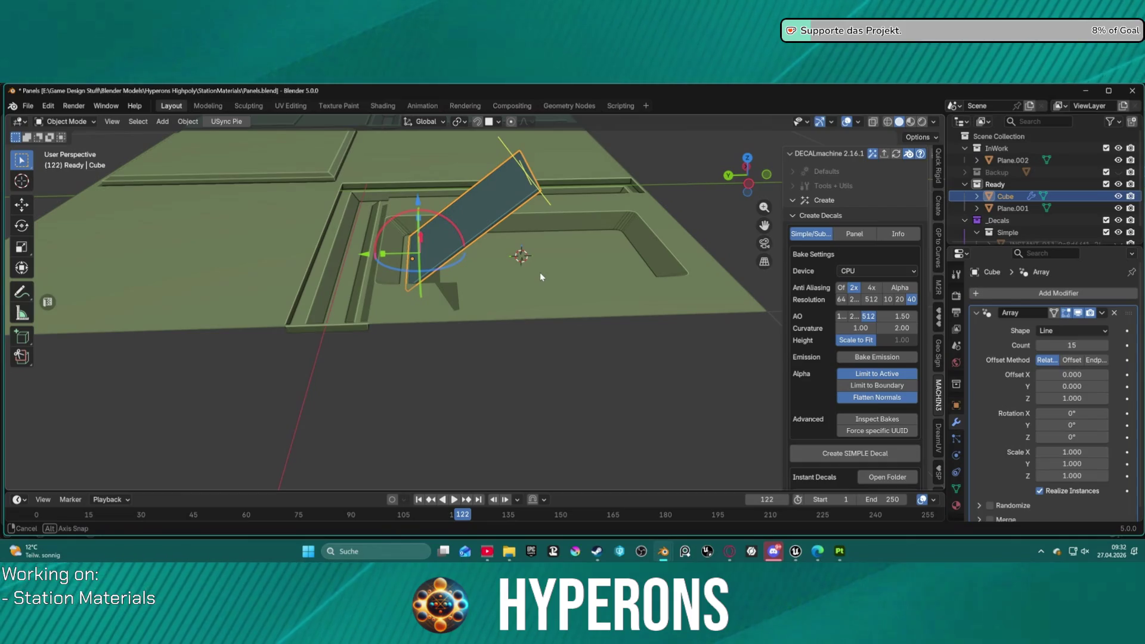
left_click(1072, 360)
mouse_move(540, 239)
middle_mouse_down()
mouse_move(534, 203)
mouse_move(514, 184)
mouse_move(519, 214)
middle_mouse_up()
scroll(535, 202, "down", 5)
left_click_drag(1081, 376, 1065, 376)
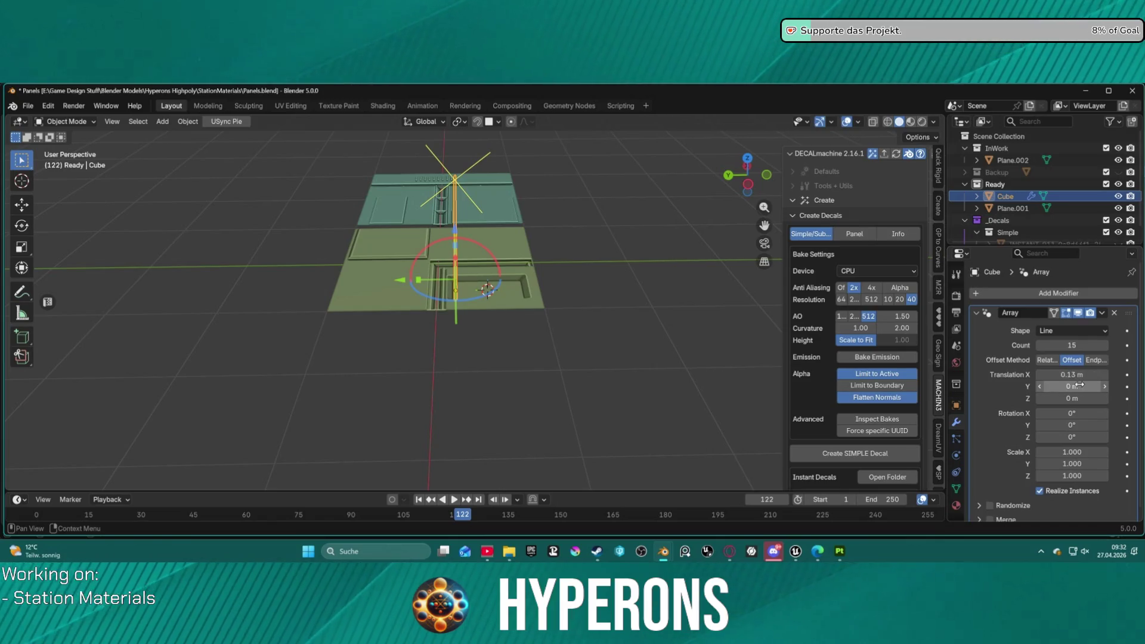
left_click(1076, 375)
type("0")
key("Tab")
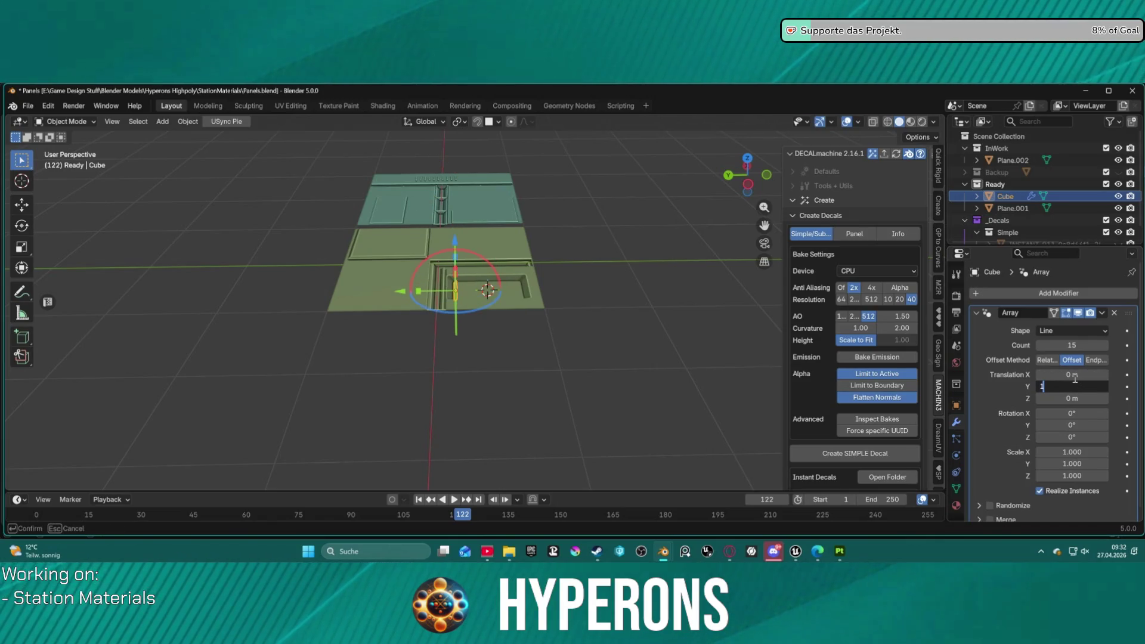
key("Return")
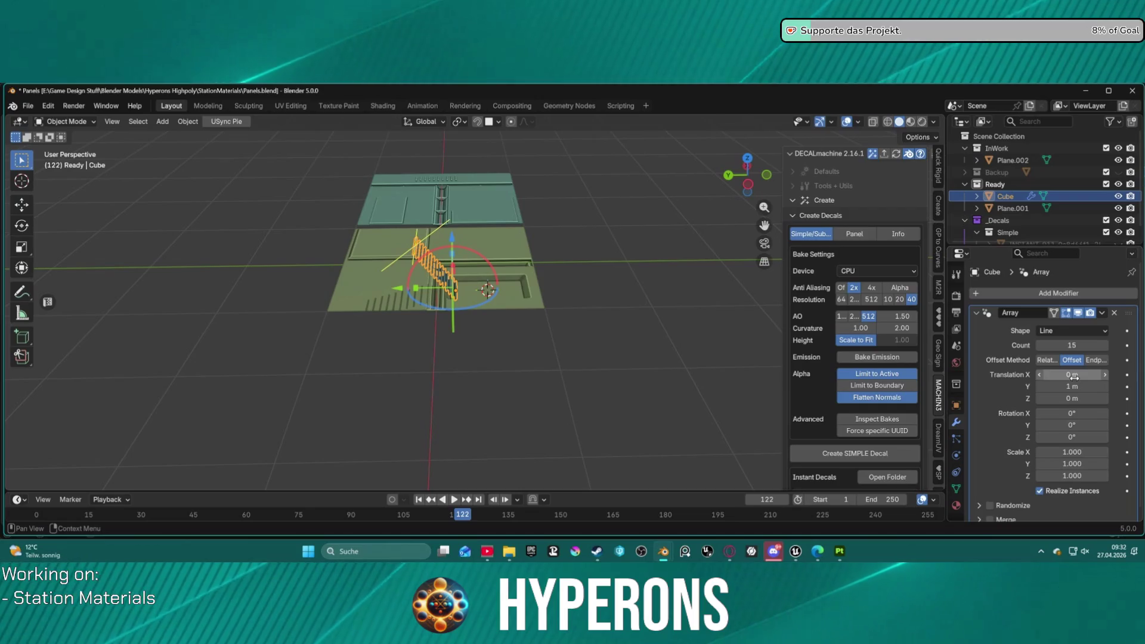
scroll(502, 241, "up", 6)
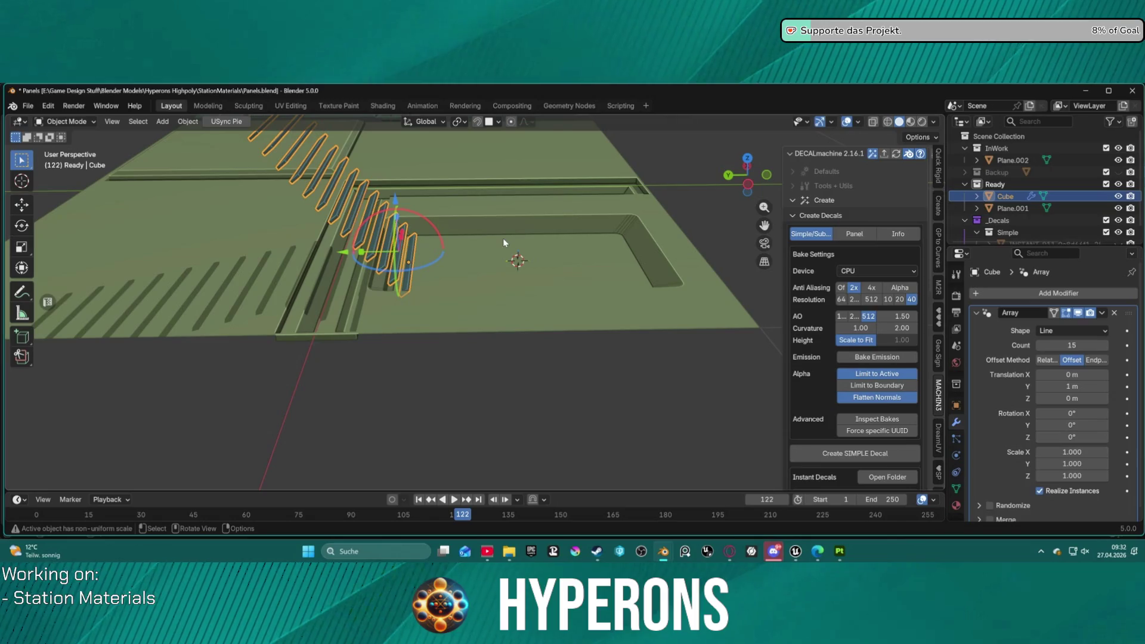
key("ctrl+z")
key("ctrl+z")
key("ctrl+z")
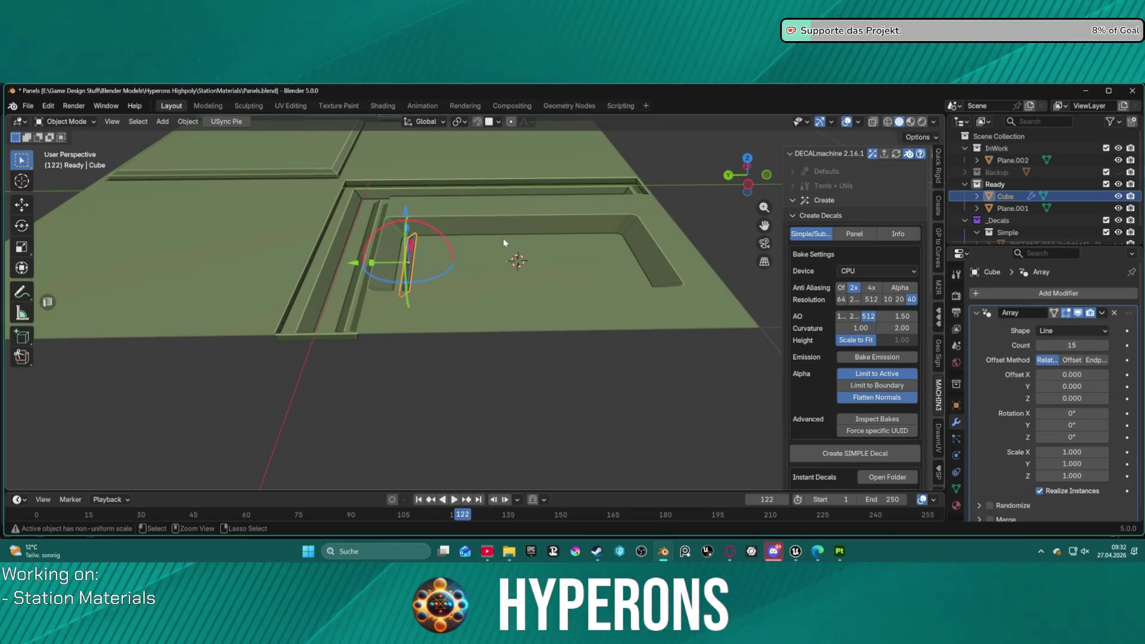
key("ctrl+z")
key("ctrl+z")
key("ctrl+z")
key("ctrl+z")
key("ctrl+z")
key("g")
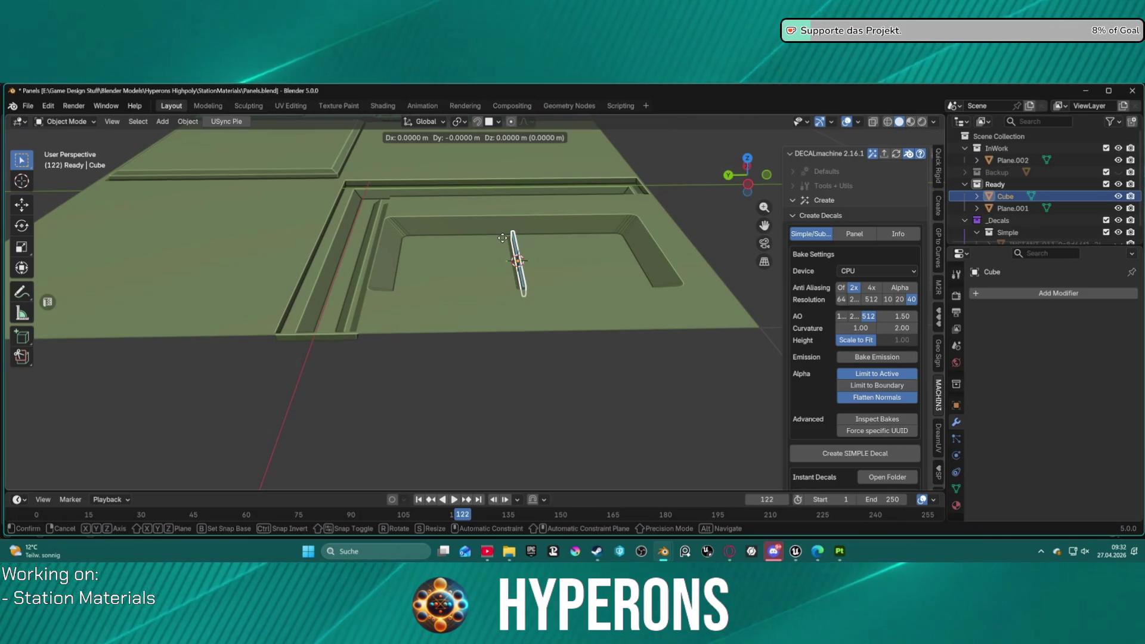
- Move the slat along Y and add an Array modifier with relative offset X 0, Y 1
key("y")
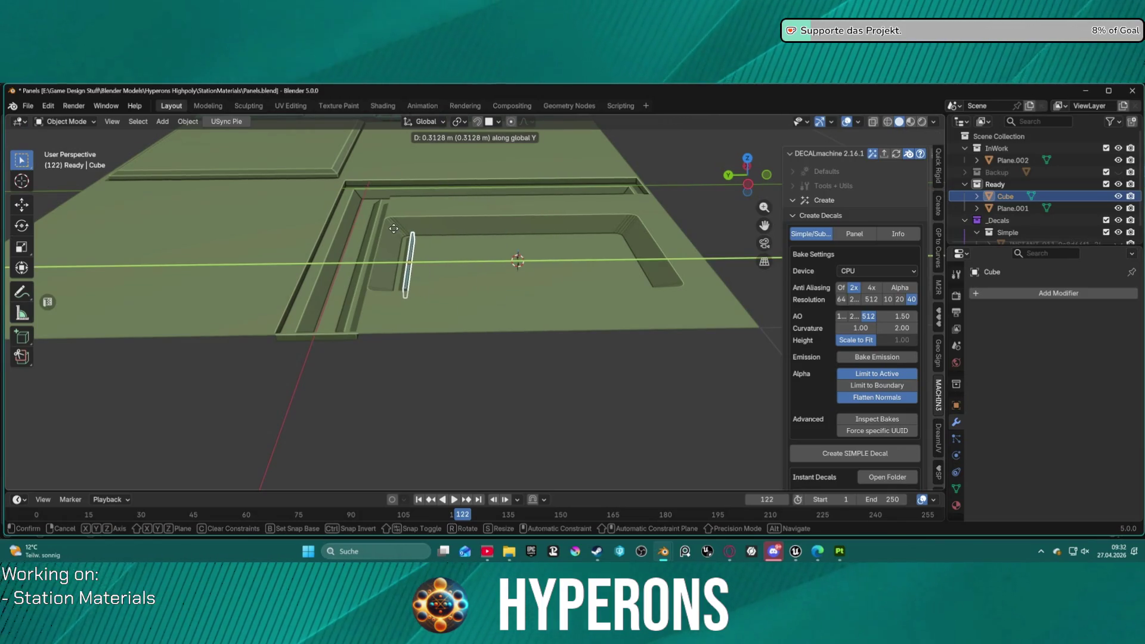
left_click(408, 237)
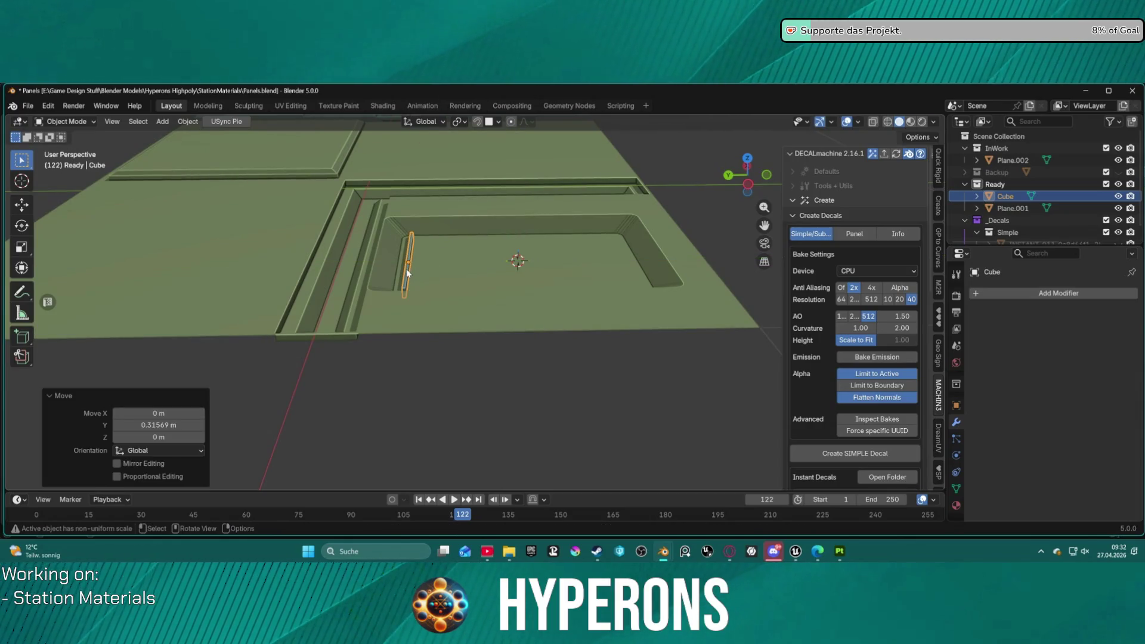
left_click(993, 302)
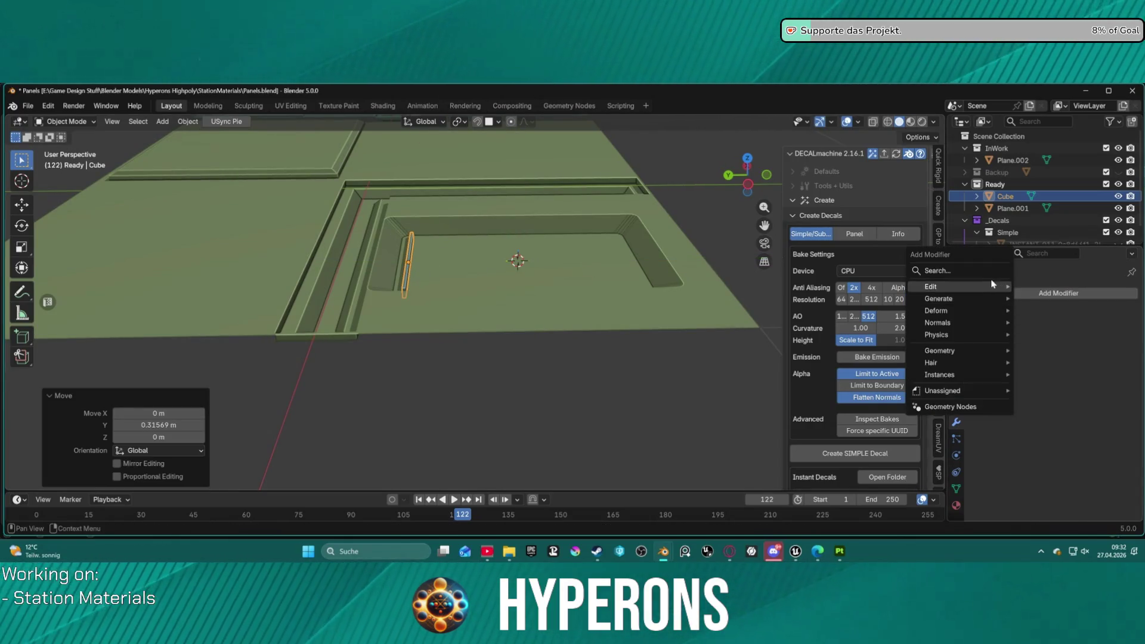
mouse_move(996, 306)
left_click(1052, 303)
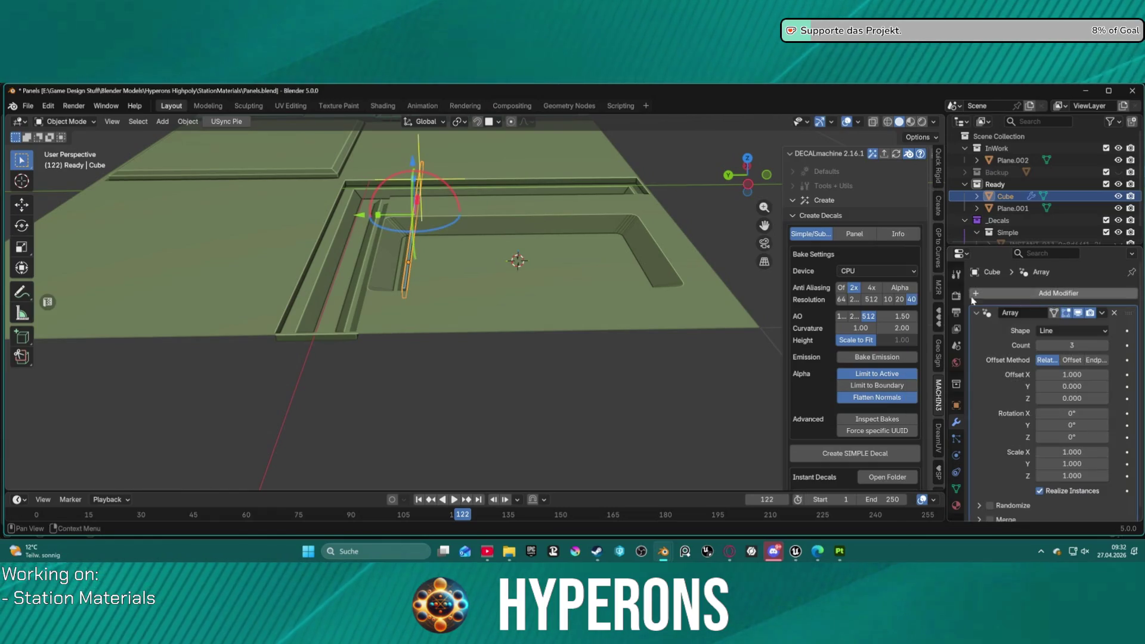
left_click(1083, 374)
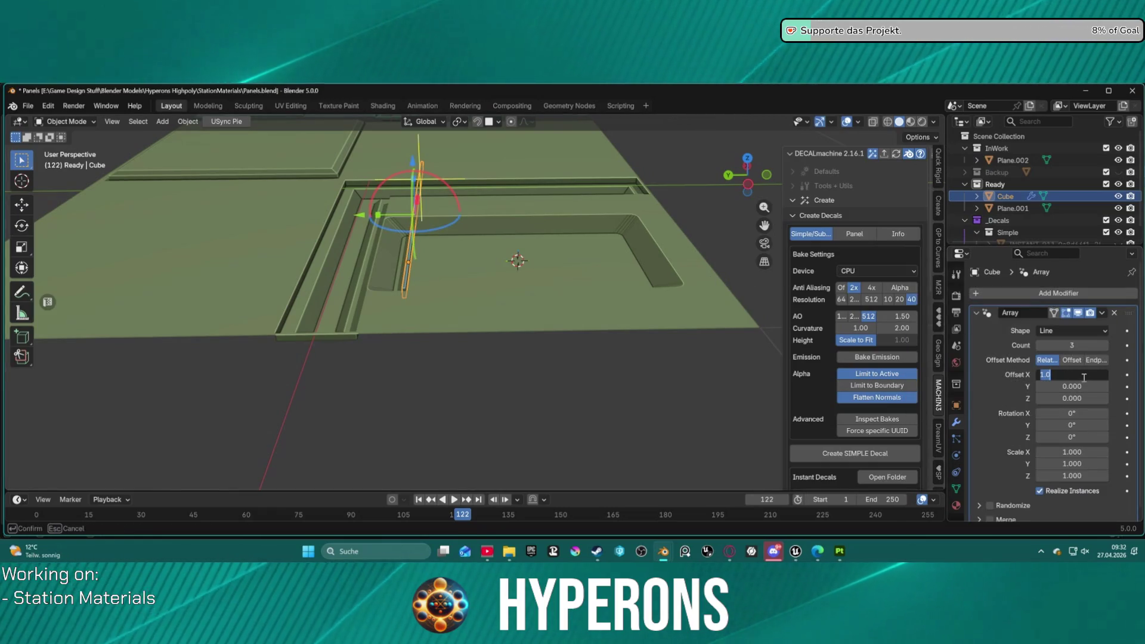
type("0")
key("Tab")
type("1")
key("Return")
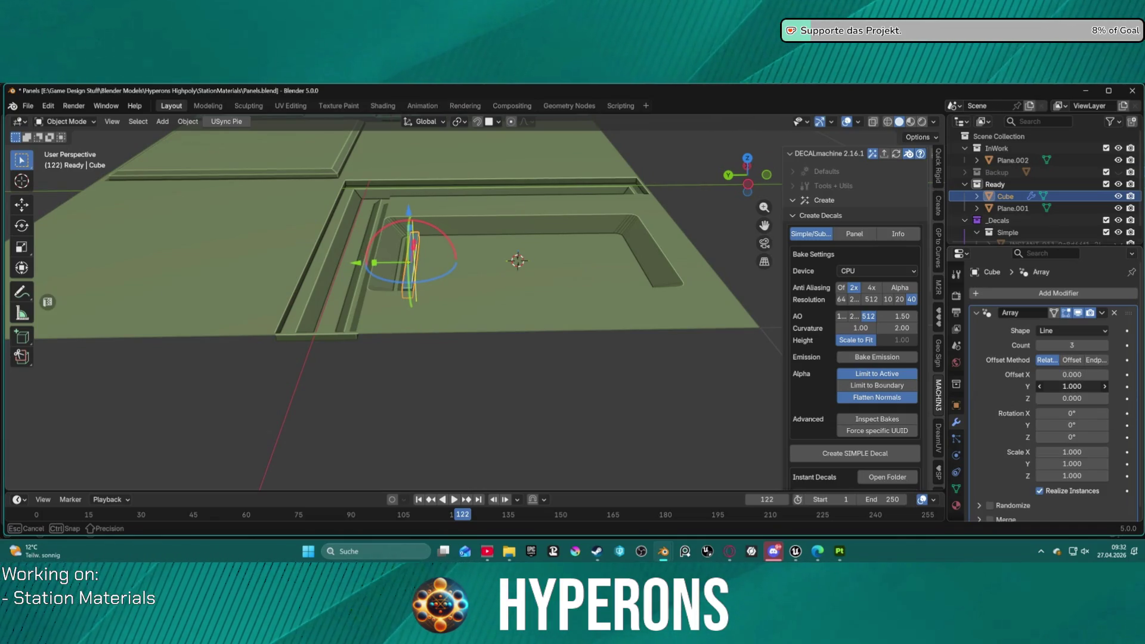
- Set the array to 15 copies, Y offset about 5.25, and per-copy rotation X 0°
mouse_move(1072, 386)
left_mouse_down()
mouse_move(1105, 387)
mouse_move(1081, 387)
left_mouse_up()
left_click_drag(1081, 345, 1094, 346)
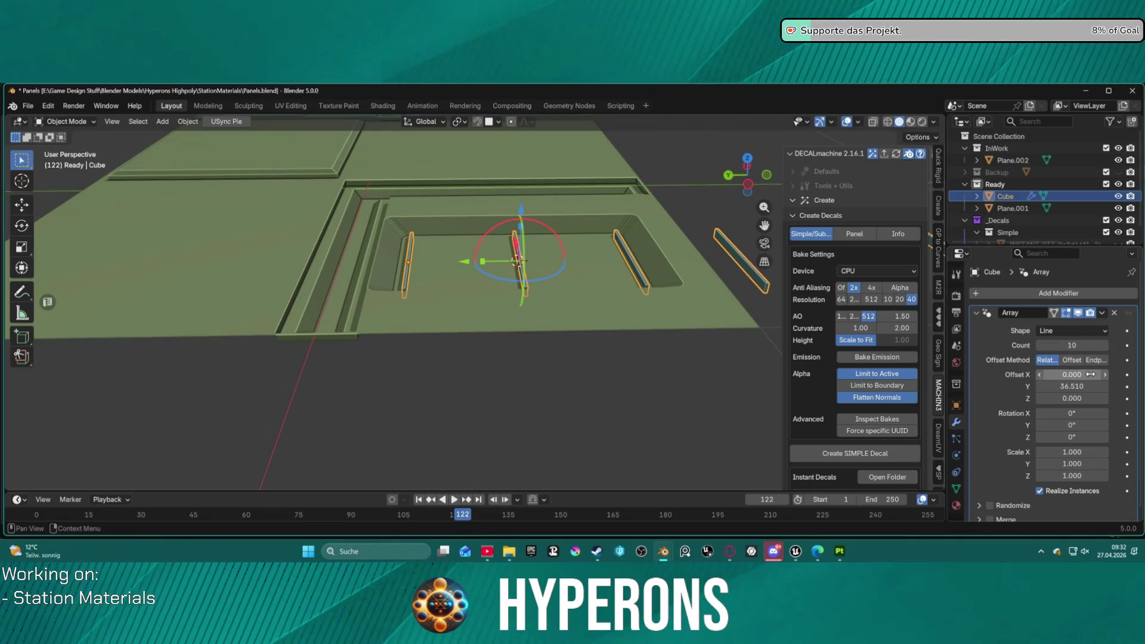
left_click_drag(1086, 387, 1036, 386)
left_click(1080, 345)
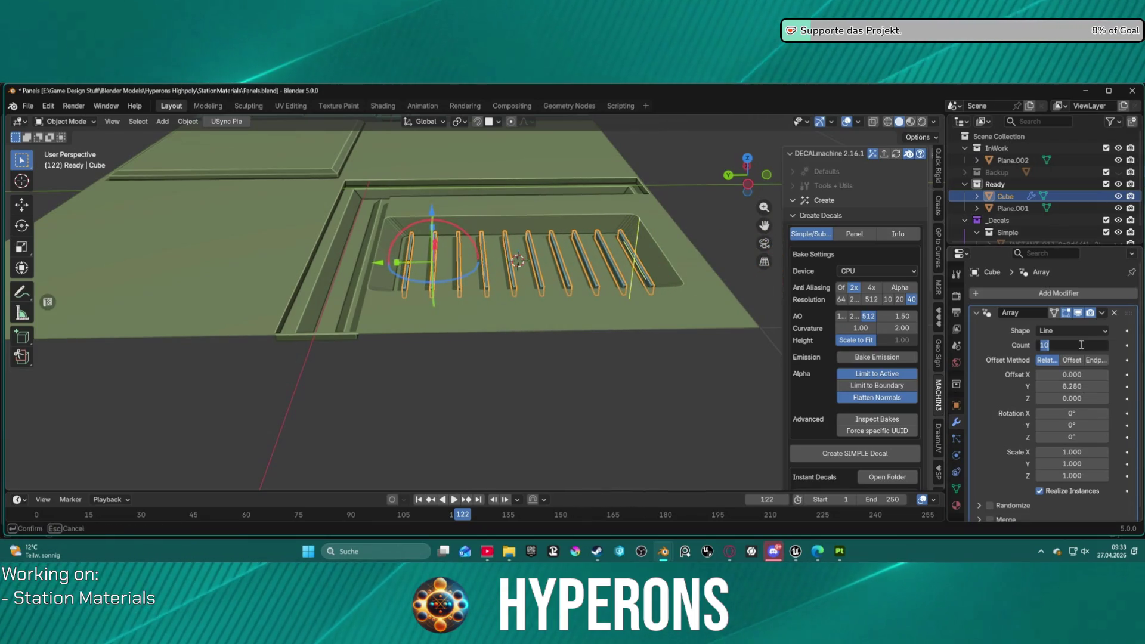
type("15")
key("Return")
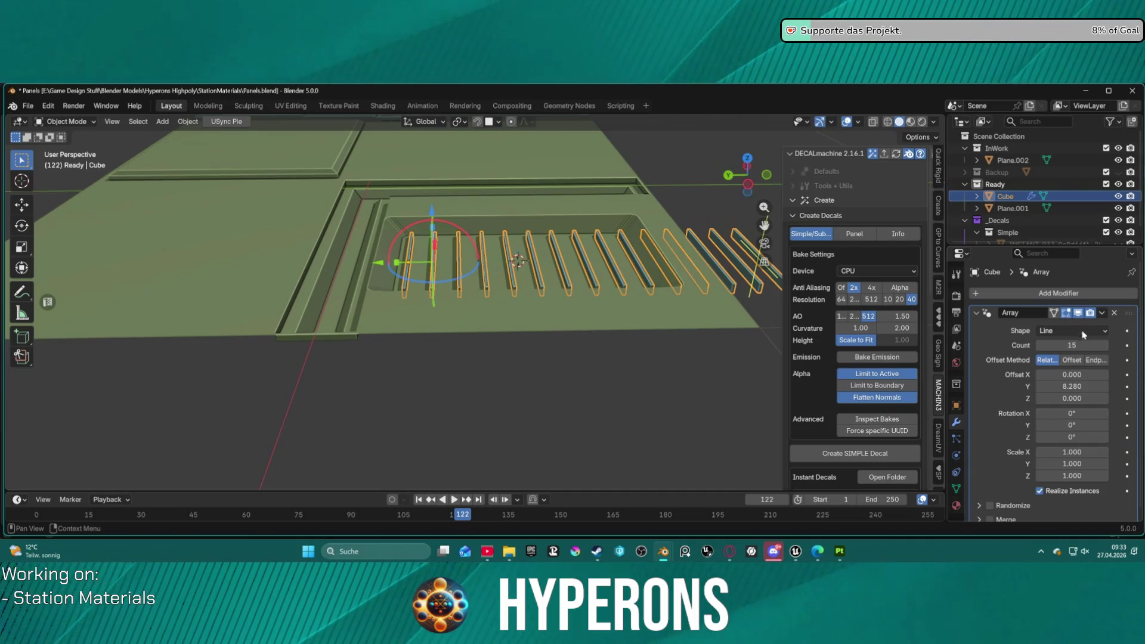
left_click_drag(1072, 386, 1064, 387)
mouse_move(1072, 386)
left_mouse_down()
mouse_move(1043, 386)
mouse_move(1059, 386)
left_mouse_up()
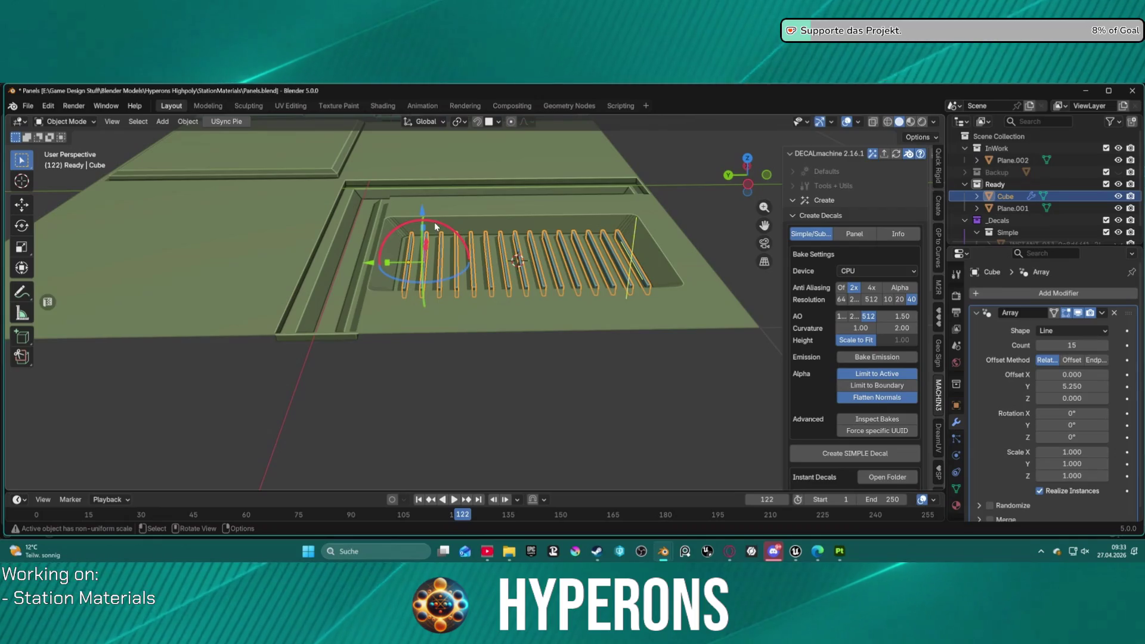
mouse_move(435, 225)
left_mouse_down()
mouse_move(475, 236)
mouse_move(409, 235)
left_mouse_up()
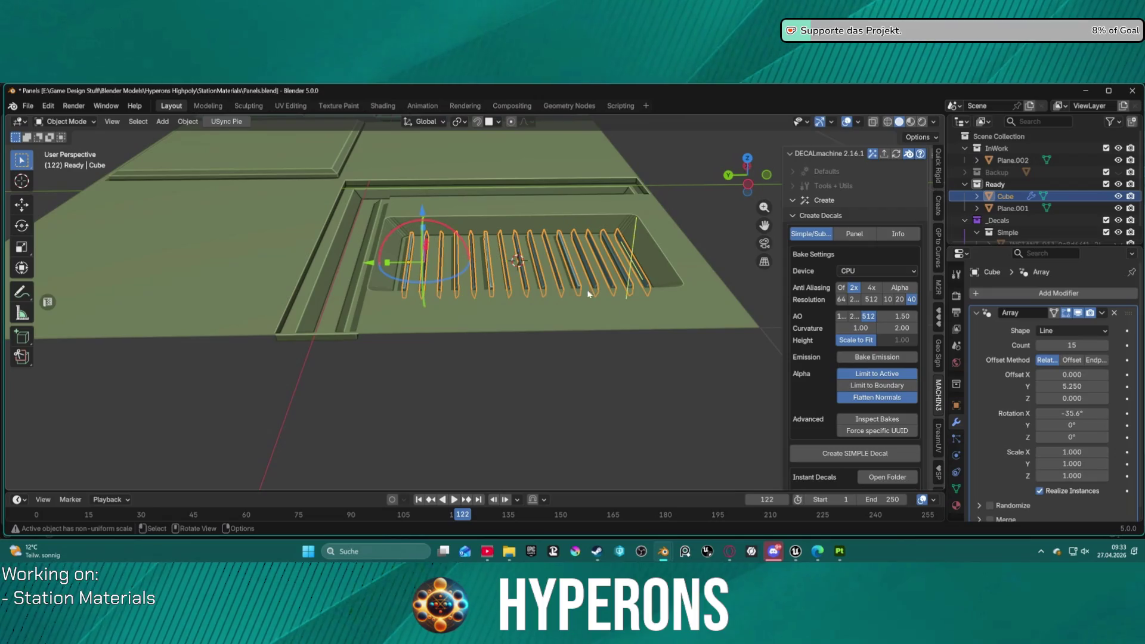
type("0")
key("Return")
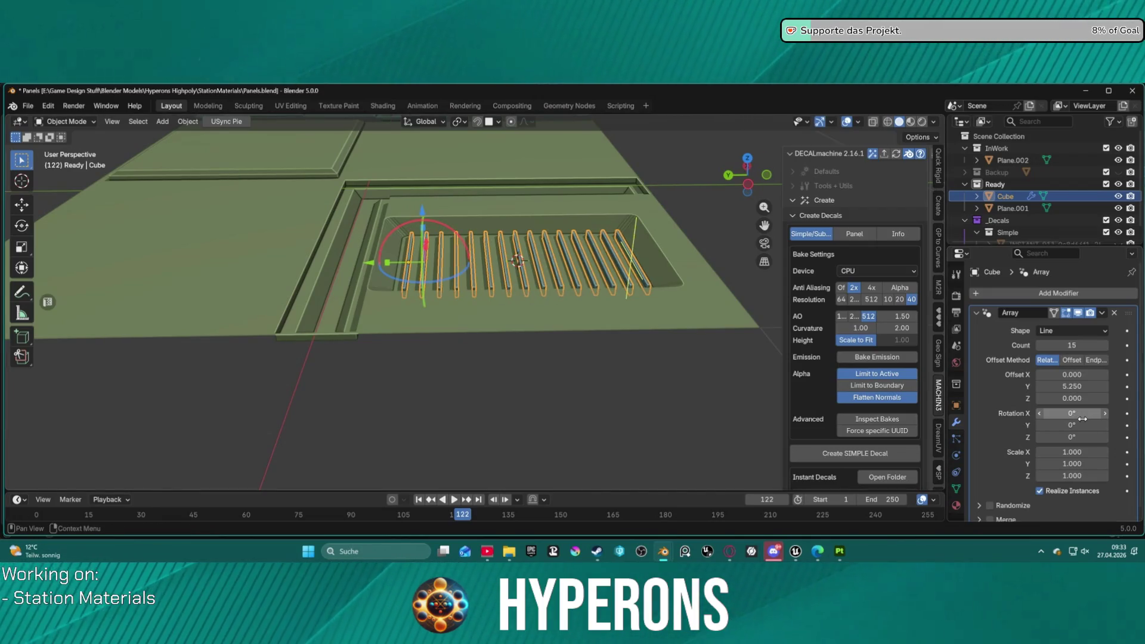
scroll(617, 197, "up", 2)
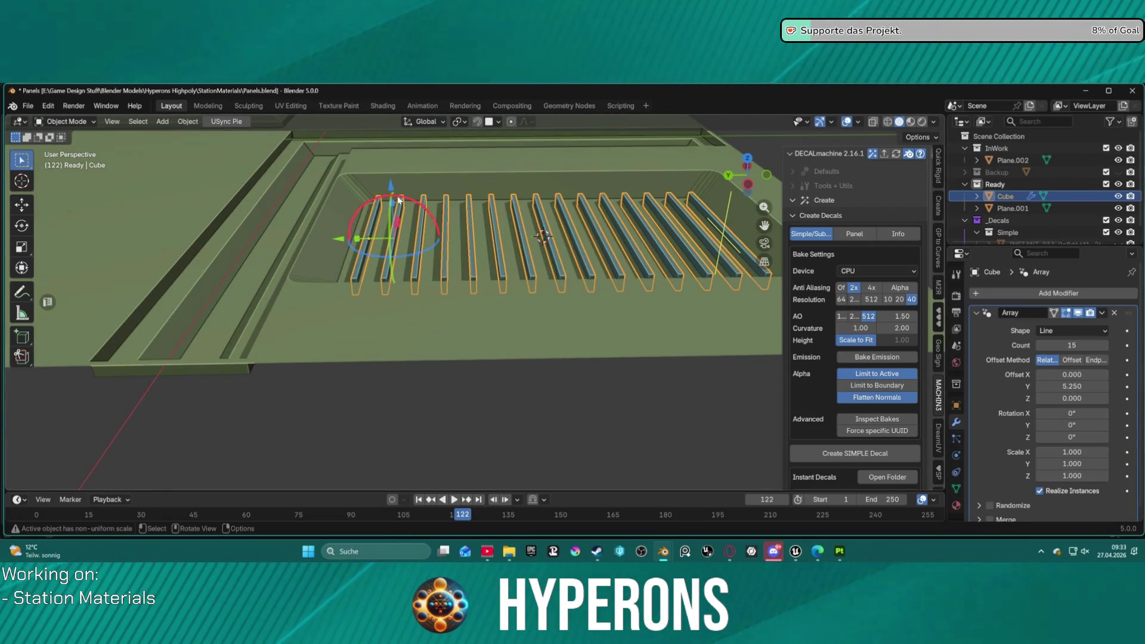
key("ctrl+Tab")
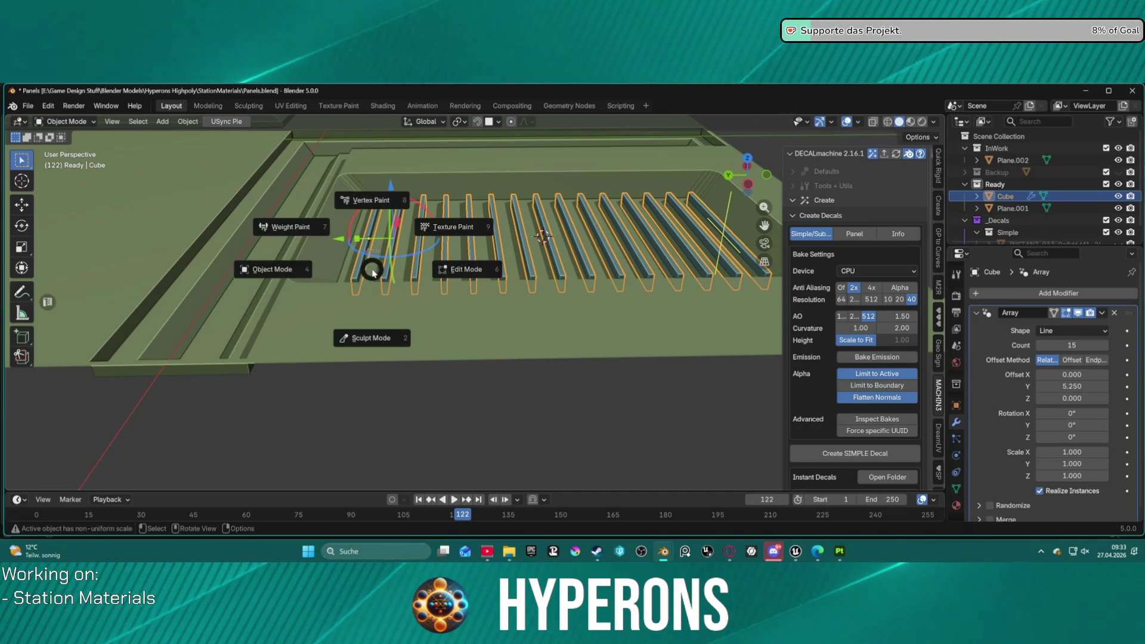
- In Edit Mode, rotate the slat geometry 43.5° about the X axis
left_click(304, 271)
key("ctrl+Tab")
left_click(433, 266)
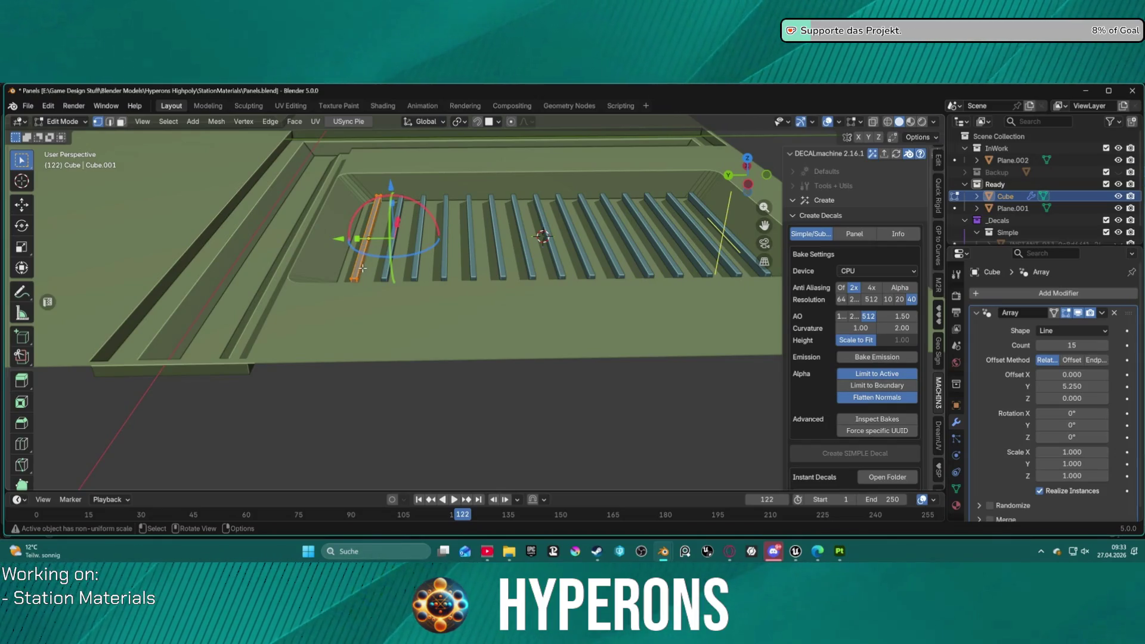
key("r")
key("x")
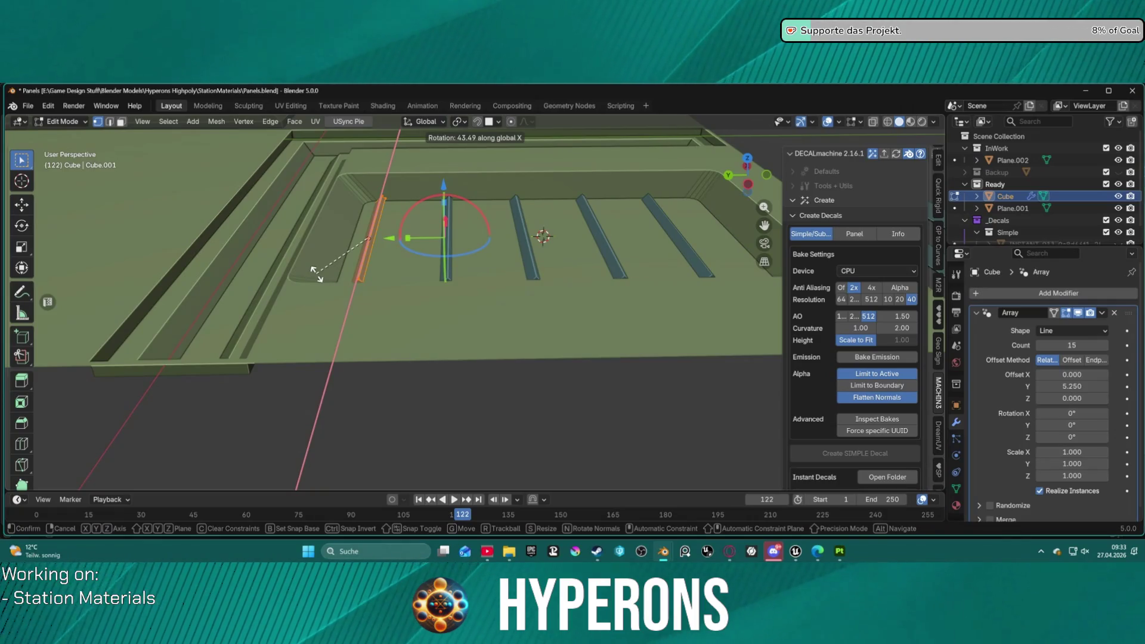
left_click(316, 273)
- Lower the Array's relative Y offset to 1.71 and keep per-copy rotation X at 0°
left_click_drag(1050, 387, 1008, 387)
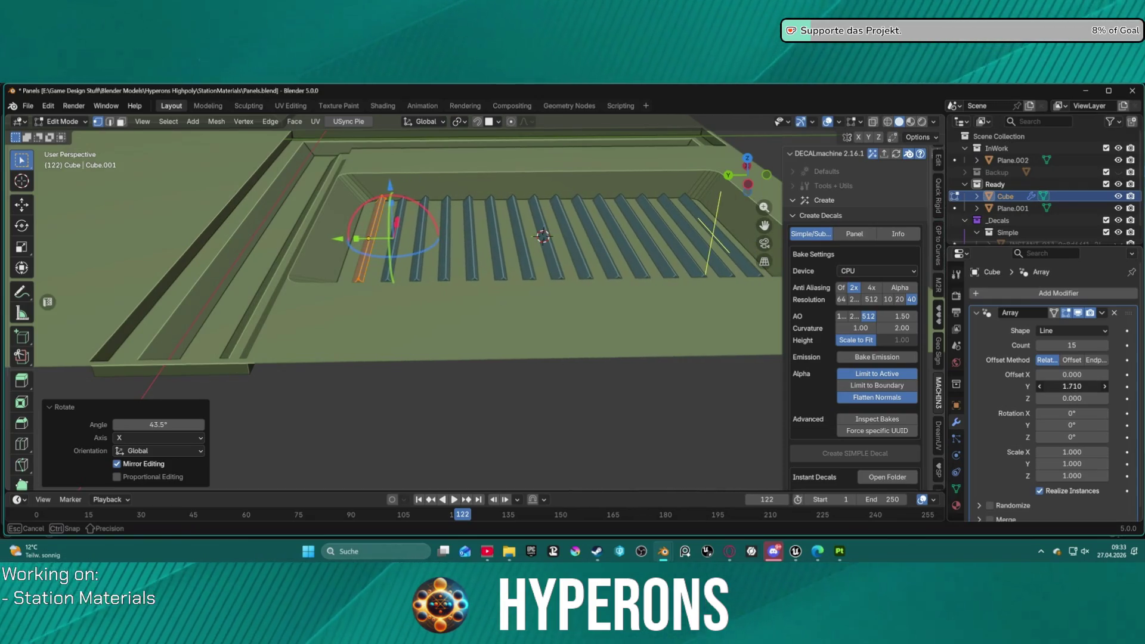
mouse_move(537, 286)
middle_mouse_down()
mouse_move(444, 334)
mouse_move(446, 225)
mouse_move(437, 258)
middle_mouse_up()
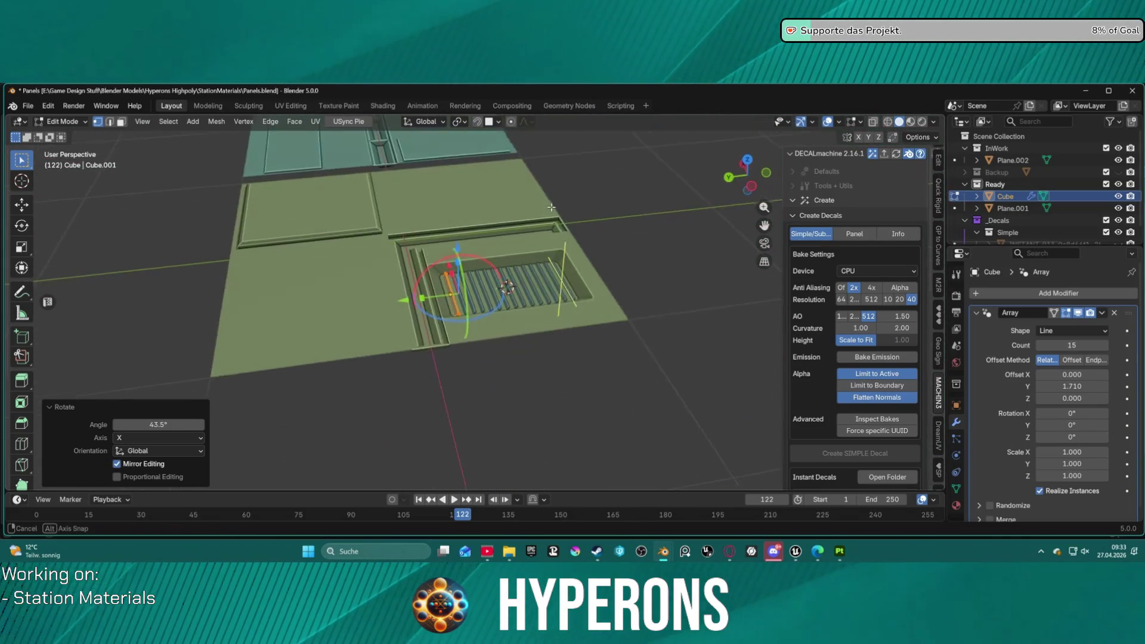
scroll(435, 261, "up", 4)
scroll(427, 249, "up", 4)
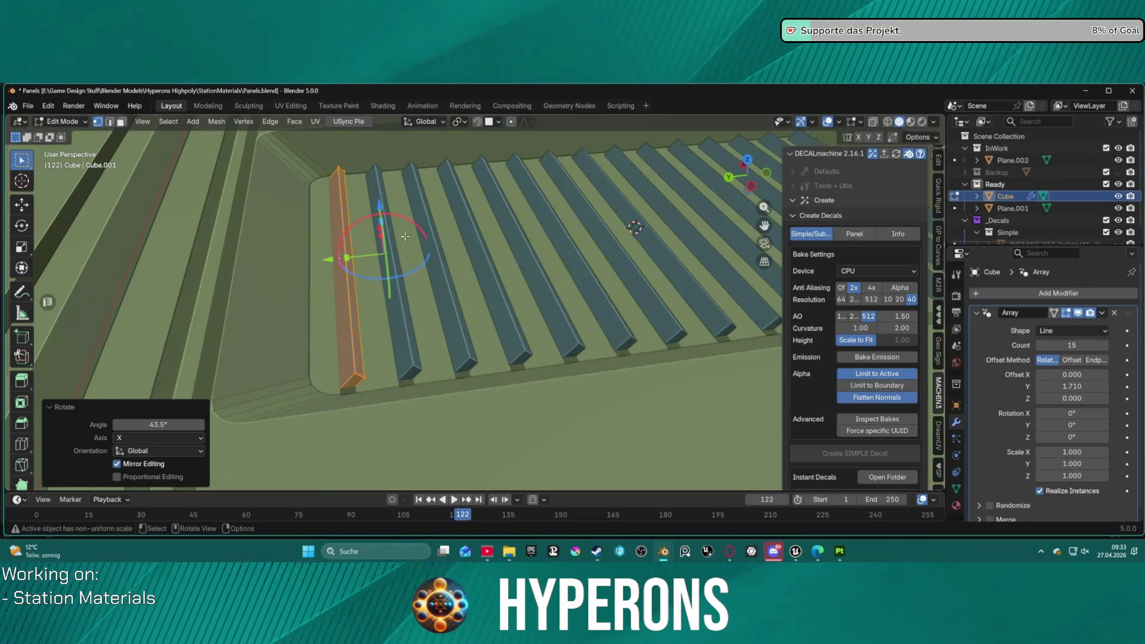
left_click_drag(1072, 413, 1065, 413)
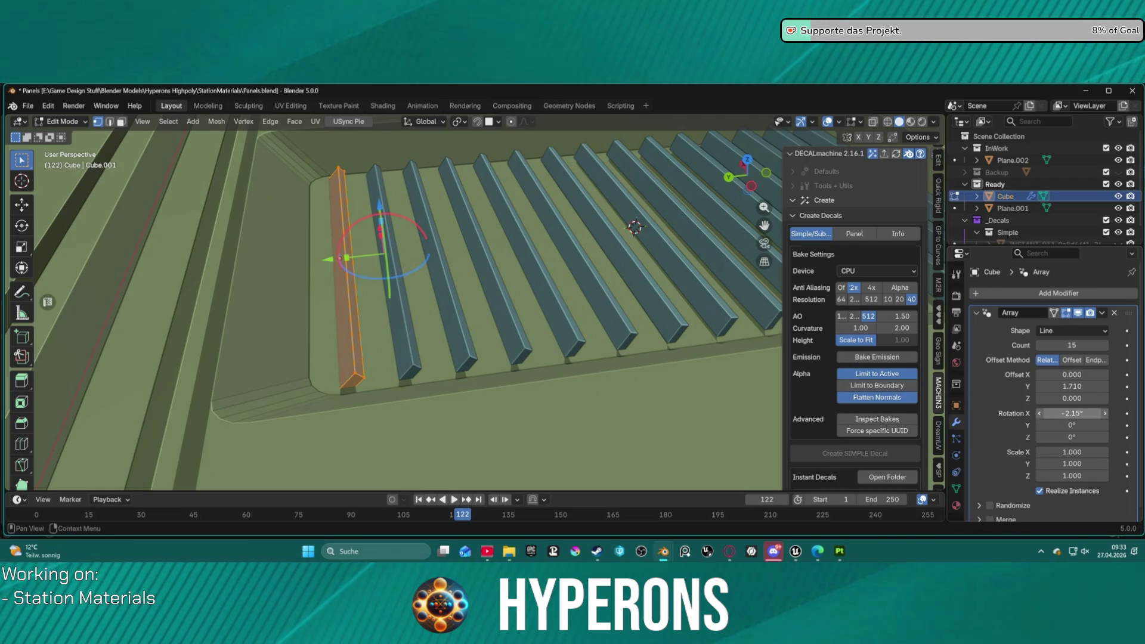
type("0")
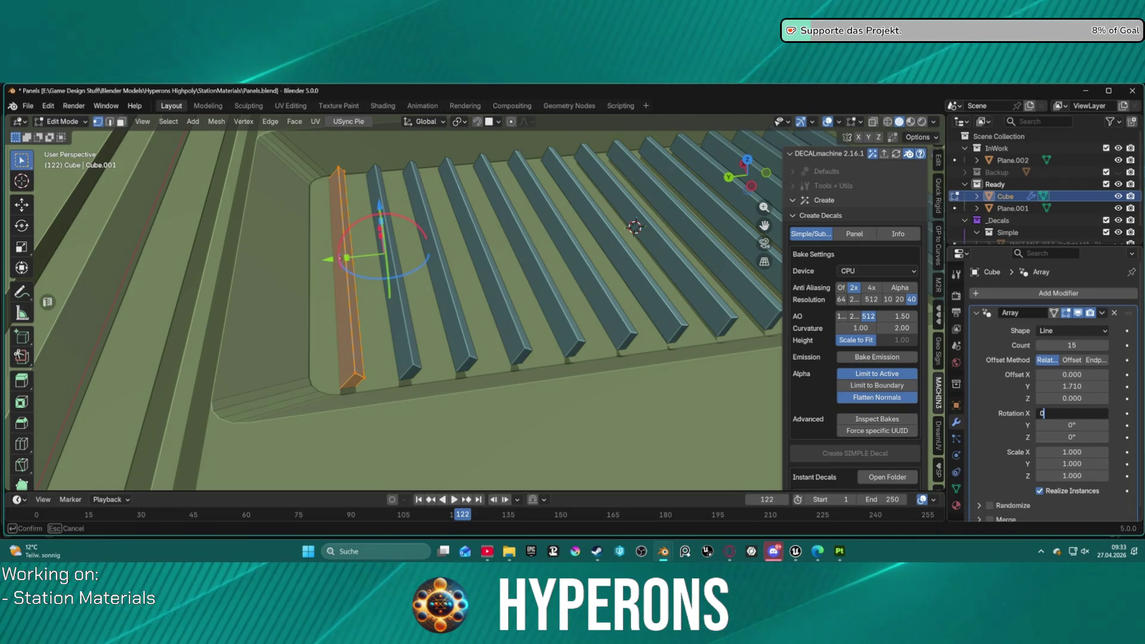
key("Return")
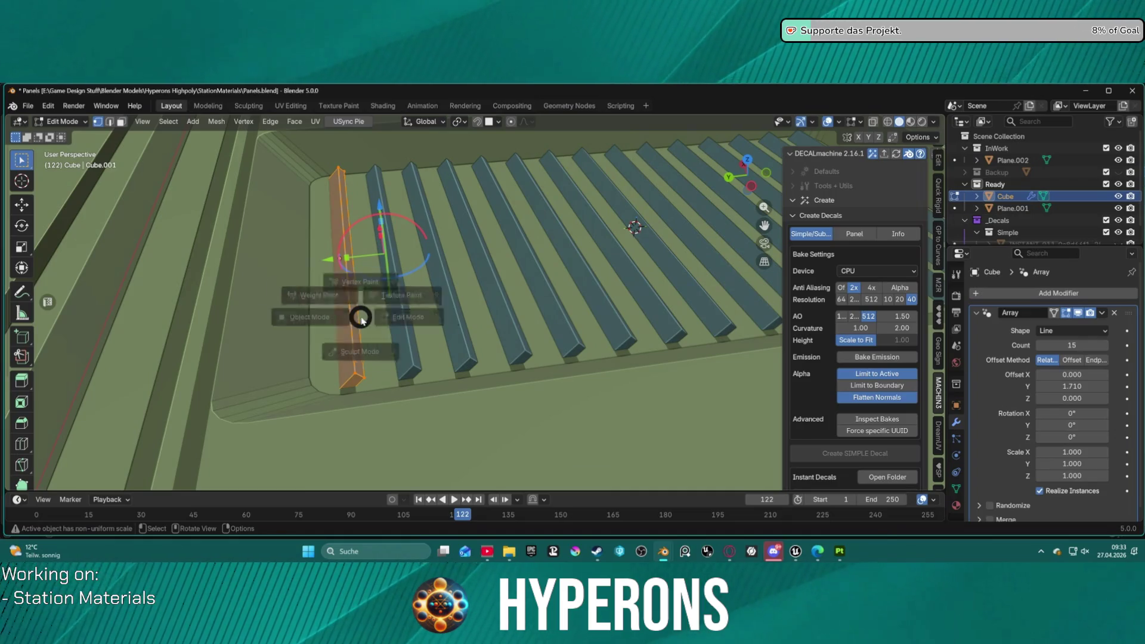
- Tilt the slats more steeply on X and set the array's relative Y offset to 1.0
key("r")
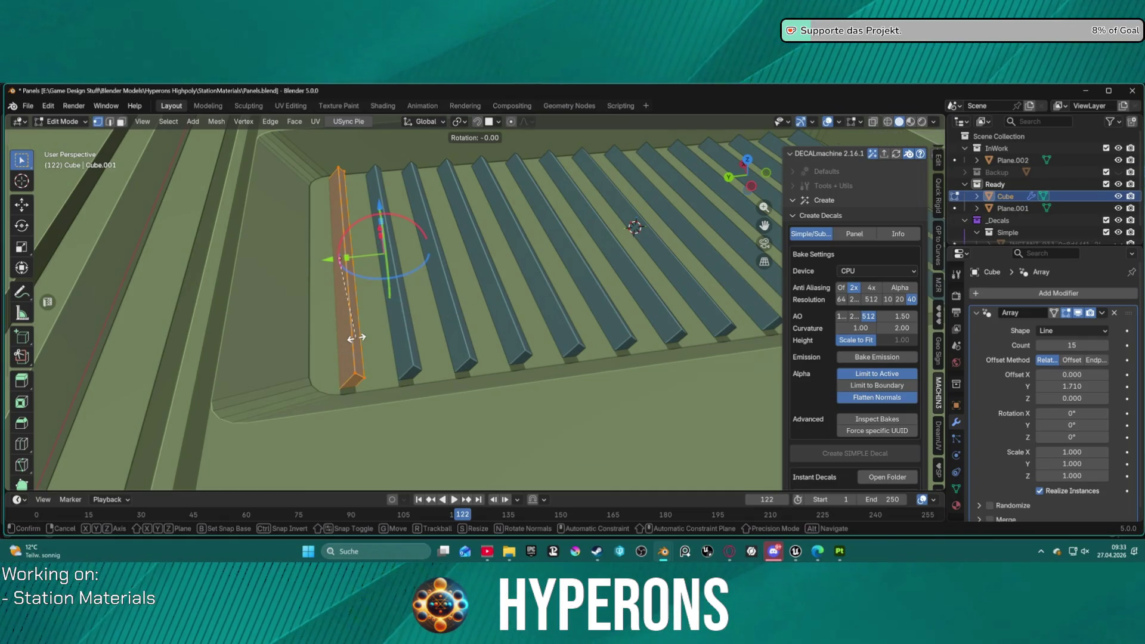
key("x")
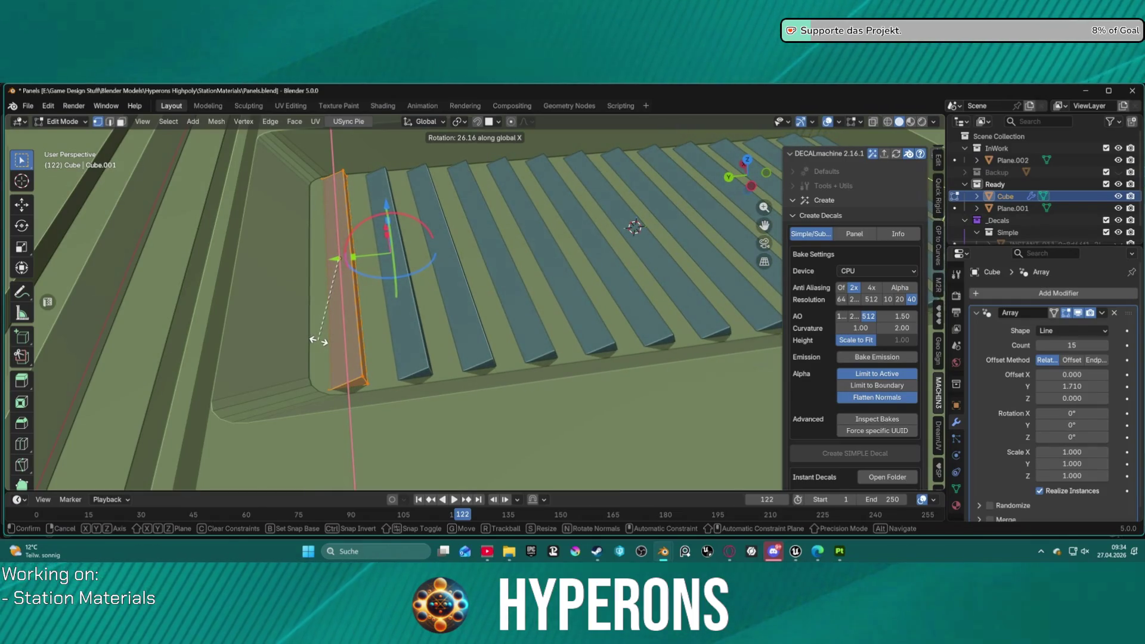
left_click(319, 340)
mouse_move(1092, 385)
left_mouse_down()
mouse_move(1045, 386)
mouse_move(1086, 385)
left_mouse_up()
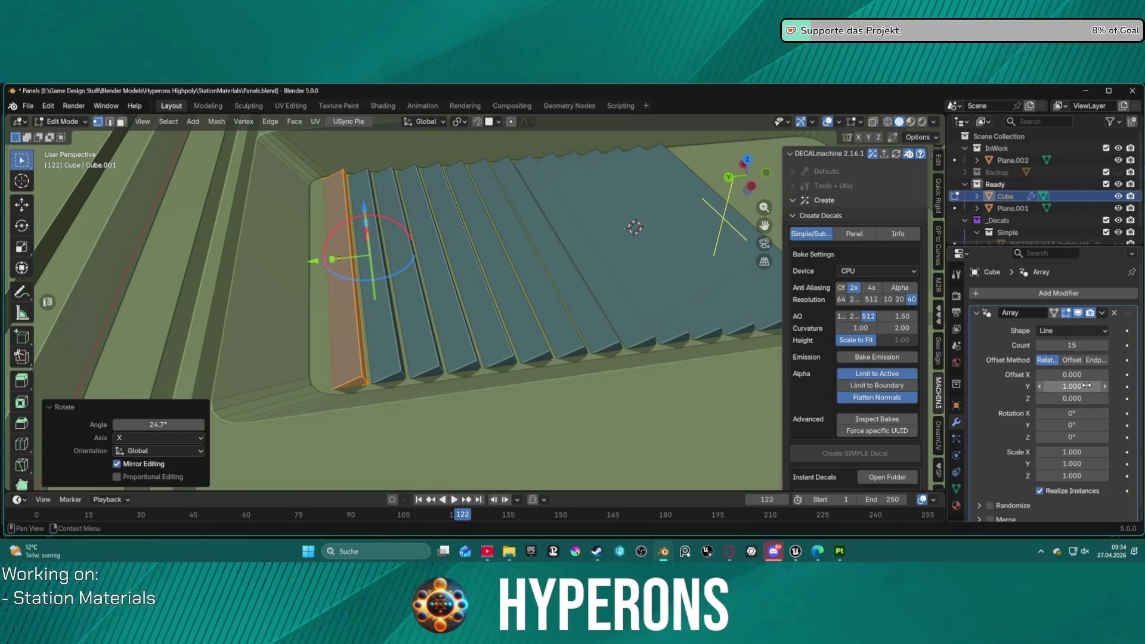
- Flatten the slat slightly by scaling it to 0.937 along Z
key("s")
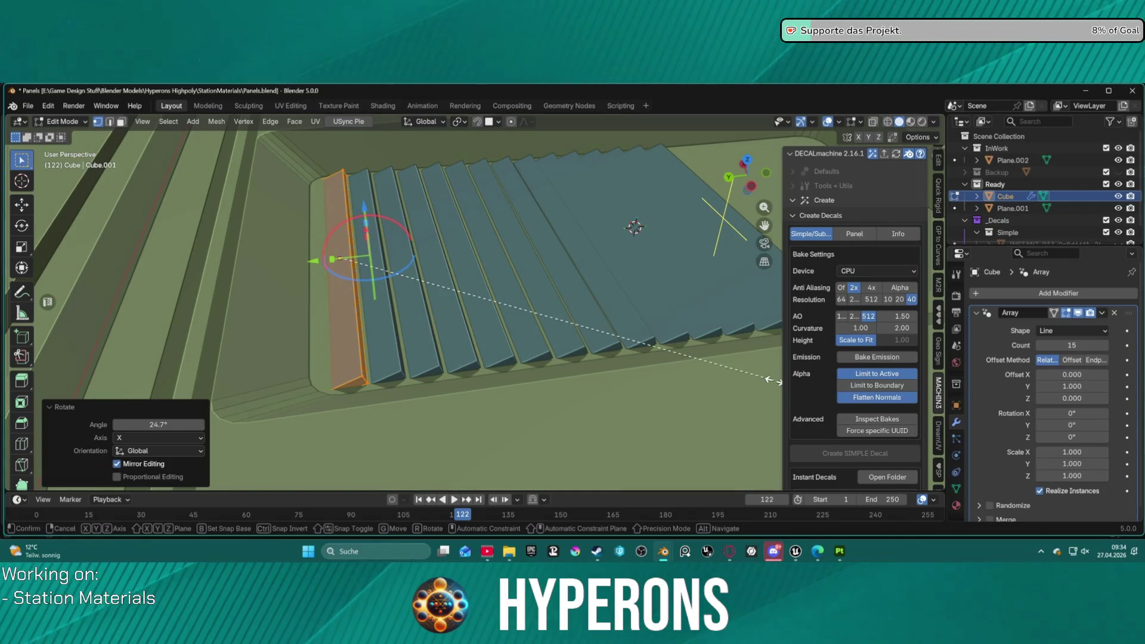
key("z")
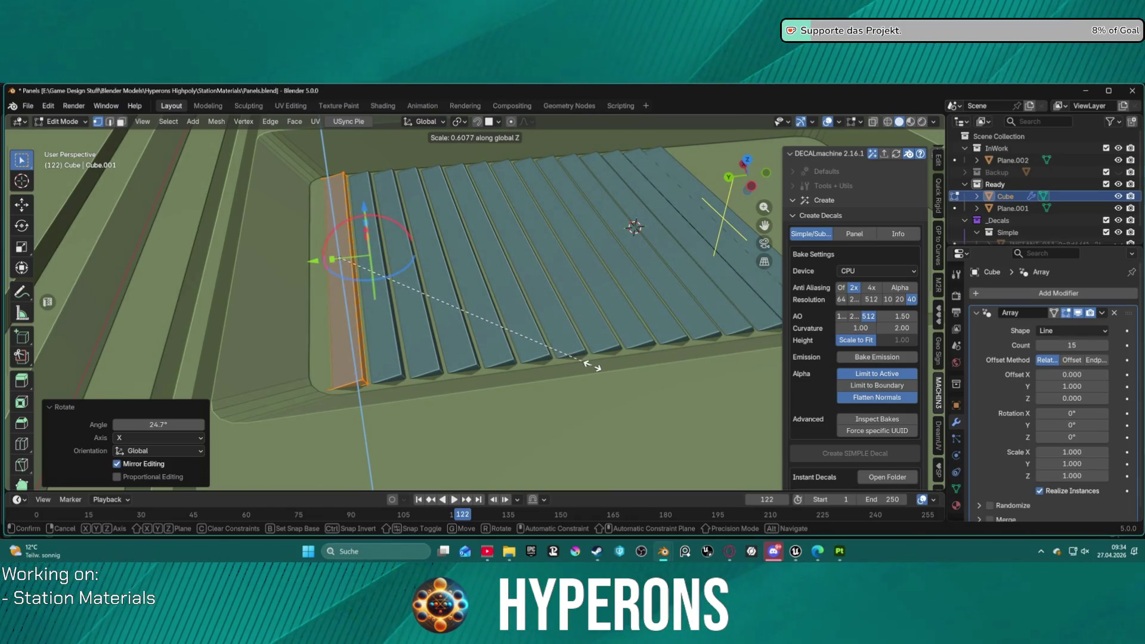
left_click(749, 366)
mouse_move(749, 366)
middle_mouse_down()
mouse_move(704, 334)
mouse_move(741, 362)
middle_mouse_up()
- Raise the Array count to 22 slats so they fill the recess
left_click_drag(1071, 345, 1122, 352)
left_click(1104, 346)
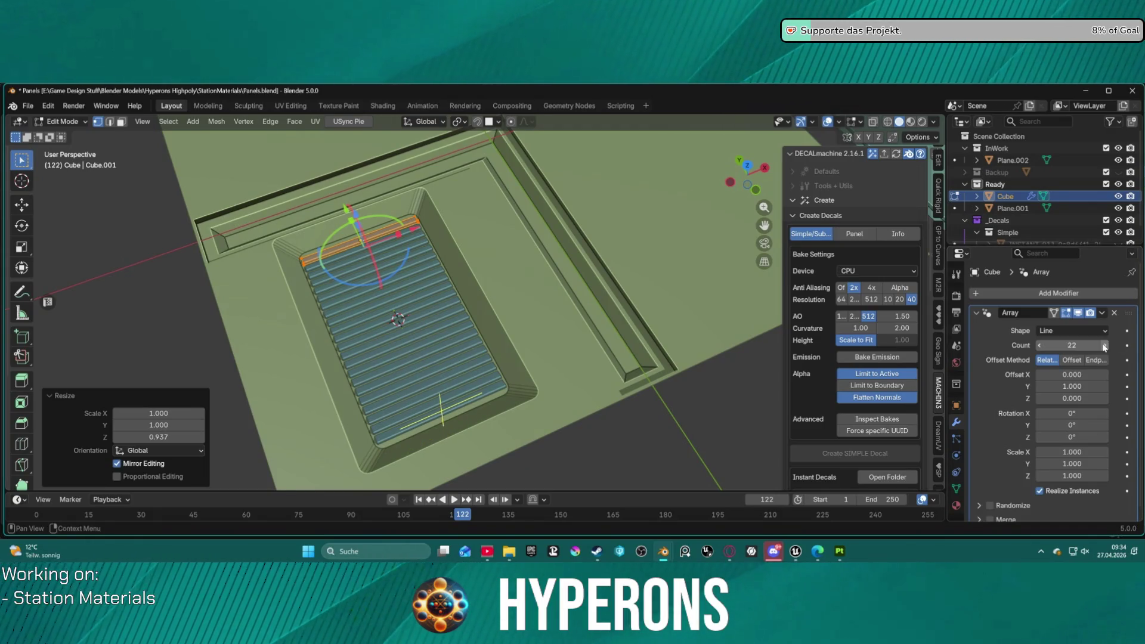
left_click(1042, 346)
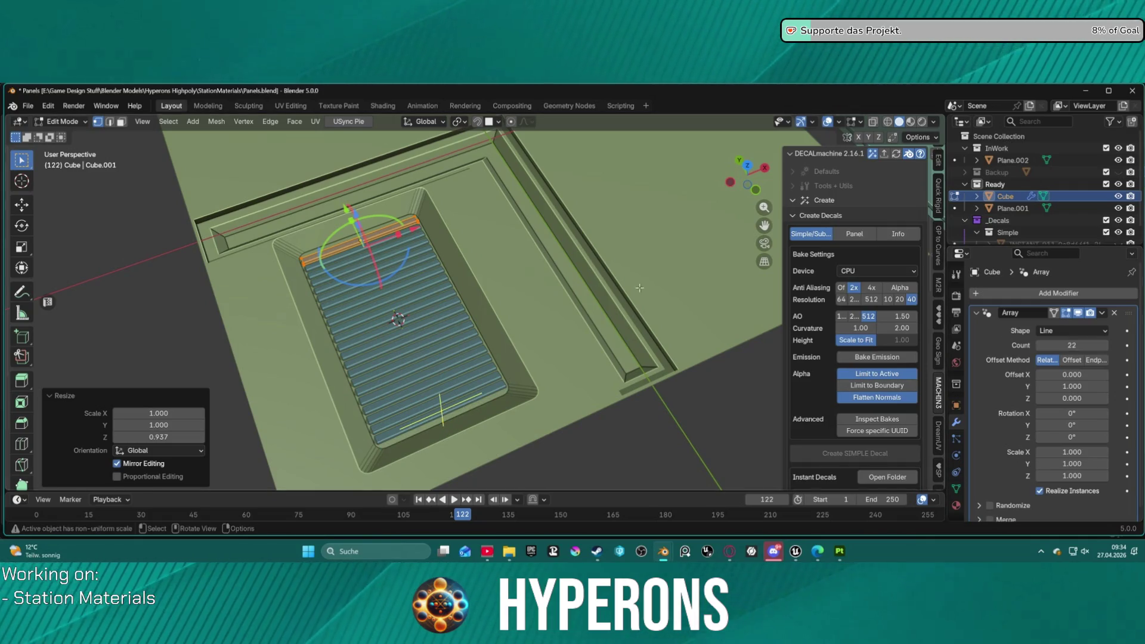
scroll(524, 265, "down", 5)
middle_click_drag(525, 265, 537, 264)
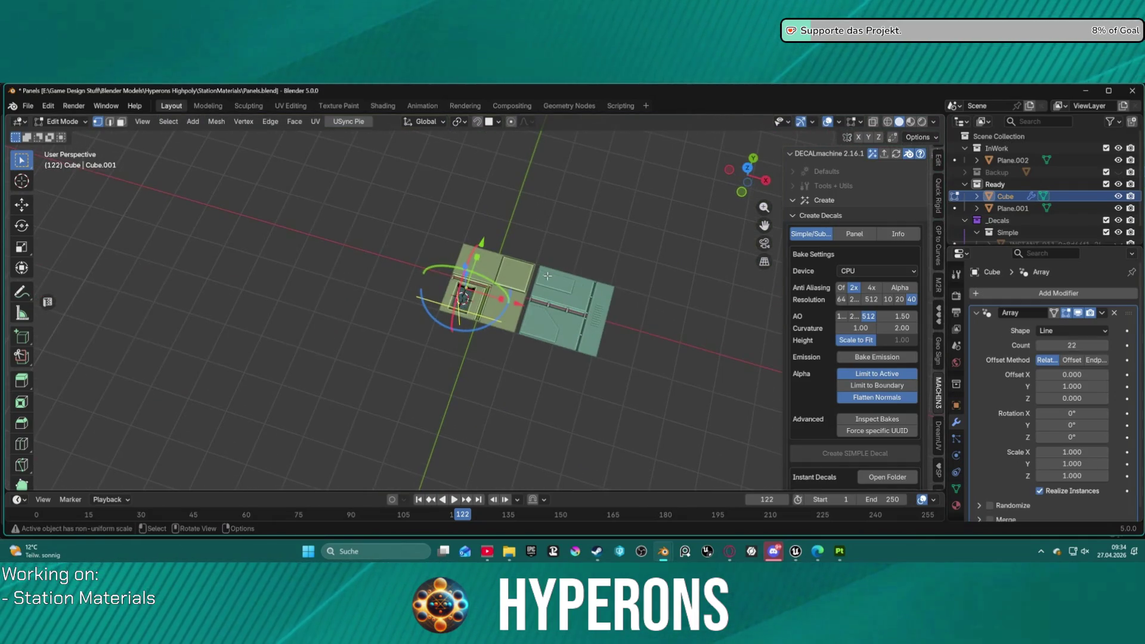
scroll(548, 276, "up", 8)
middle_click_drag(594, 345, 639, 332)
- Return to Object Mode and make the wall plate Plane.002 active
key("ctrl+Tab")
left_click(587, 339)
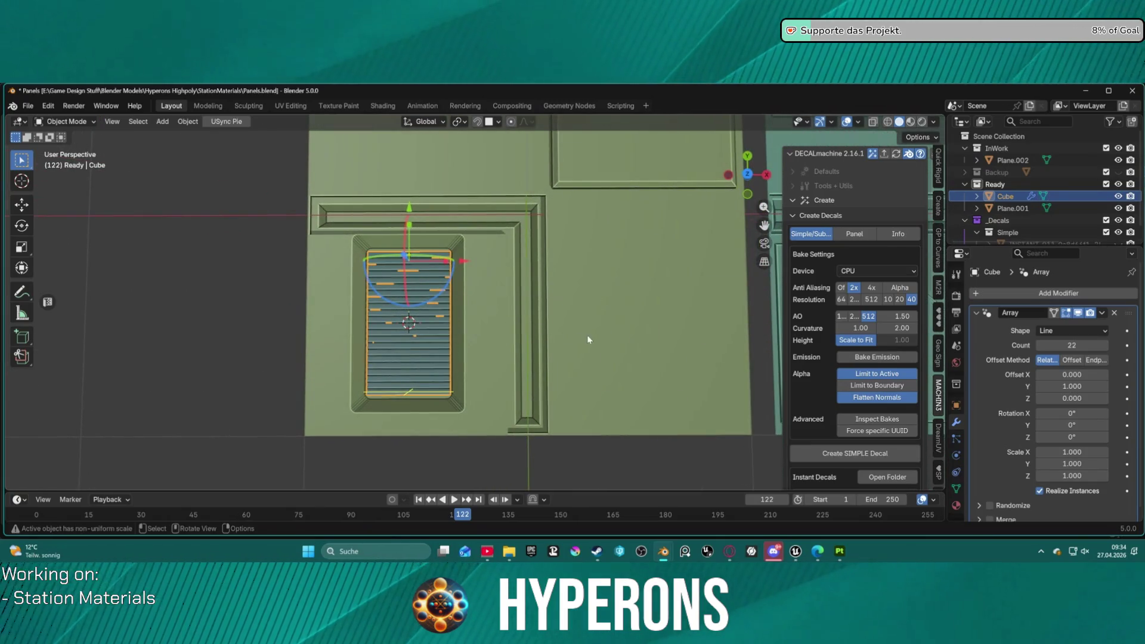
middle_click_drag(642, 492, 649, 471, "ctrl")
left_click(649, 466)
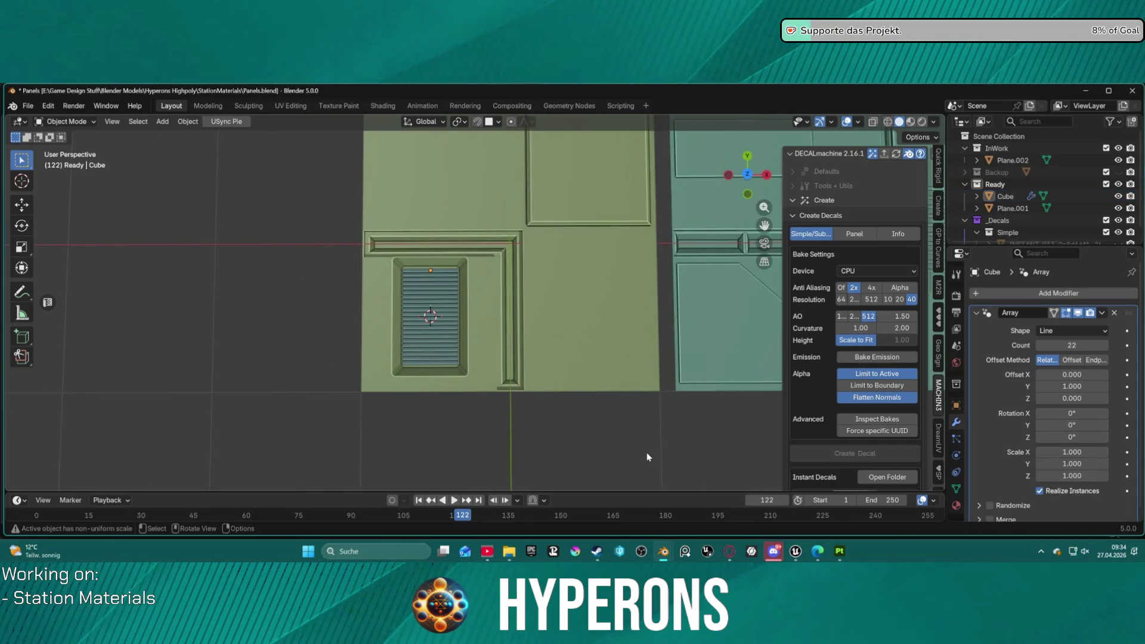
left_click(586, 331)
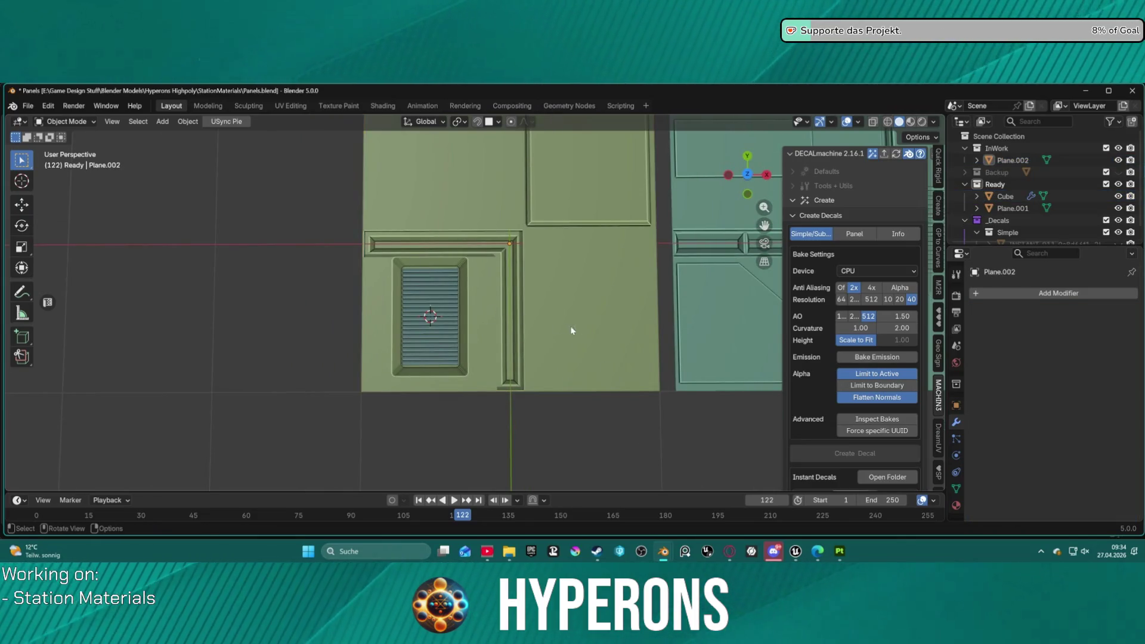
- Try joining the vent grille into Plane.002, then undo the join
left_click(435, 322)
left_click(587, 306, "shift")
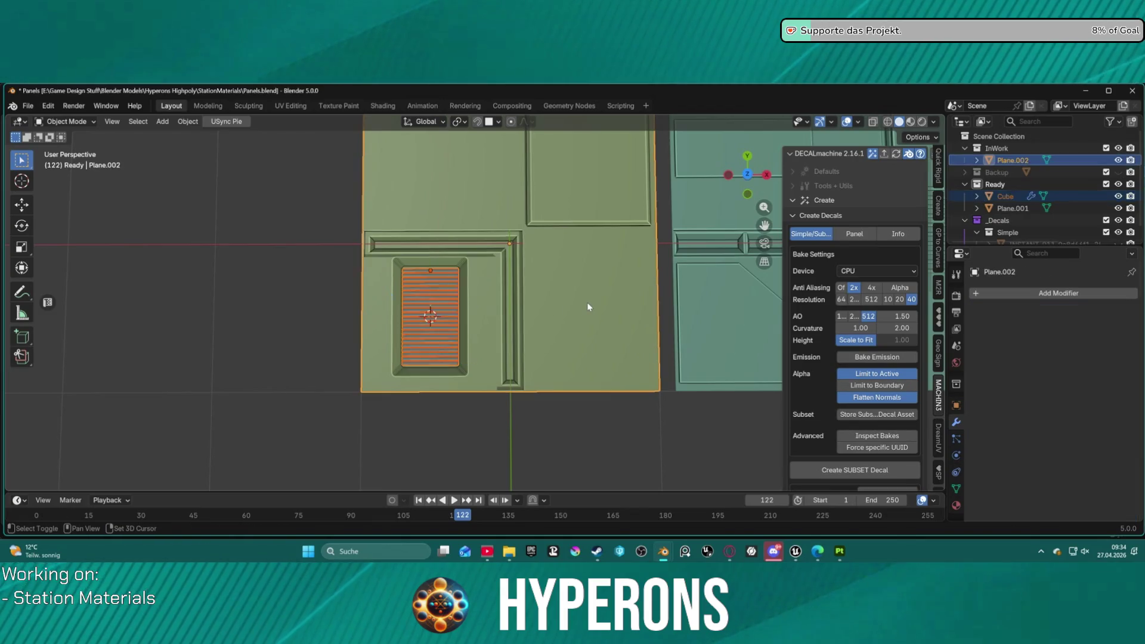
right_click(588, 305)
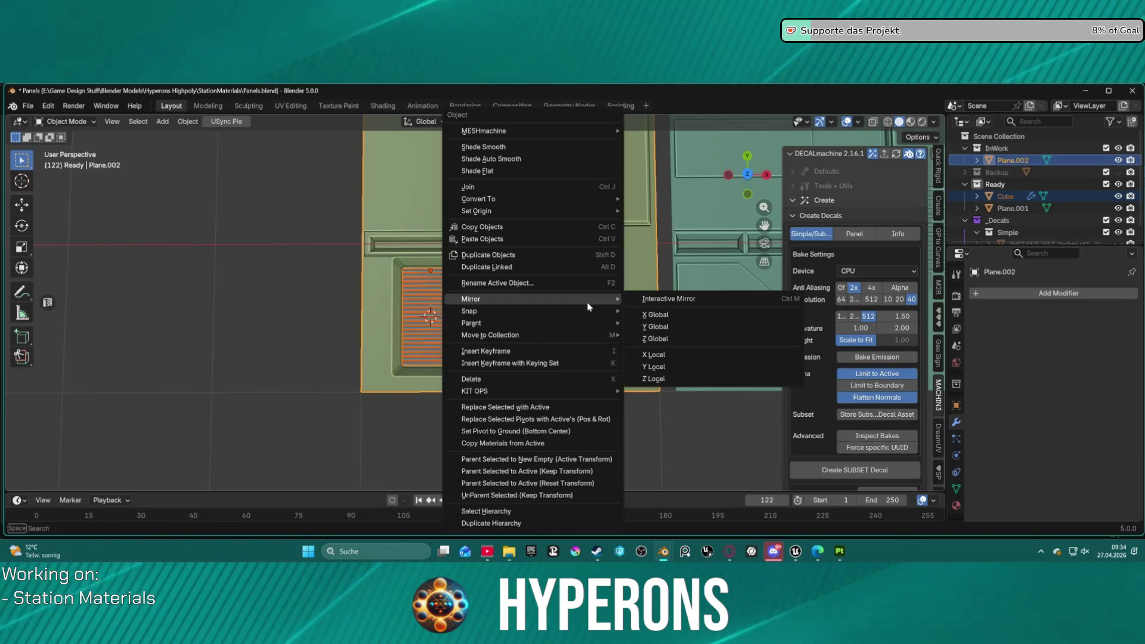
left_click(536, 187)
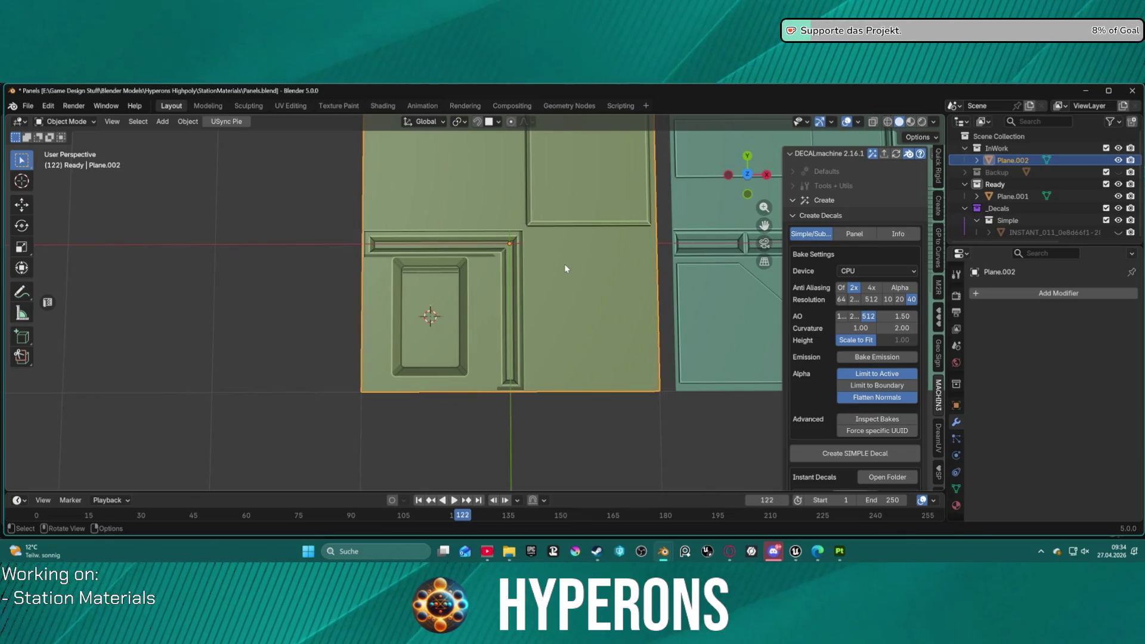
scroll(458, 302, "up", 1)
key("ctrl+z")
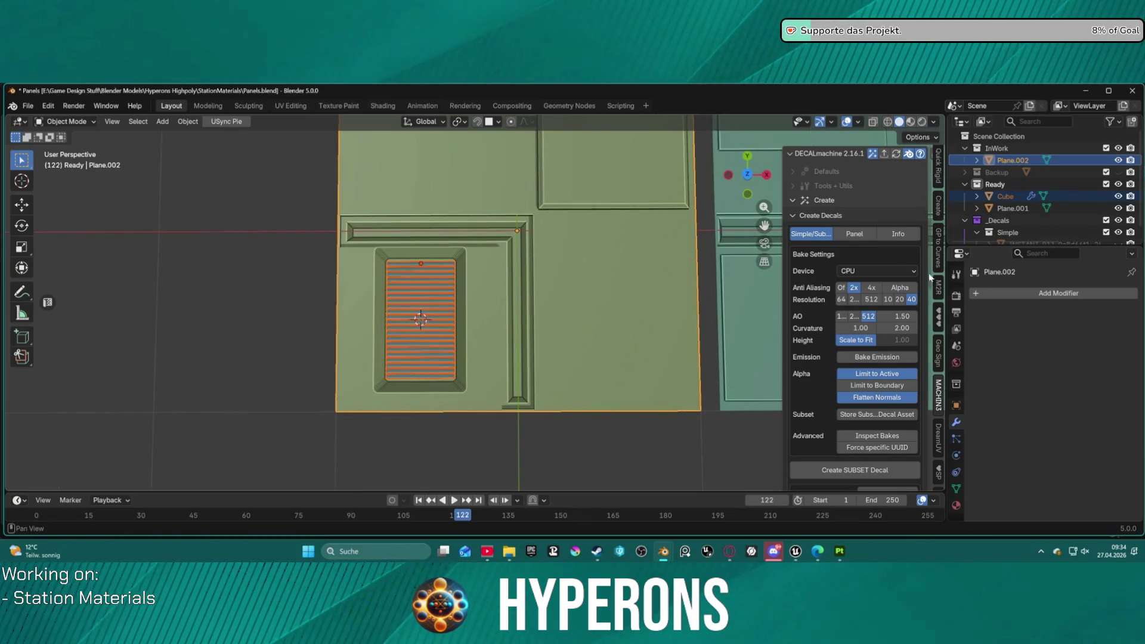
- Remove the Array modifier from the vent grille
left_click(439, 350)
left_click(1101, 313)
left_click(1038, 401)
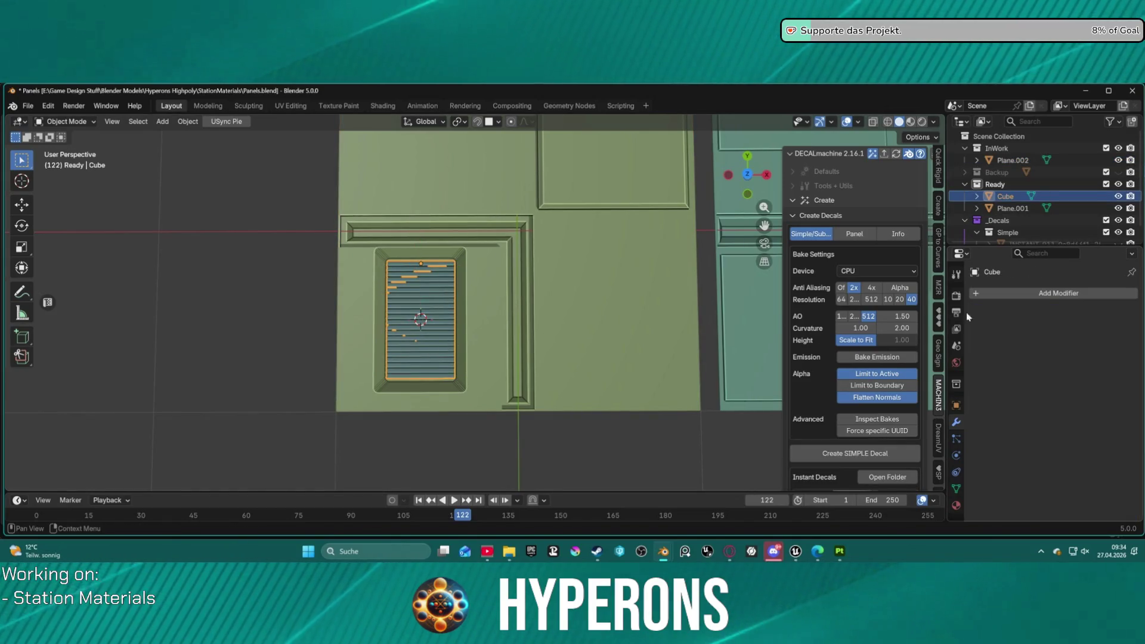
- Join the grille into the Plane.002 wall panel and inspect the vent recess
left_click(590, 307, "shift")
right_click(591, 306)
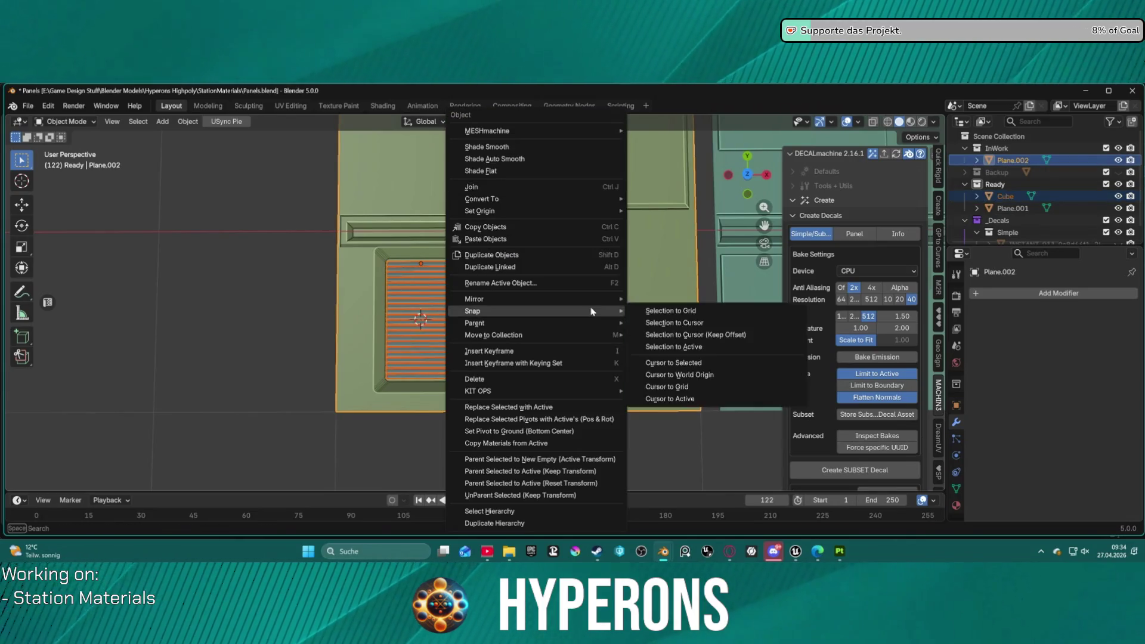
left_click(486, 186)
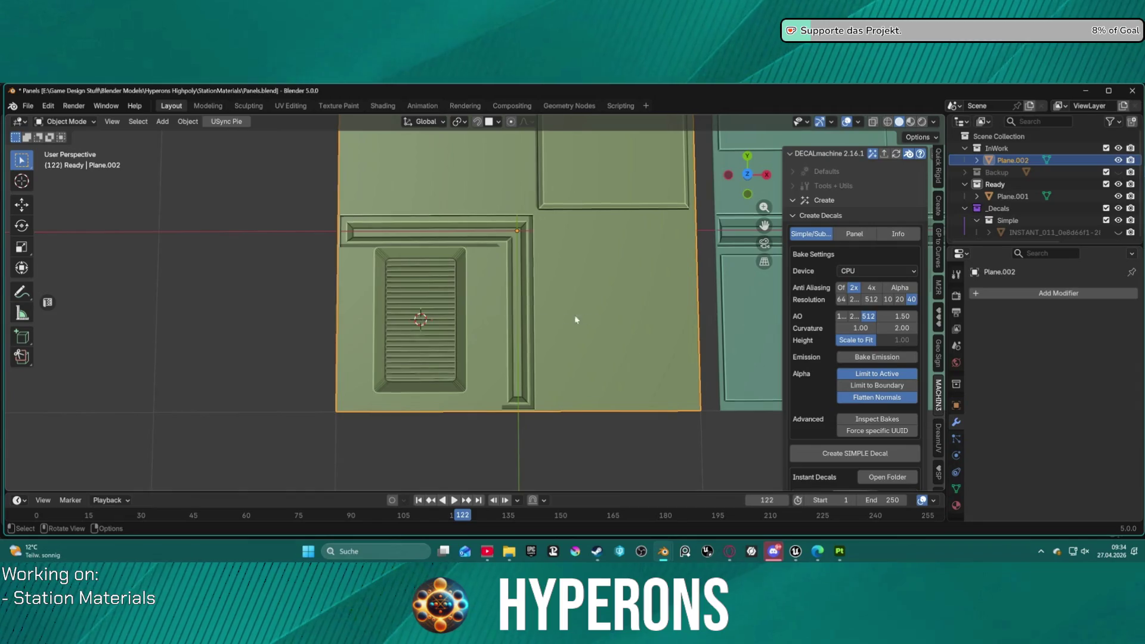
scroll(509, 315, "up", 6)
mouse_move(536, 236)
middle_mouse_down()
mouse_move(569, 193)
mouse_move(749, 130)
mouse_move(684, 117)
mouse_move(686, 488)
mouse_move(685, 136)
mouse_move(679, 149)
middle_mouse_up()
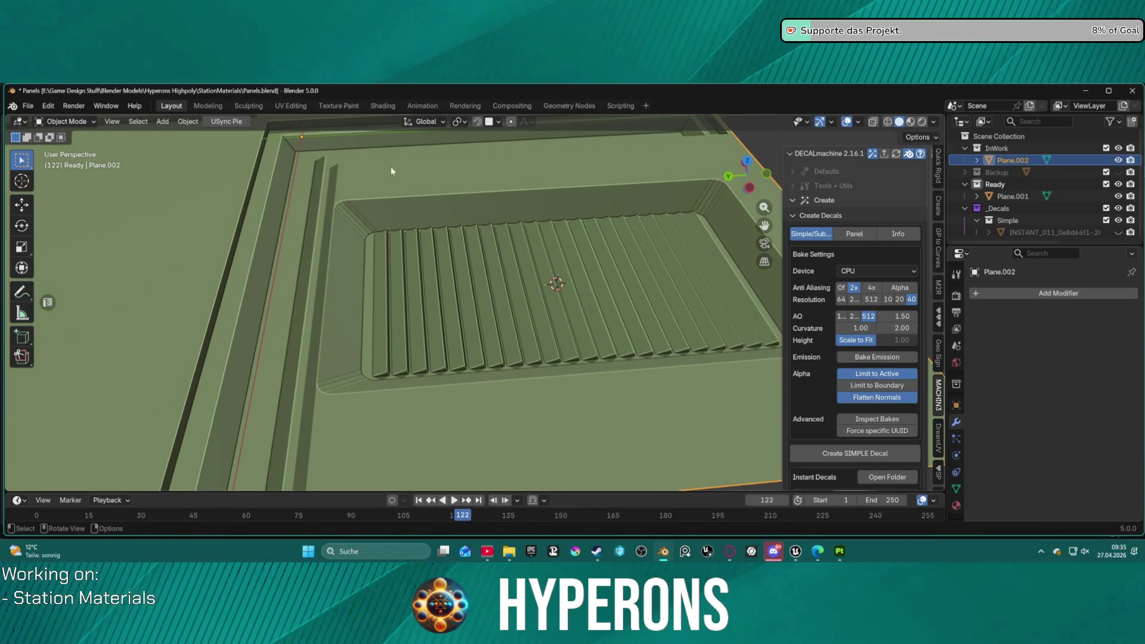
- Reselect the slats, restore their Array modifier and reduce the count to 21
left_click(391, 309, "shift")
left_click(392, 312)
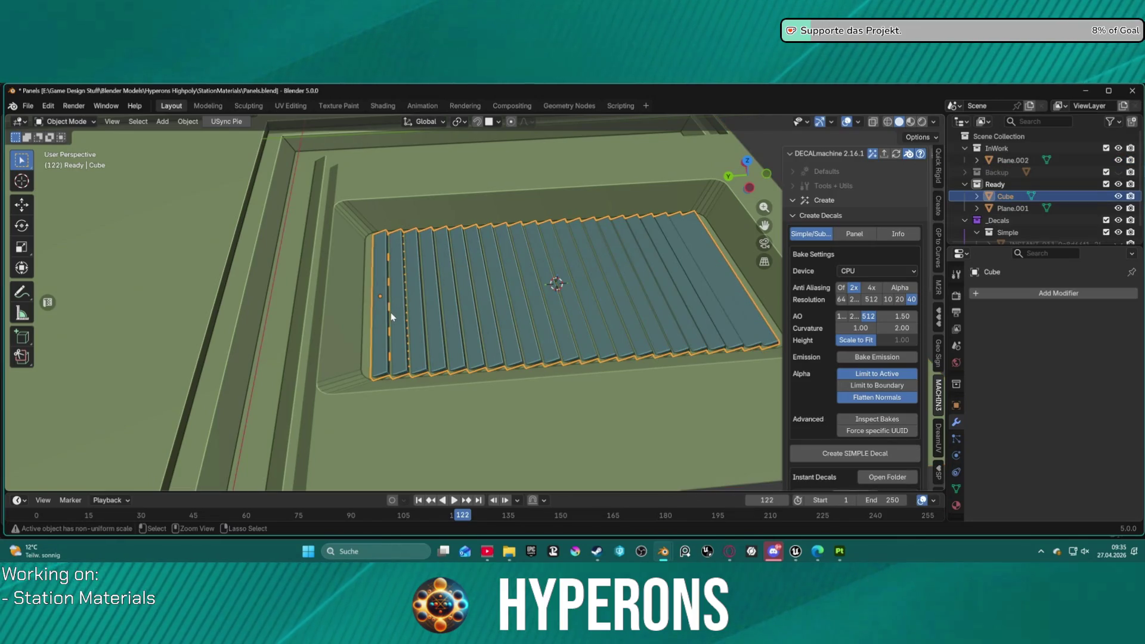
left_click(327, 393)
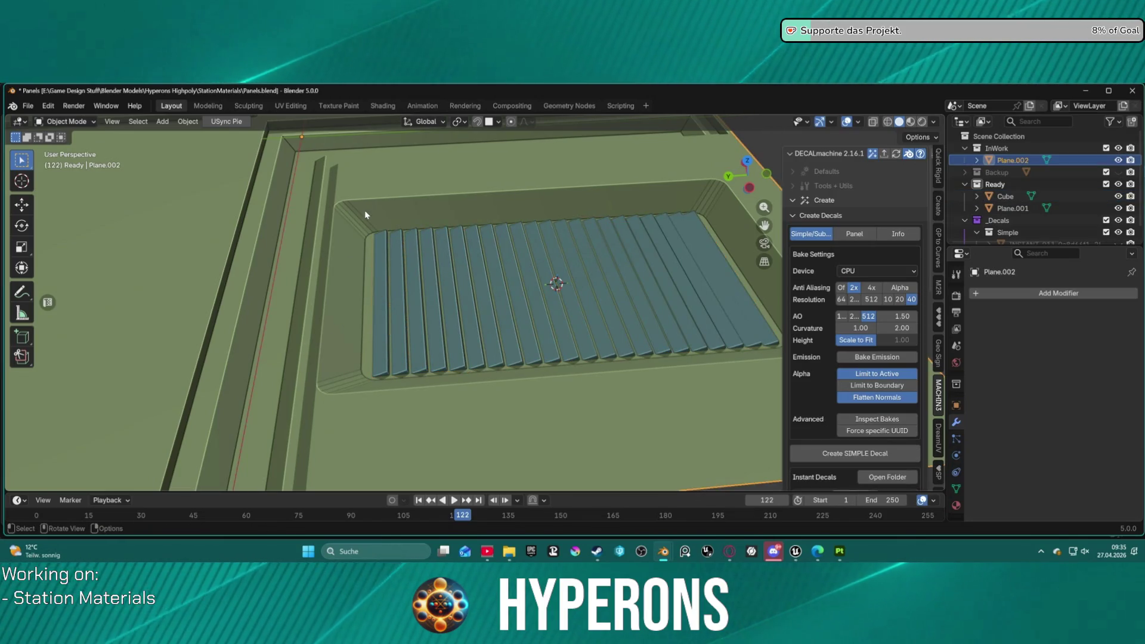
scroll(398, 229, "down", 1)
left_click(456, 284)
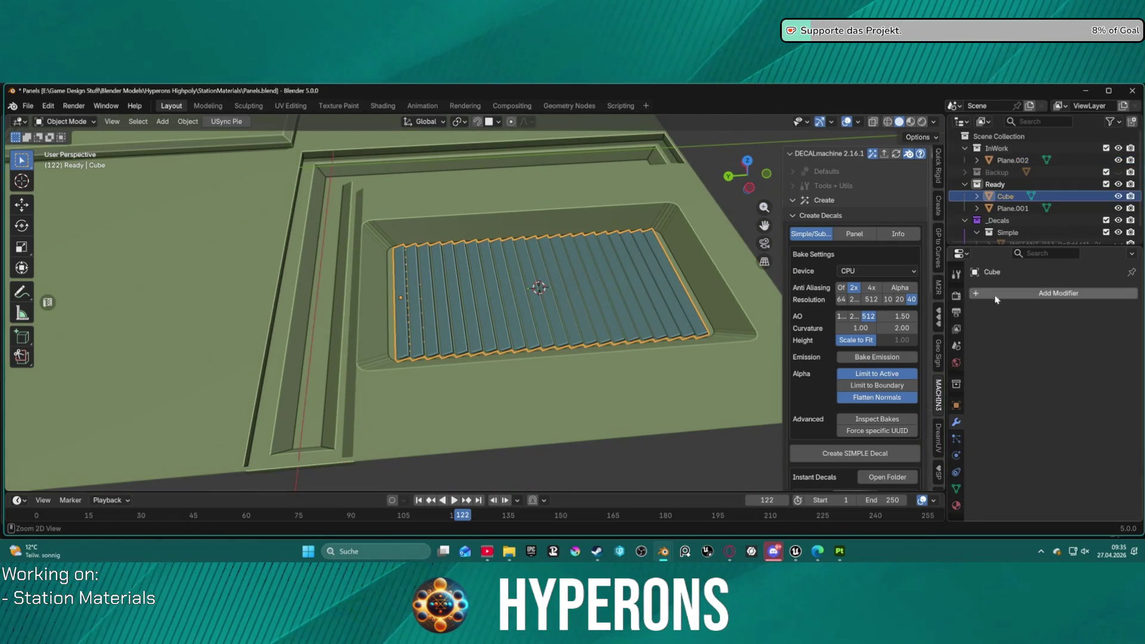
key("ctrl+z")
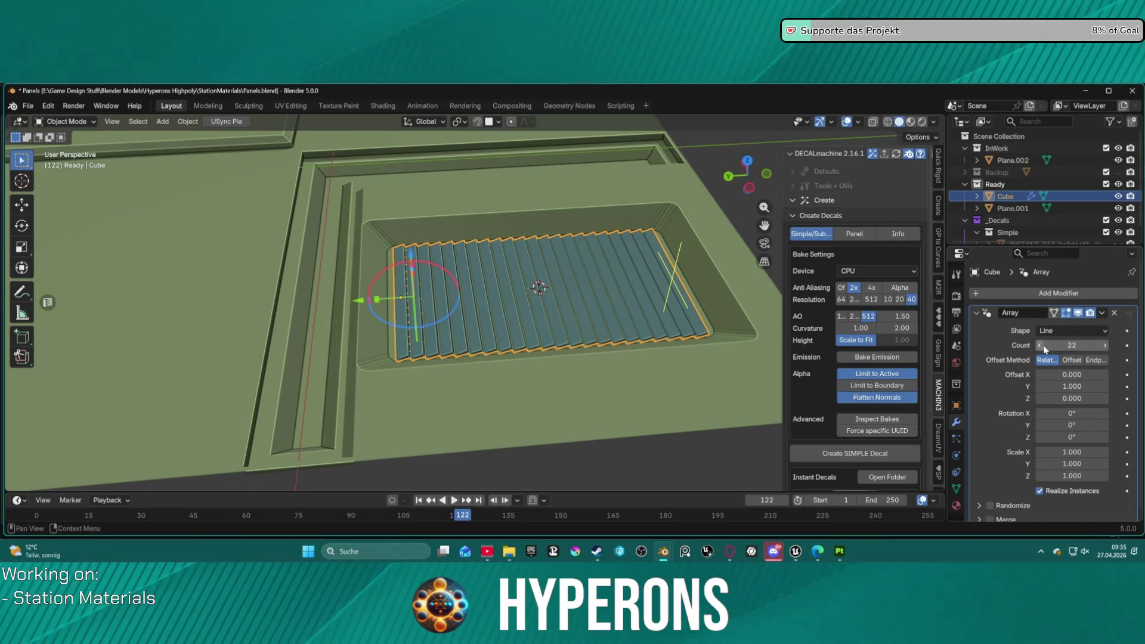
left_click_drag(1072, 345, 1064, 345)
- Nudge the slat row about 0.028 m along Y, then edit the wall panel mesh
key("g")
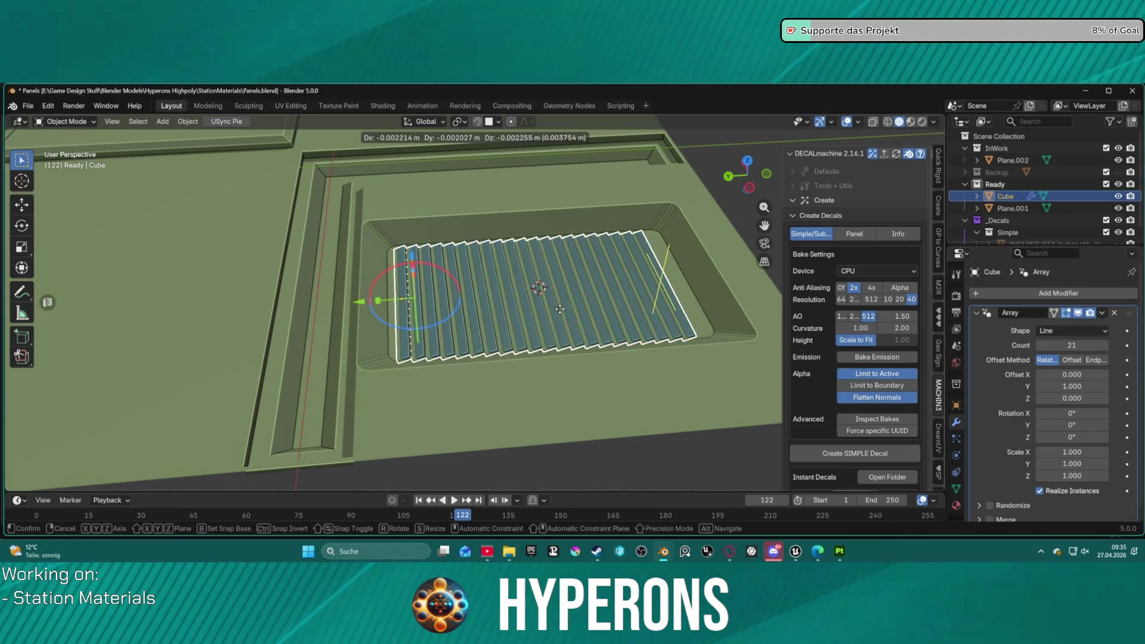
key("y")
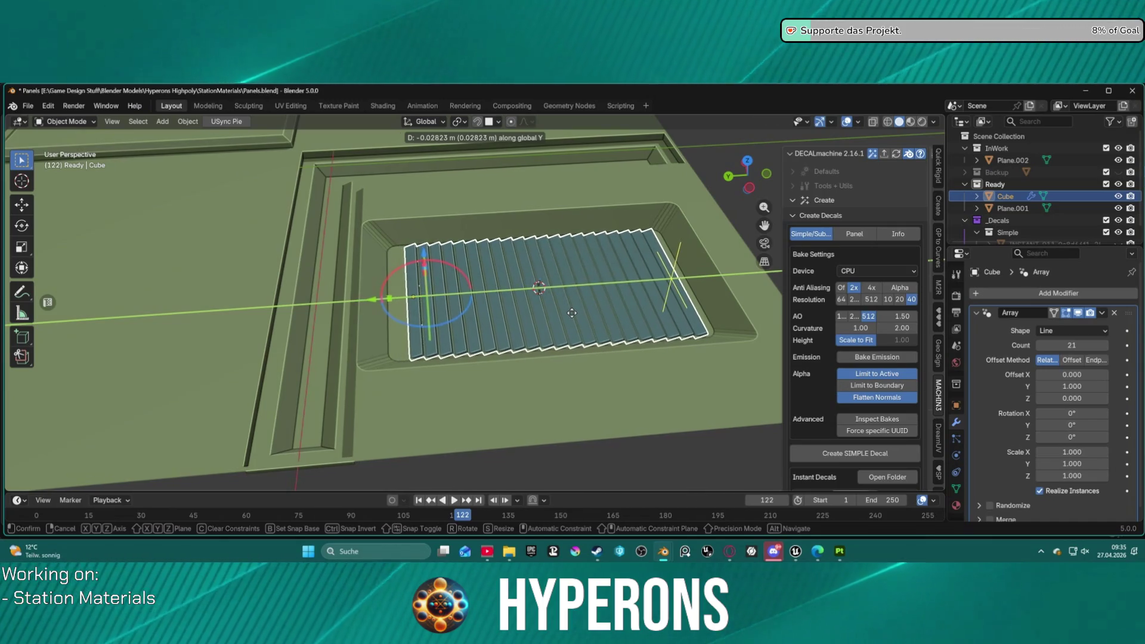
left_click(571, 312)
left_click(385, 236)
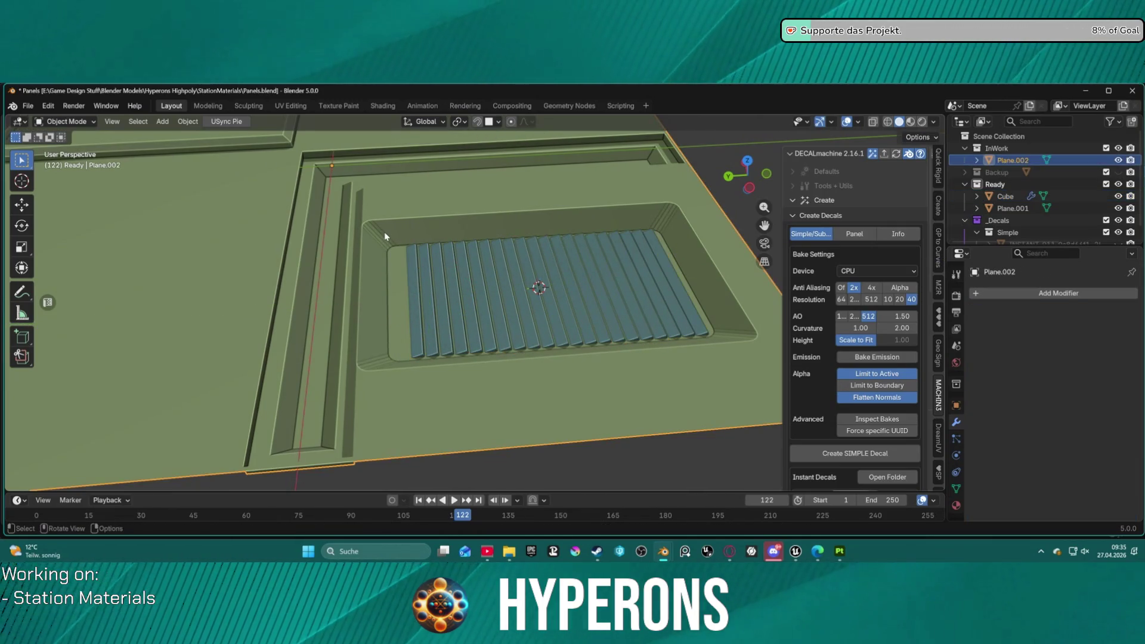
key("Tab")
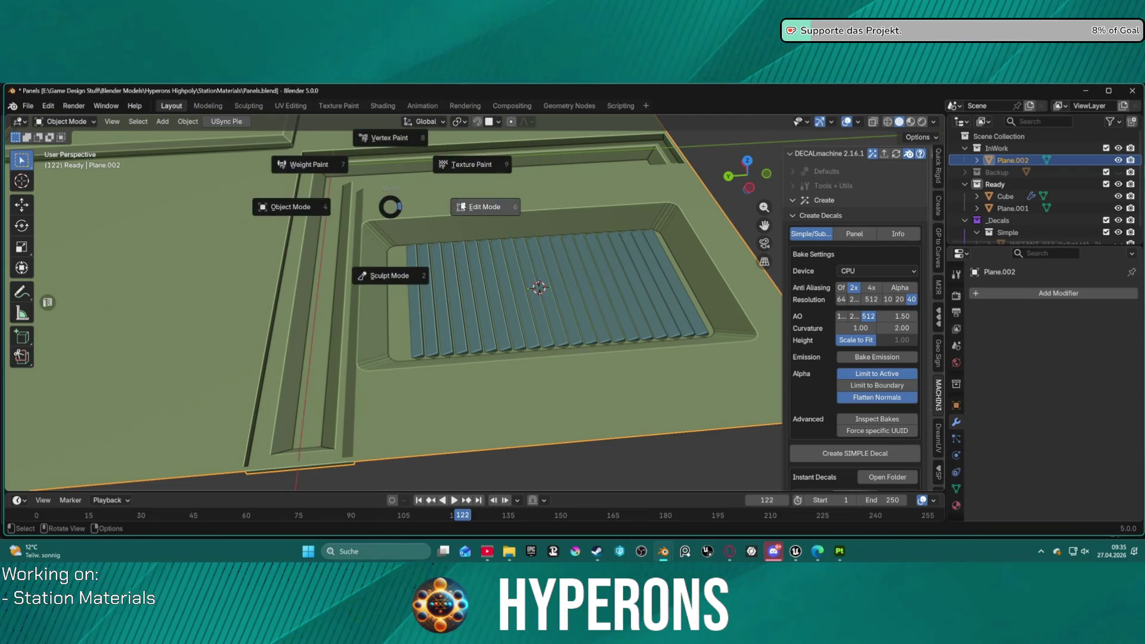
- Select the edges at the vent recess's lower and top corners
scroll(356, 220, "up", 5)
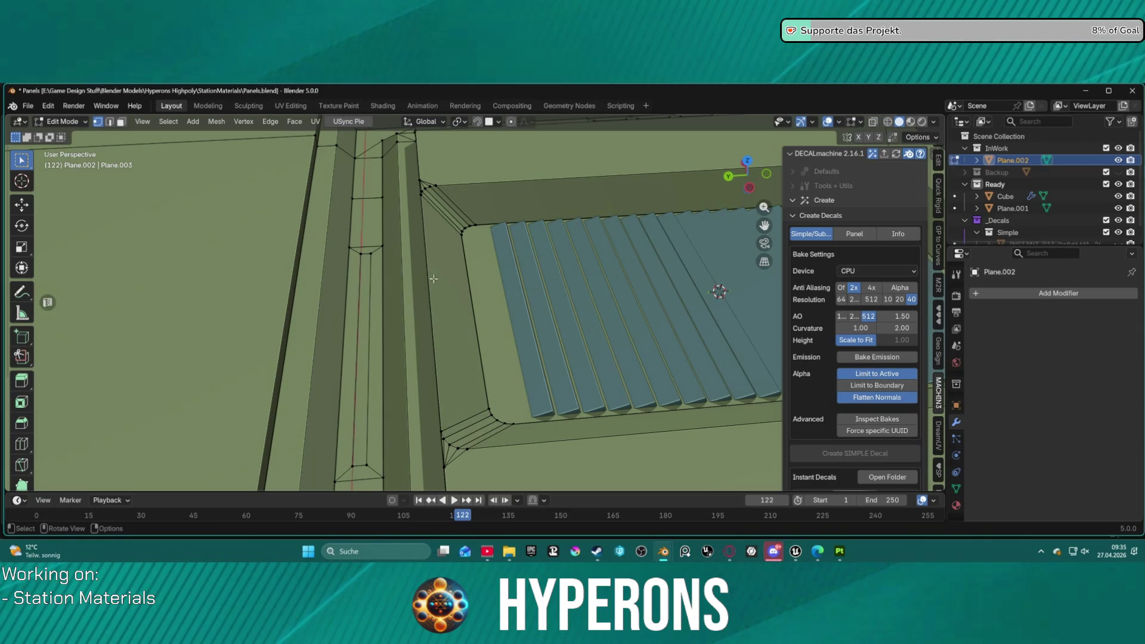
left_click_drag(485, 459, 442, 426)
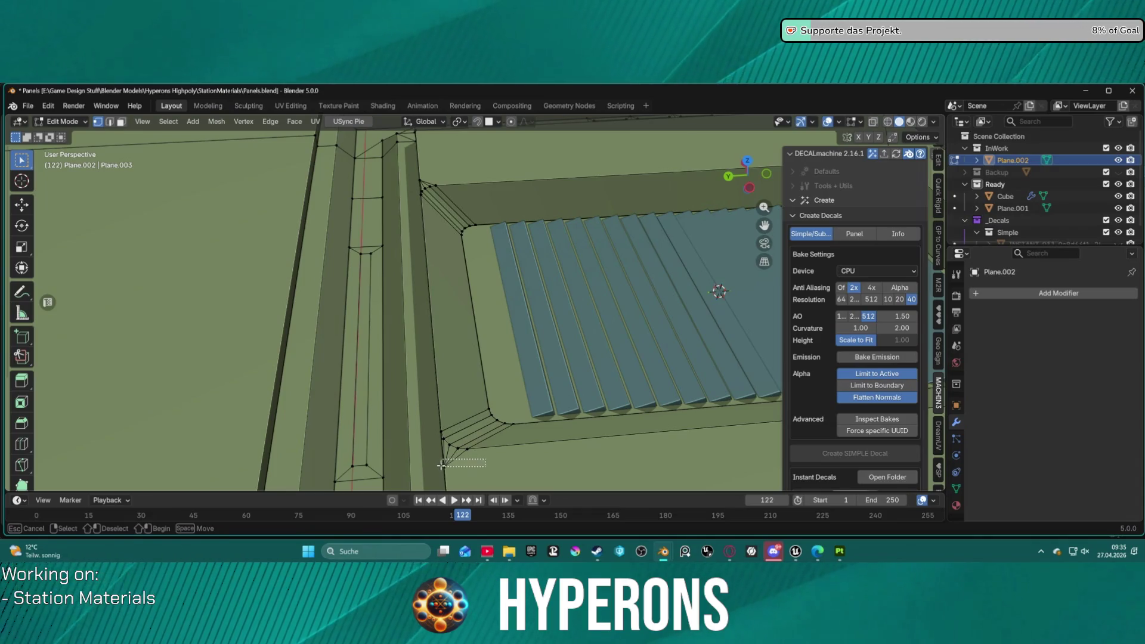
left_click_drag(429, 421, 432, 419)
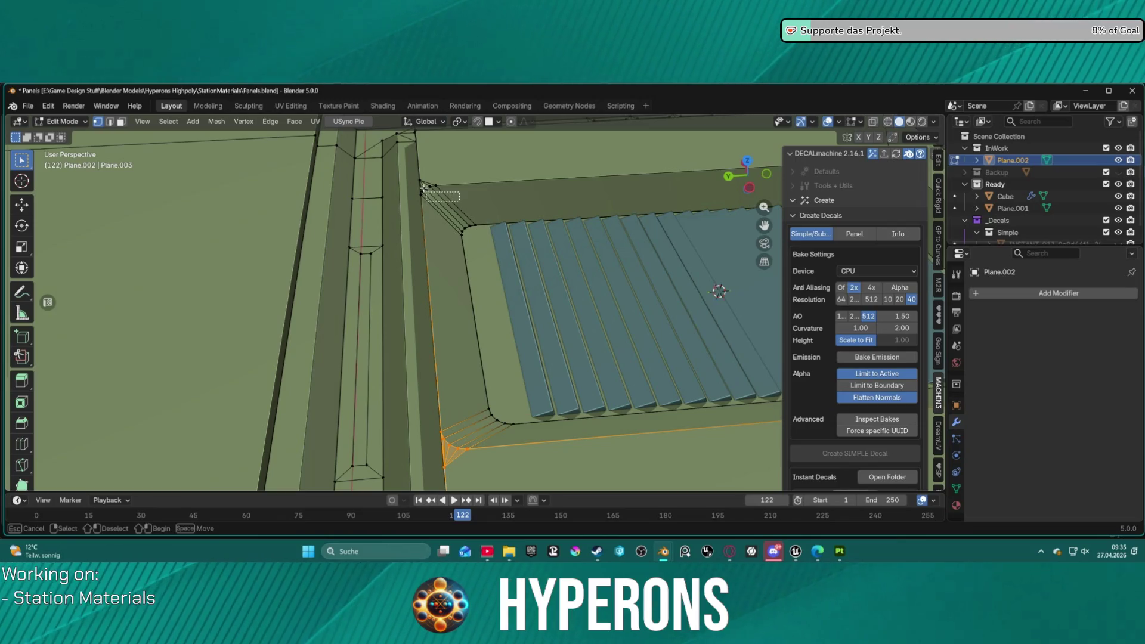
left_click_drag(414, 176, 414, 176, "shift")
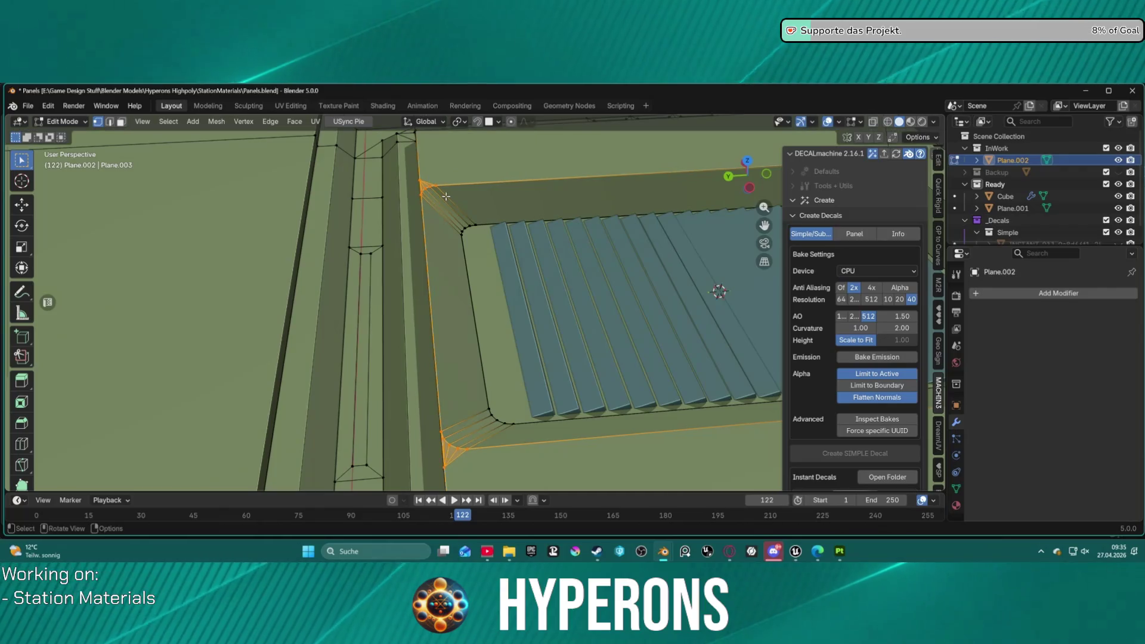
right_click(446, 197)
key("Escape")
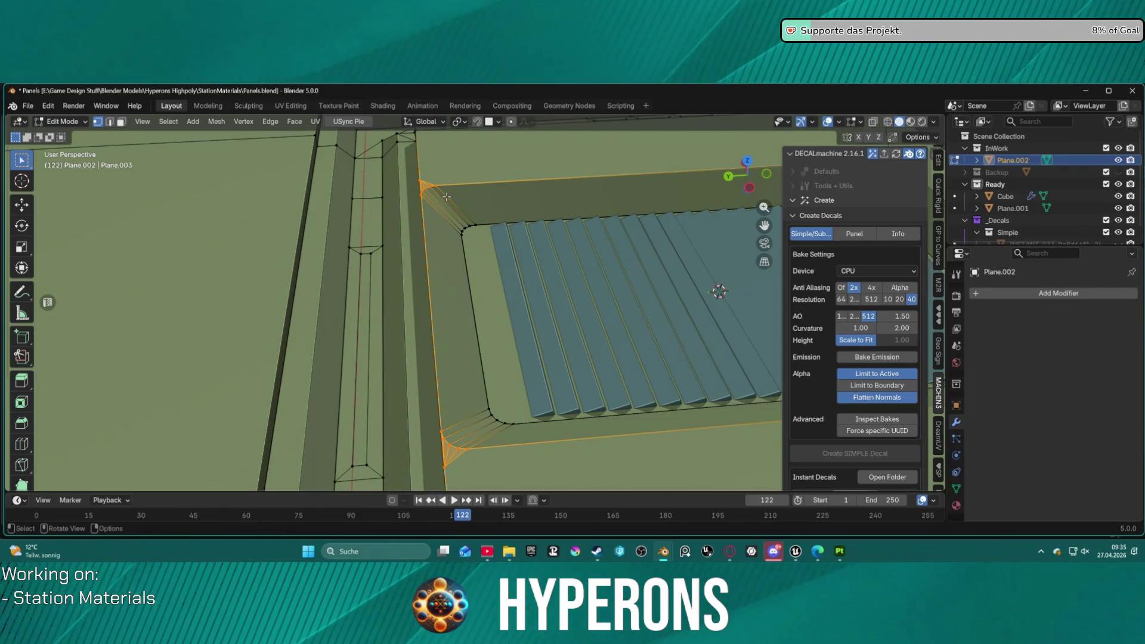
right_click(447, 197)
key("Escape")
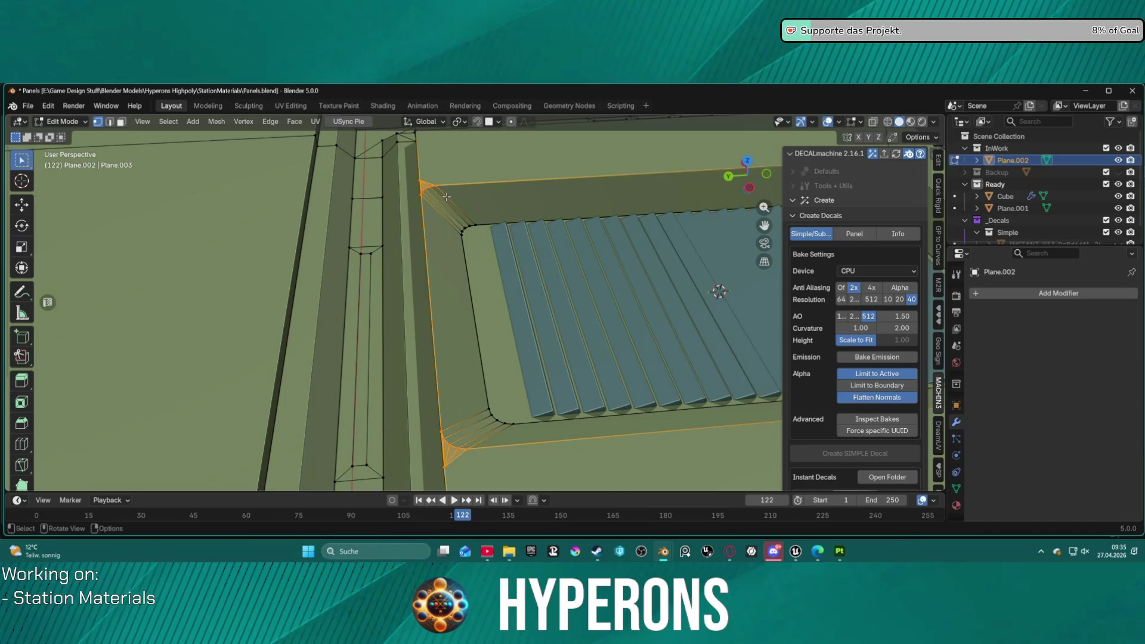
left_click(447, 198)
middle_click_drag(447, 198, 416, 186)
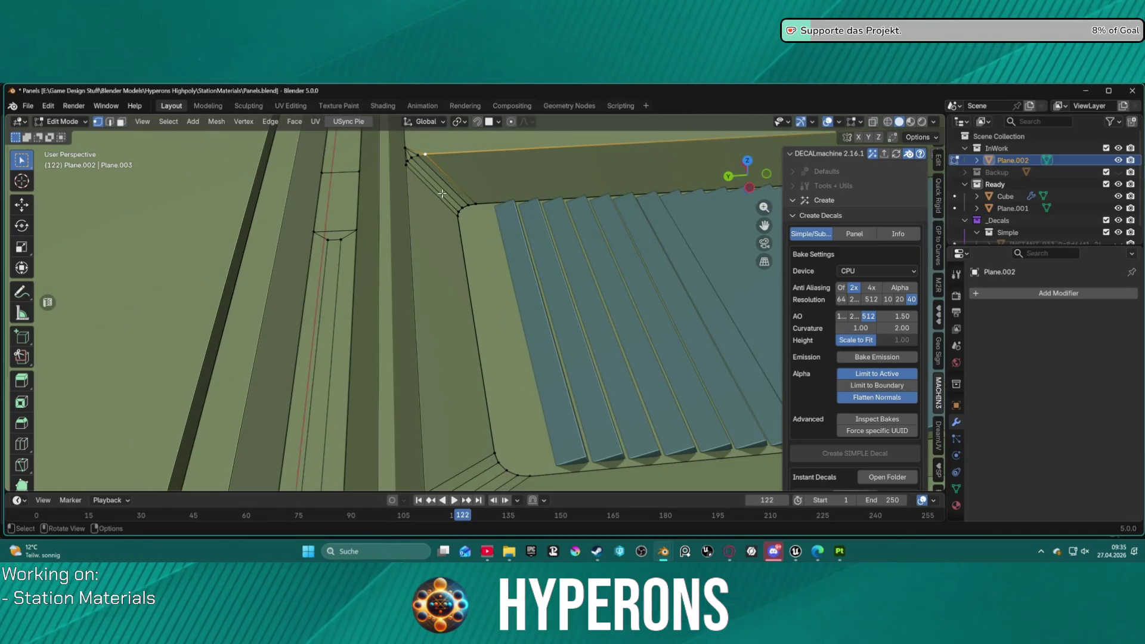
left_click_drag(406, 151, 412, 158)
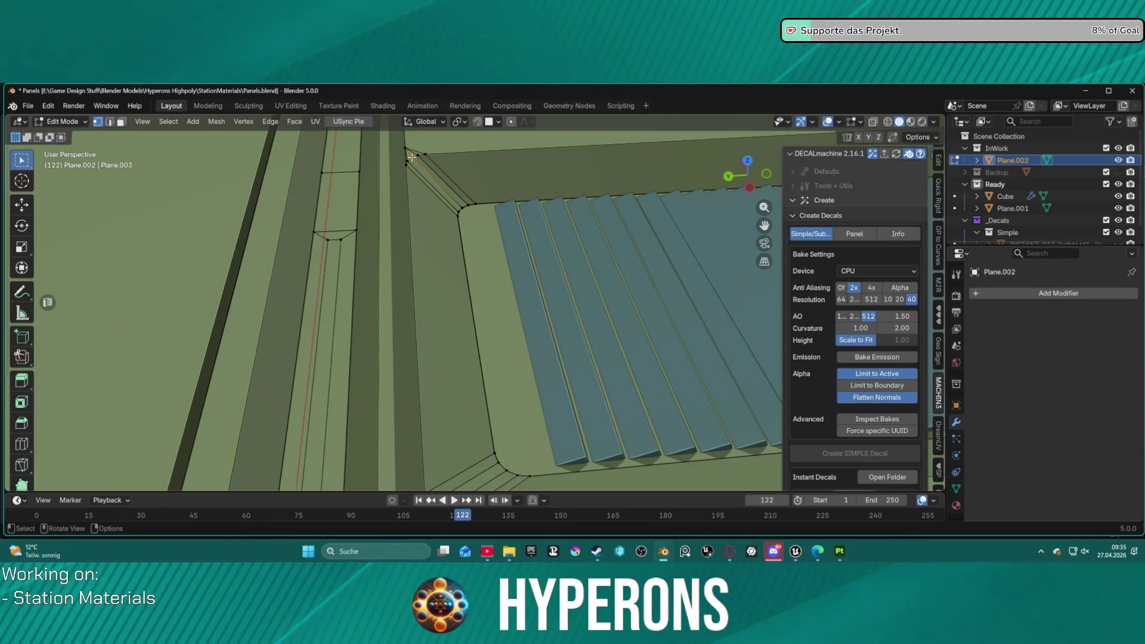
- In face select, remove the narrow strip face along the recess border
key("3")
left_click(411, 236)
mouse_move(411, 237)
middle_mouse_down()
mouse_move(435, 263)
mouse_move(483, 231)
middle_mouse_up()
key("h")
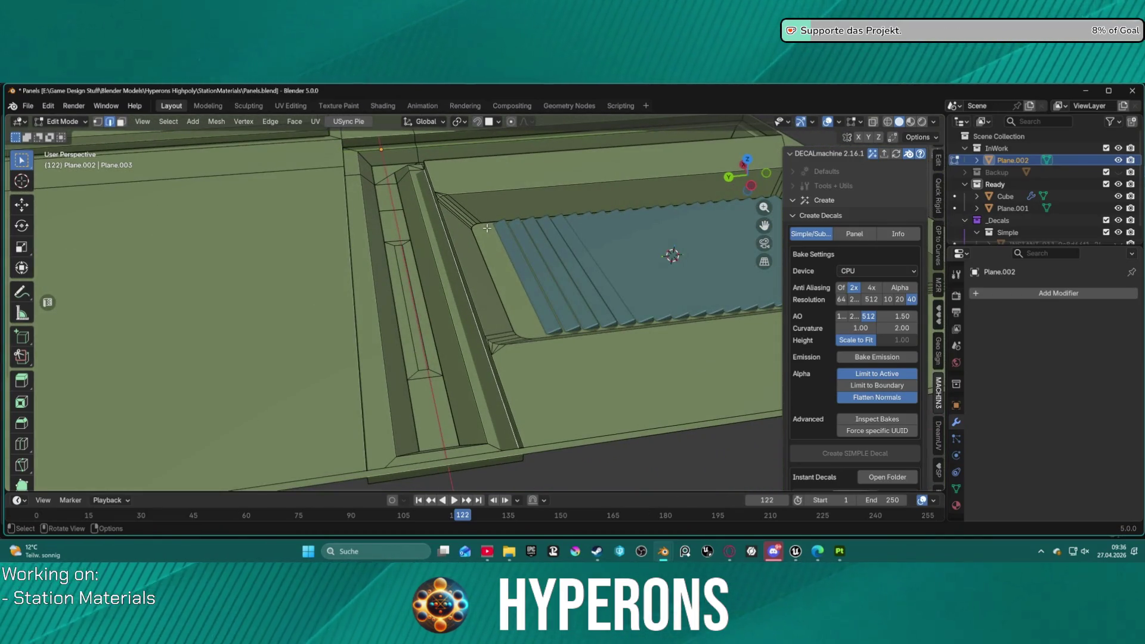
mouse_move(509, 210)
middle_mouse_down()
mouse_move(536, 206)
mouse_move(501, 211)
mouse_move(524, 213)
mouse_move(513, 261)
mouse_move(724, 203)
mouse_move(641, 157)
mouse_move(644, 201)
middle_mouse_up()
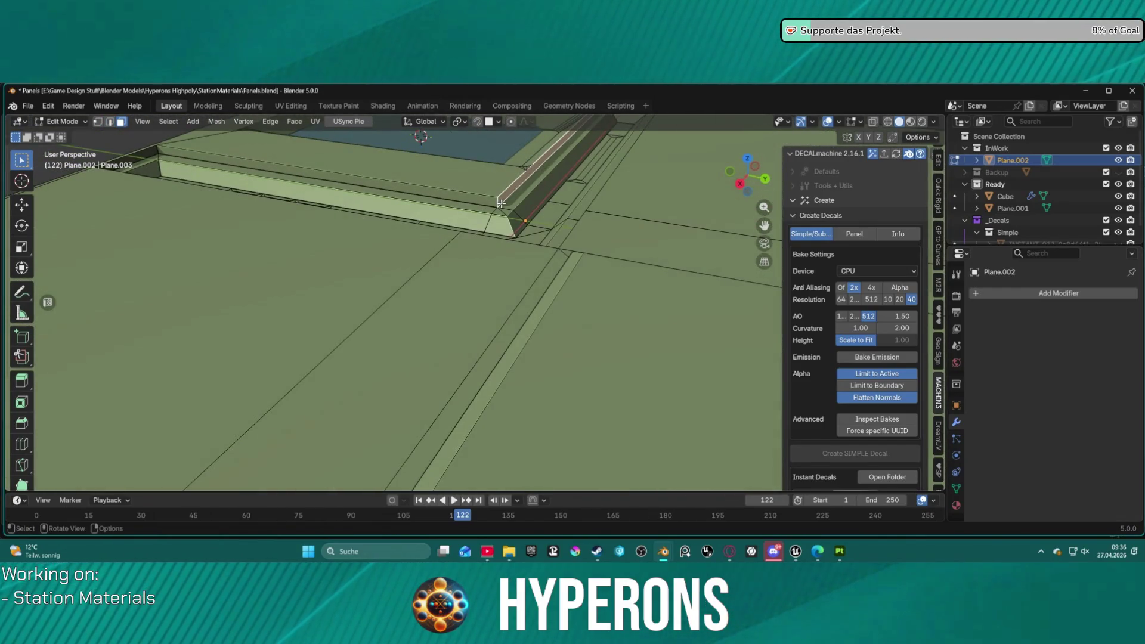
middle_click_drag(536, 201, 574, 201)
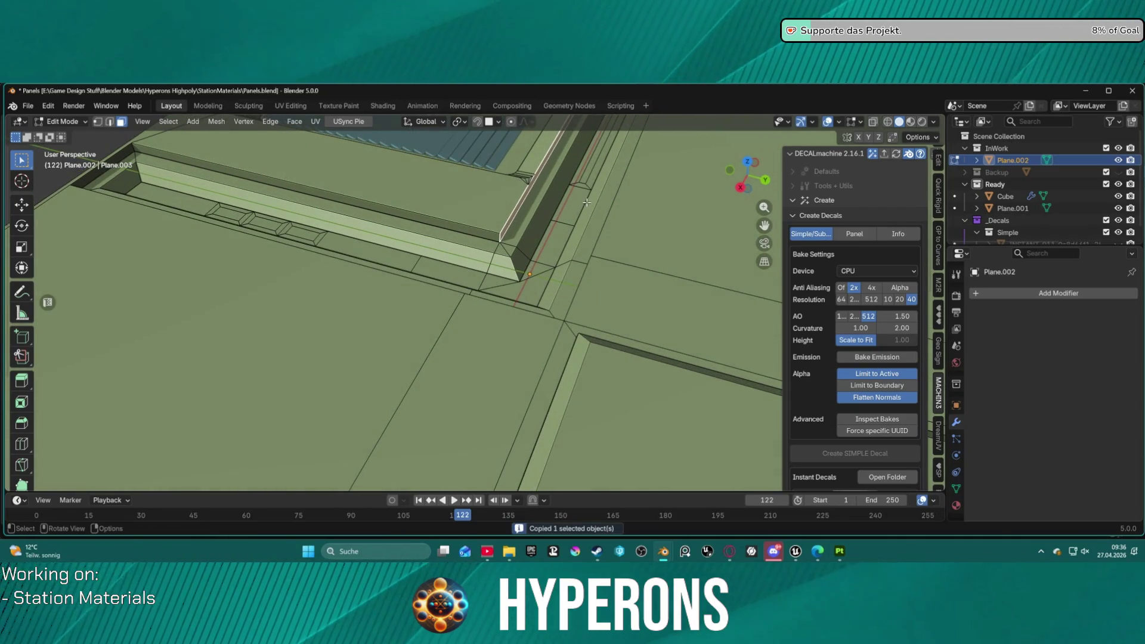
- Extrude the selected faces along their normals to form a rim
key("alt+e")
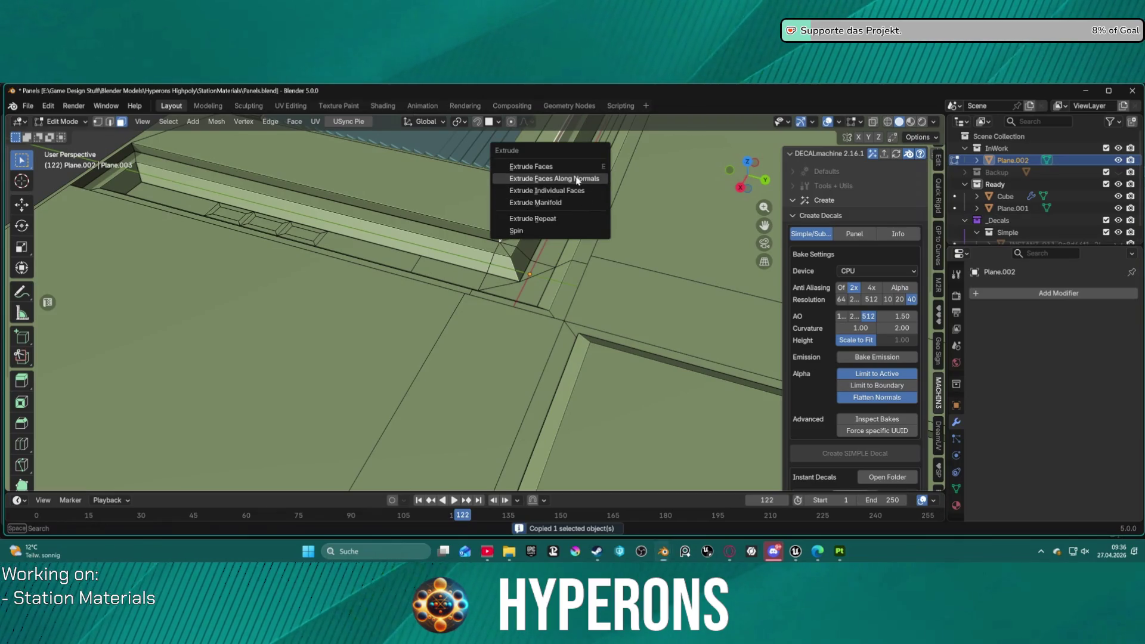
left_click(578, 201)
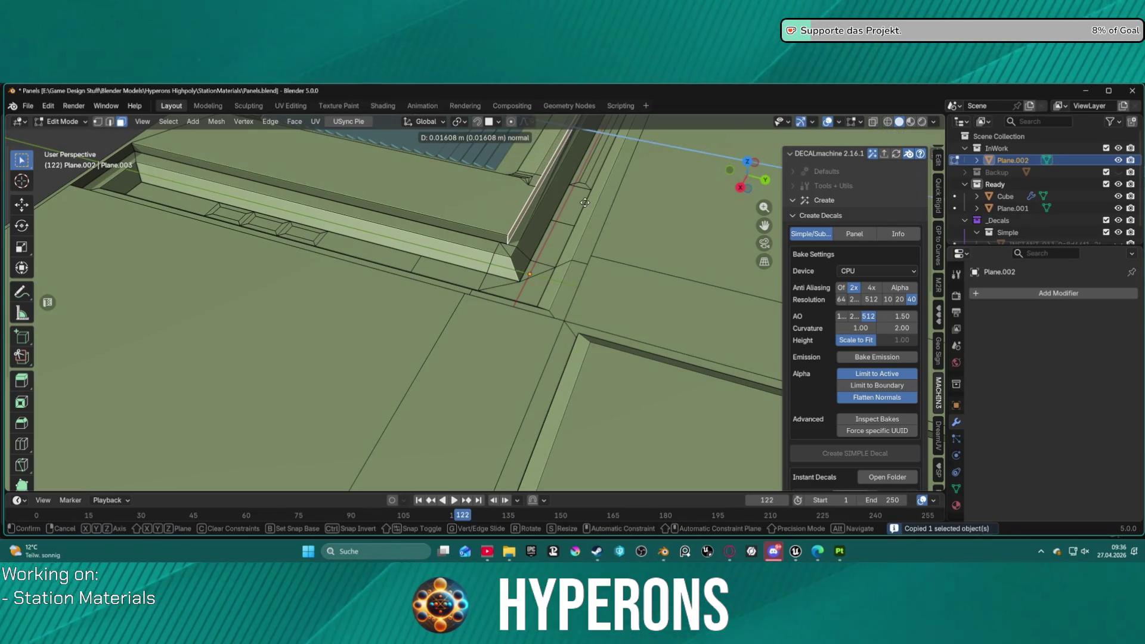
left_click(583, 202)
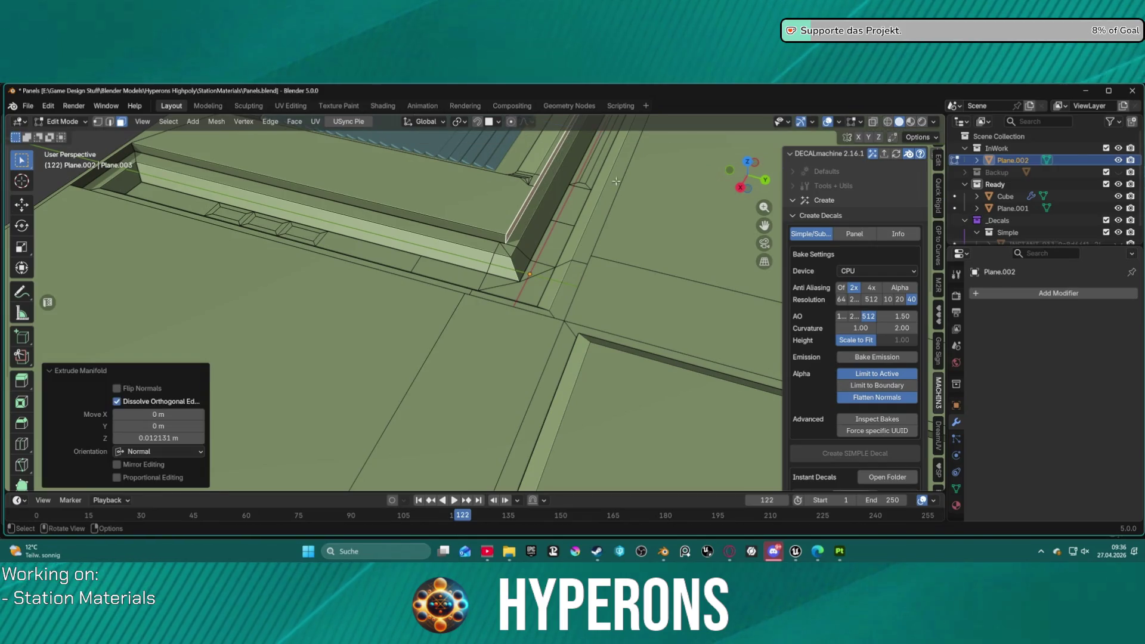
mouse_move(583, 202)
middle_mouse_down()
mouse_move(524, 236)
mouse_move(421, 143)
middle_mouse_up()
middle_click_drag(423, 138, 439, 156)
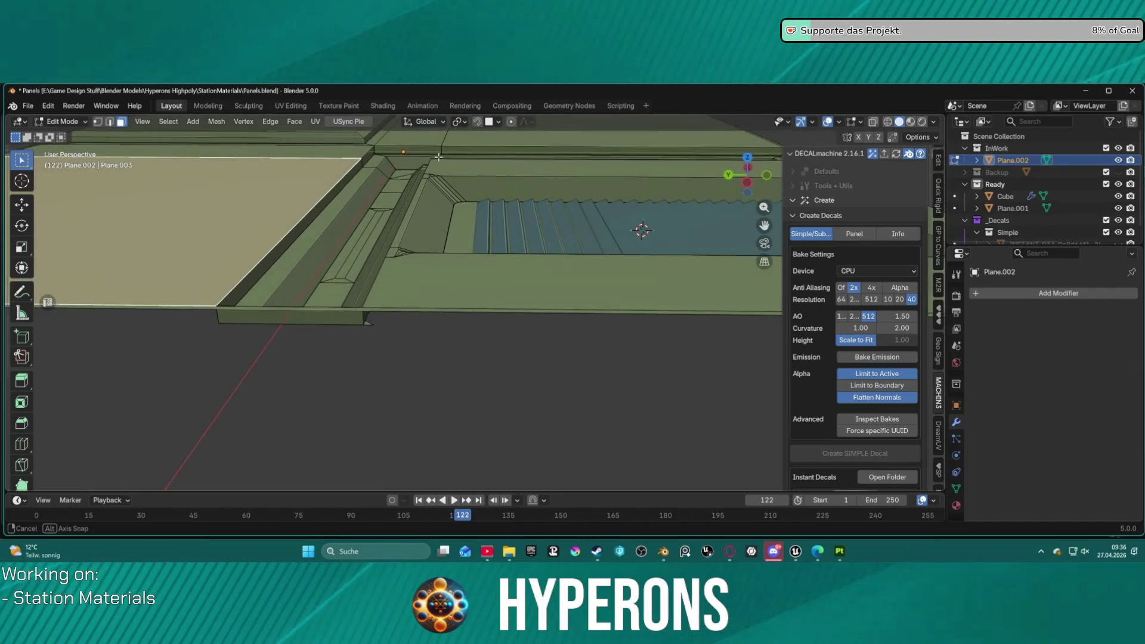
- Select the stray corner vertex on the recess edge and dissolve it
key("1")
left_click(376, 325)
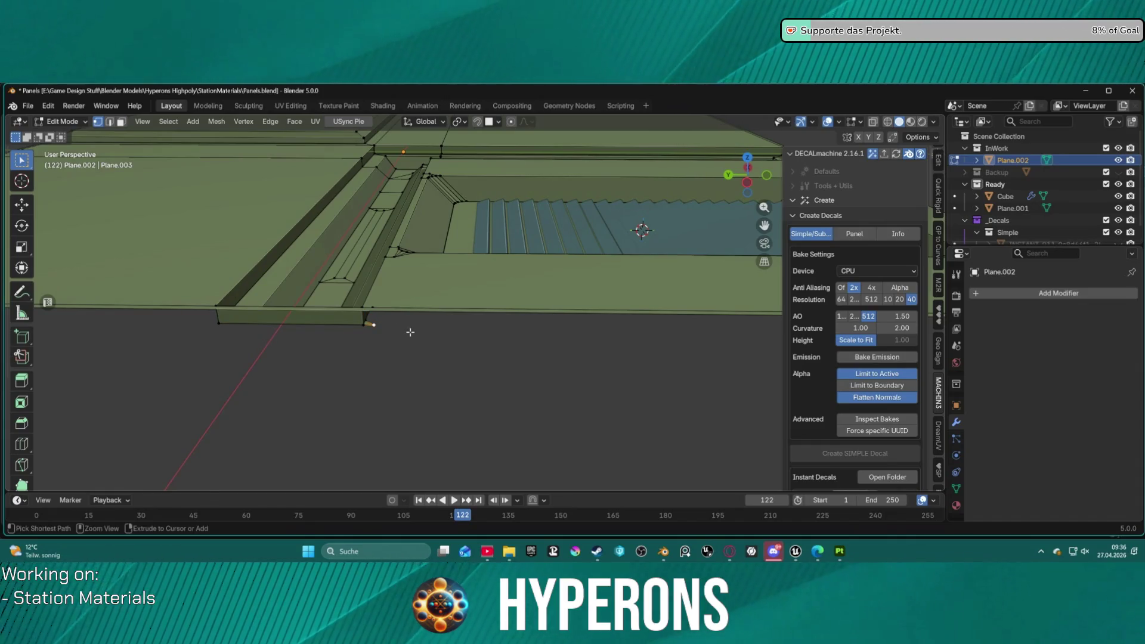
key("ctrl+x")
mouse_move(417, 319)
middle_mouse_down()
mouse_move(445, 306)
mouse_move(446, 236)
mouse_move(373, 345)
mouse_move(378, 391)
mouse_move(421, 365)
mouse_move(526, 260)
mouse_move(552, 270)
middle_mouse_up()
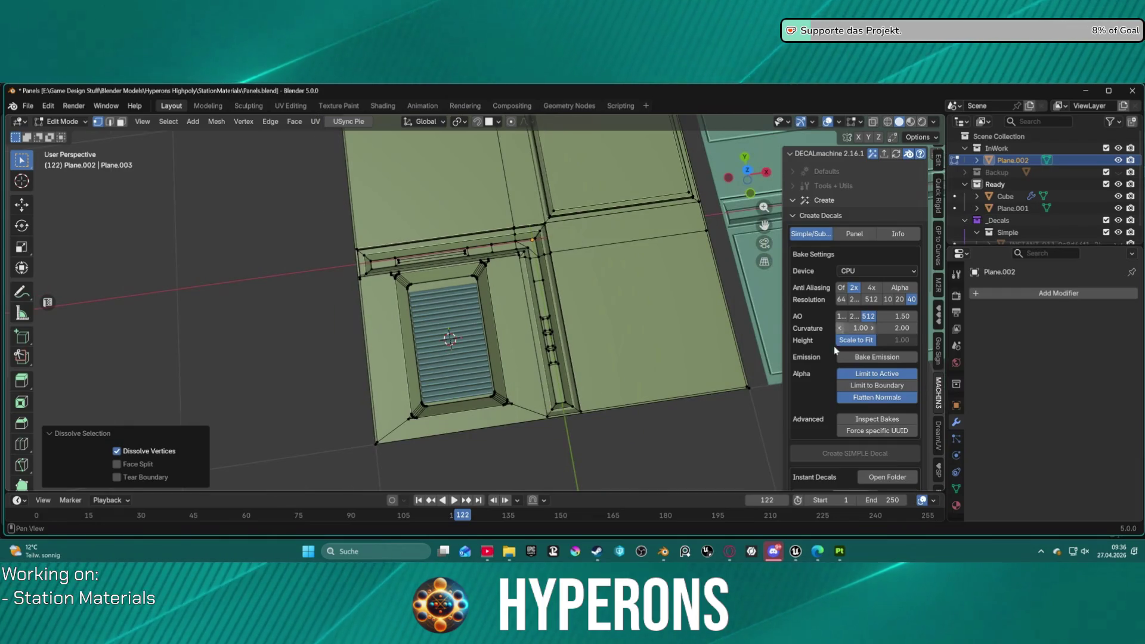
mouse_move(614, 233)
middle_mouse_down()
mouse_move(460, 330)
mouse_move(537, 226)
mouse_move(613, 192)
mouse_move(608, 227)
middle_mouse_up()
scroll(512, 276, "up", 5)
scroll(456, 258, "down", 5)
scroll(608, 227, "up", 6)
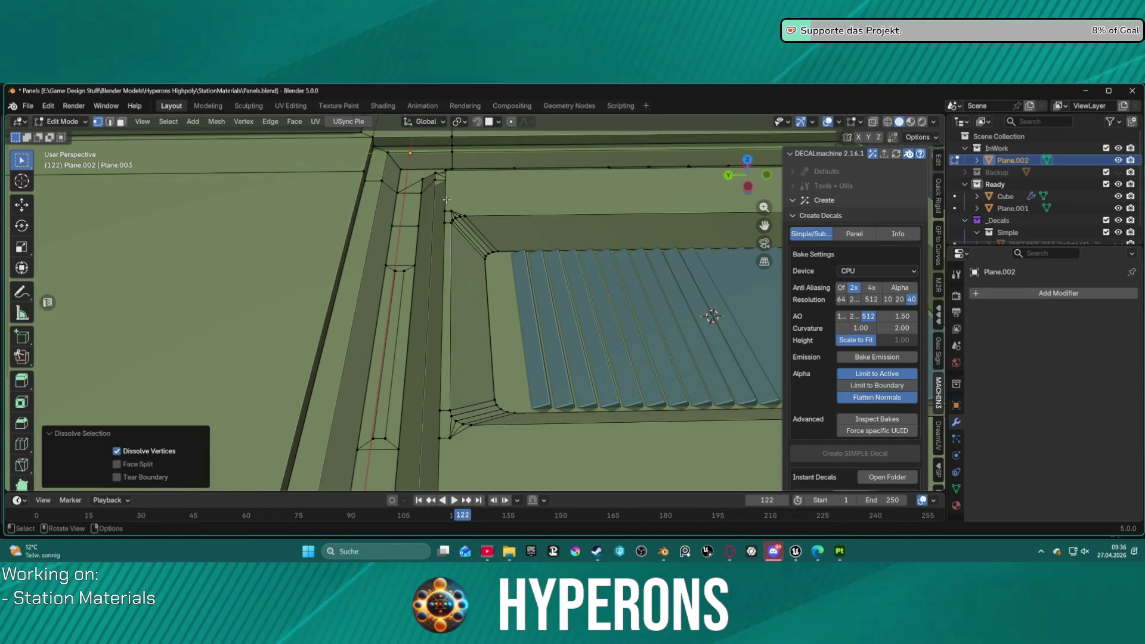
left_click_drag(469, 323, 468, 320)
left_click(448, 207)
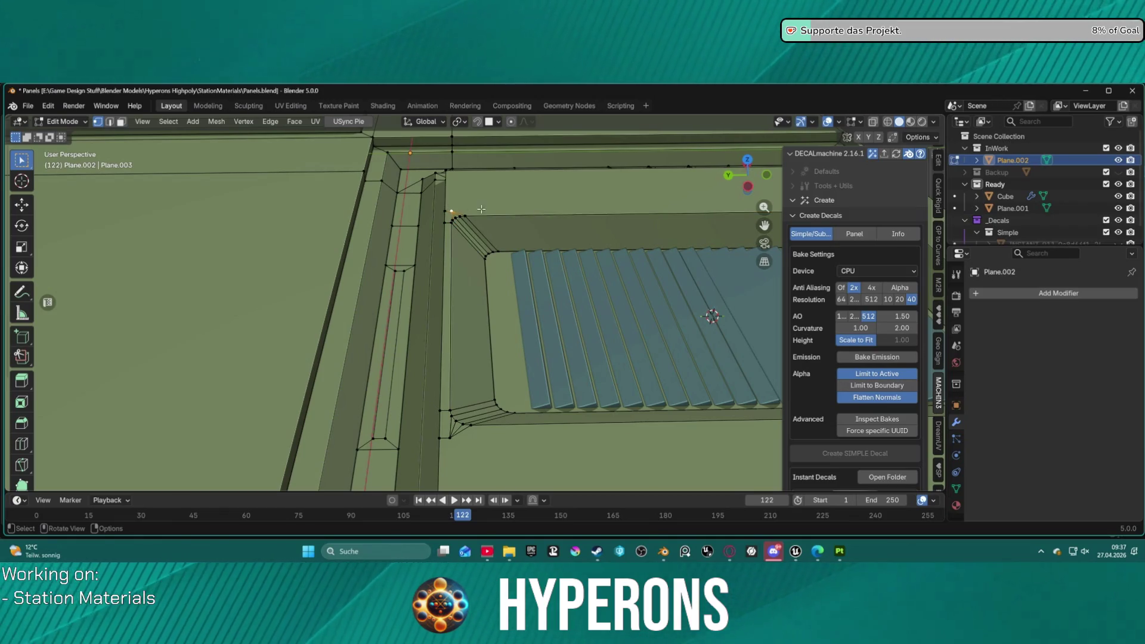
left_click(449, 205)
key("b")
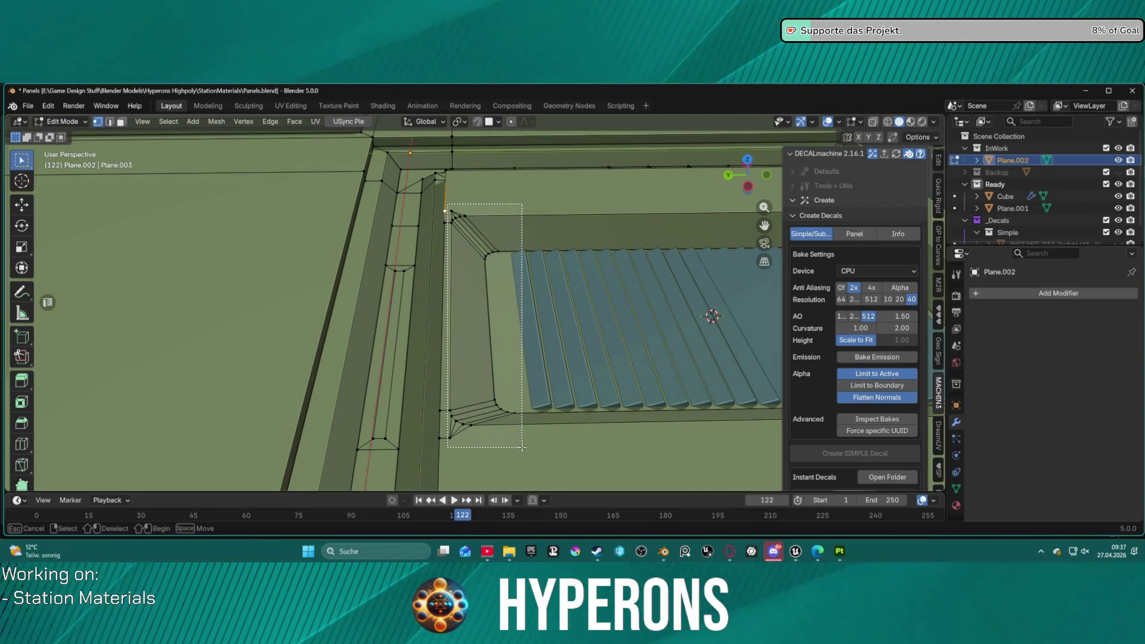
- Move the vent recess's left bevel faces about 3.3 cm along global Y
left_click_drag(516, 450, 517, 450)
key("g")
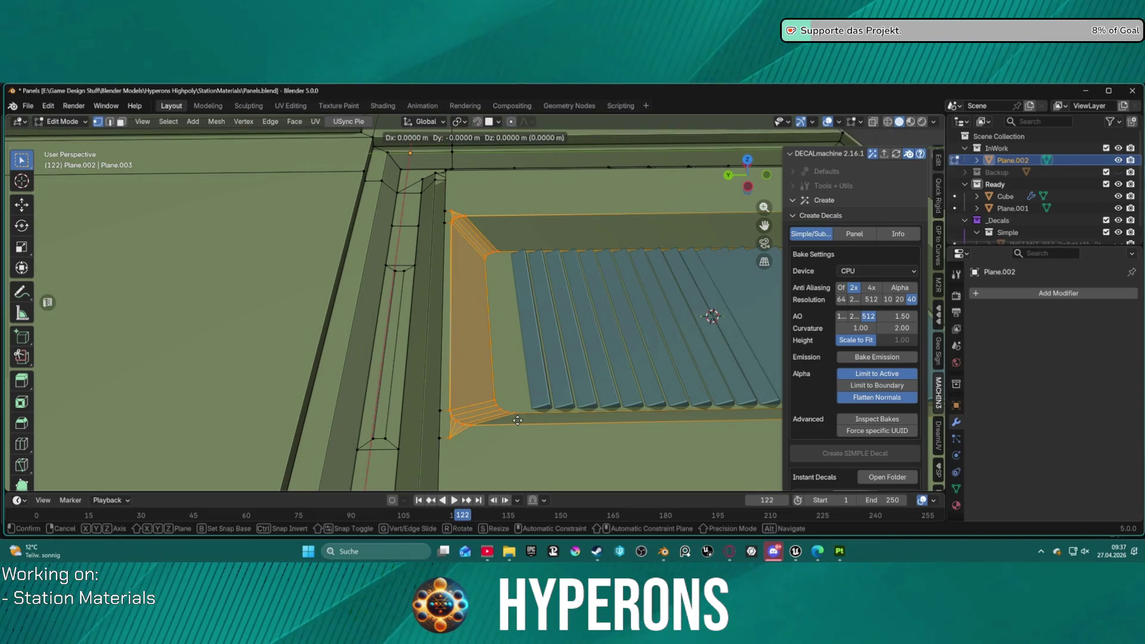
key("y")
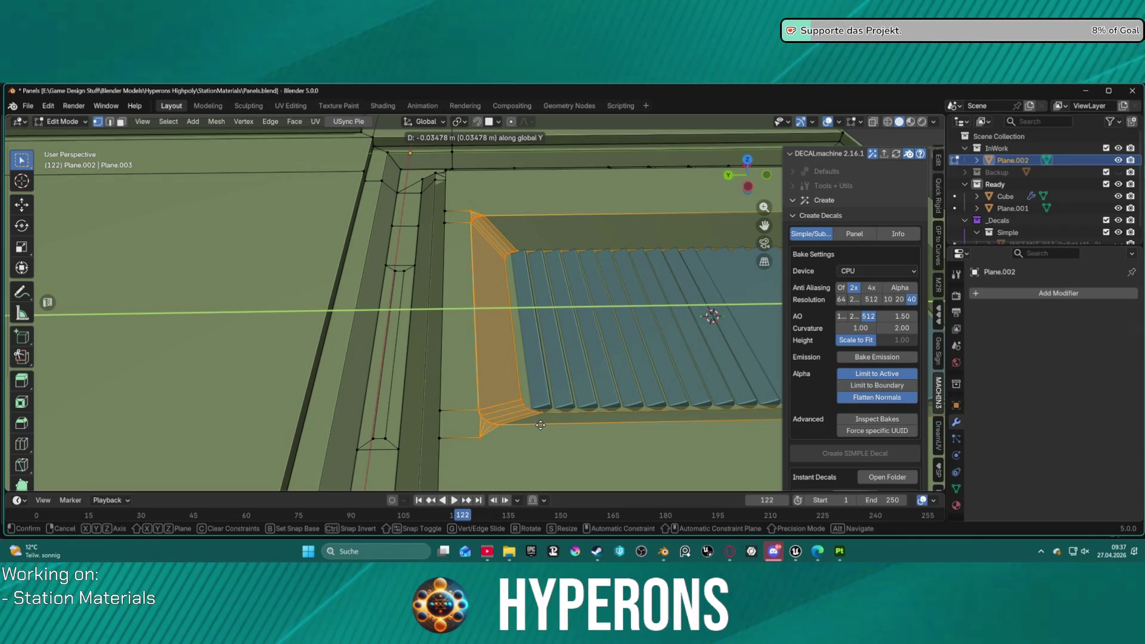
left_click(539, 426)
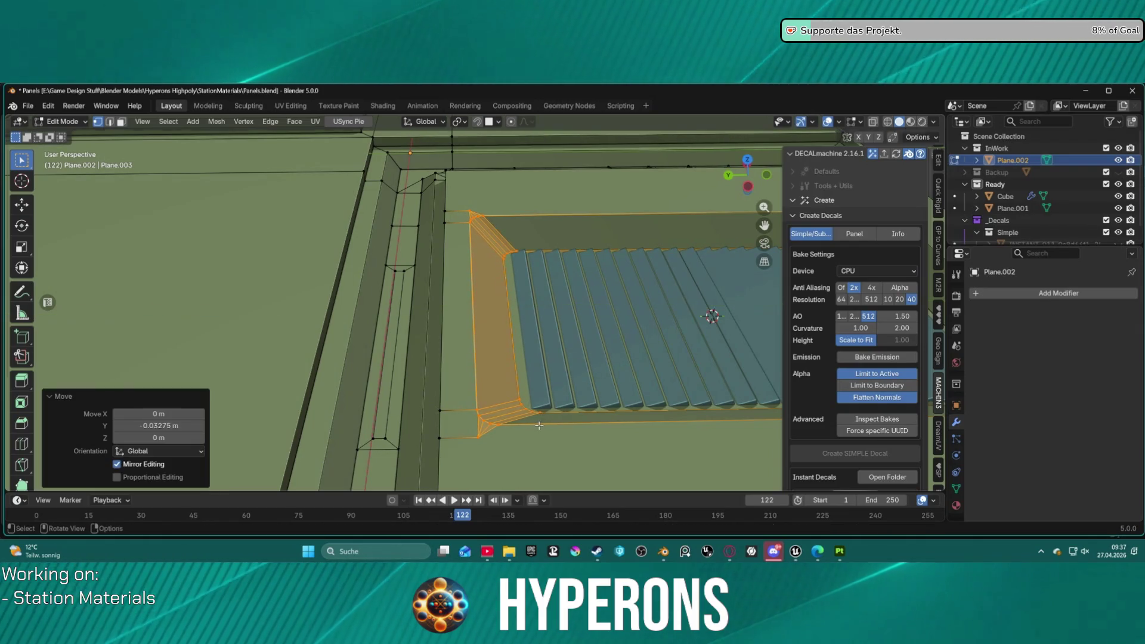
scroll(542, 424, "down", 4)
mouse_move(542, 424)
middle_mouse_down()
mouse_move(511, 418)
mouse_move(644, 344)
mouse_move(485, 270)
mouse_move(435, 351)
mouse_move(473, 340)
mouse_move(510, 260)
middle_mouse_up()
scroll(649, 343, "down", 2)
scroll(649, 343, "up", 5)
scroll(472, 351, "up", 2)
- Shift the long trough-edge strip face -0.009952 m along Y, then select all
key("3")
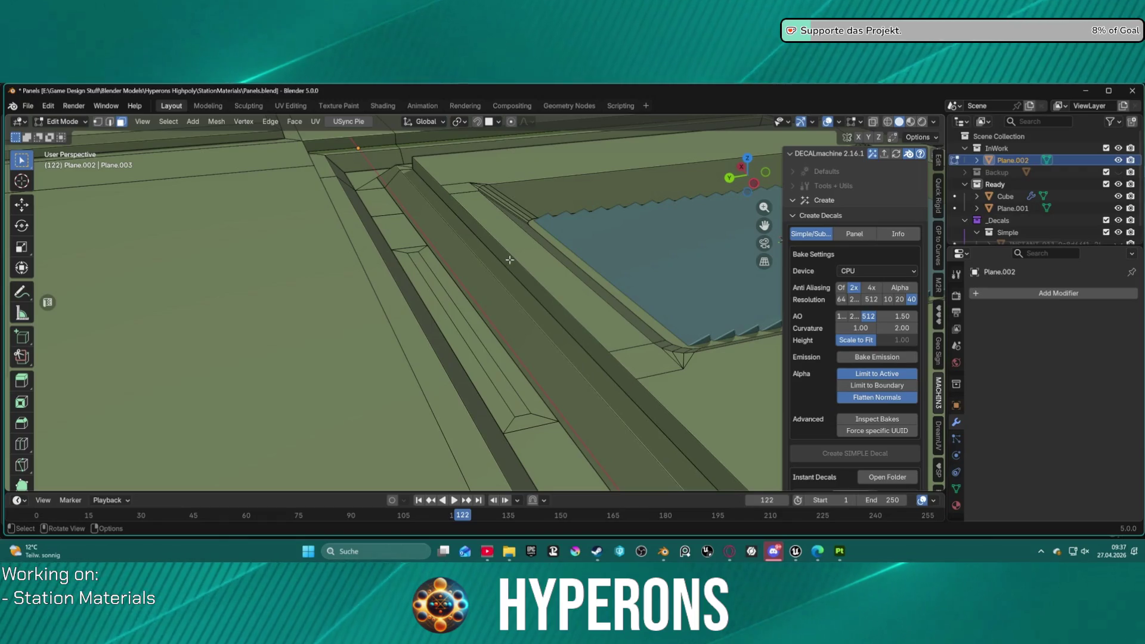
left_click(510, 261)
key("g")
key("y")
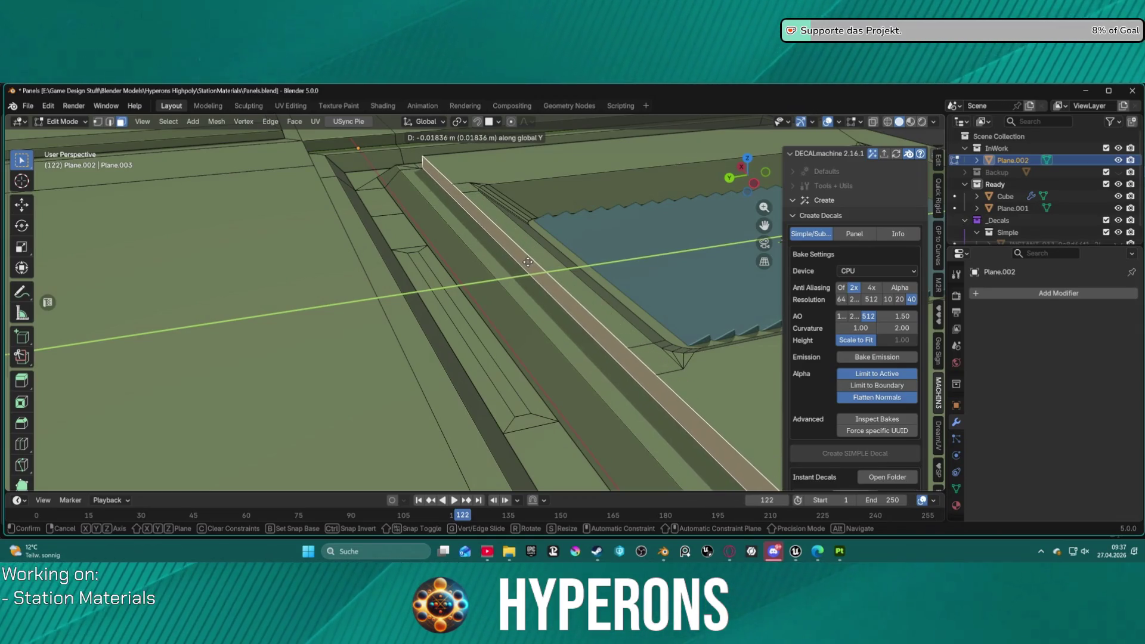
left_click(521, 263)
mouse_move(520, 263)
middle_mouse_down()
mouse_move(339, 339)
mouse_move(500, 329)
mouse_move(545, 301)
middle_mouse_up()
scroll(339, 339, "down", 5)
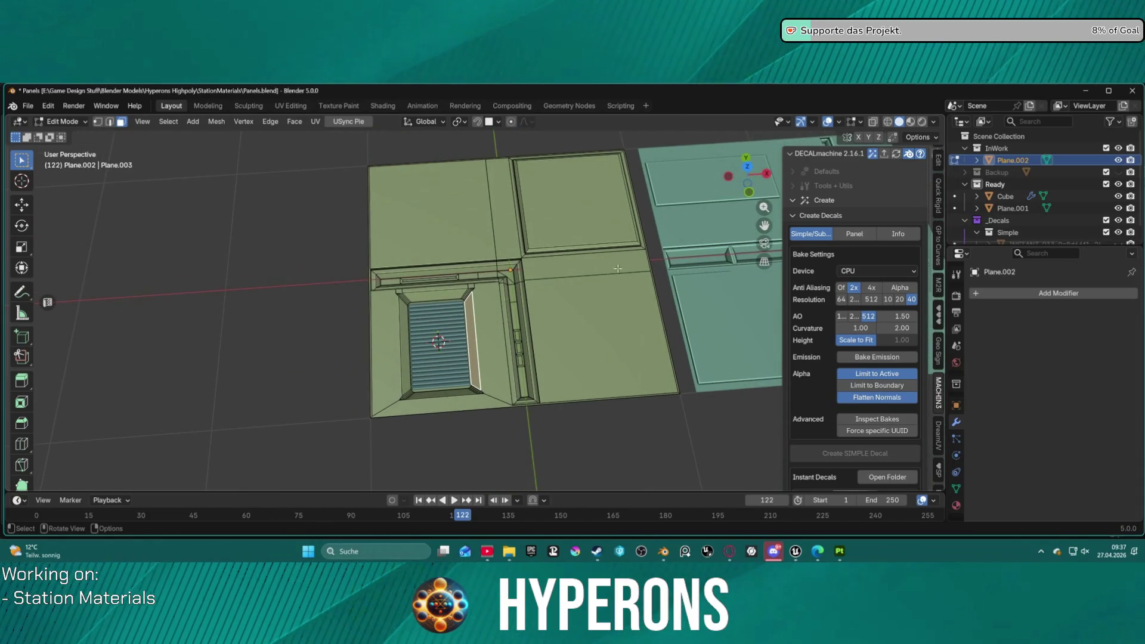
key("a")
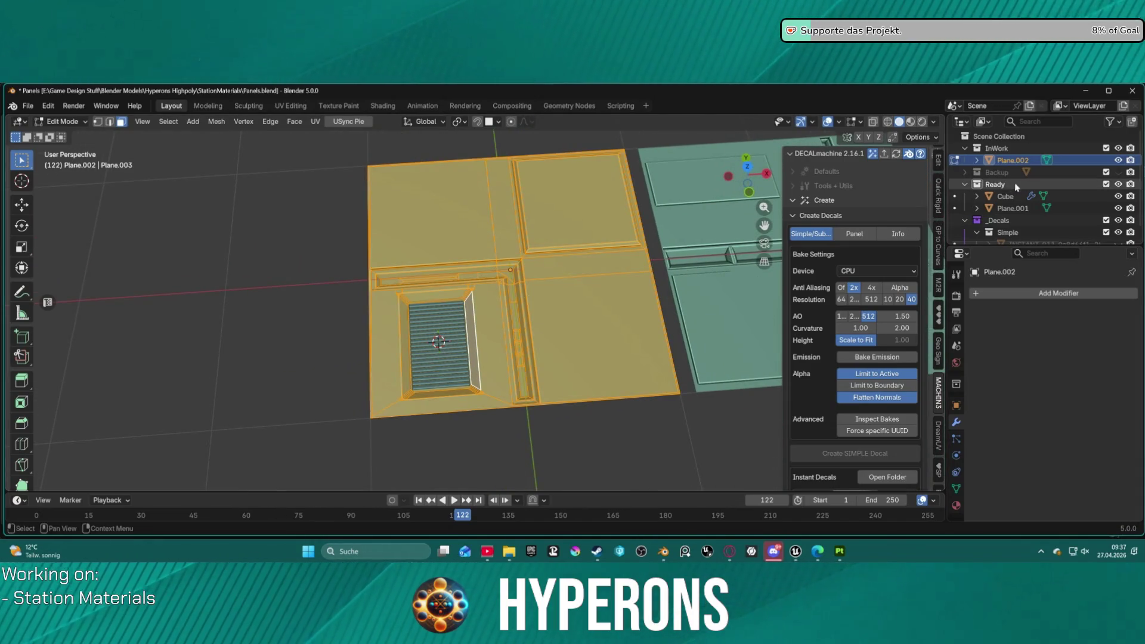
- Select the Cube vent, pick its inner grid face and return to Object Mode
left_click(1012, 208)
left_click(1005, 198)
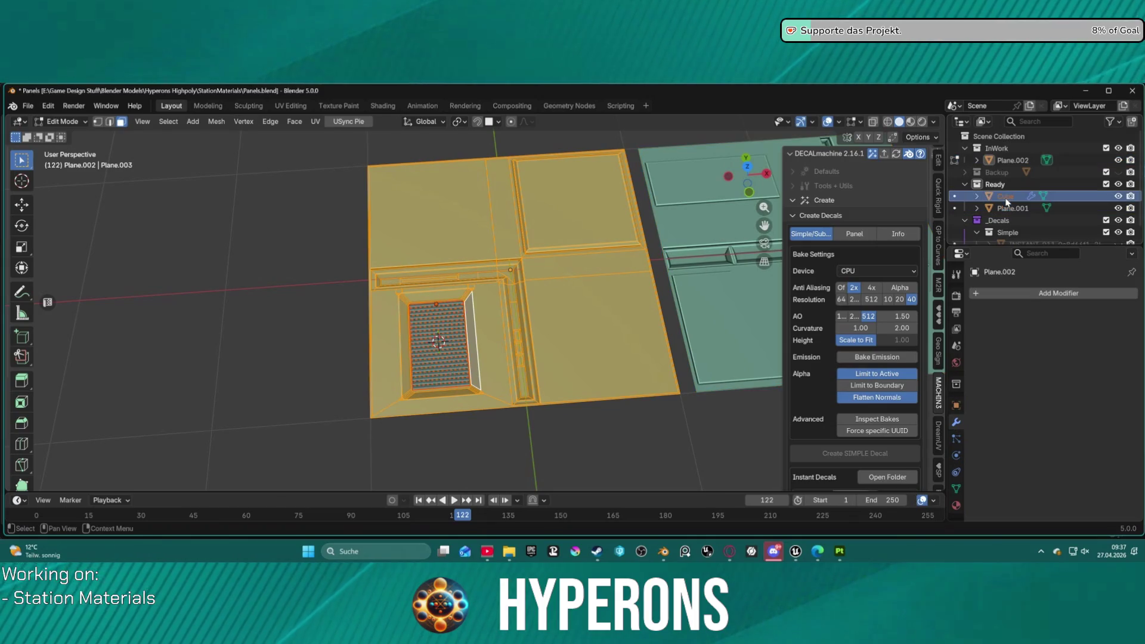
right_click(592, 419)
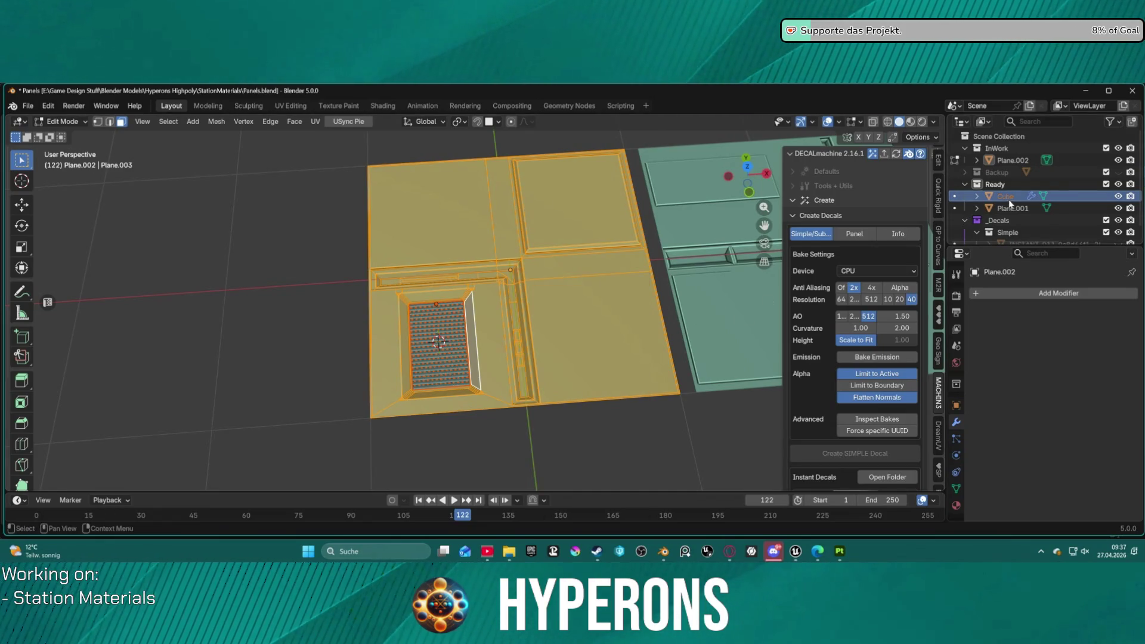
left_click(446, 339)
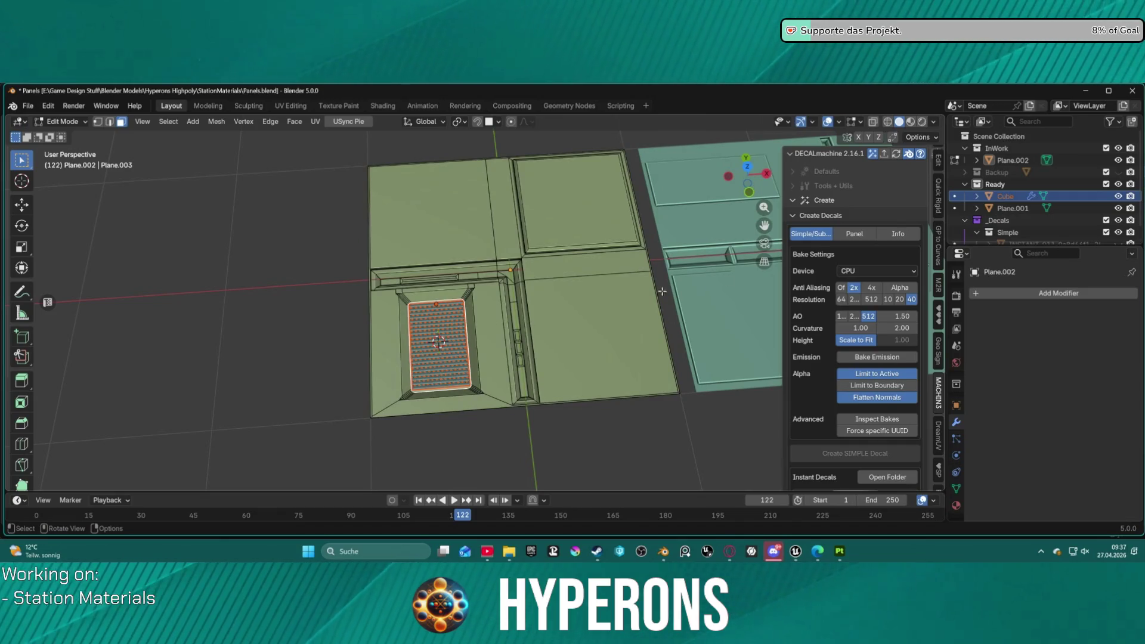
key("Tab")
left_click(562, 422)
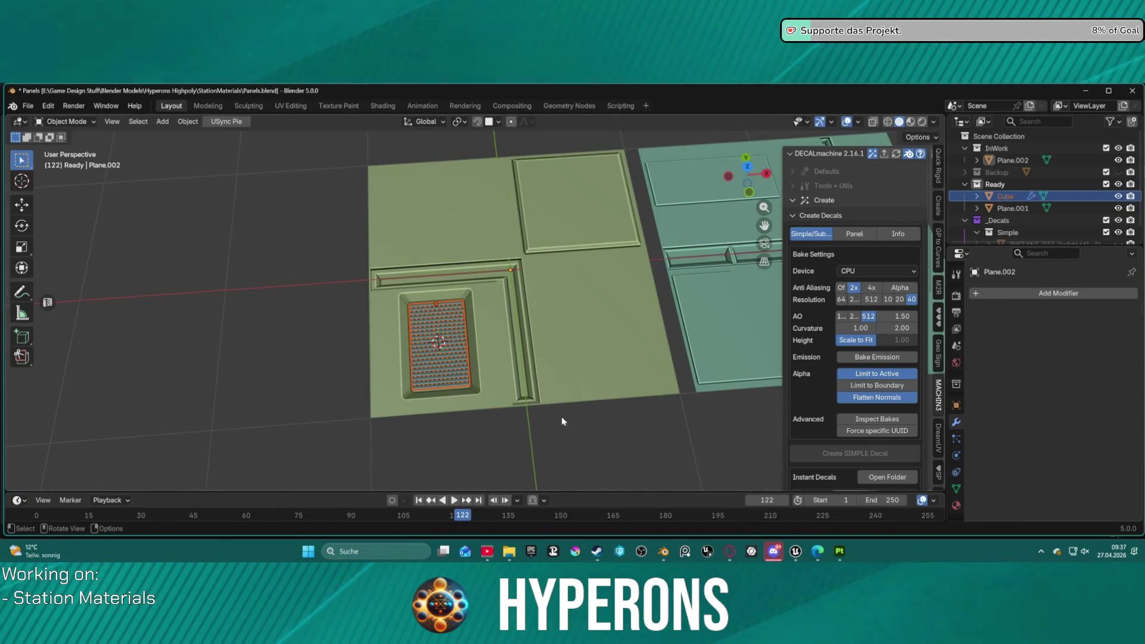
- Apply the vent's 21-slat Array and join the Cube into Plane.002
left_click(1008, 196)
left_click(1101, 313)
left_click(1089, 330)
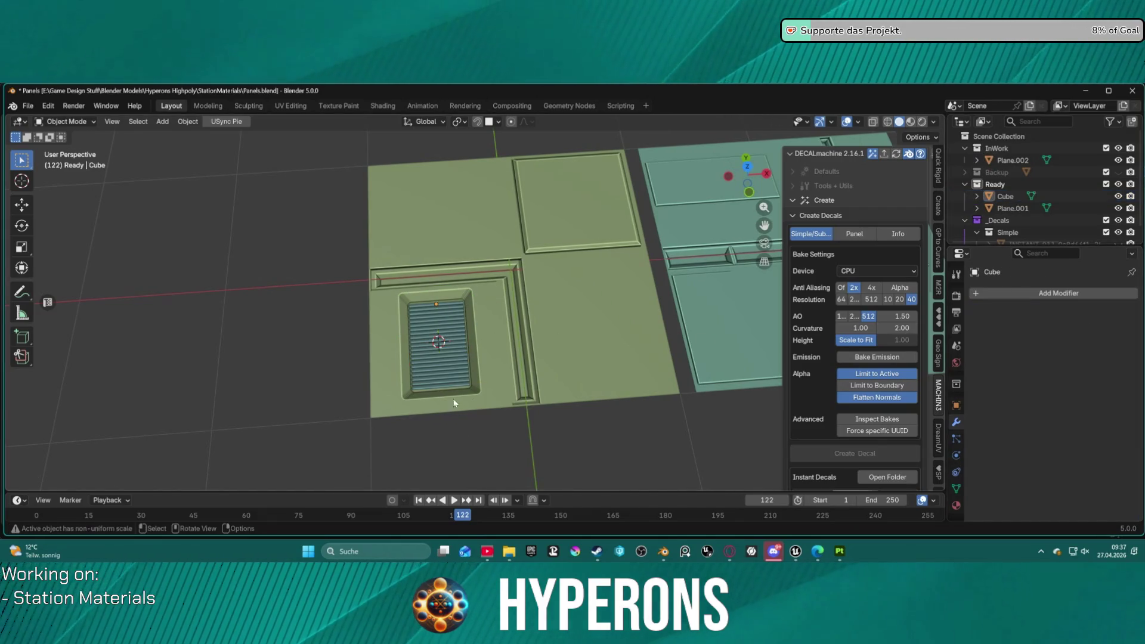
left_click(468, 237, "shift")
right_click(170, 305)
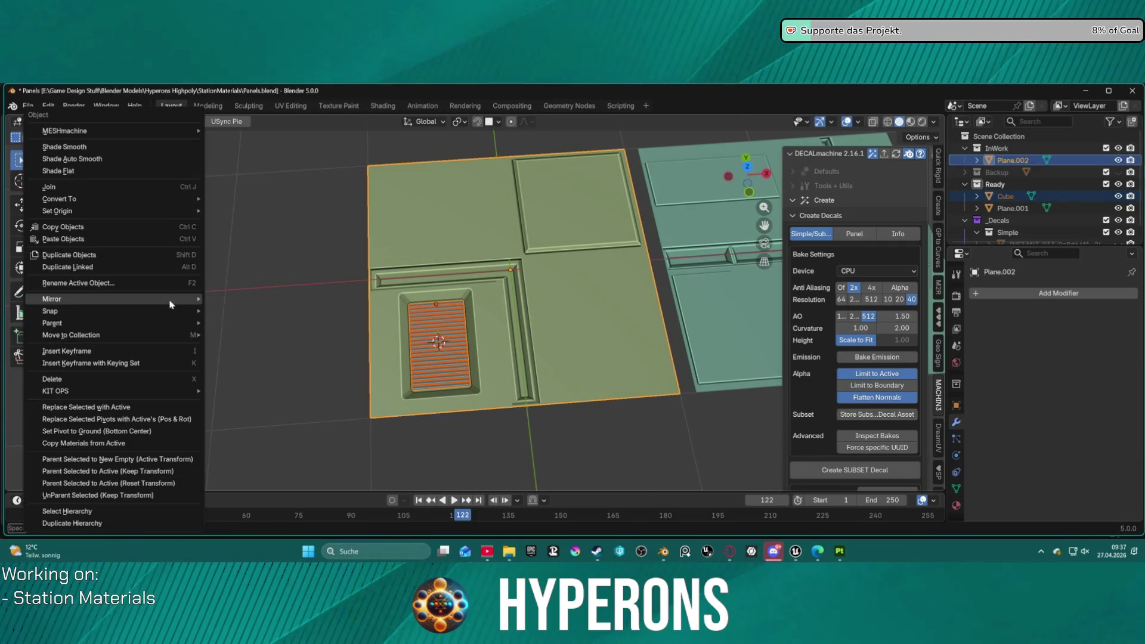
left_click(110, 192)
middle_click_drag(289, 251, 474, 274)
key("KP_7")
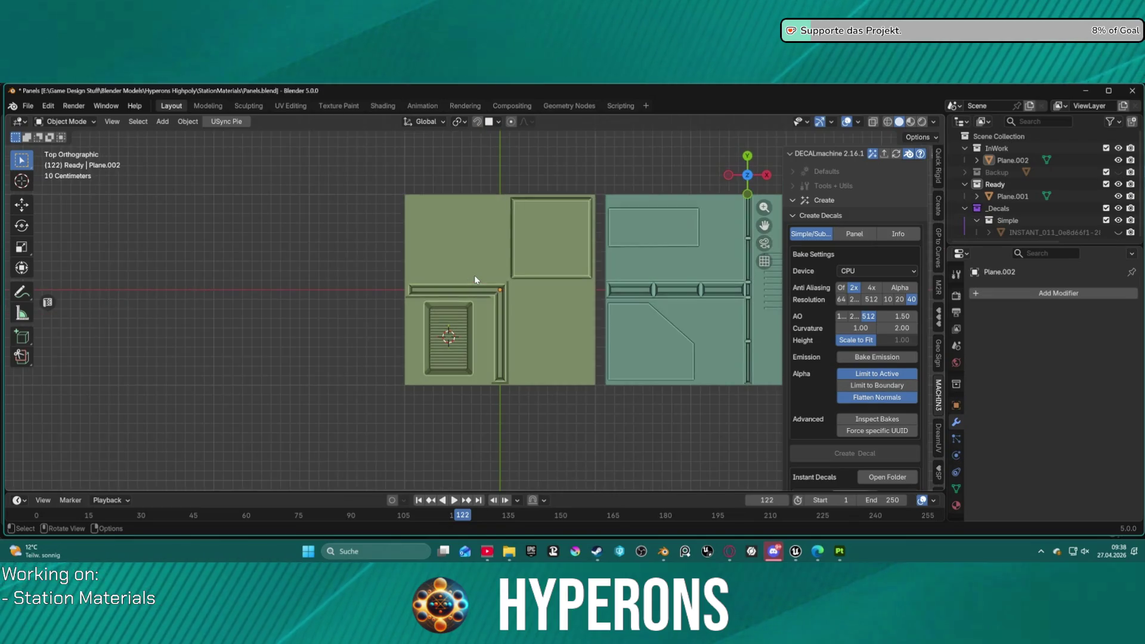
scroll(521, 299, "up", 3)
scroll(596, 267, "up", 1)
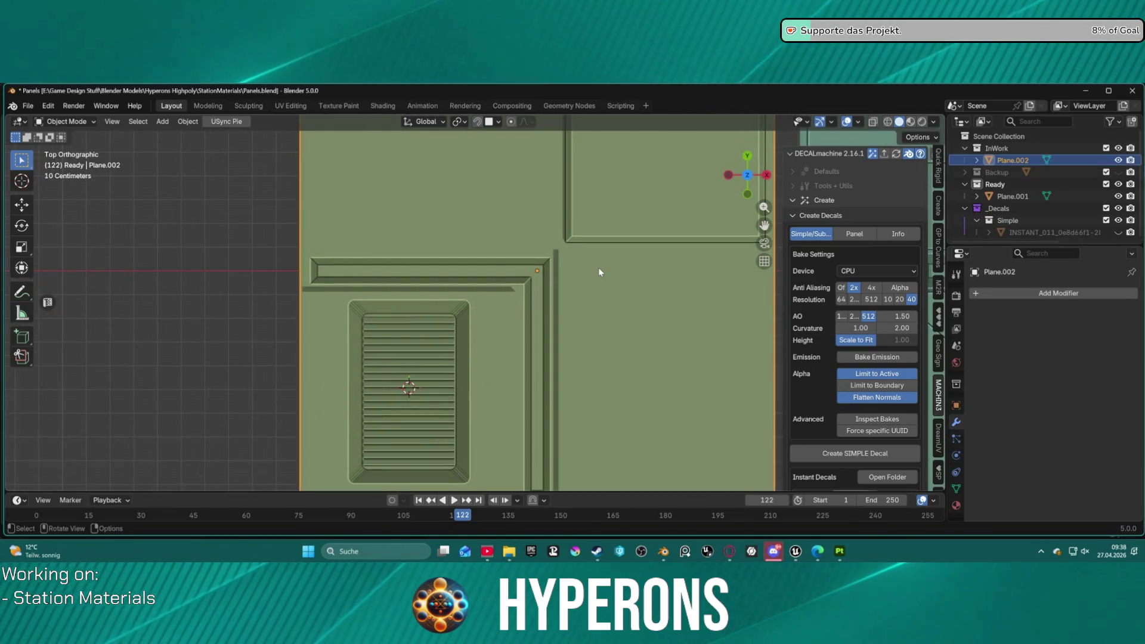
left_click(599, 268)
scroll(599, 267, "down", 2)
scroll(485, 282, "up", 5)
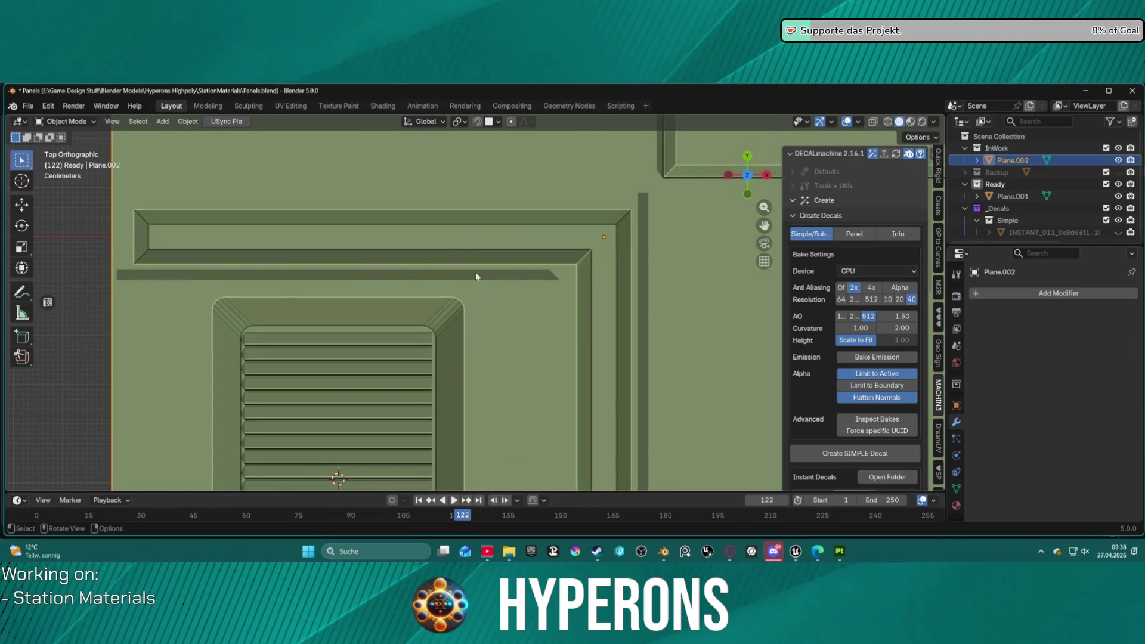
mouse_move(241, 280)
middle_mouse_down()
mouse_move(330, 252)
mouse_move(413, 160)
mouse_move(286, 261)
mouse_move(245, 273)
mouse_move(242, 256)
middle_mouse_up()
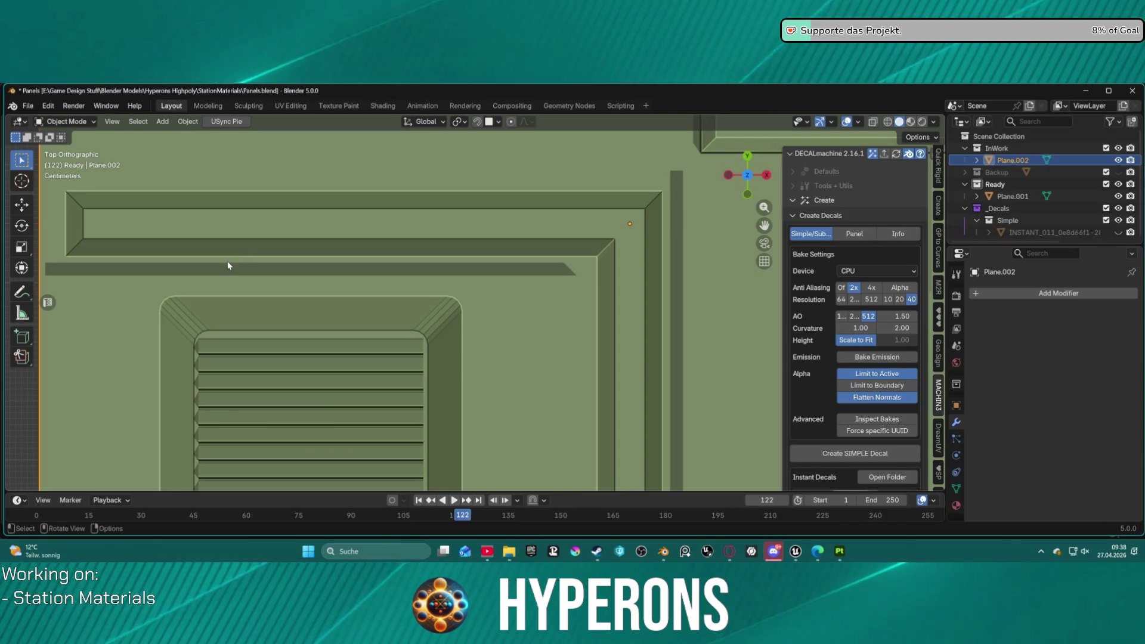
scroll(227, 262, "down", 2)
scroll(231, 264, "up", 1)
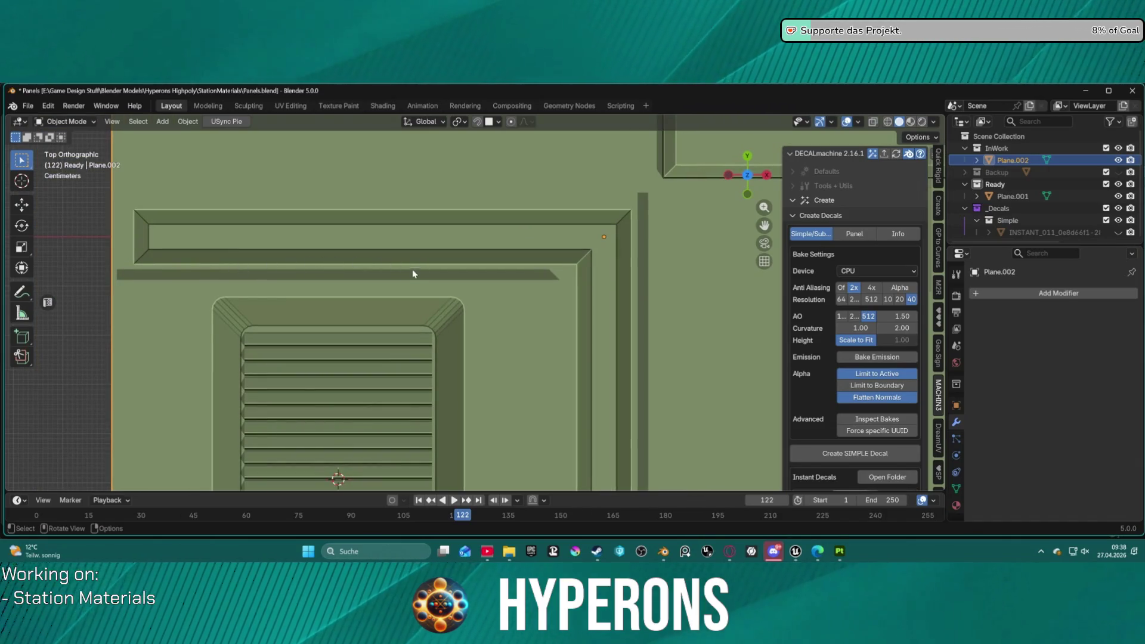
mouse_move(385, 270)
middle_mouse_down()
mouse_move(386, 253)
mouse_move(259, 192)
middle_mouse_up()
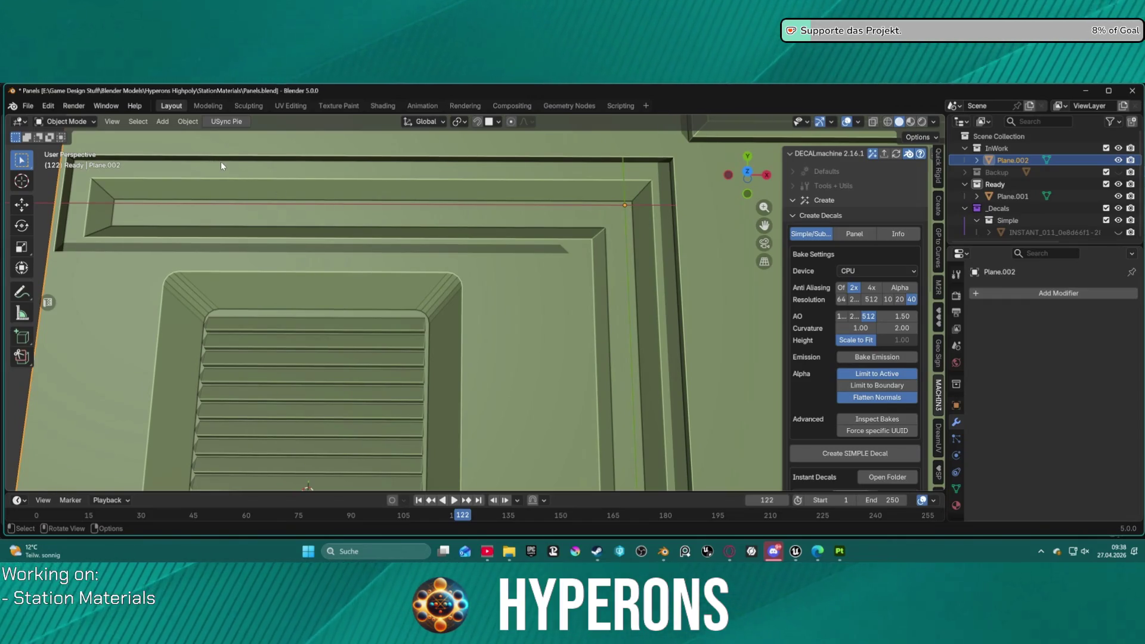
mouse_move(277, 163)
middle_mouse_down()
mouse_move(332, 174)
mouse_move(448, 142)
middle_mouse_up()
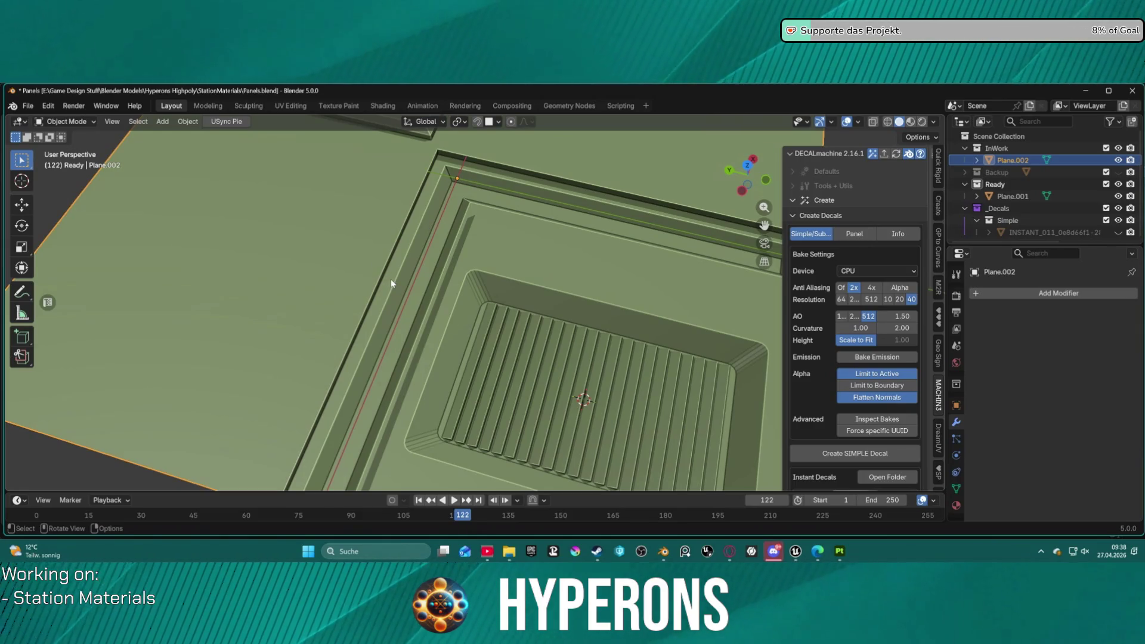
key("ctrl+Tab")
- In edge select, pick the recess ledge edges beside the vent
left_click(477, 278)
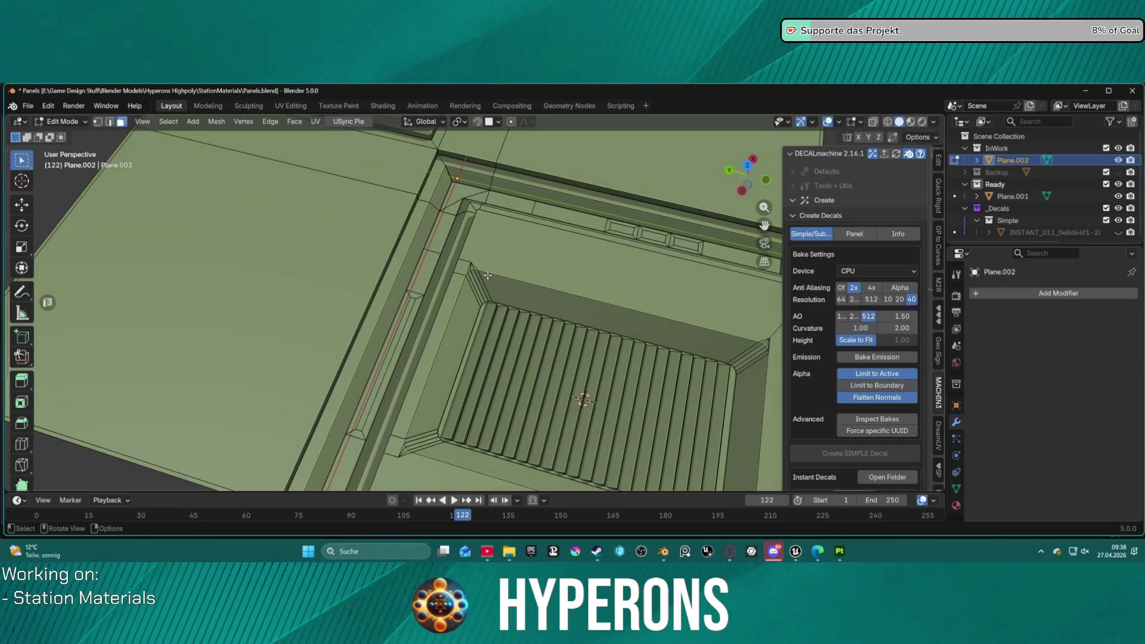
left_click(392, 281)
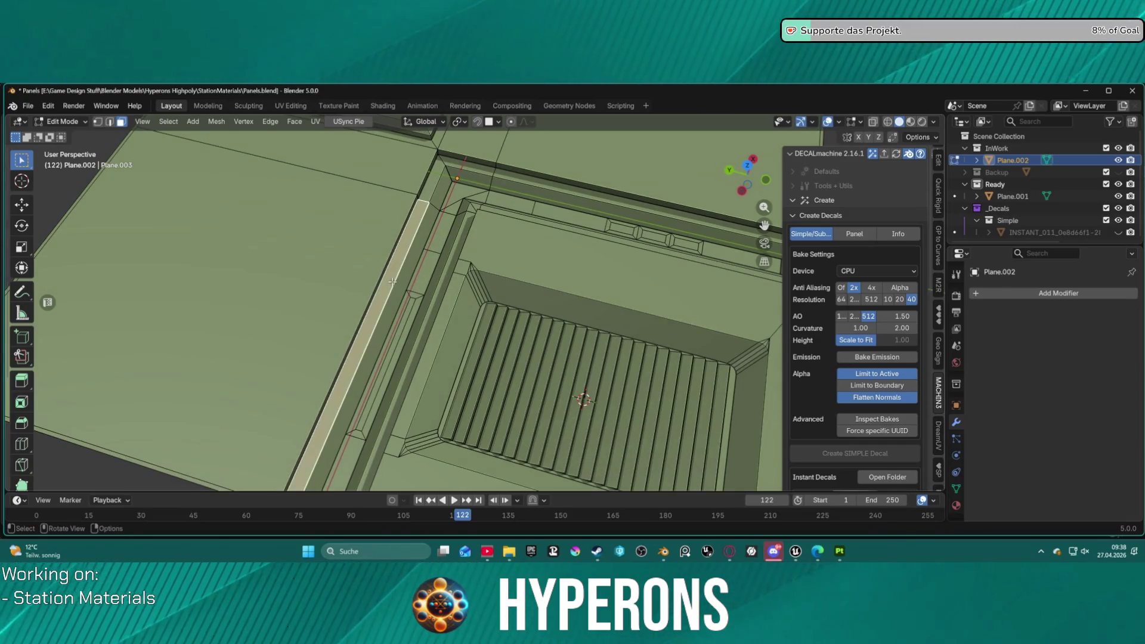
left_click(430, 189, "alt")
left_click(422, 197)
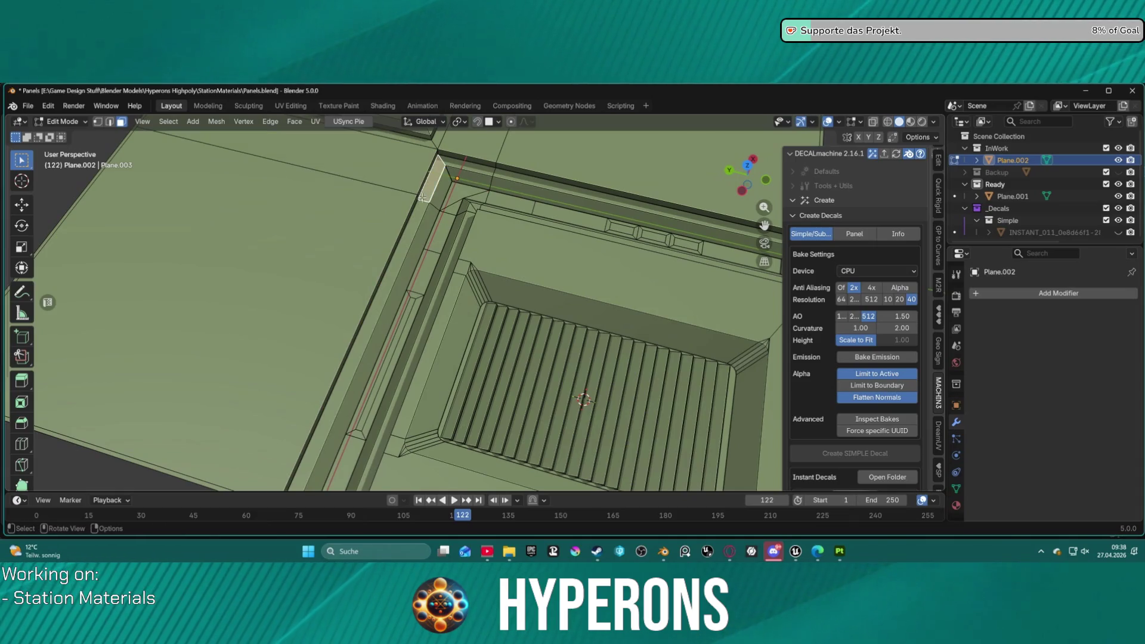
key("2")
left_click(408, 225, "alt")
left_click(412, 214)
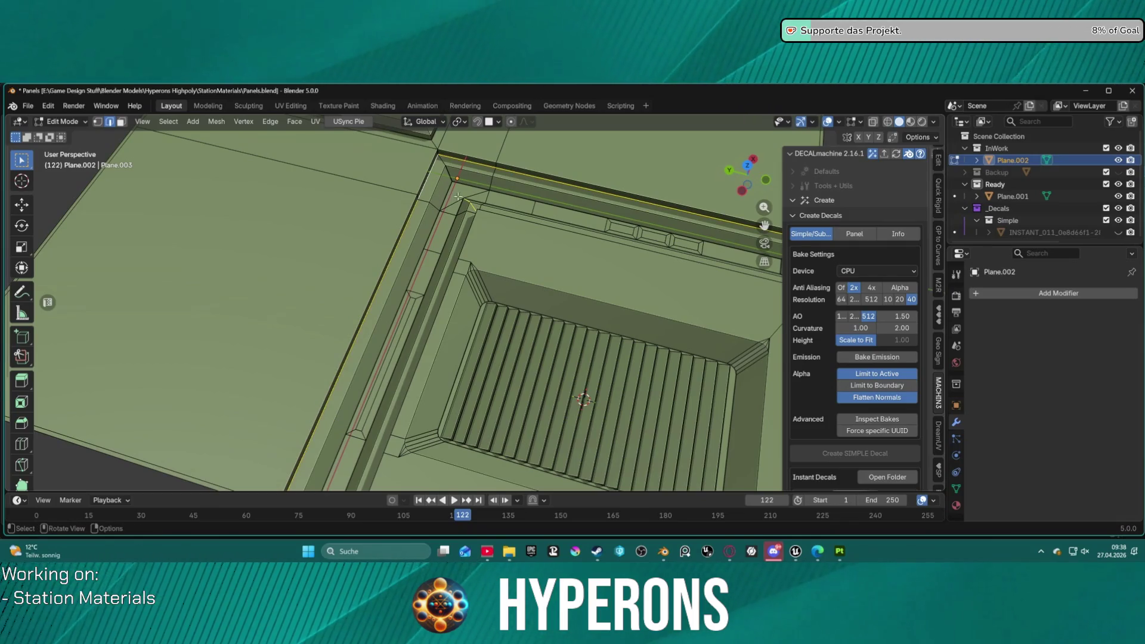
middle_click_drag(475, 203, 735, 195)
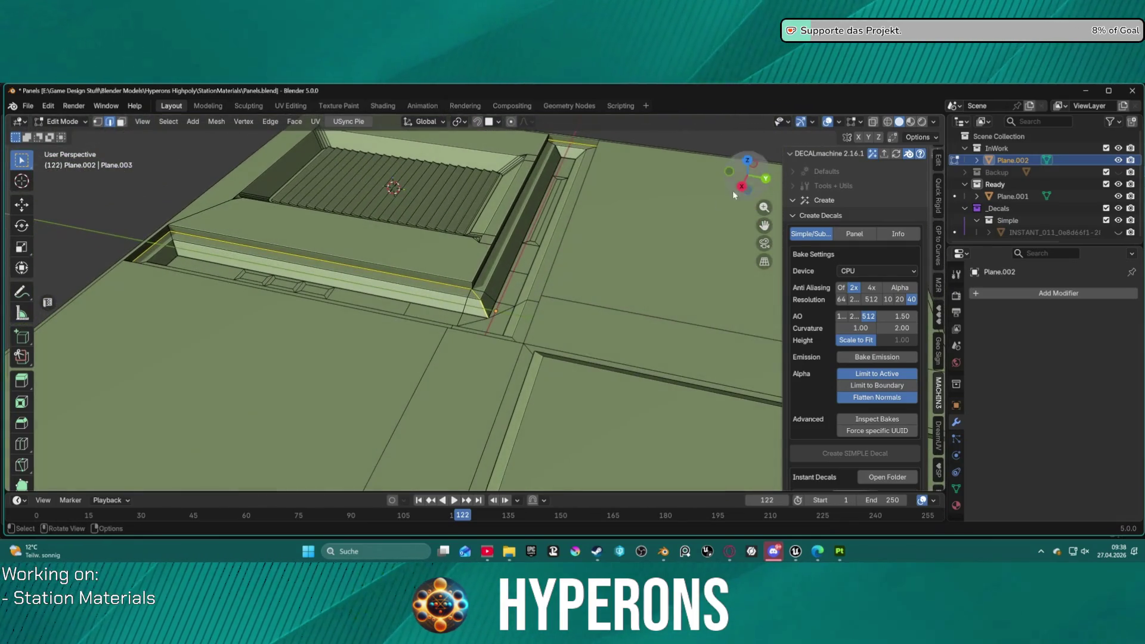
mouse_move(483, 303)
middle_mouse_down()
mouse_move(689, 191)
mouse_move(507, 179)
middle_mouse_up()
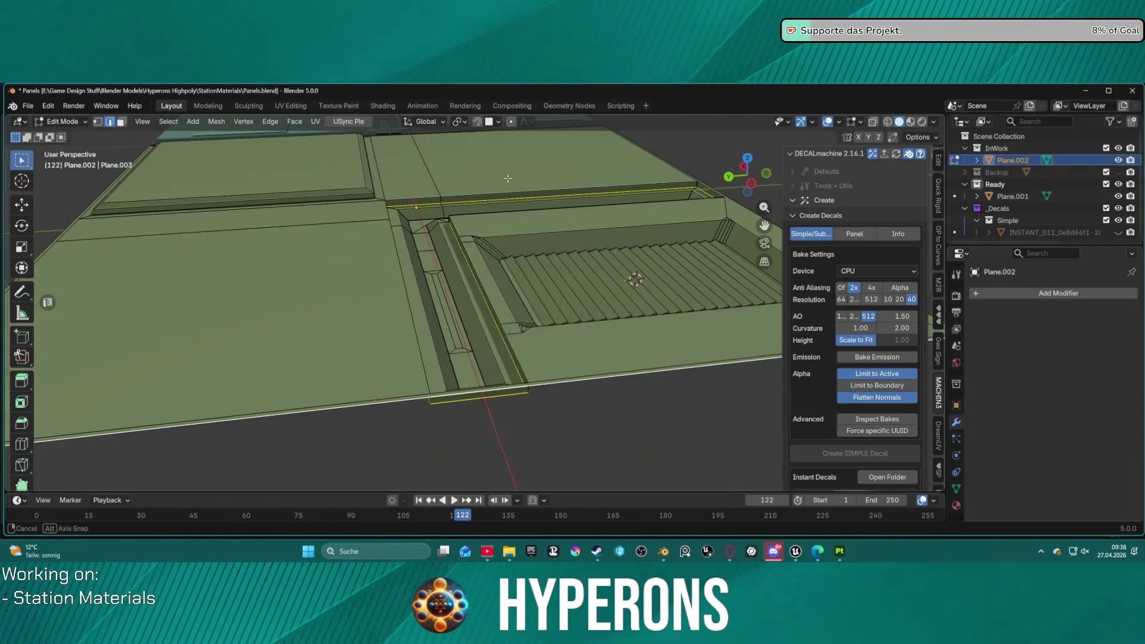
mouse_move(497, 397)
middle_mouse_down()
mouse_move(532, 322)
mouse_move(522, 238)
mouse_move(537, 334)
mouse_move(572, 323)
mouse_move(628, 240)
mouse_move(599, 243)
mouse_move(584, 262)
mouse_move(561, 334)
mouse_move(548, 286)
middle_mouse_up()
mouse_move(625, 268)
middle_mouse_down()
mouse_move(444, 339)
mouse_move(447, 352)
mouse_move(381, 312)
mouse_move(385, 300)
mouse_move(388, 320)
middle_mouse_up()
- Shrink the selected ledge edges slightly, scaling them to 0.985
key("s")
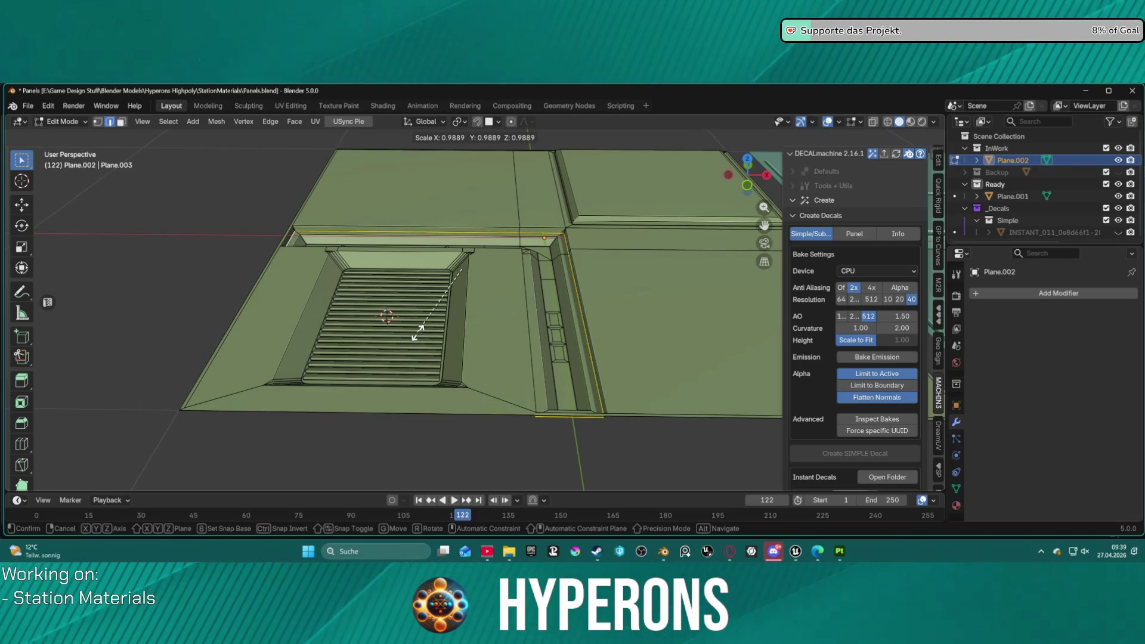
left_click(418, 333)
mouse_move(417, 332)
middle_mouse_down()
mouse_move(515, 224)
mouse_move(631, 231)
mouse_move(606, 229)
middle_mouse_up()
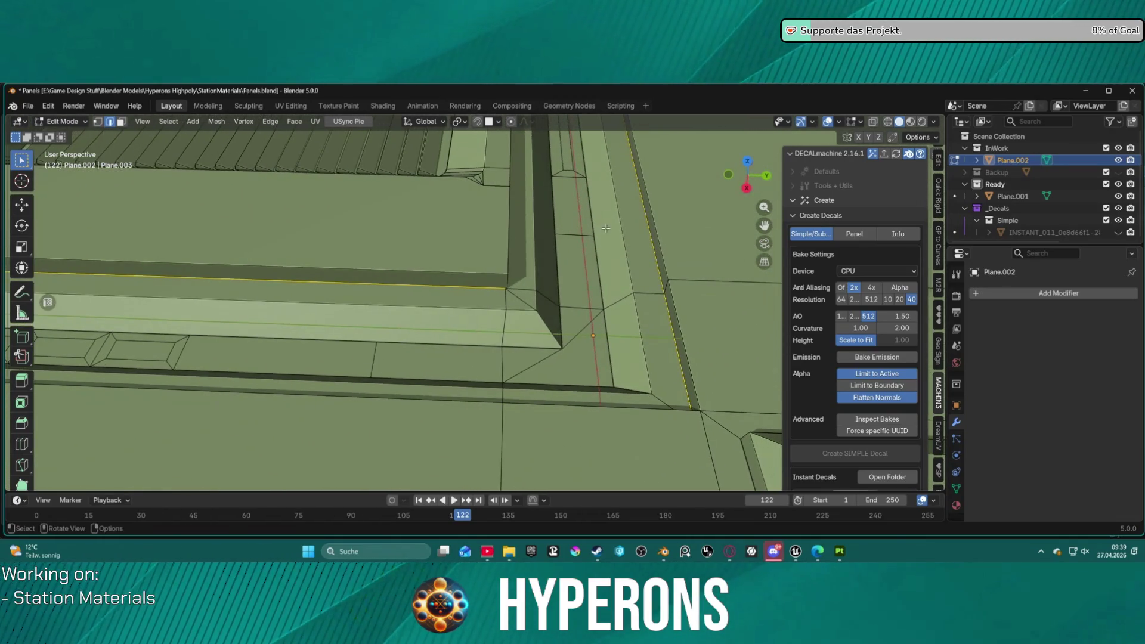
mouse_move(521, 278)
middle_mouse_down()
mouse_move(529, 183)
mouse_move(542, 203)
middle_mouse_up()
key("s")
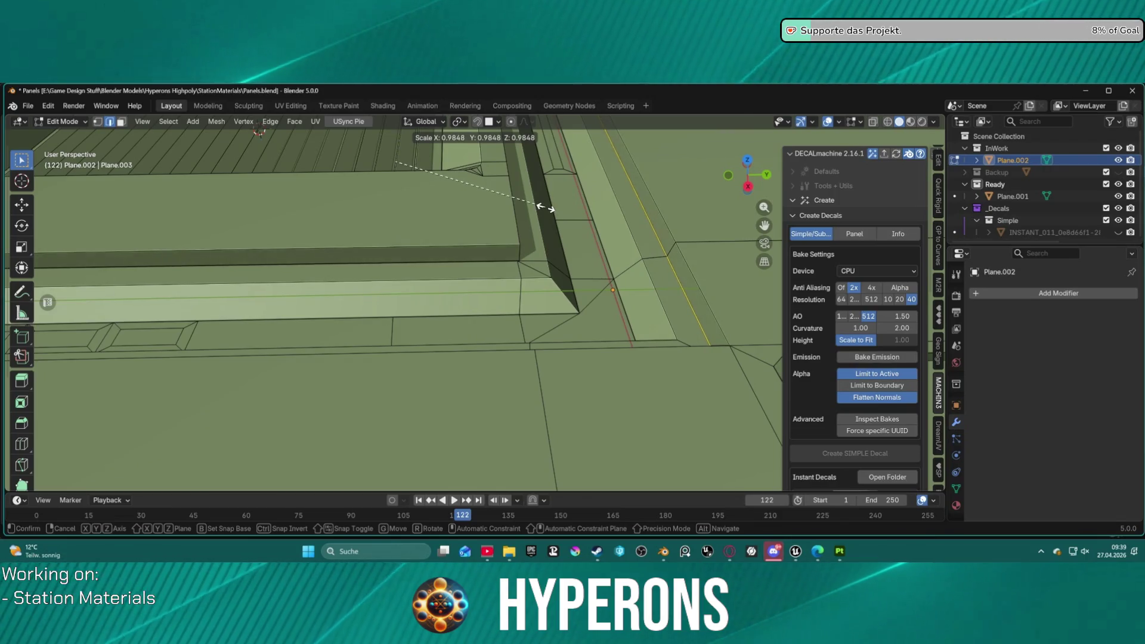
left_click(545, 208)
- Stretch the long lower ledge edge to 1.037 along Y and 1.045 along X
left_click(497, 262)
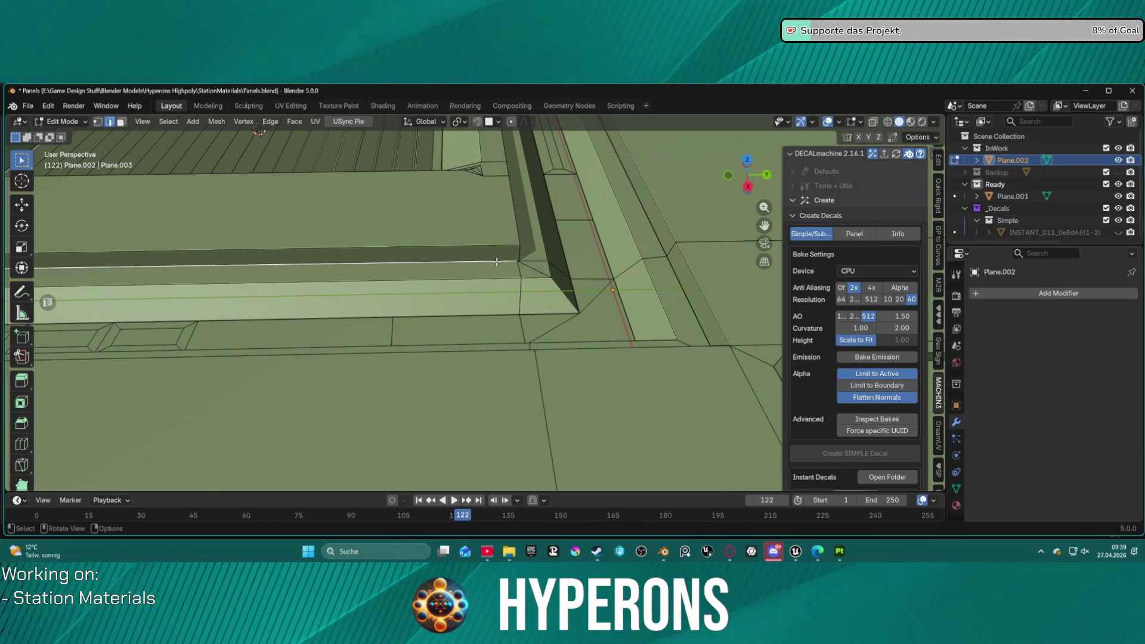
middle_click_drag(547, 246, 491, 224)
key("s")
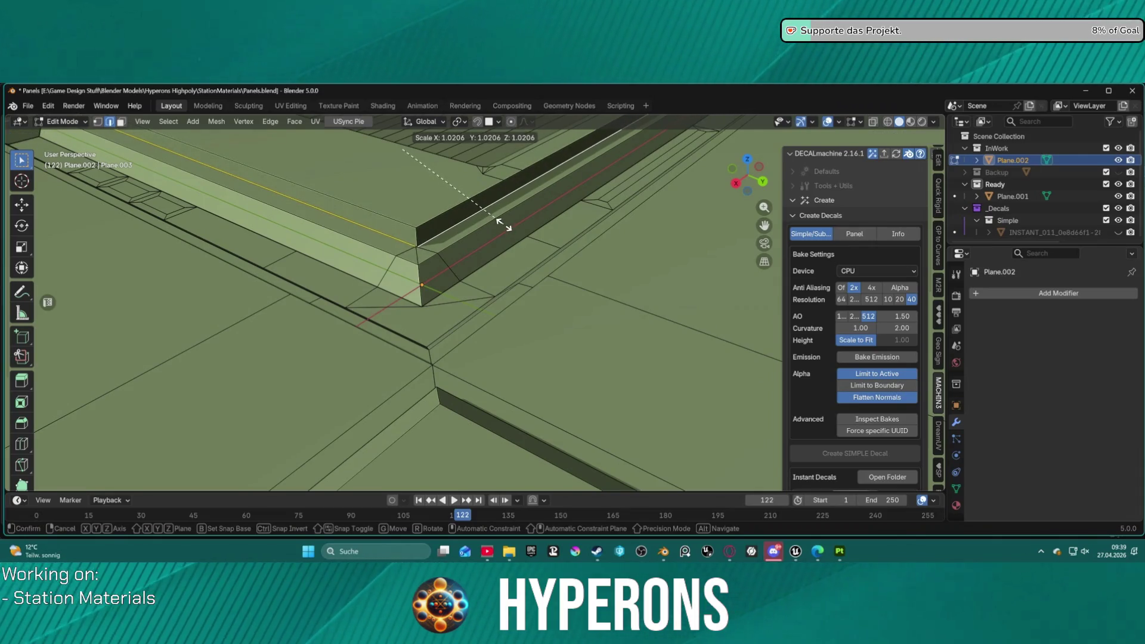
key("y")
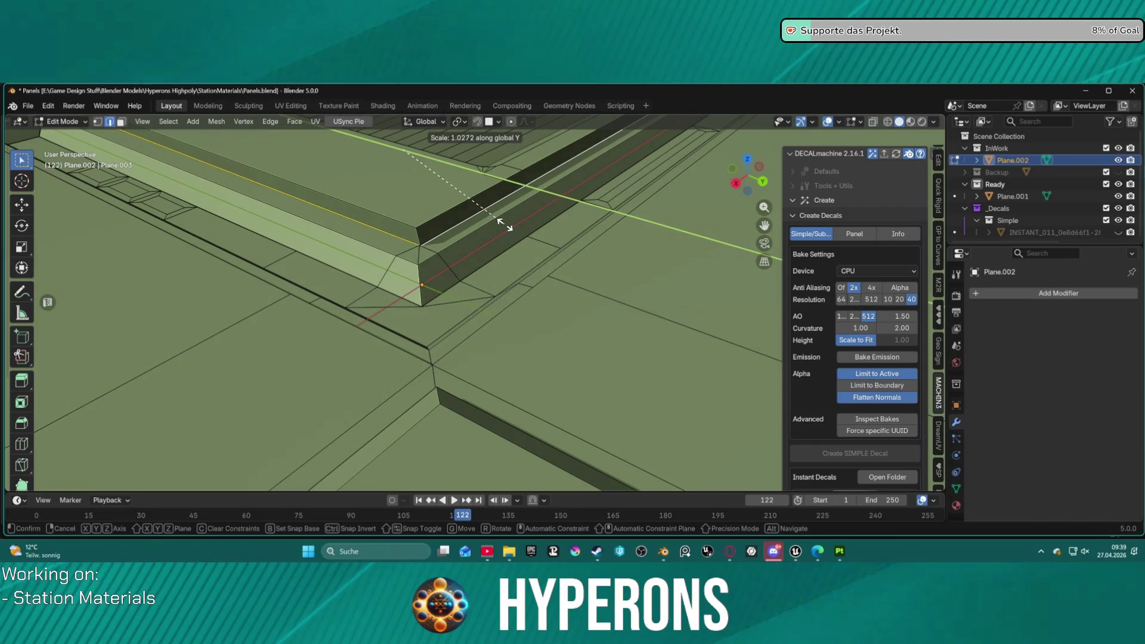
left_click(501, 223)
key("s")
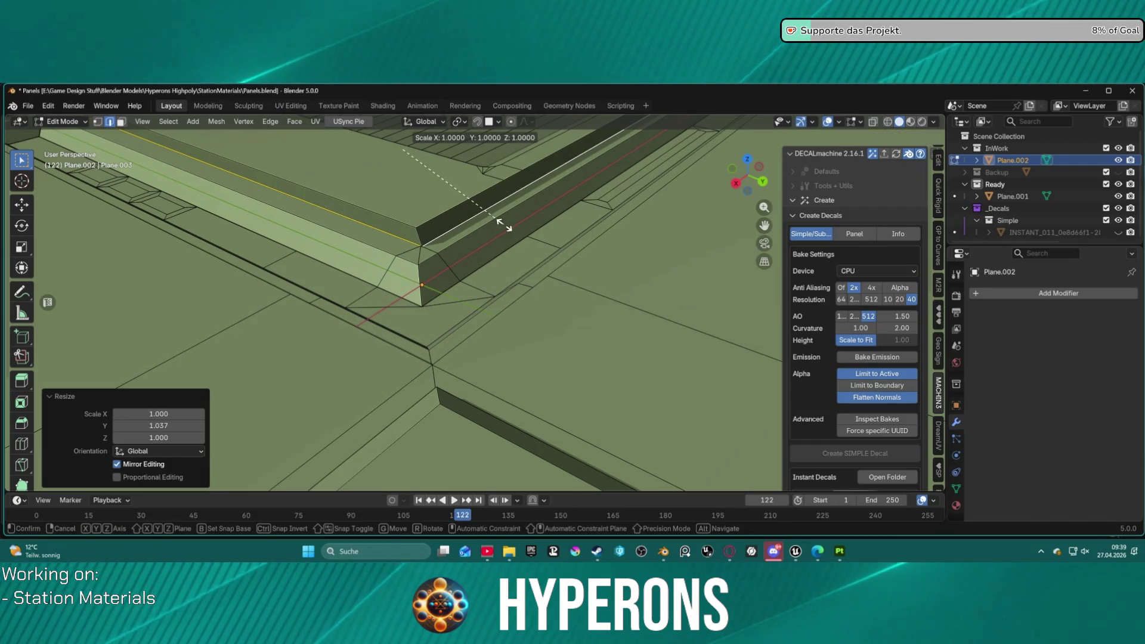
key("y")
key("x")
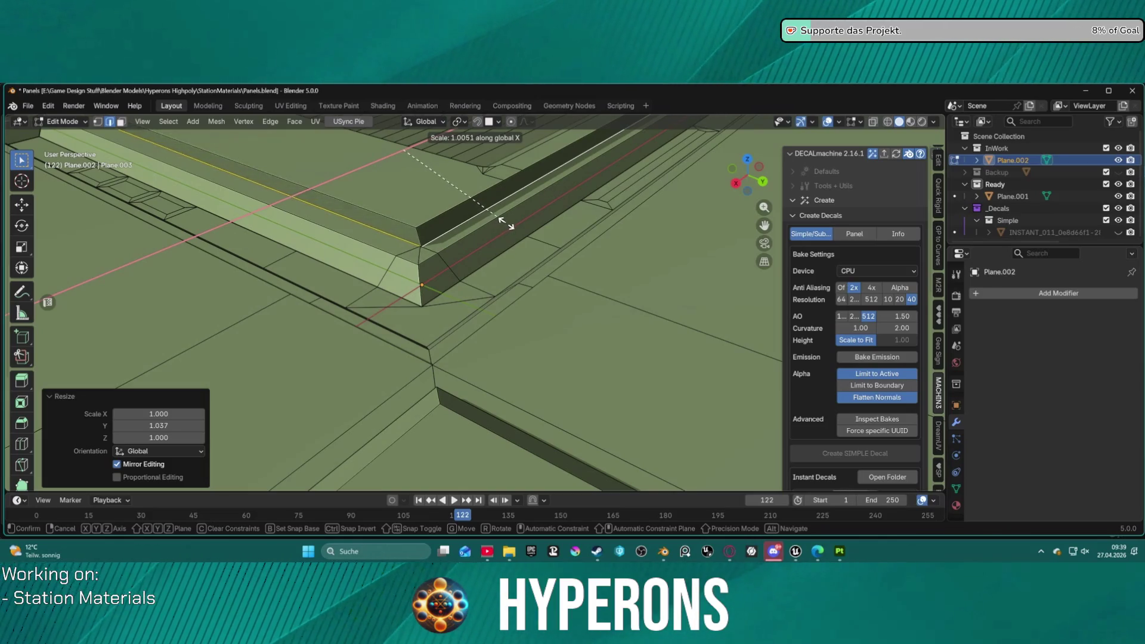
left_click(501, 225)
- Select the upper ledge edge and view the recessed grille from above
mouse_move(501, 224)
middle_mouse_down()
mouse_move(445, 245)
mouse_move(682, 303)
mouse_move(657, 340)
mouse_move(706, 283)
mouse_move(687, 236)
mouse_move(652, 204)
mouse_move(566, 224)
mouse_move(575, 240)
middle_mouse_up()
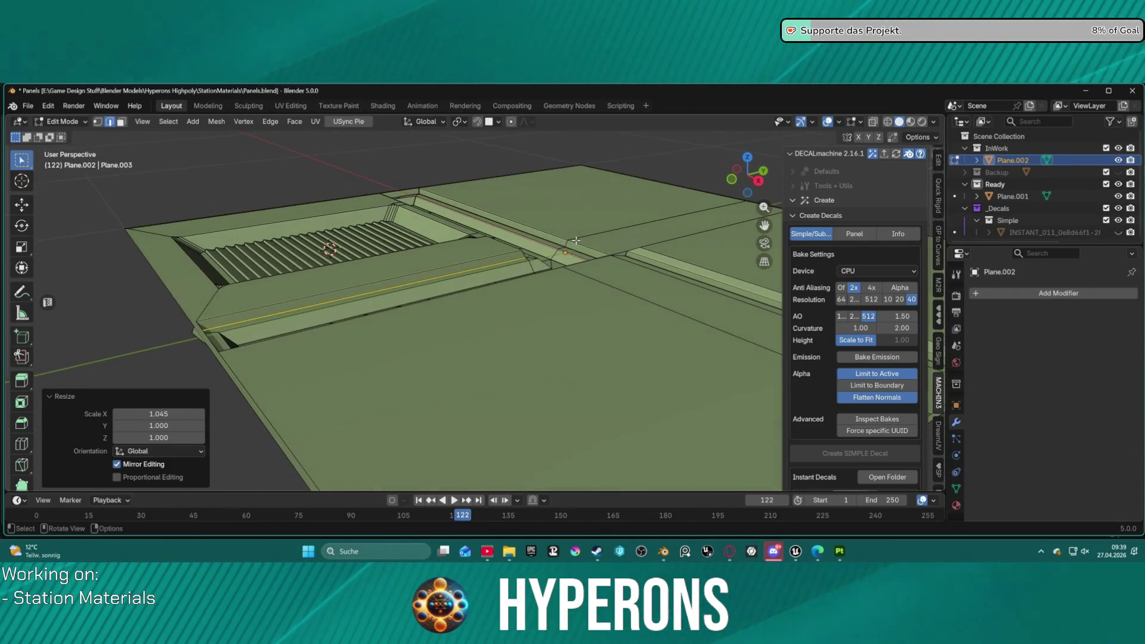
left_click(547, 257)
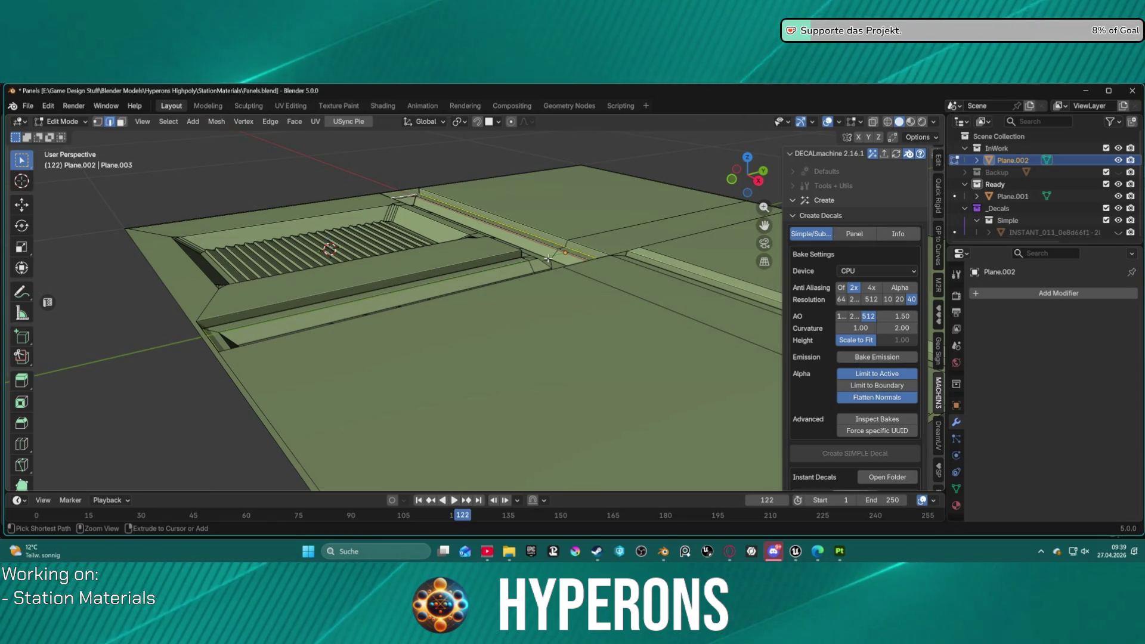
middle_click_drag(522, 259, 451, 306)
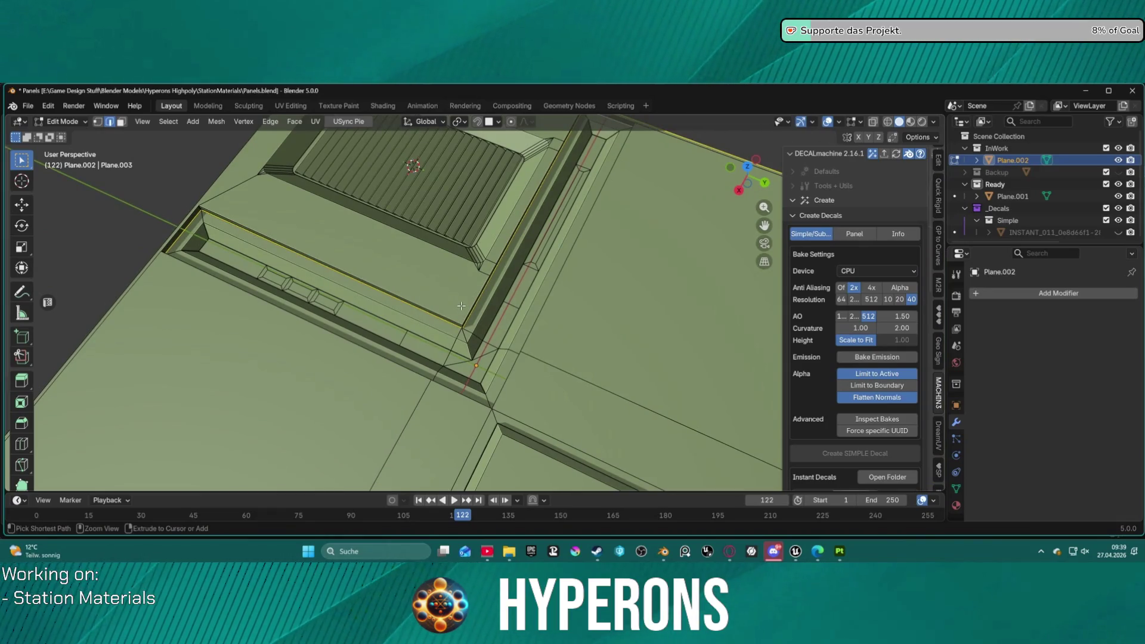
middle_click_drag(469, 307, 574, 299)
mouse_move(537, 379)
middle_mouse_down()
mouse_move(524, 346)
mouse_move(486, 364)
mouse_move(481, 247)
middle_mouse_up()
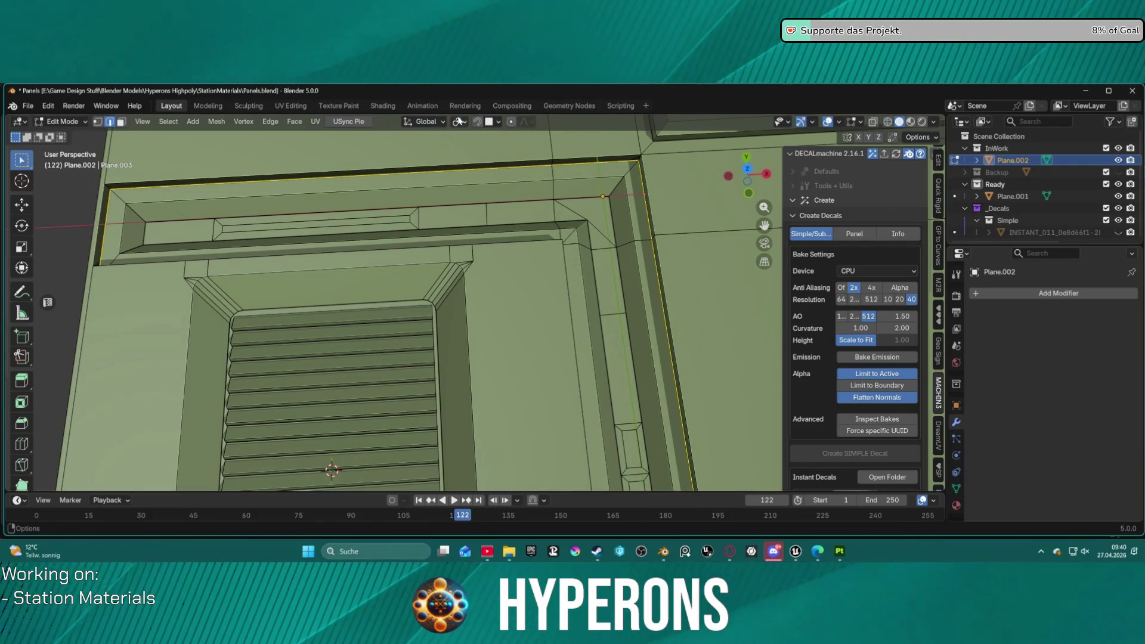
- Set the pivot to Bounding Box Center and enlarge the selected ledge faces
left_click(460, 122)
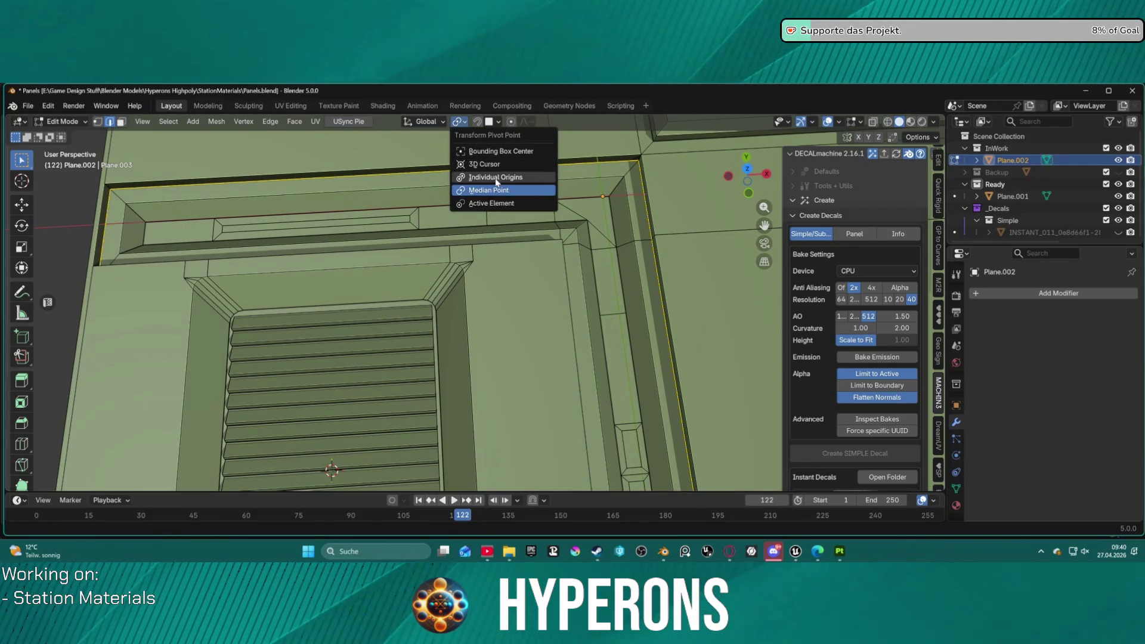
left_click(524, 151)
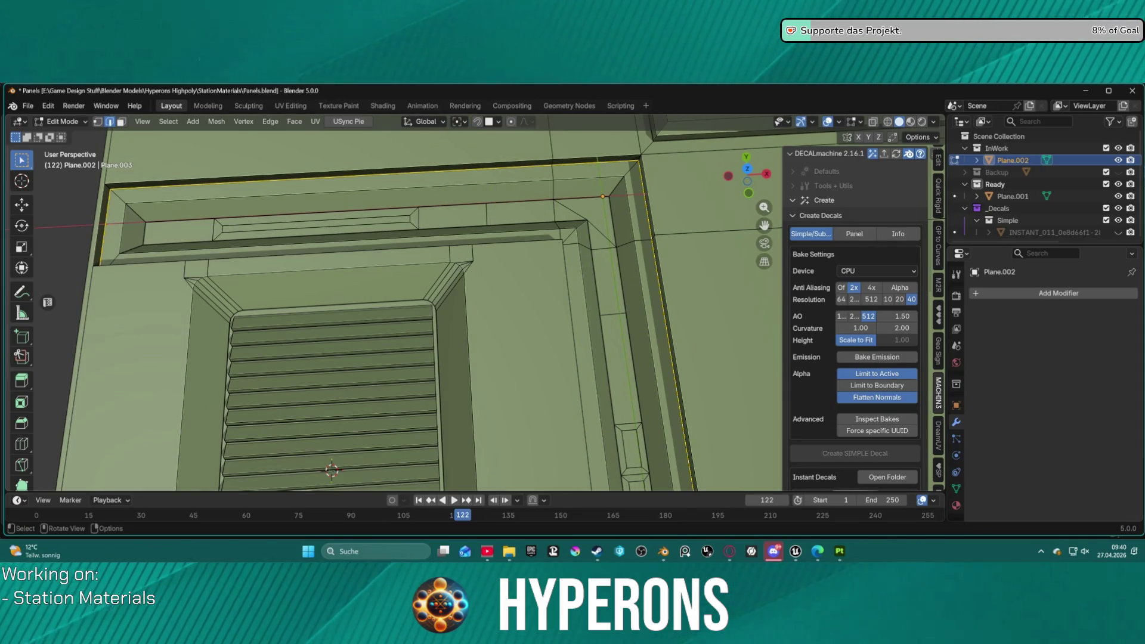
key("s")
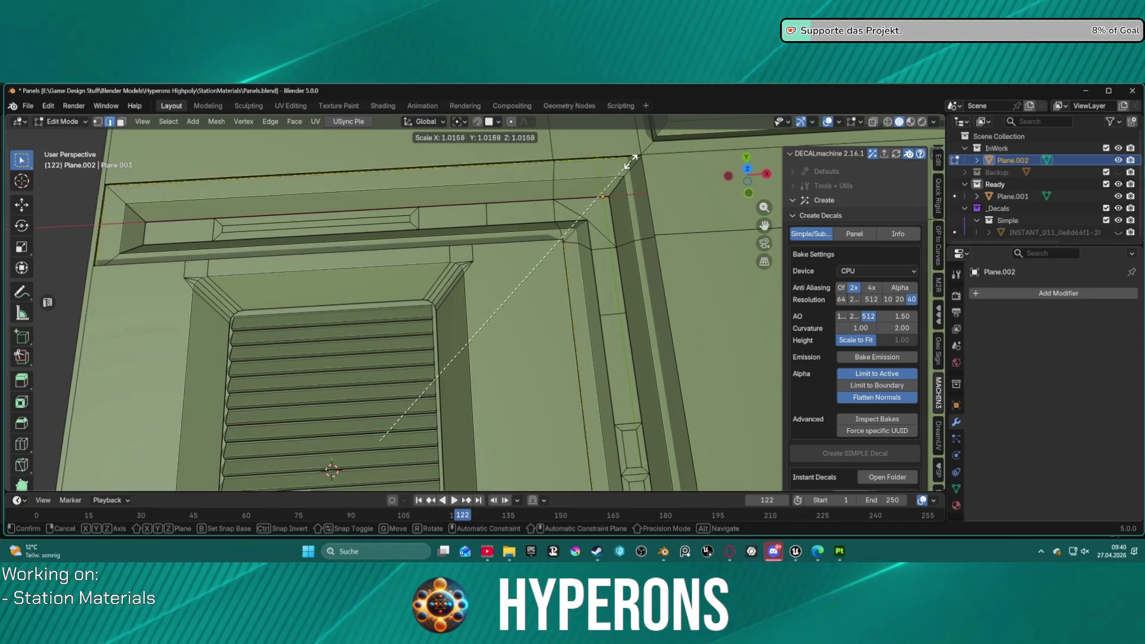
left_click(628, 165)
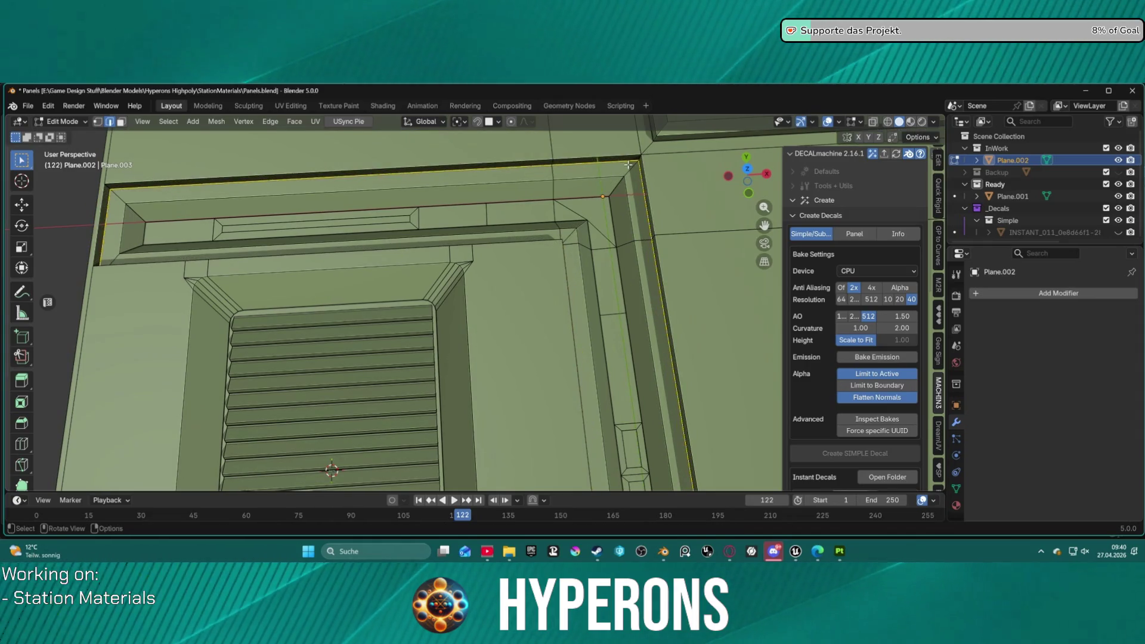
- Switch the pivot to Active Element and rescale the ledge faces again
left_click(458, 121)
left_click(534, 204)
key("s")
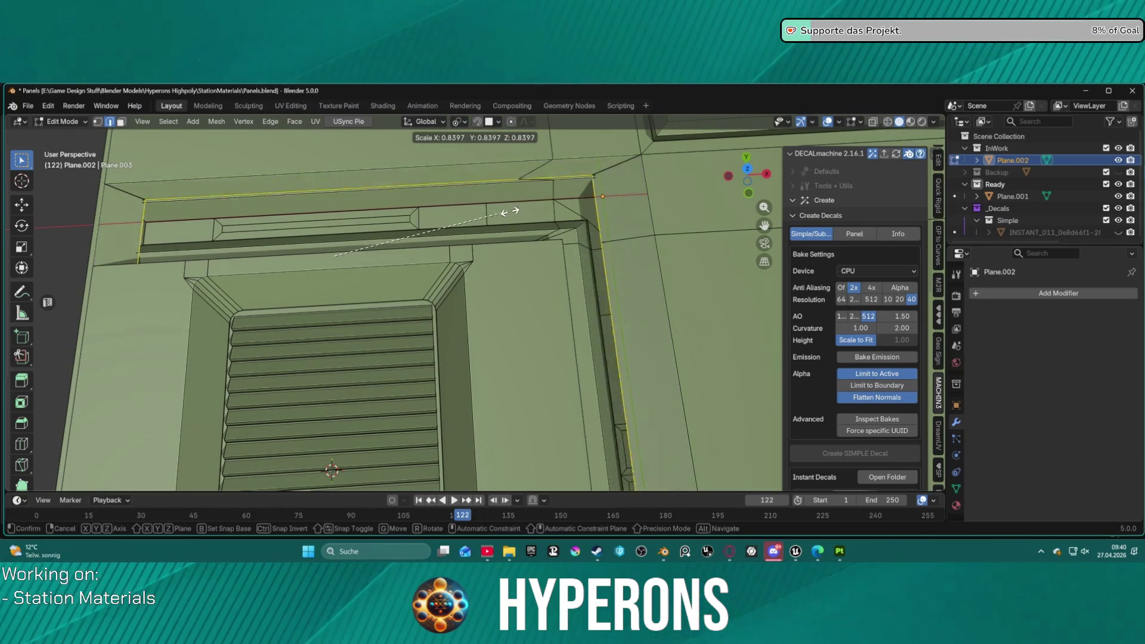
left_click(549, 207)
mouse_move(563, 221)
middle_mouse_down()
mouse_move(480, 183)
mouse_move(486, 171)
middle_mouse_up()
- Reset the pivot point to Median Point, cancelling a trial scale
left_click(426, 121)
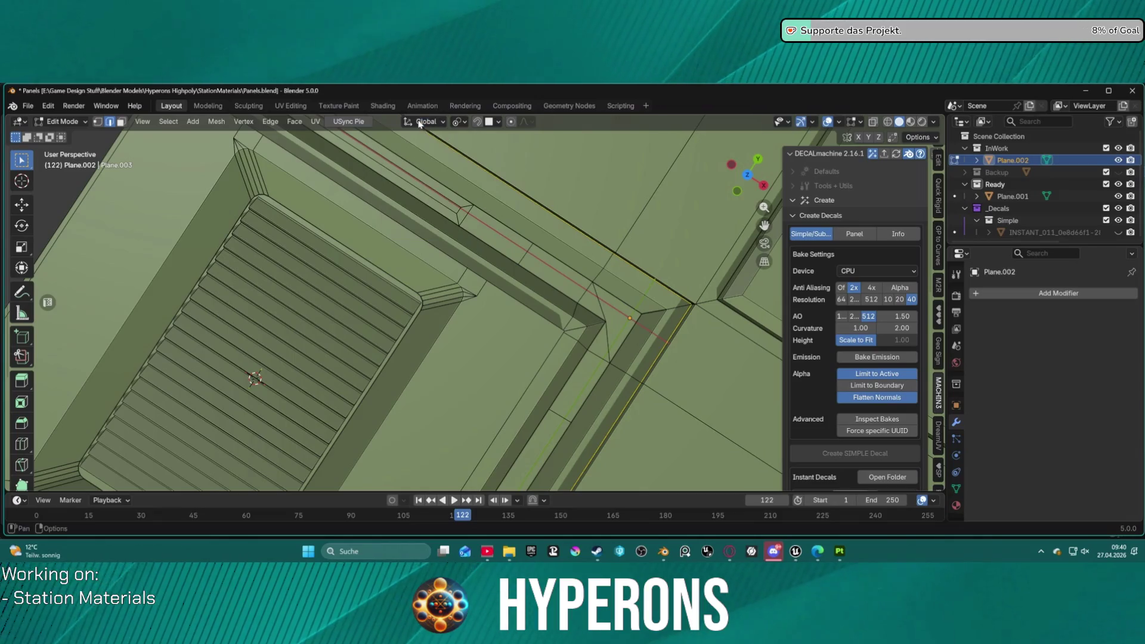
left_click(457, 122)
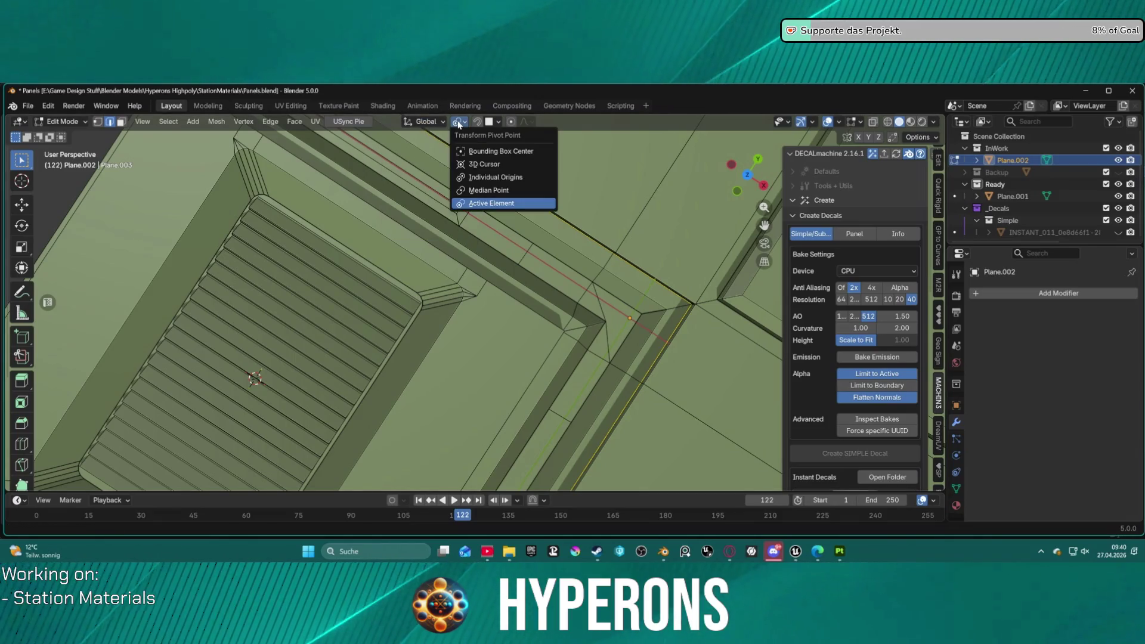
left_click(504, 191)
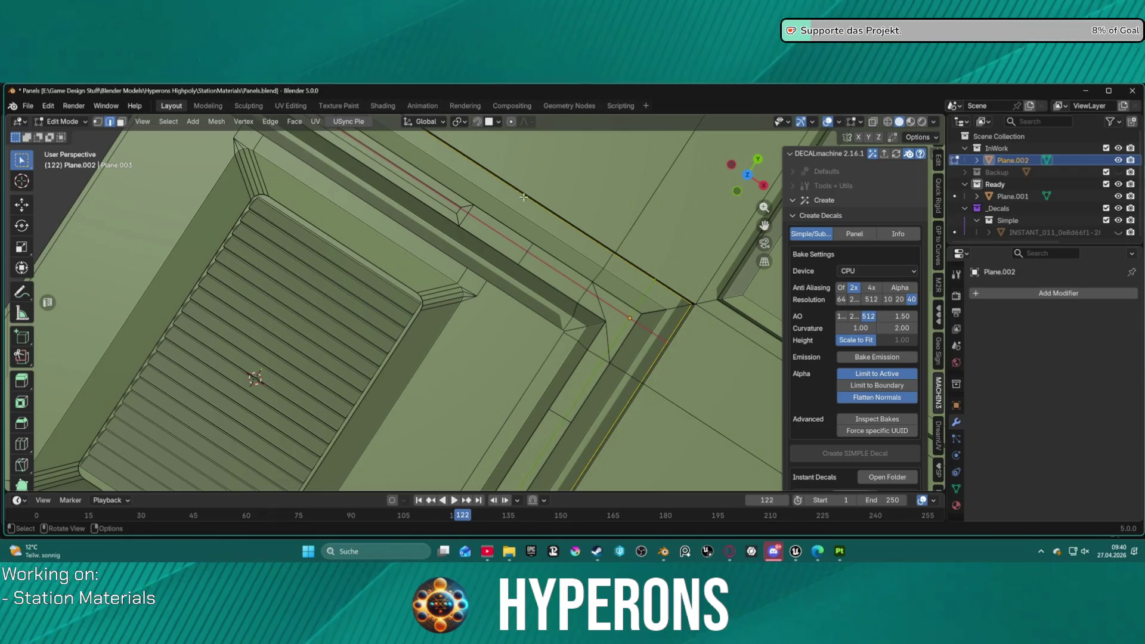
key("s")
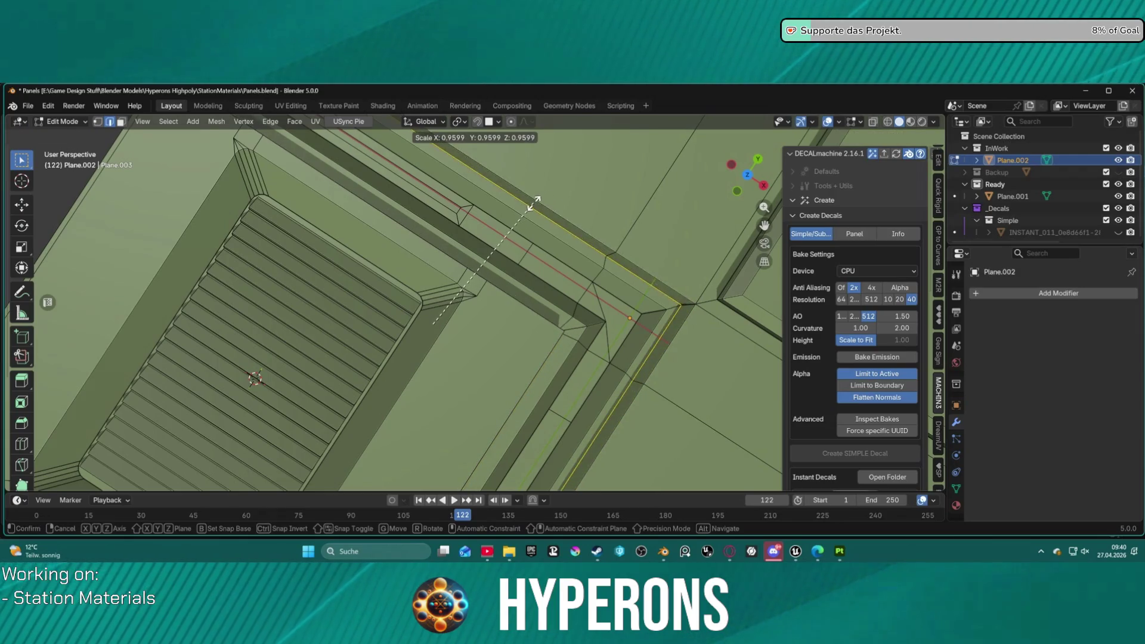
key("Escape")
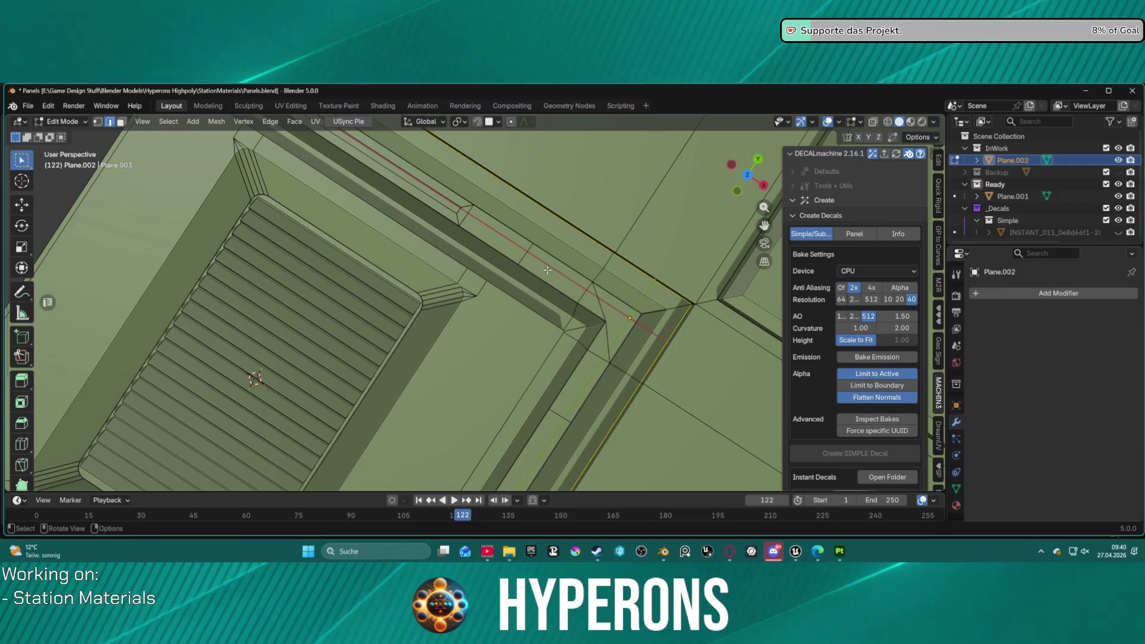
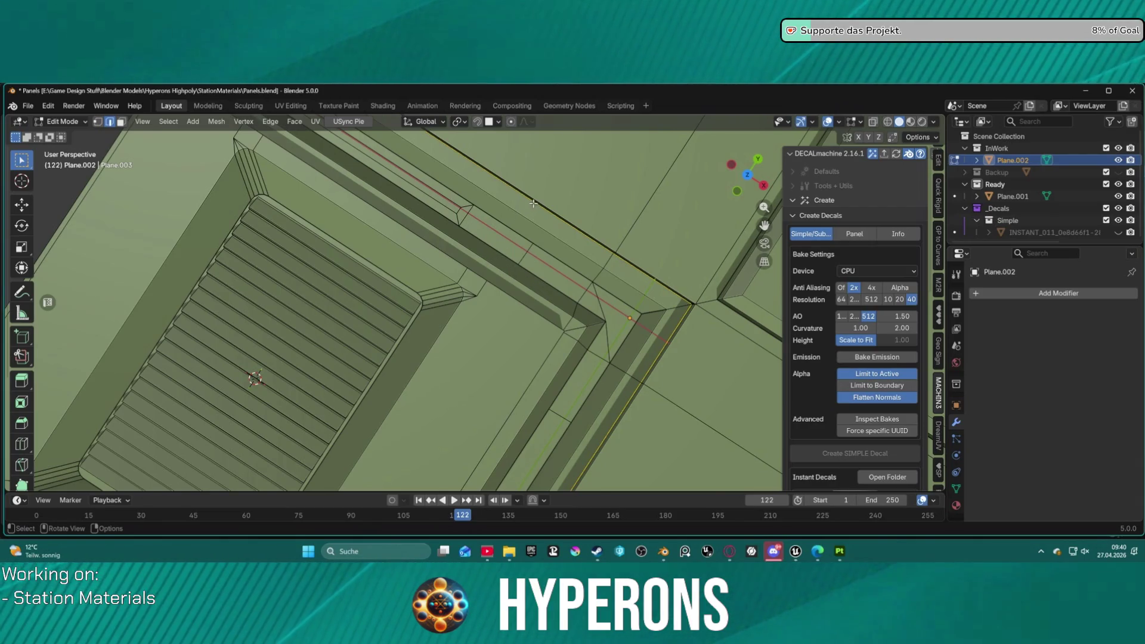
- Set the Transform Pivot Point to 3D Cursor
key("ctrl+e")
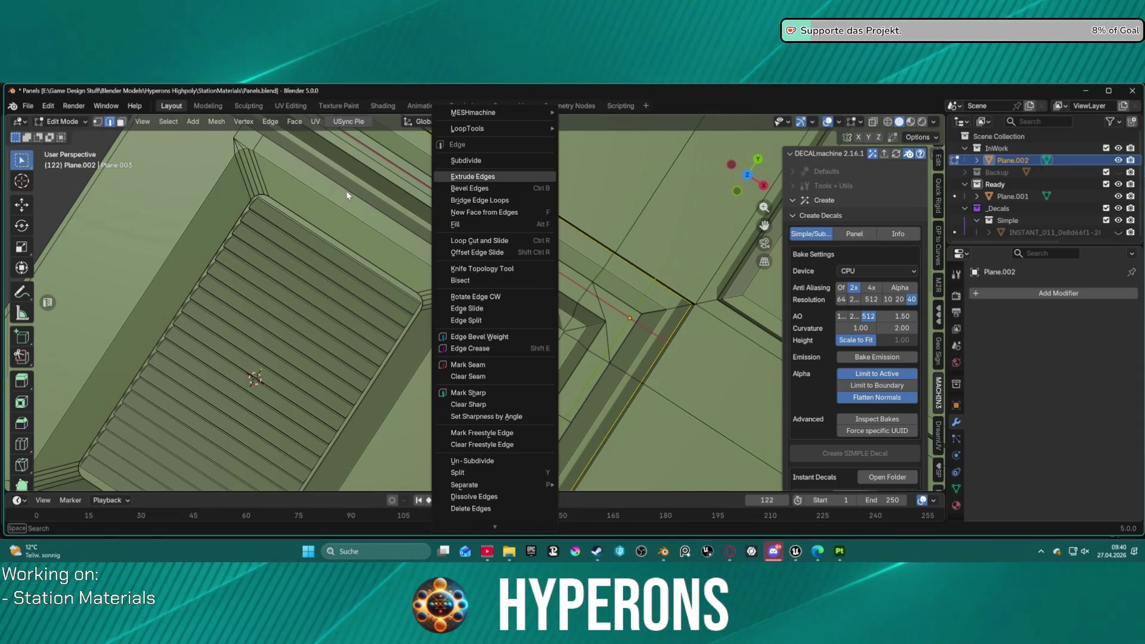
key("Escape")
left_click(458, 122)
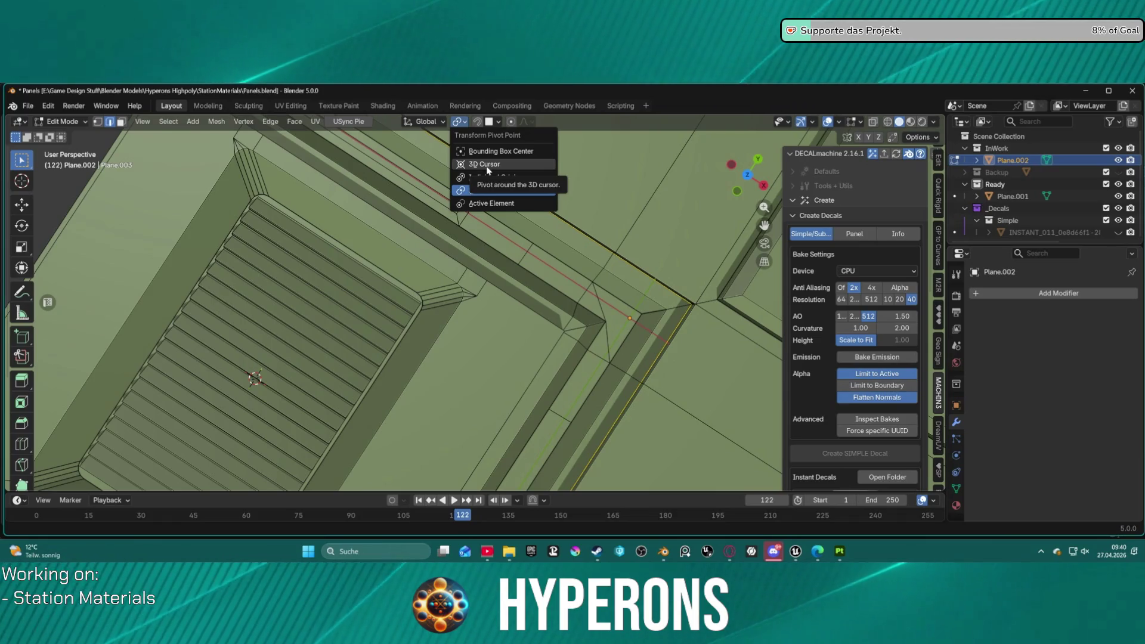
left_click(487, 165)
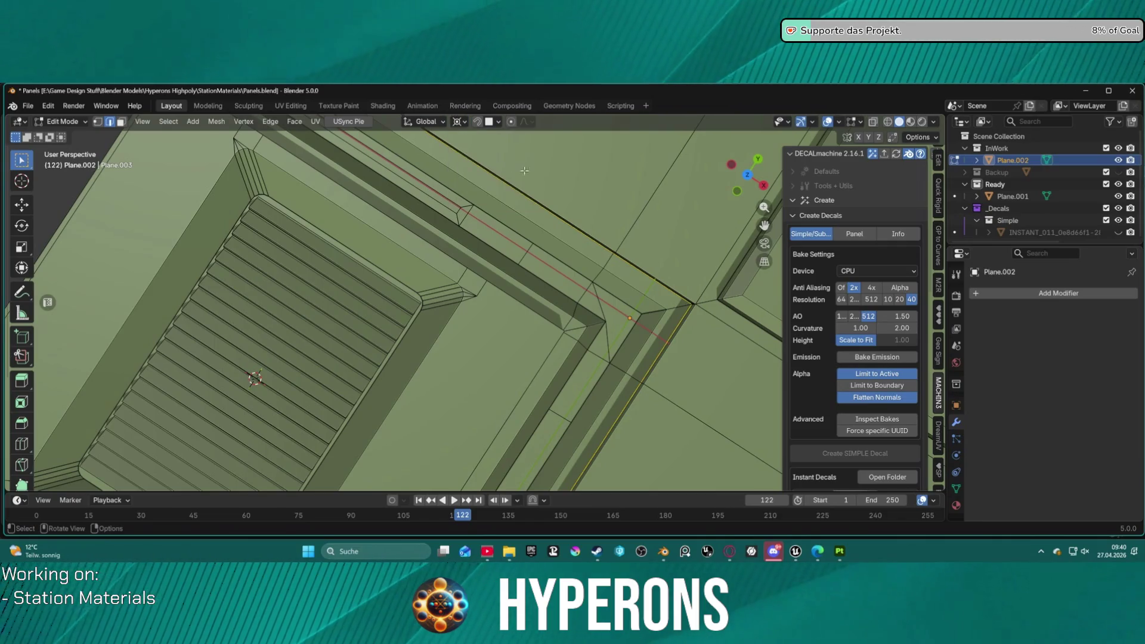
- Scale the selected frame edges up very slightly around the 3D cursor
key("s")
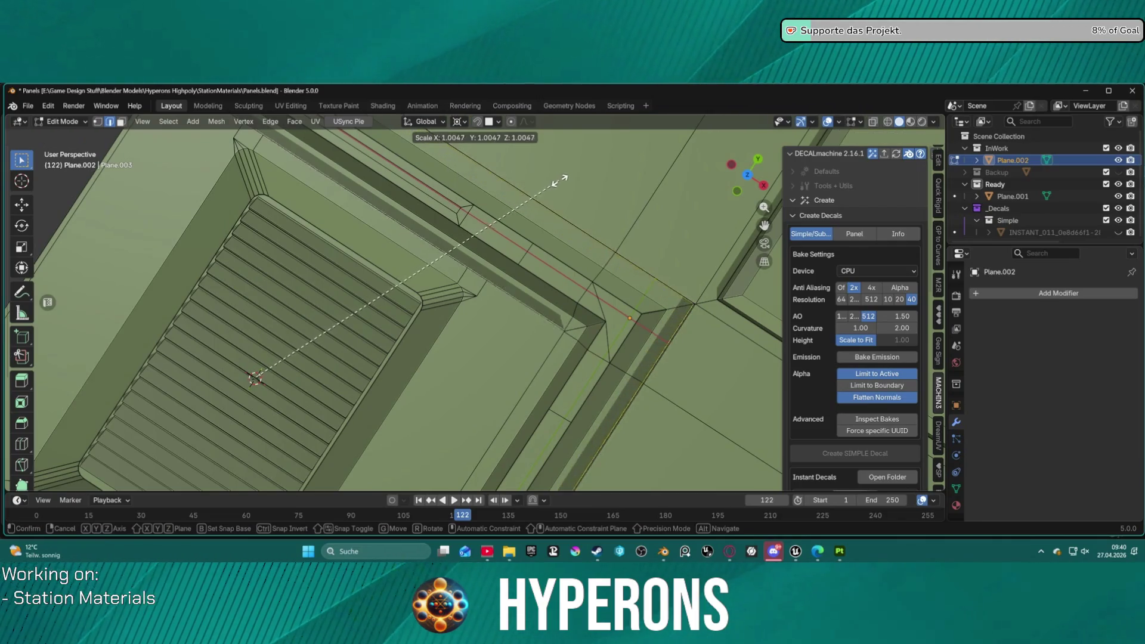
left_click(571, 182)
mouse_move(575, 183)
middle_mouse_down()
mouse_move(552, 212)
mouse_move(480, 169)
mouse_move(455, 122)
middle_mouse_up()
key("alt+s")
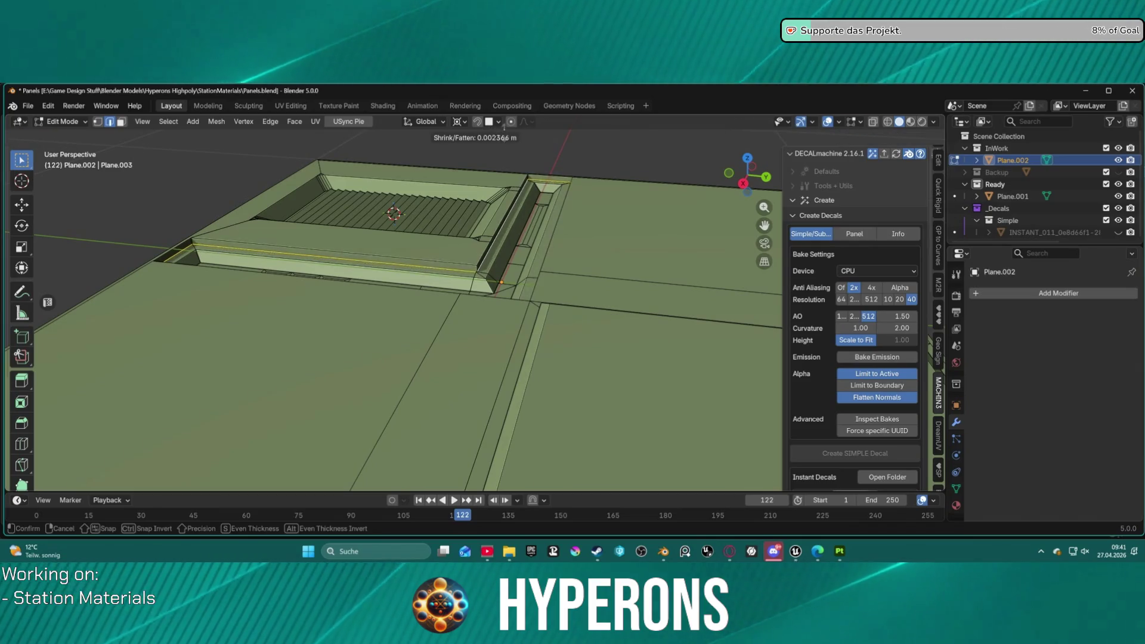
- Shrink/fatten the selected frame loop twice to thicken the panel's raised border
left_click(499, 133)
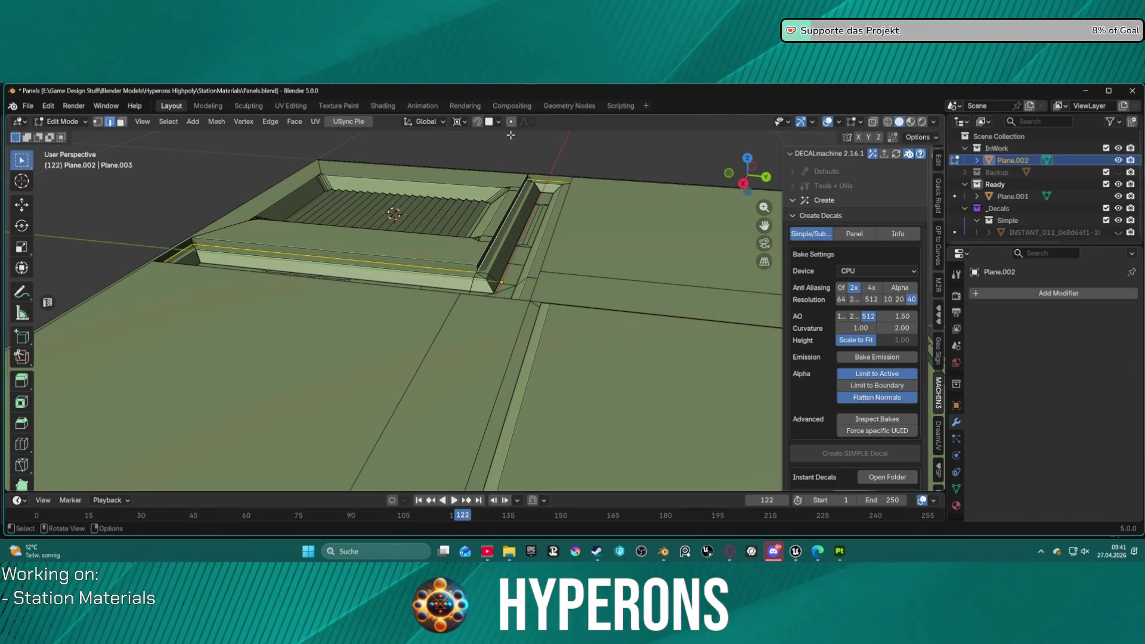
key("alt+s")
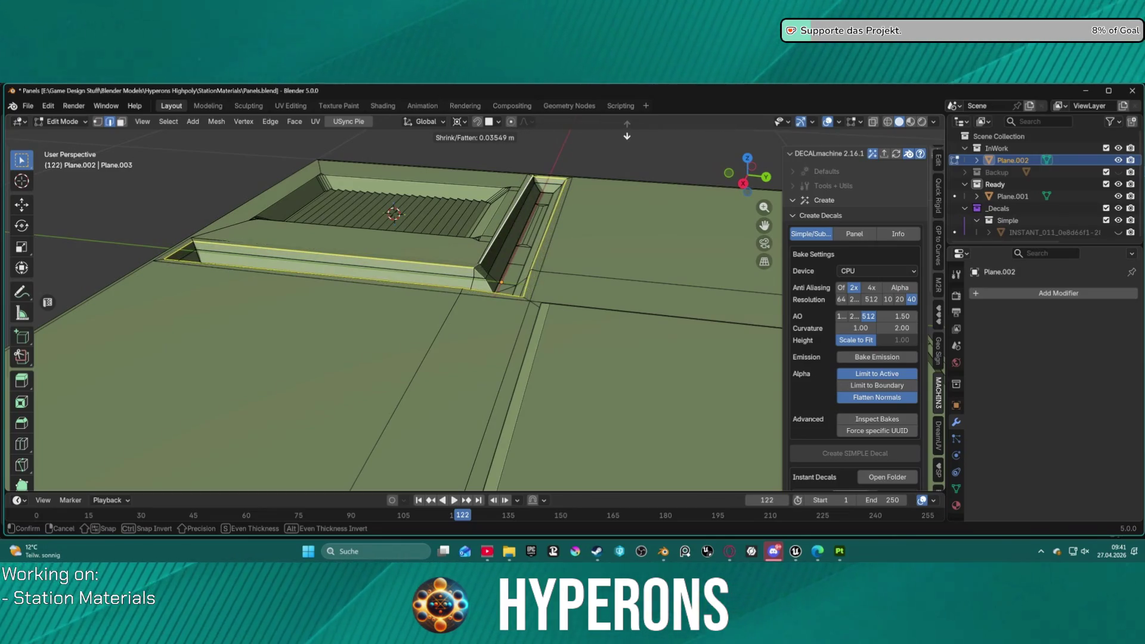
left_click(556, 166)
middle_click_drag(557, 167, 602, 238)
scroll(602, 238, "up", 5)
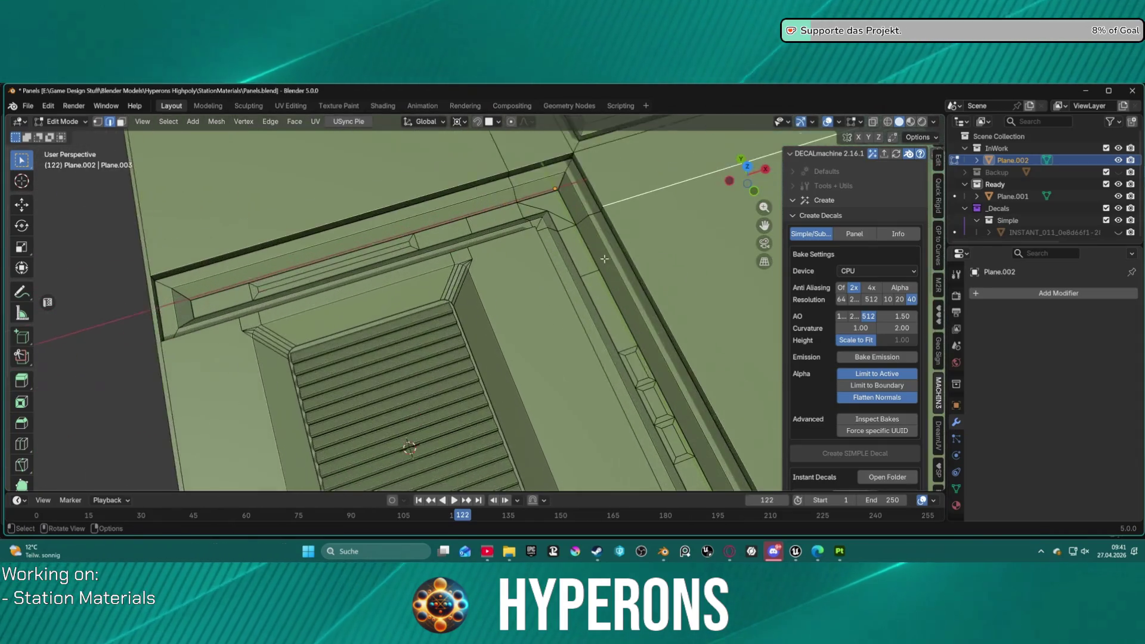
- Select the frame's long top edge loop and shift it along Y
left_click(472, 164, "alt")
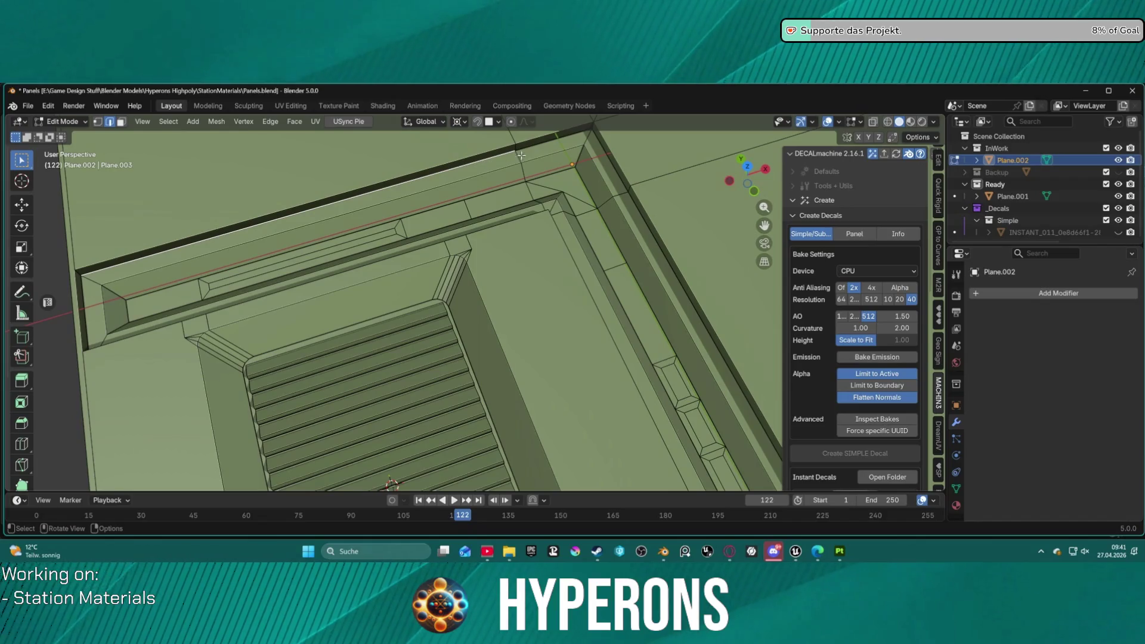
middle_click_drag(504, 210, 562, 179)
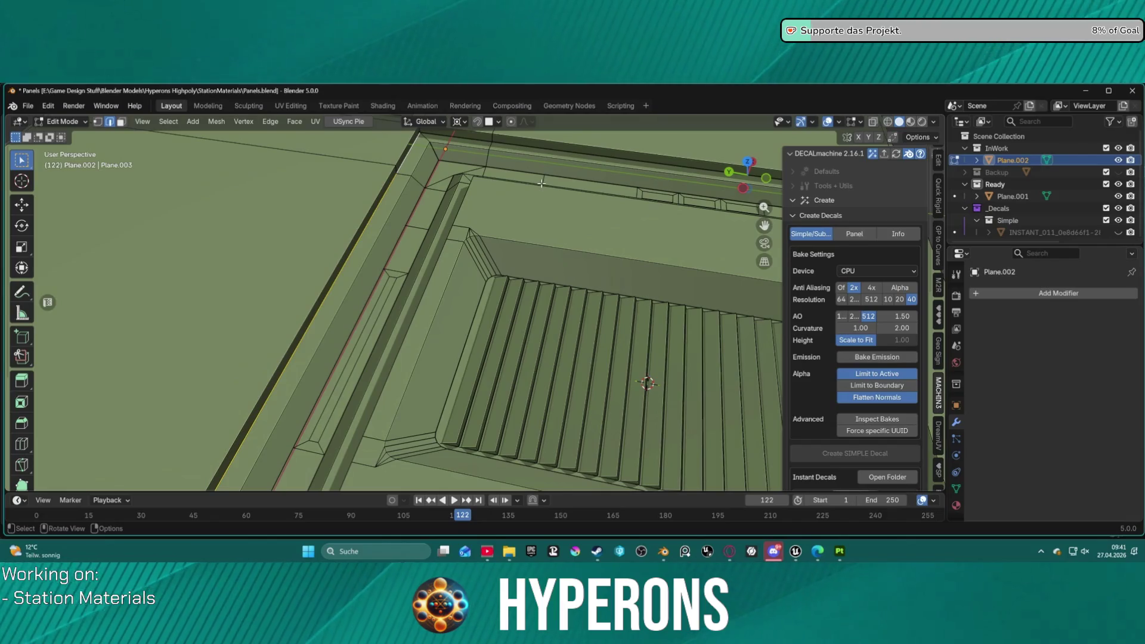
key("g")
key("x")
key("y")
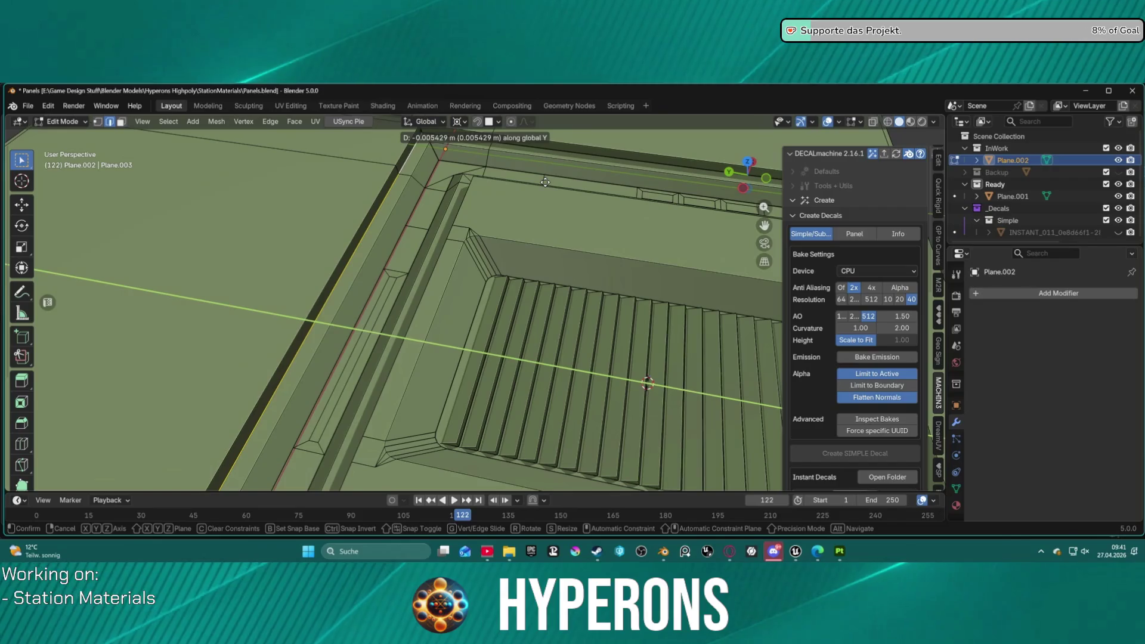
left_click(545, 181)
- Move the frame's top edge -0.012819 m along X
left_click(577, 153)
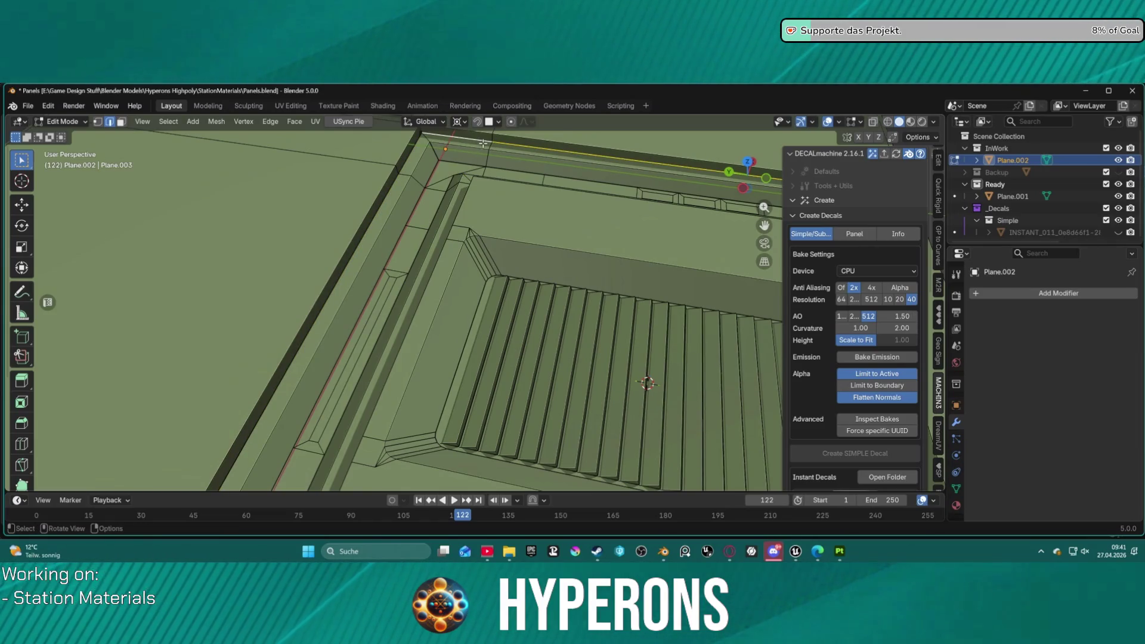
key("g")
key("y")
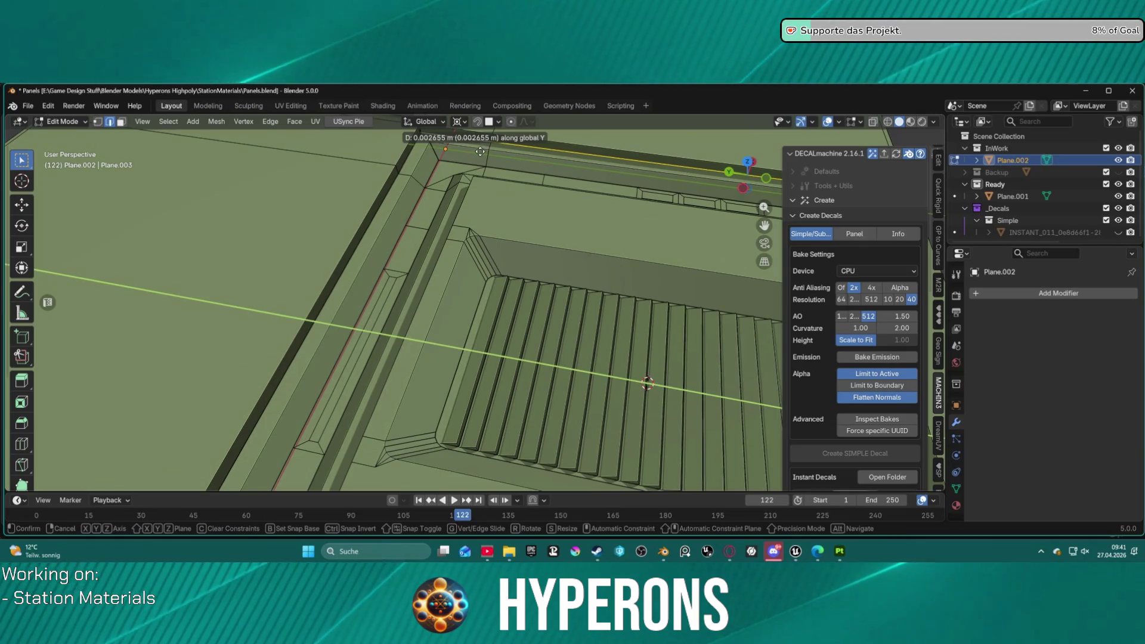
key("x")
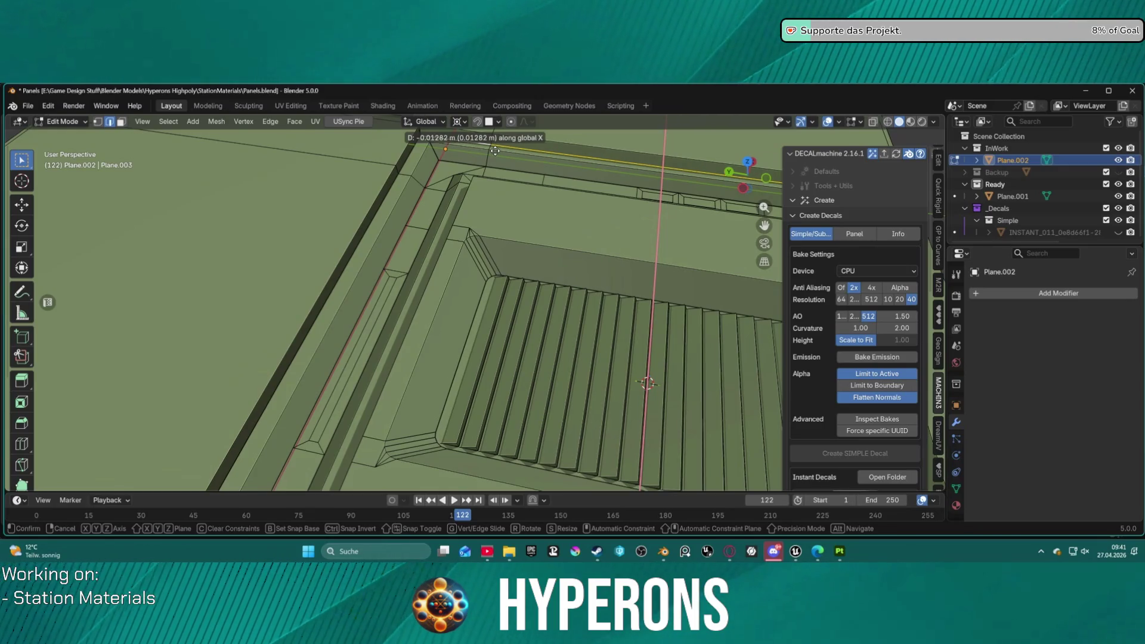
left_click(495, 151)
middle_click_drag(495, 151, 399, 160)
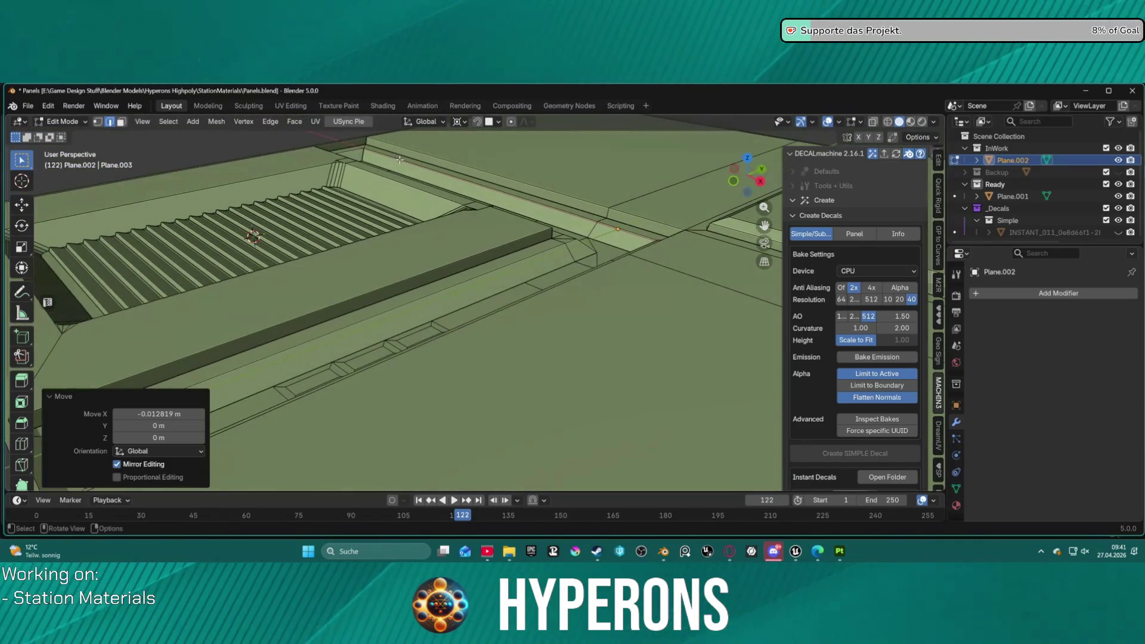
- Move the ledge's long top edge about 1.2 cm along X
left_click(368, 303)
key("g")
key("x")
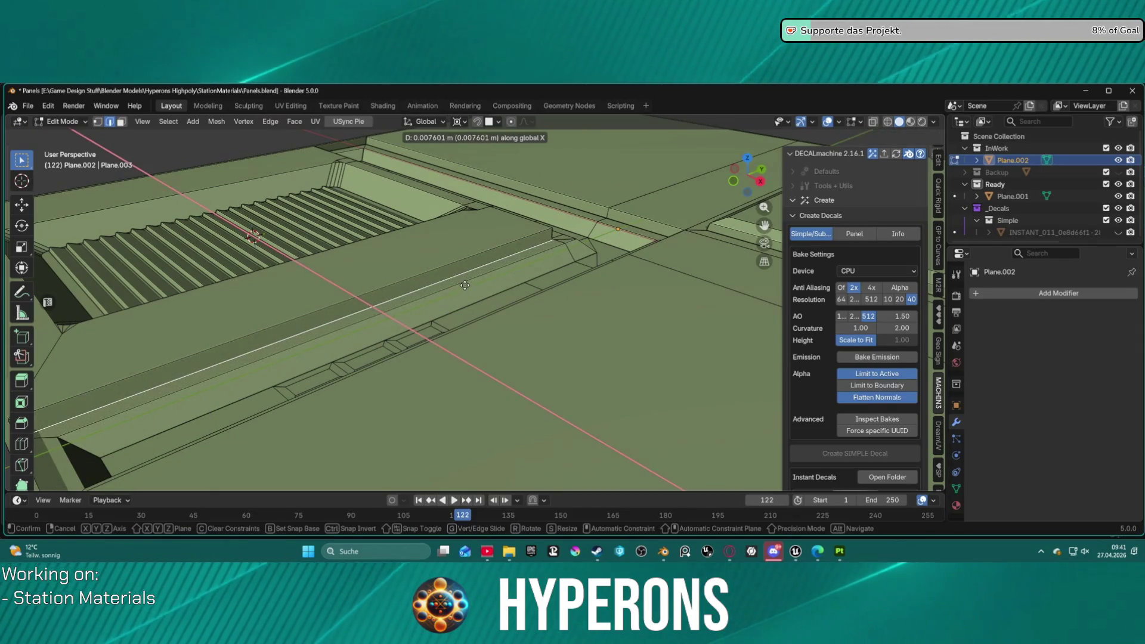
left_click(463, 285)
mouse_move(463, 285)
middle_mouse_down()
mouse_move(515, 271)
mouse_move(476, 258)
middle_mouse_up()
- Shift the ledge edge 4.6 mm along Y, then switch to Top view
scroll(515, 272, "up", 2)
scroll(476, 257, "up", 2)
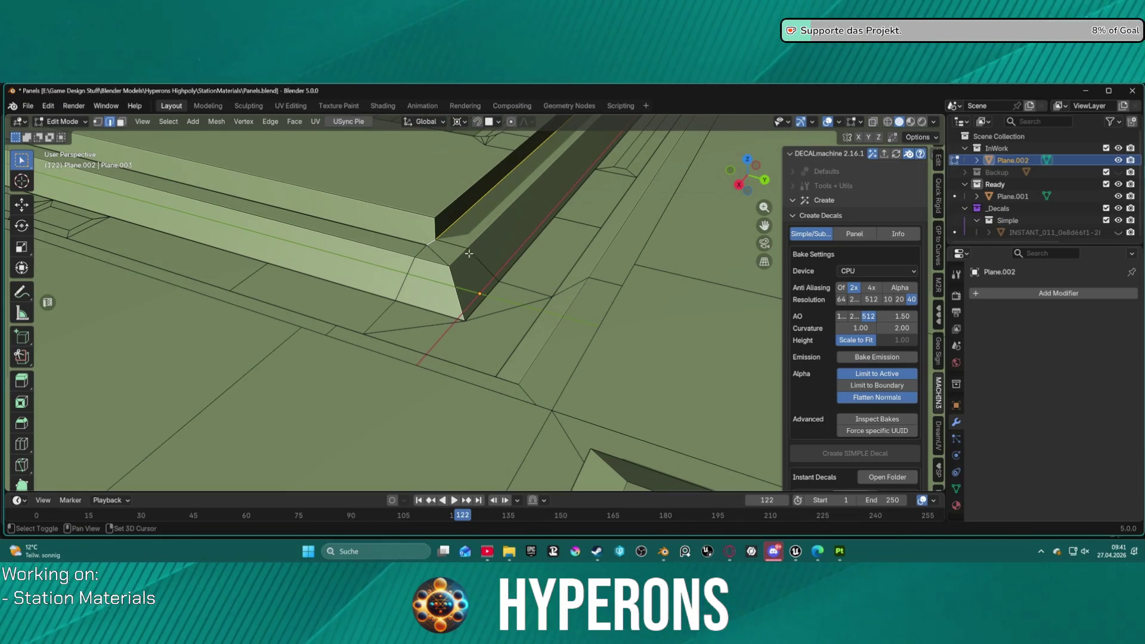
key("g")
key("x")
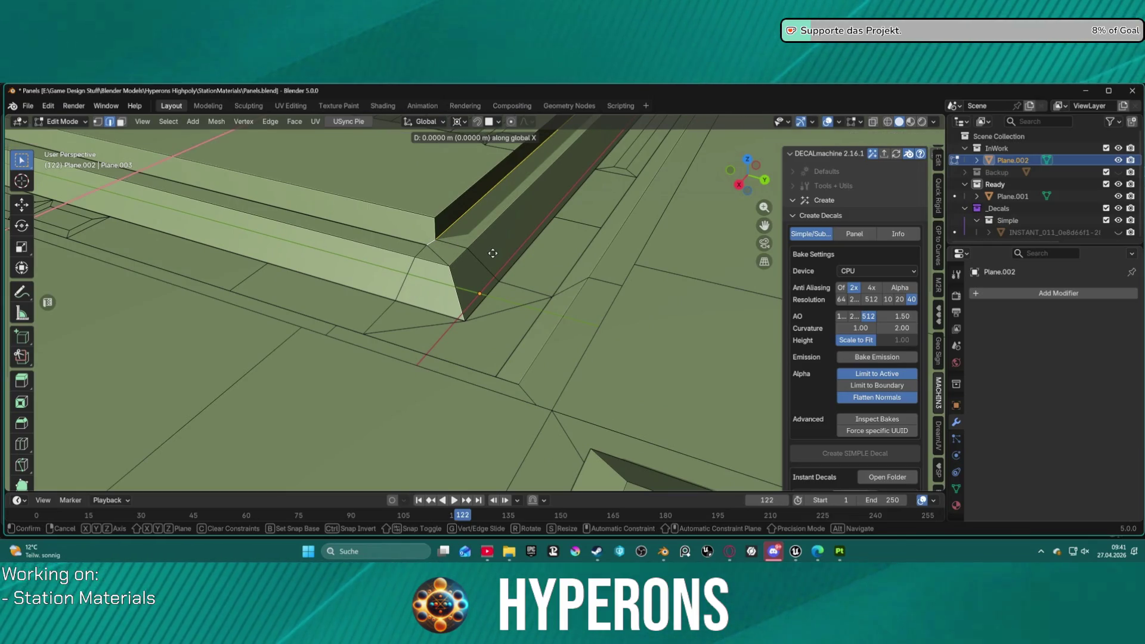
key("y")
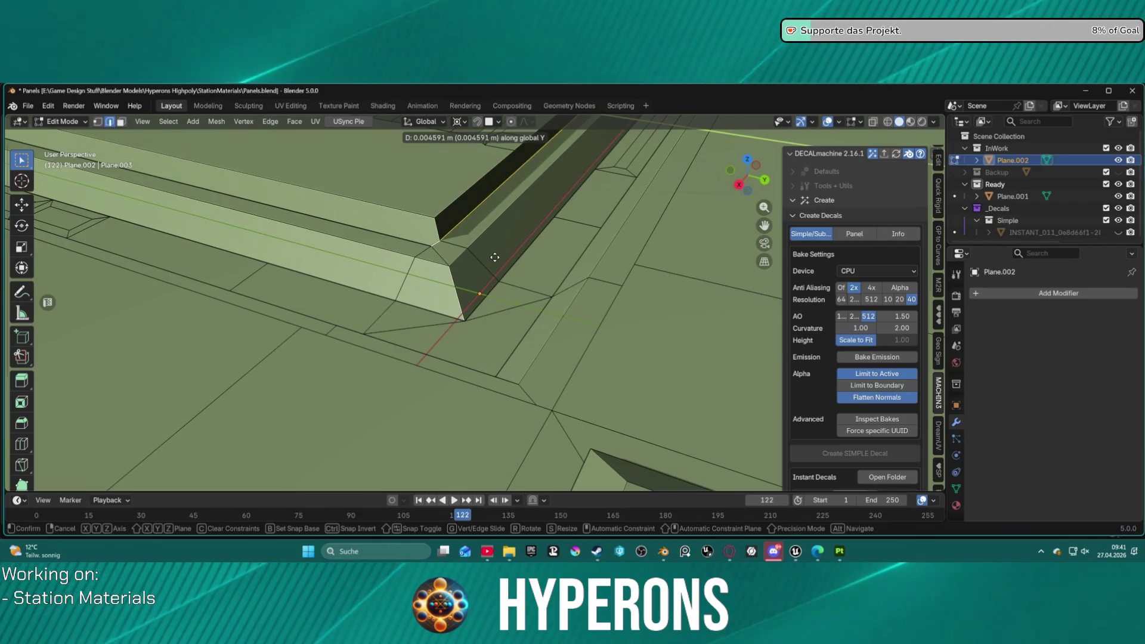
left_click(472, 235)
scroll(472, 235, "down", 3)
mouse_move(472, 235)
middle_mouse_down()
mouse_move(622, 351)
mouse_move(642, 392)
middle_mouse_up()
key("KP_7")
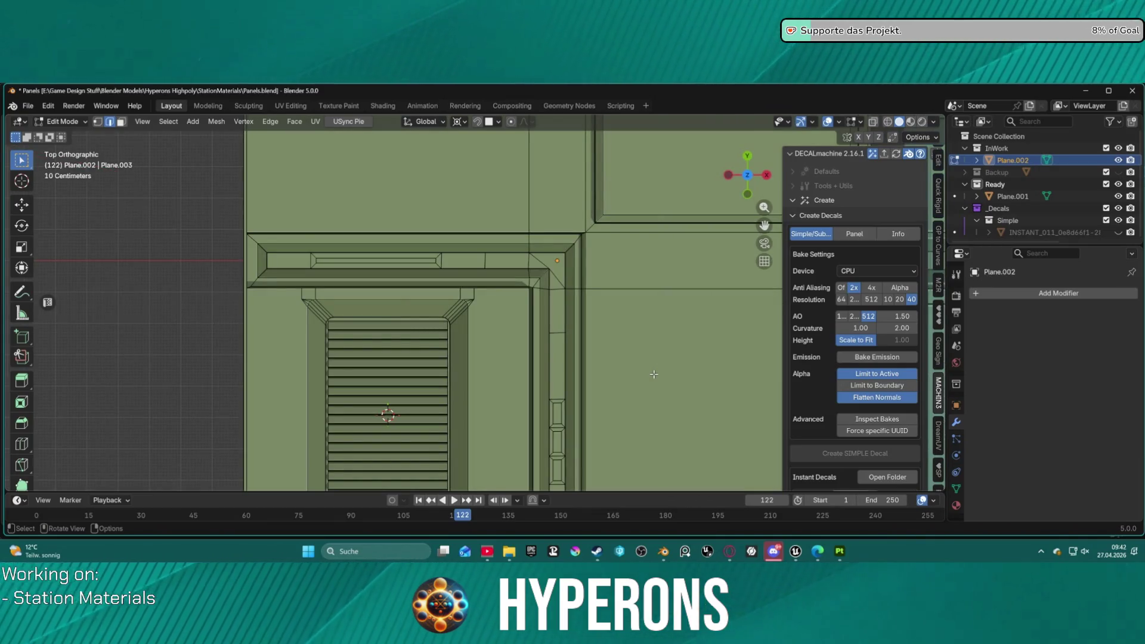
- Nudge the selected frame edges 0.002813 m along X
scroll(165, 237, "up", 1)
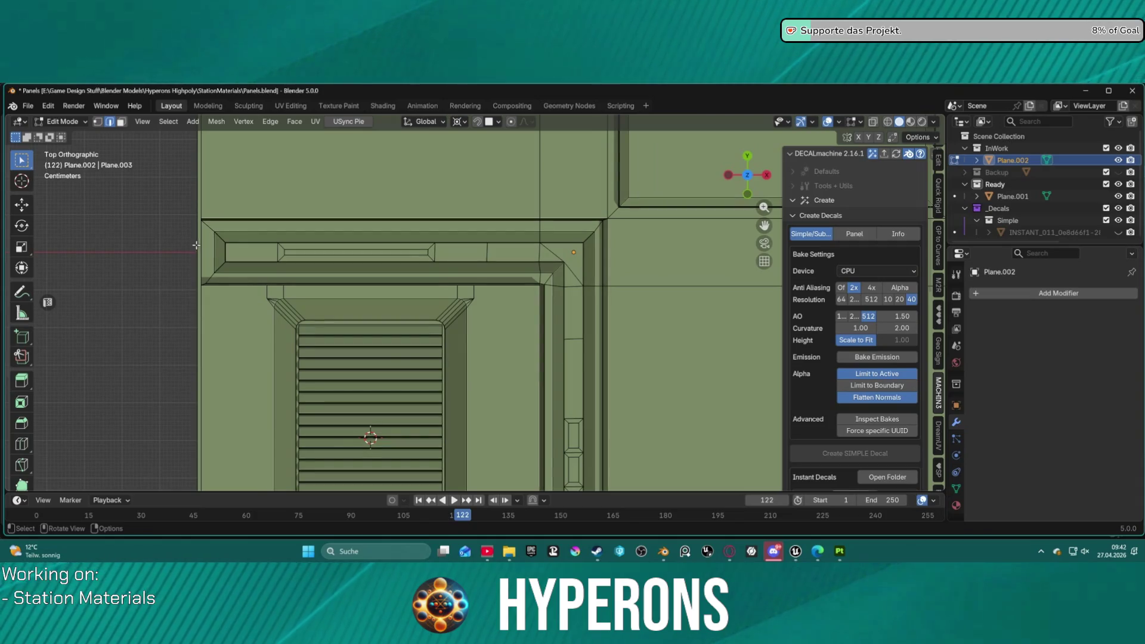
middle_click_drag(204, 249, 174, 186)
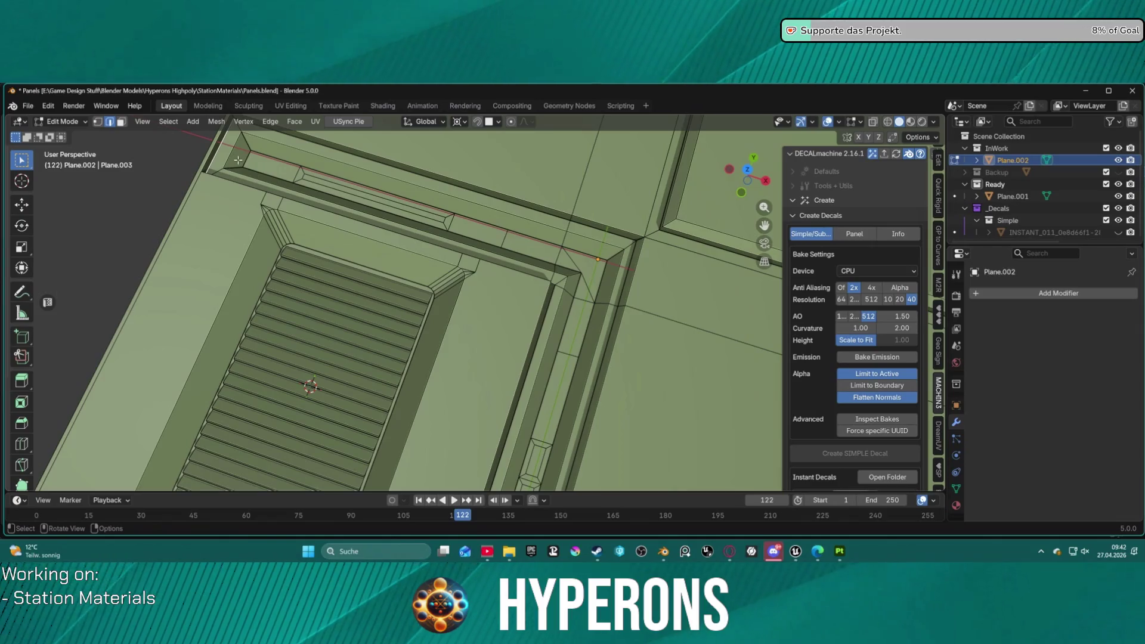
key("g")
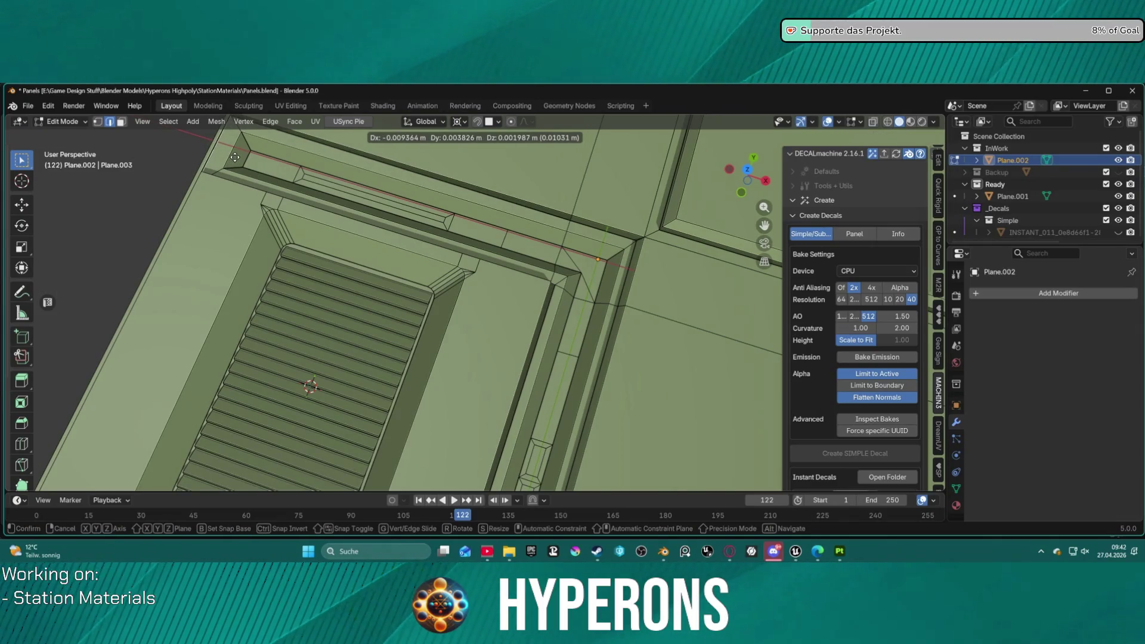
key("y")
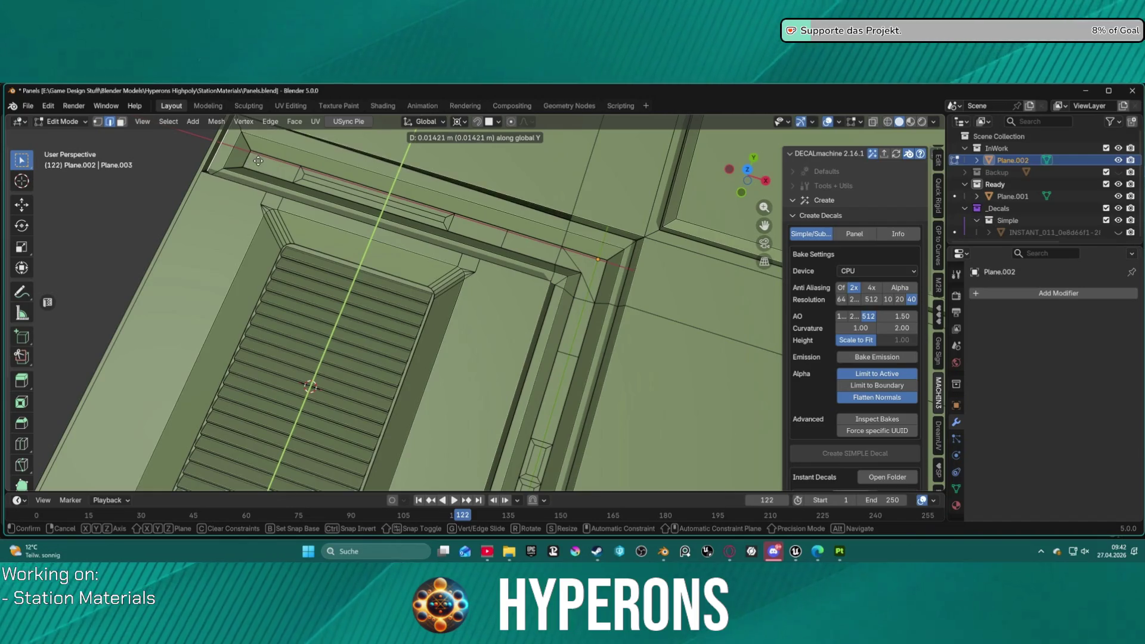
key("x")
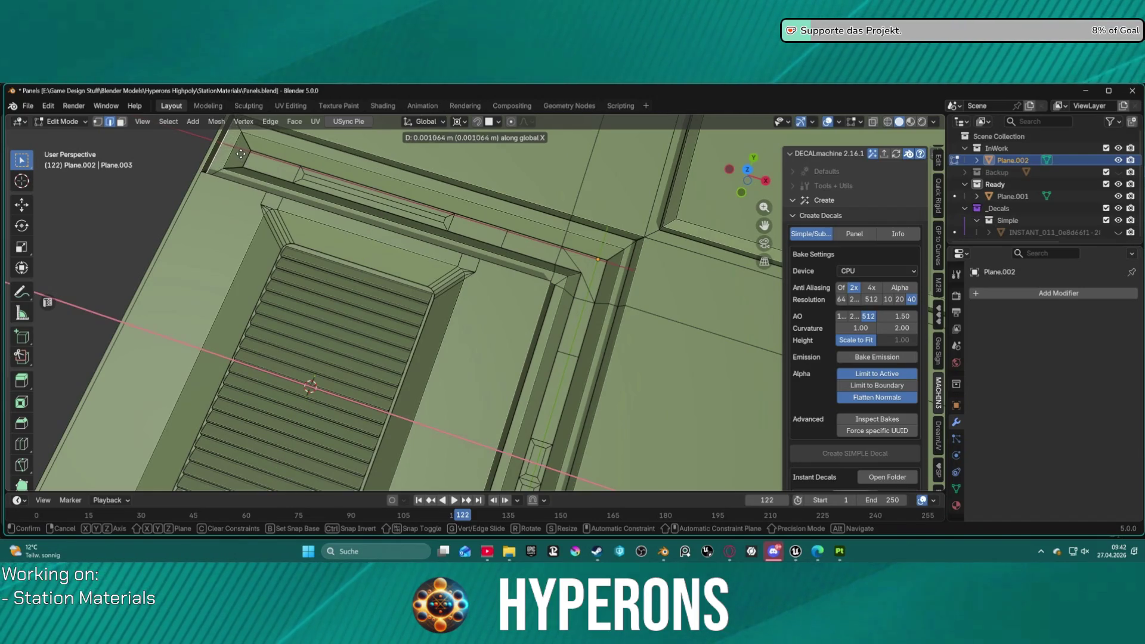
left_click(241, 154)
mouse_move(240, 154)
middle_mouse_down()
mouse_move(511, 289)
mouse_move(270, 385)
middle_mouse_up()
- Move the frame's vertical end edge 0.00455 m along Y and select the neighbouring edge
left_click(272, 396)
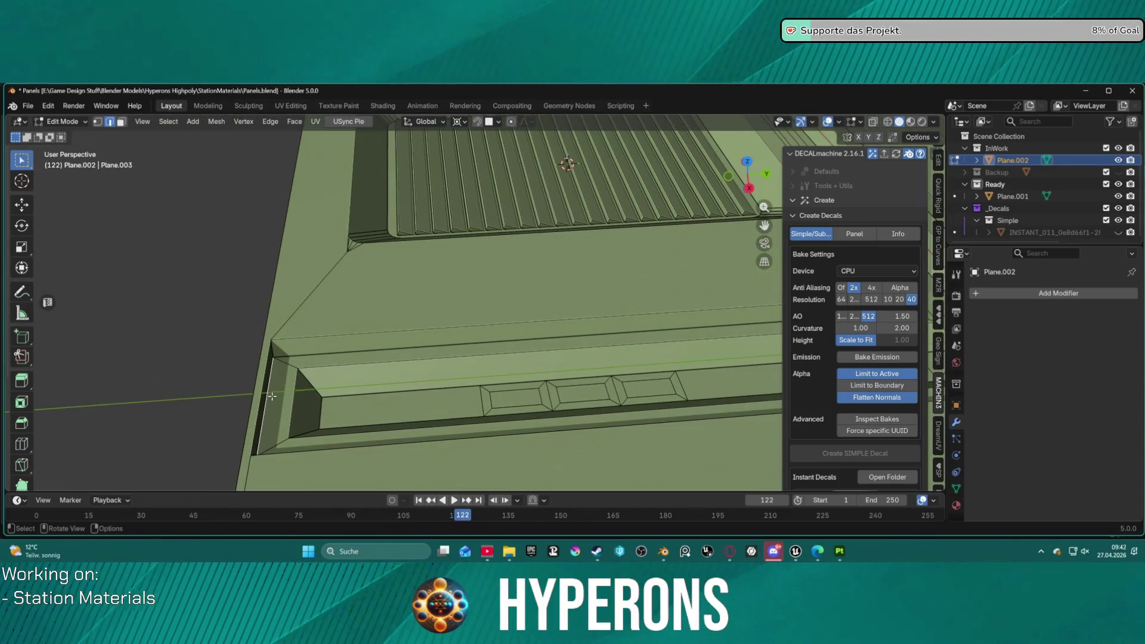
key("g")
key("y")
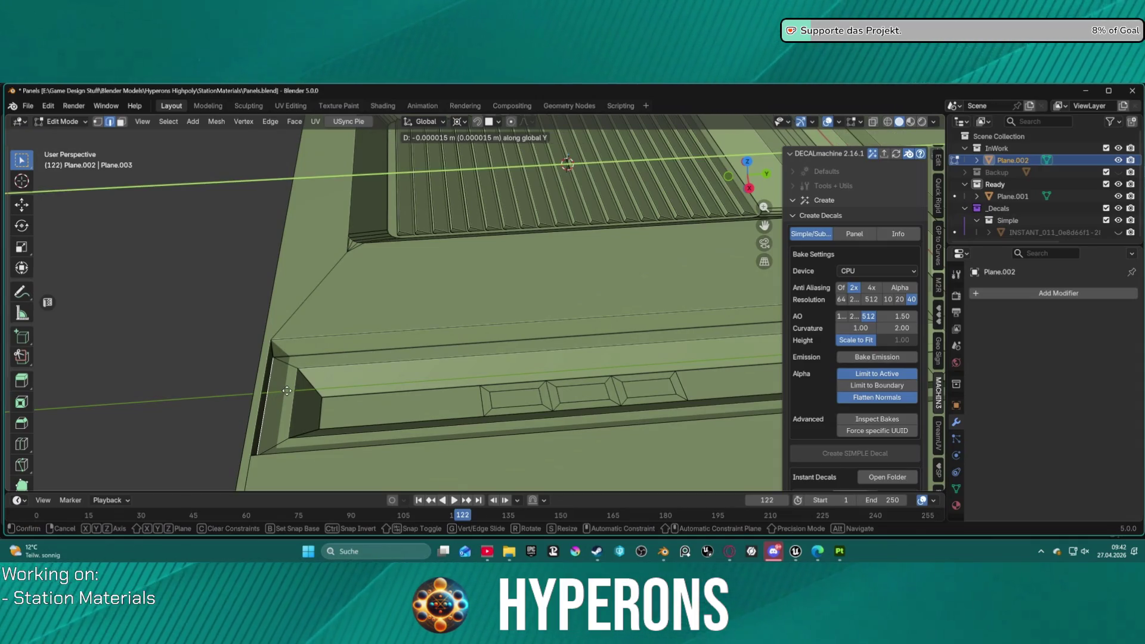
left_click(289, 391)
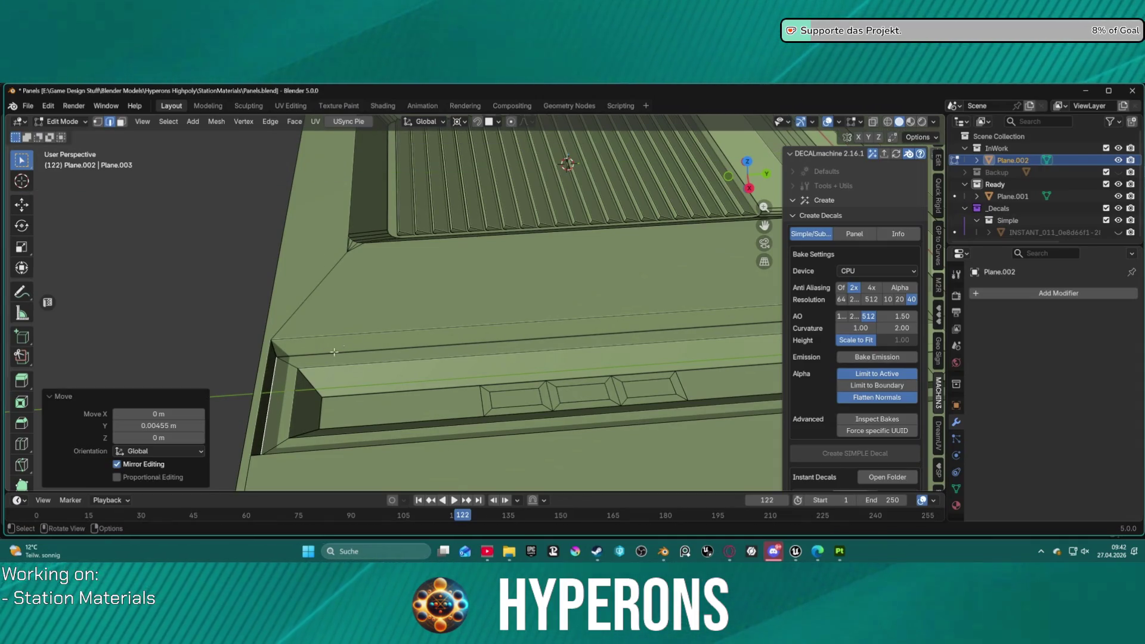
scroll(357, 339, "down", 1)
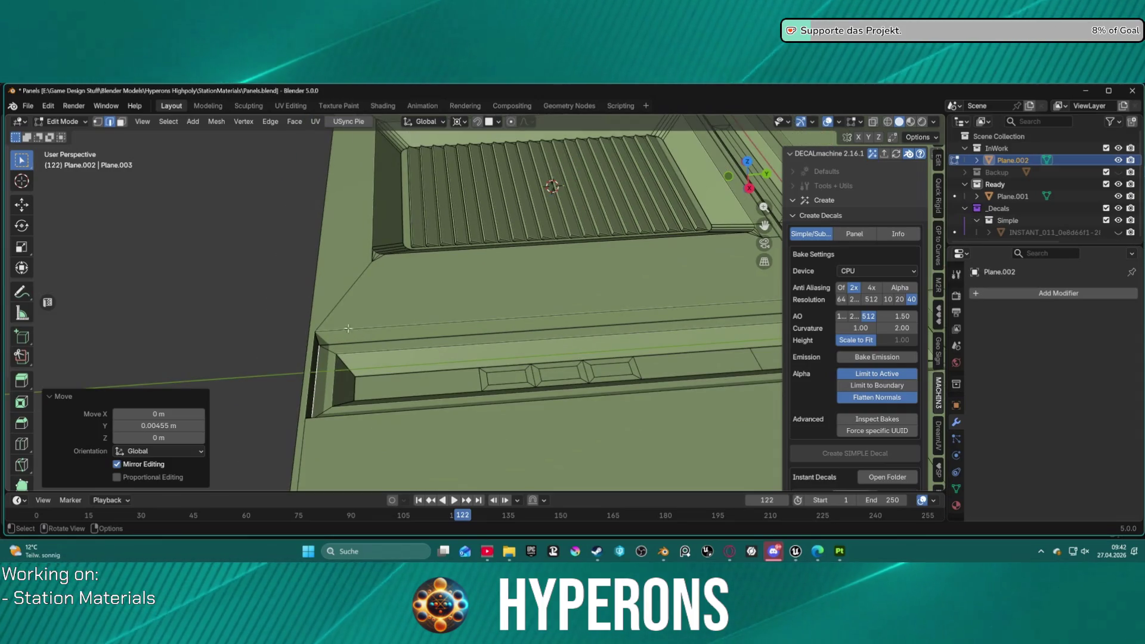
left_click(486, 317)
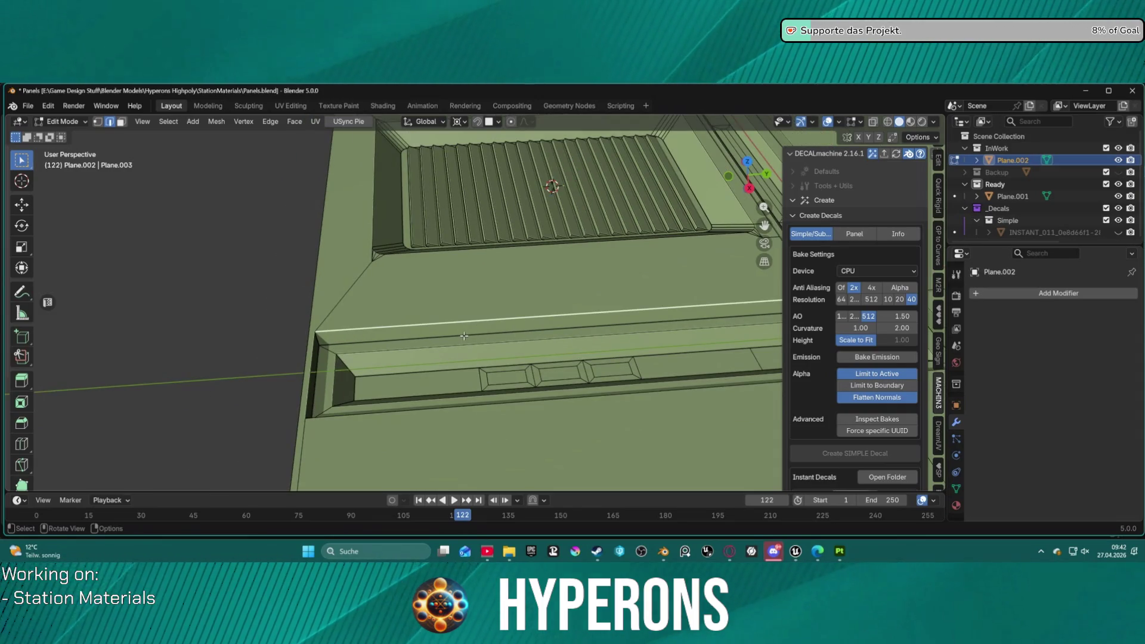
key("KP_7")
scroll(509, 322, "down", 8)
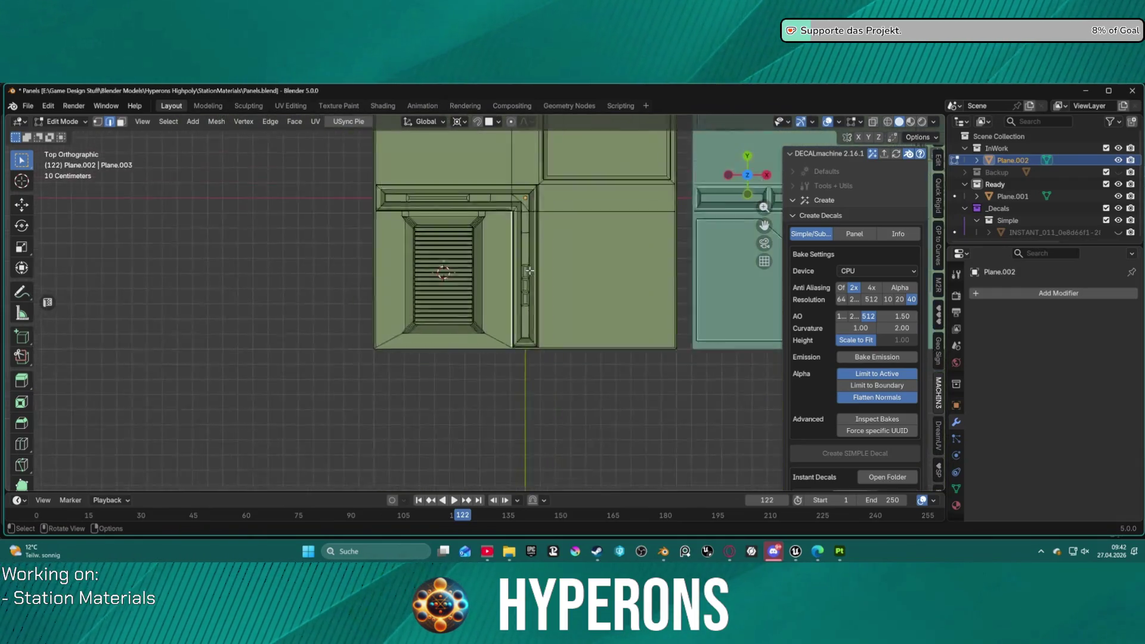
- Project the panel UVs from the top view using Project from View (Bounds), then enter UV Editing
scroll(509, 323, "up", 6)
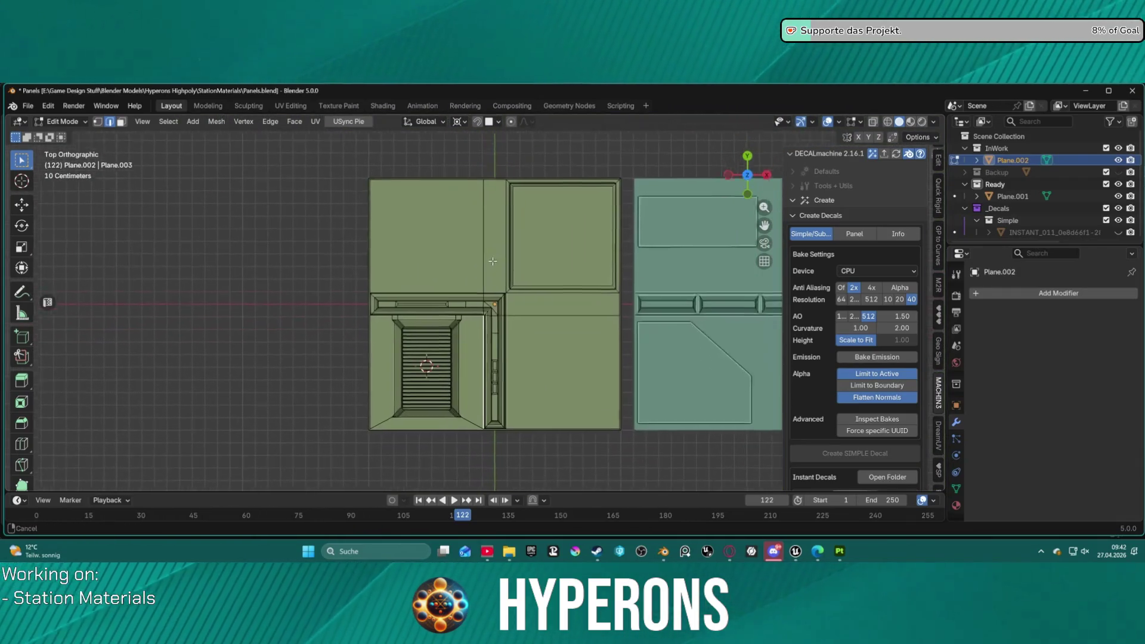
middle_click_drag(547, 239, 515, 270, "shift")
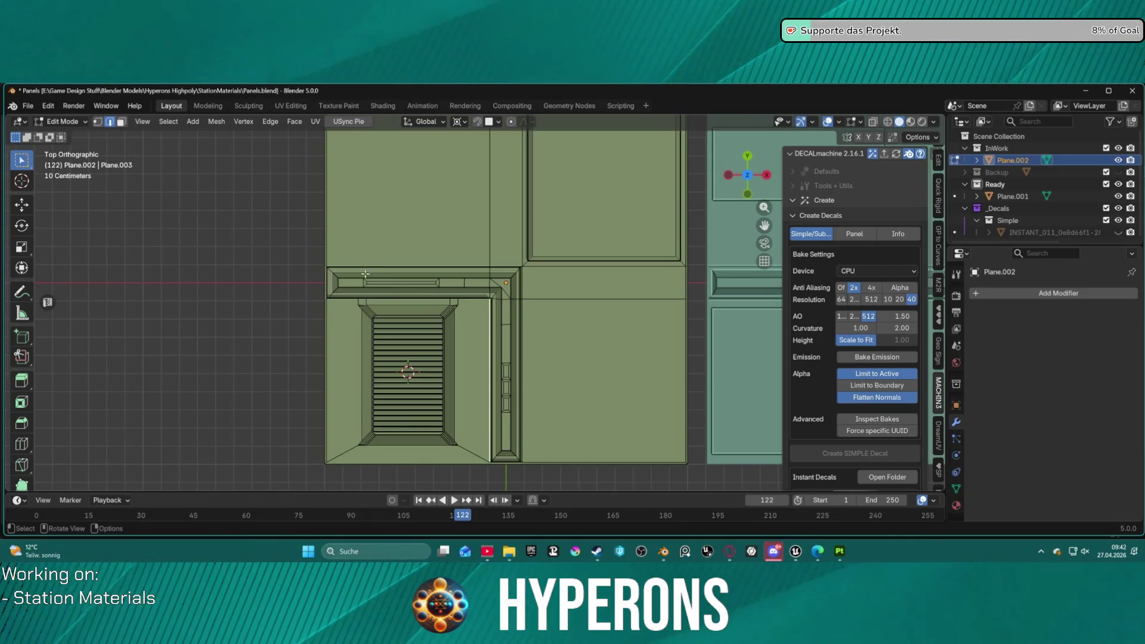
middle_click_drag(480, 247, 469, 300, "shift")
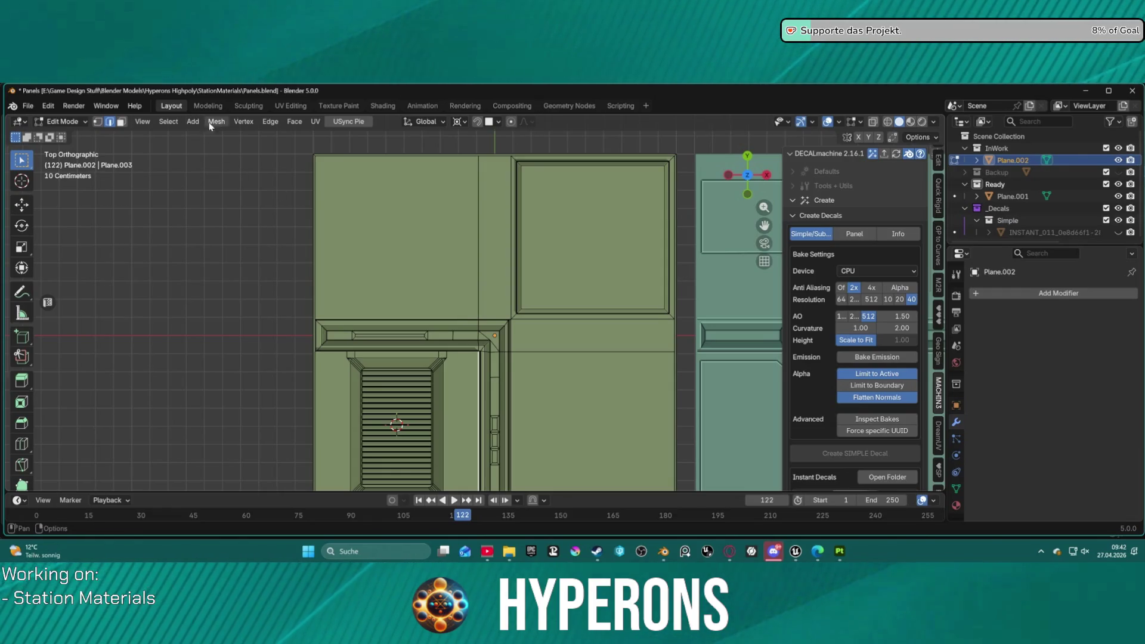
left_click(315, 122)
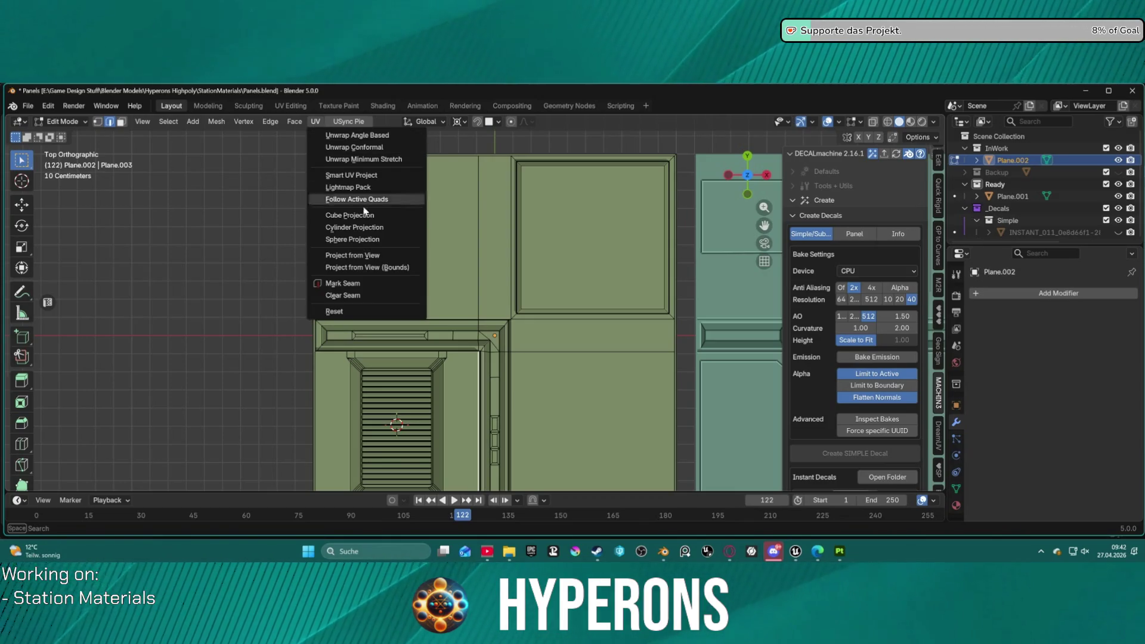
left_click(378, 268)
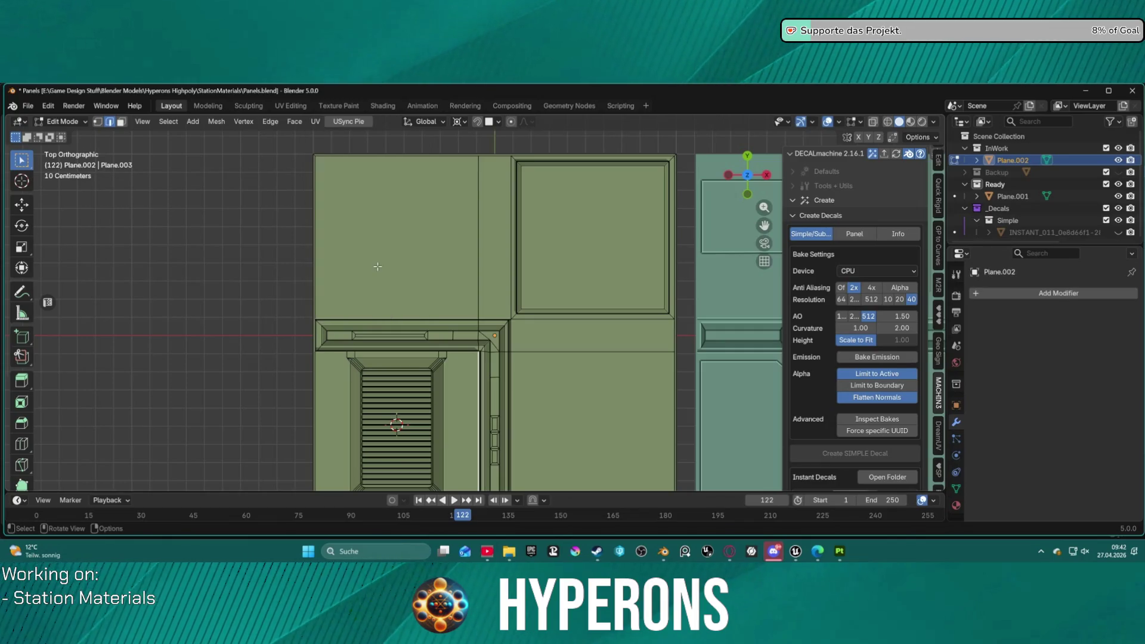
left_click(298, 107)
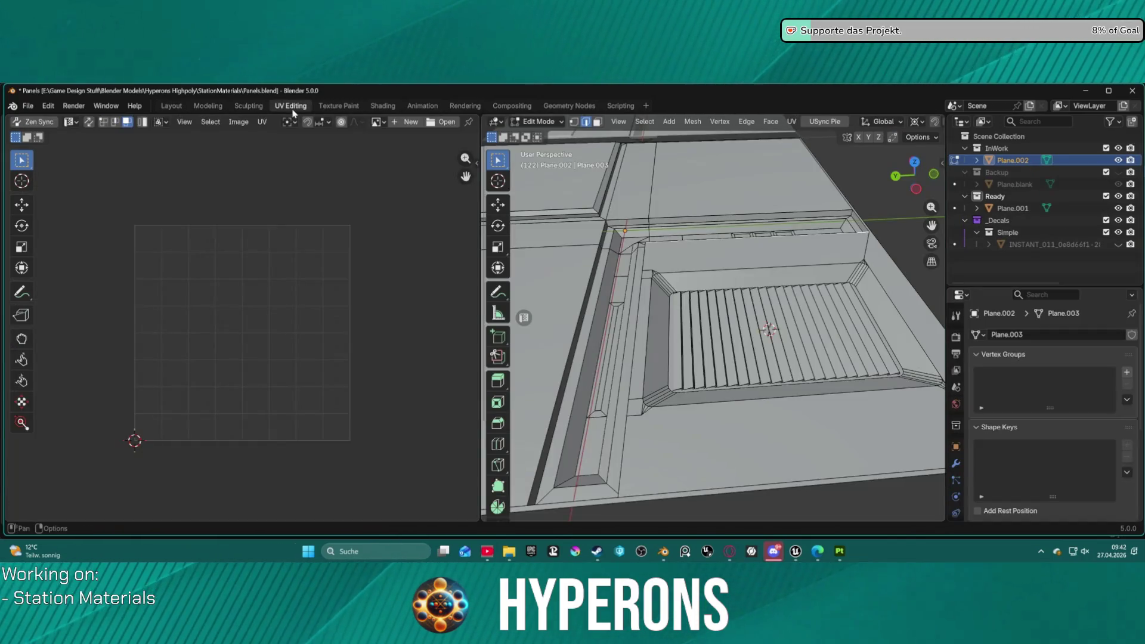
- Select all and re-project the UVs from Top view with Project from View (Bounds)
key("a")
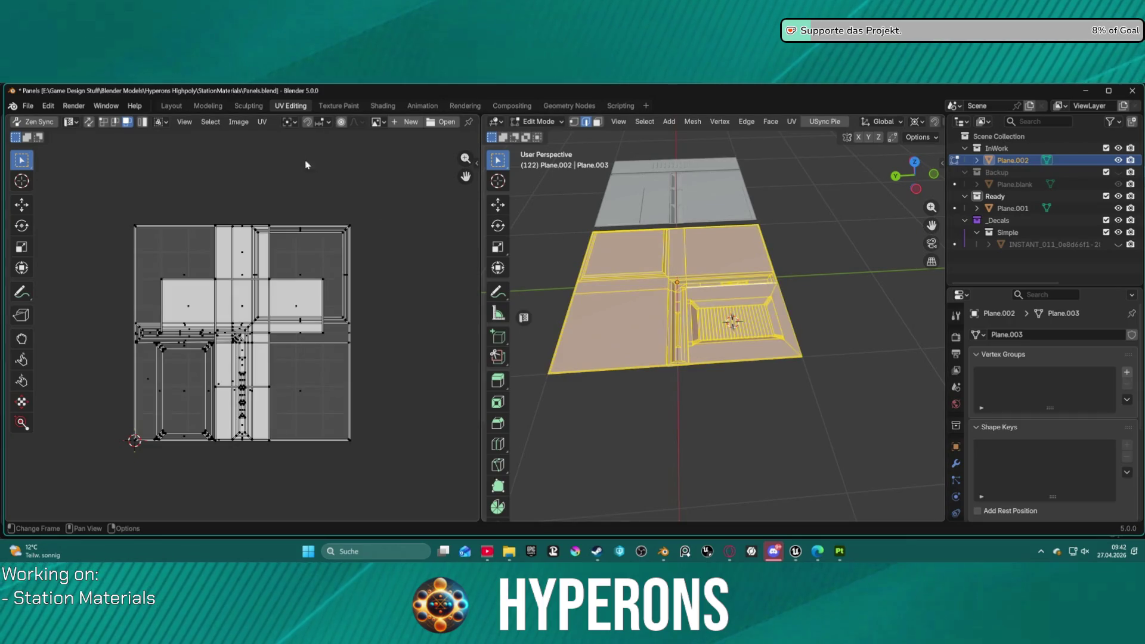
left_click(262, 122)
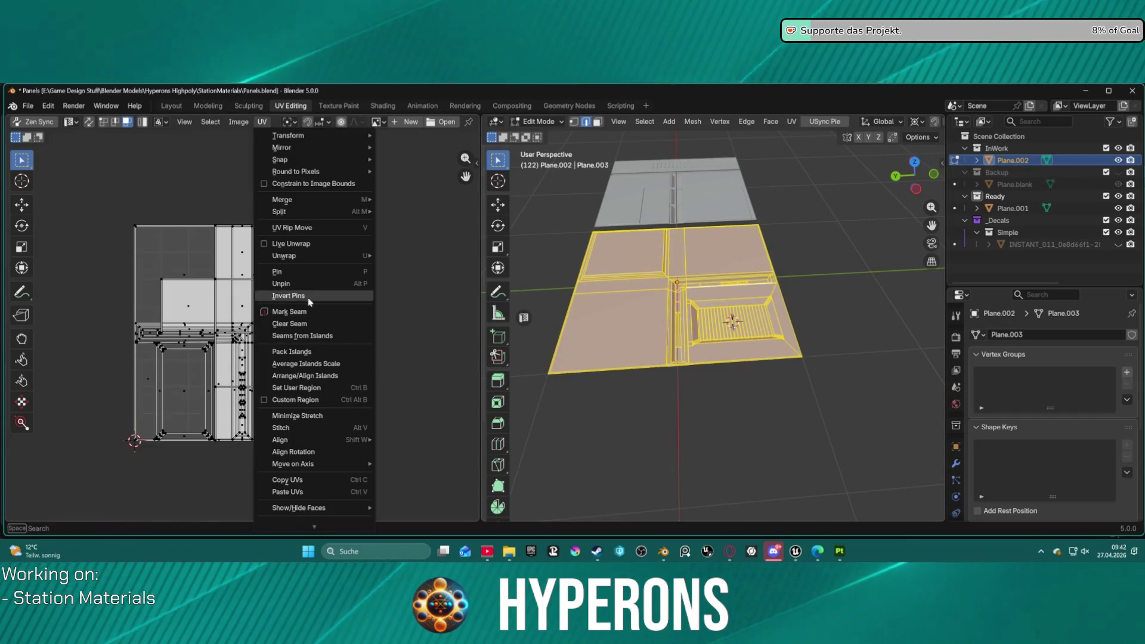
mouse_move(324, 257)
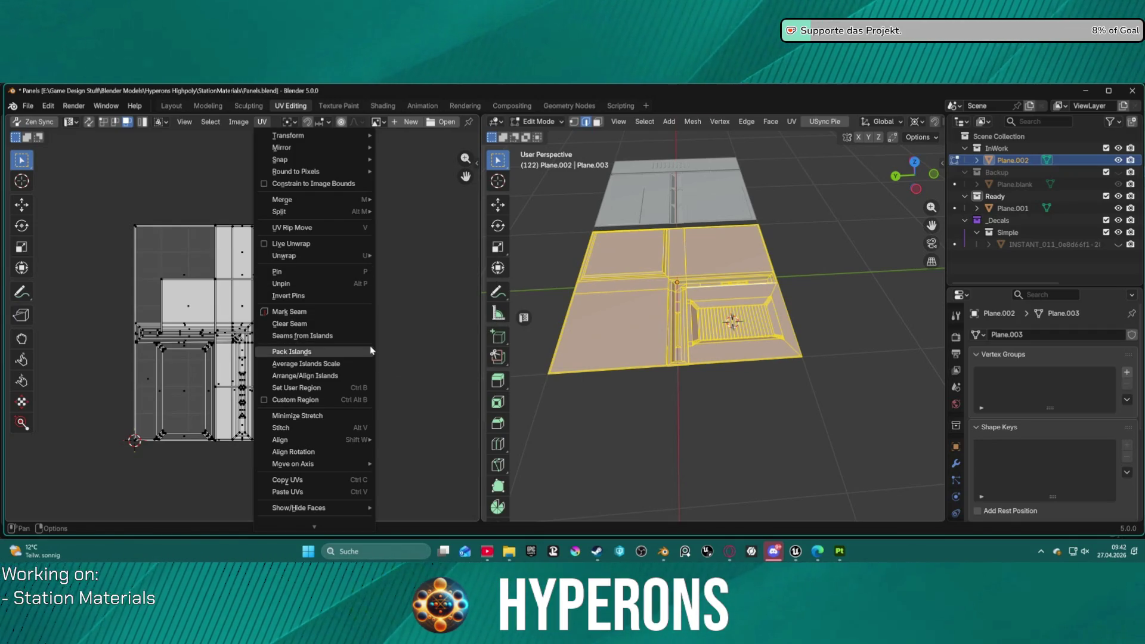
left_click(791, 122)
left_click(846, 267)
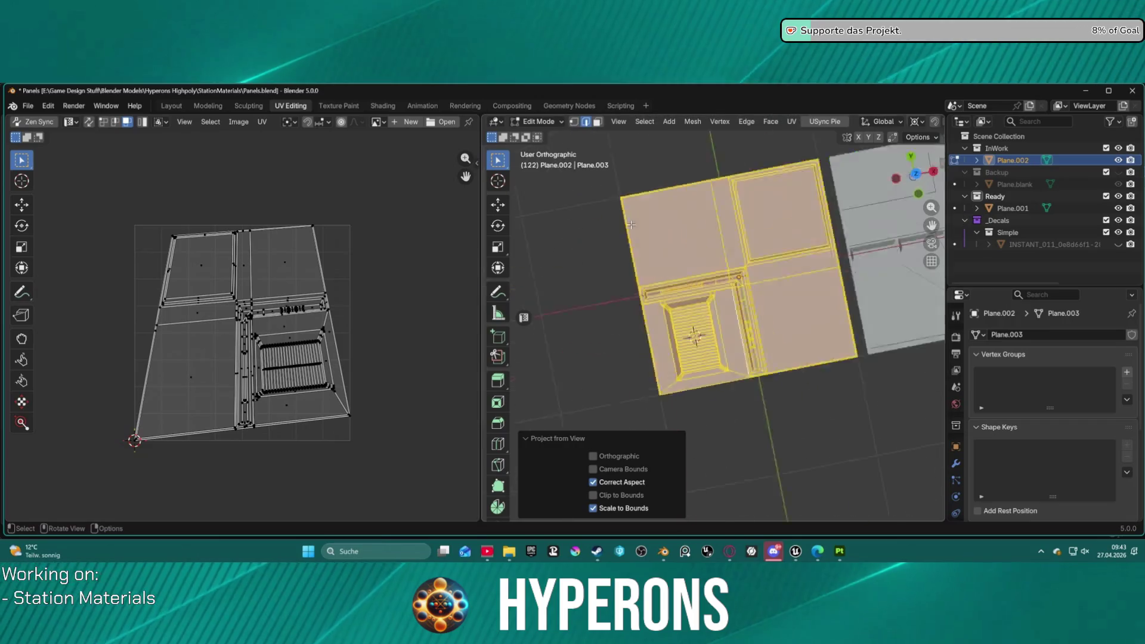
key("KP_7")
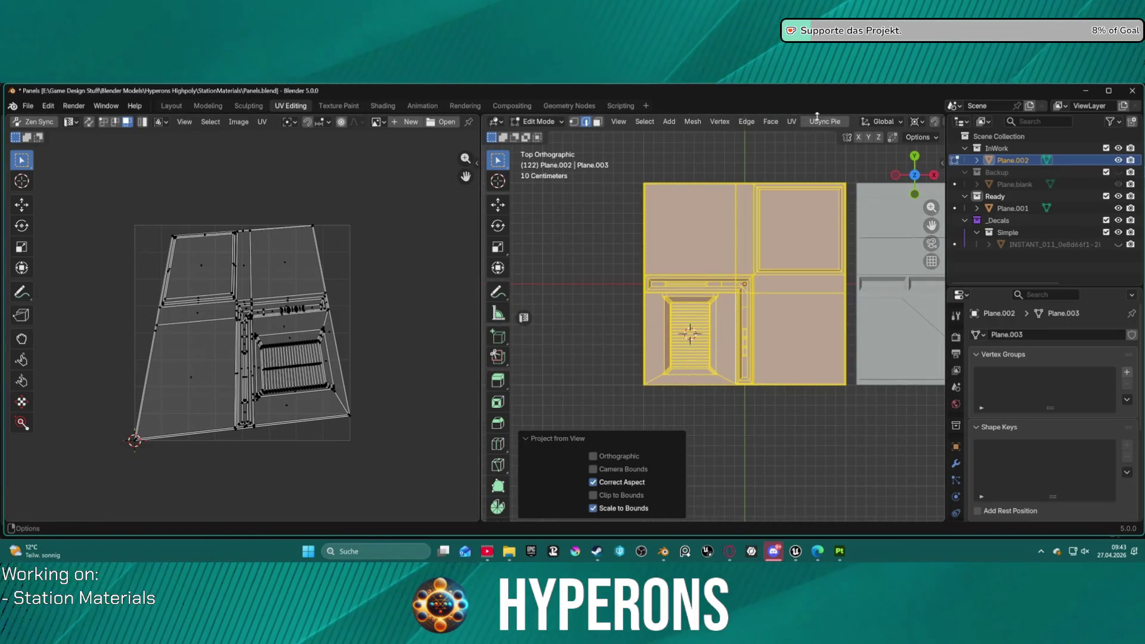
left_click(791, 122)
left_click(844, 262)
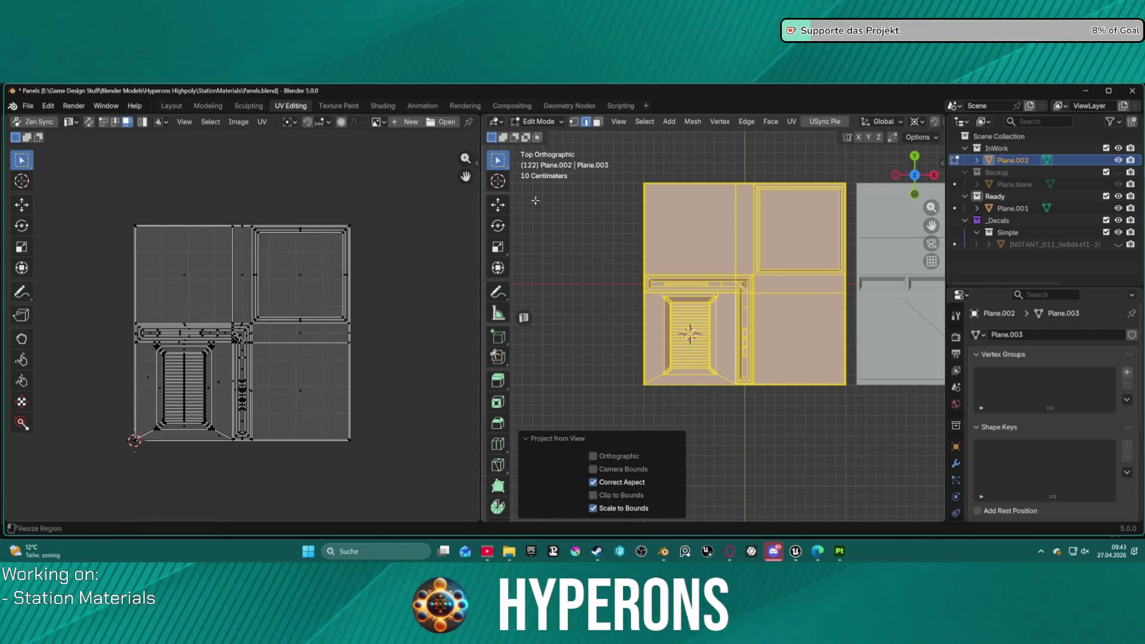
- Deselect the mesh and loop-select the two inner frame edge loops
left_click(29, 106)
mouse_move(100, 289)
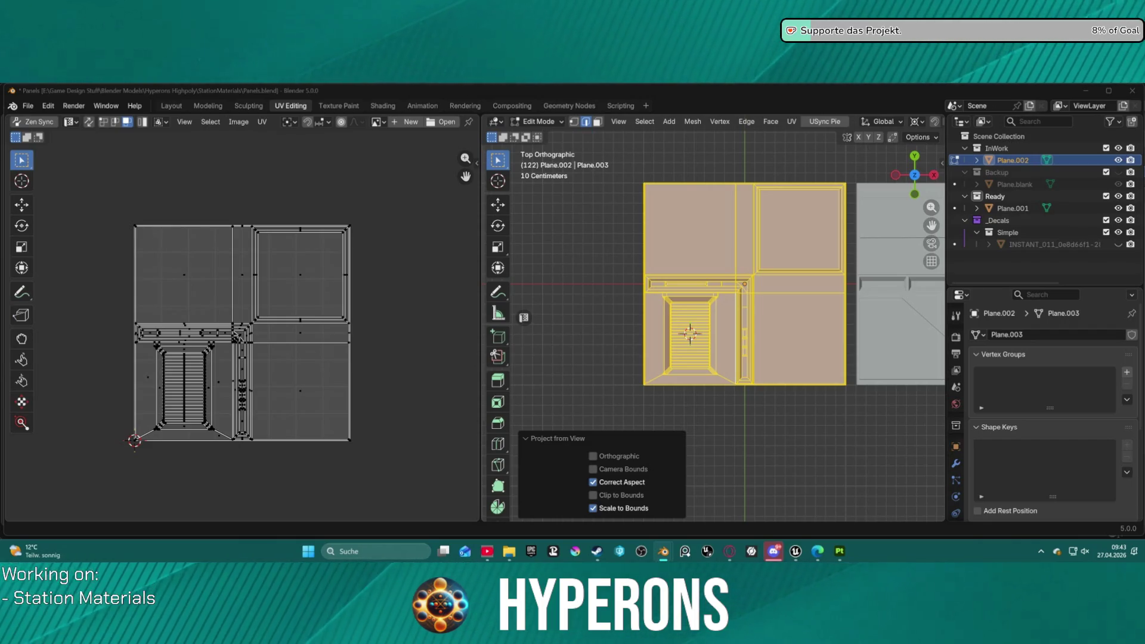
left_click(724, 149)
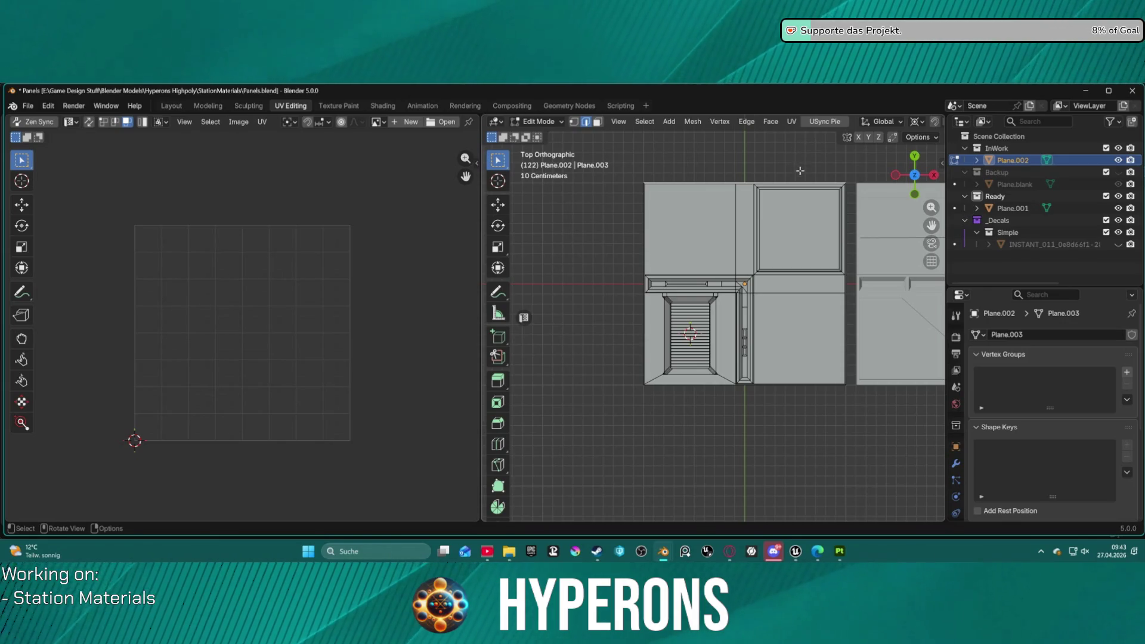
scroll(774, 190, "up", 4)
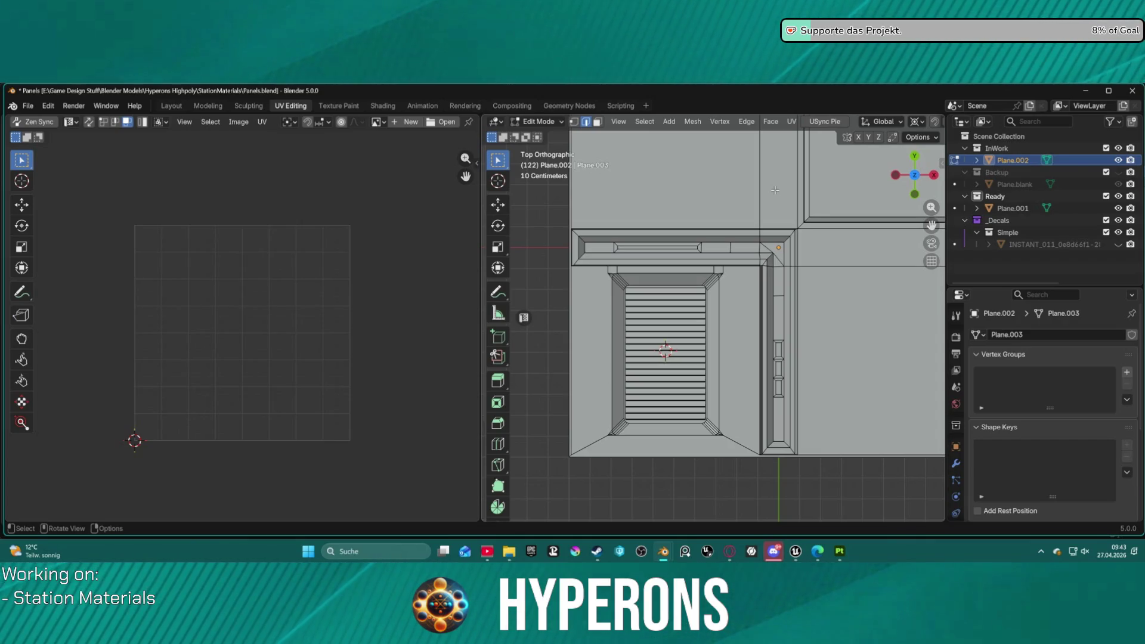
mouse_move(839, 224)
middle_mouse_down("shift")
mouse_move(698, 250)
mouse_move(670, 300)
middle_mouse_up("shift")
scroll(670, 301, "up", 3)
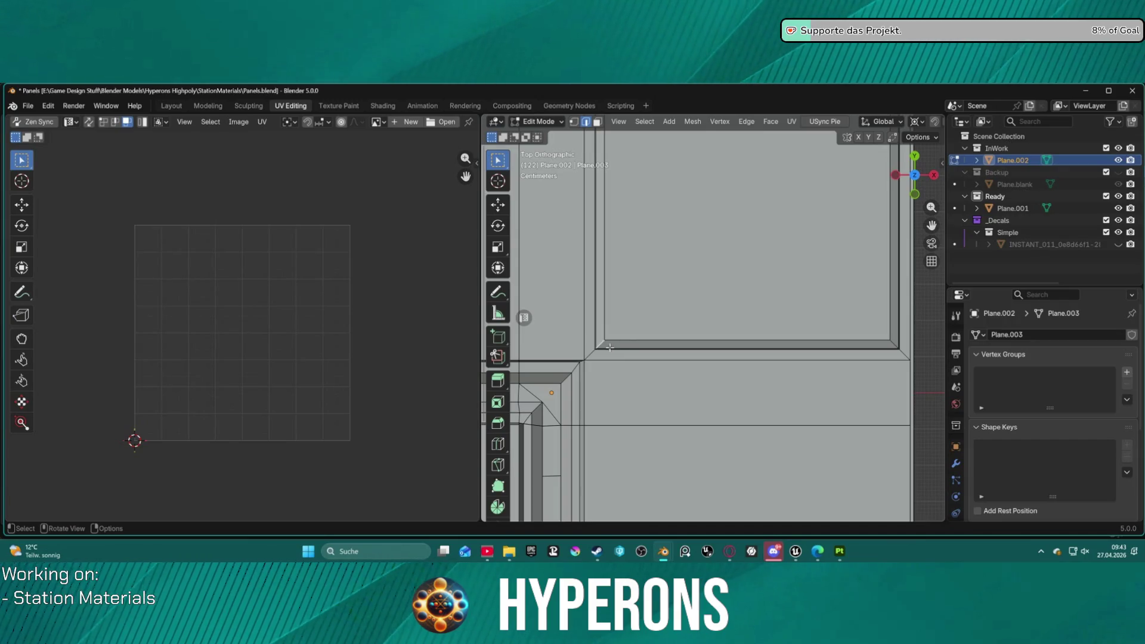
middle_click_drag(618, 331, 621, 265)
left_click(621, 265, "alt")
left_click(619, 247, "alt+shift")
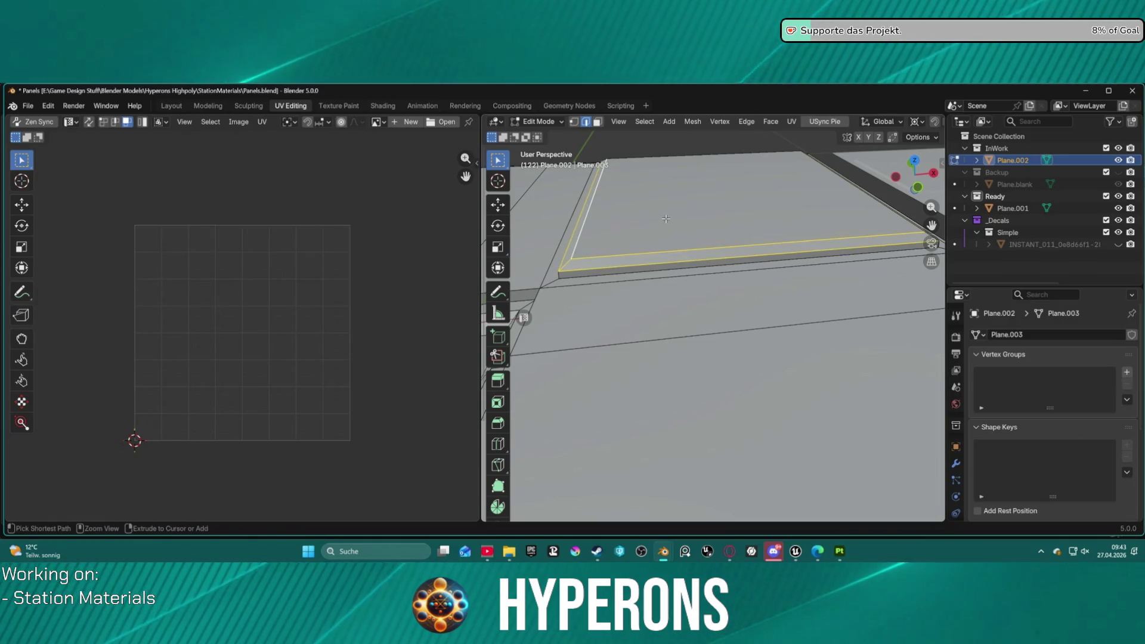
key("ctrl+b")
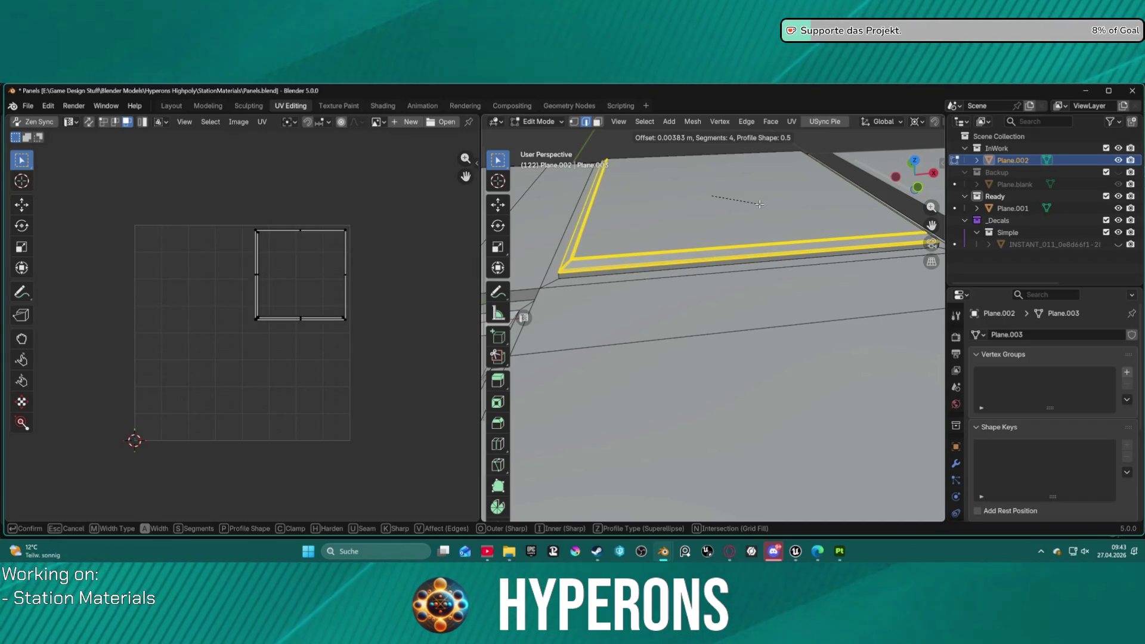
left_click(759, 204)
middle_click_drag(760, 204, 690, 194)
key("ctrl+z")
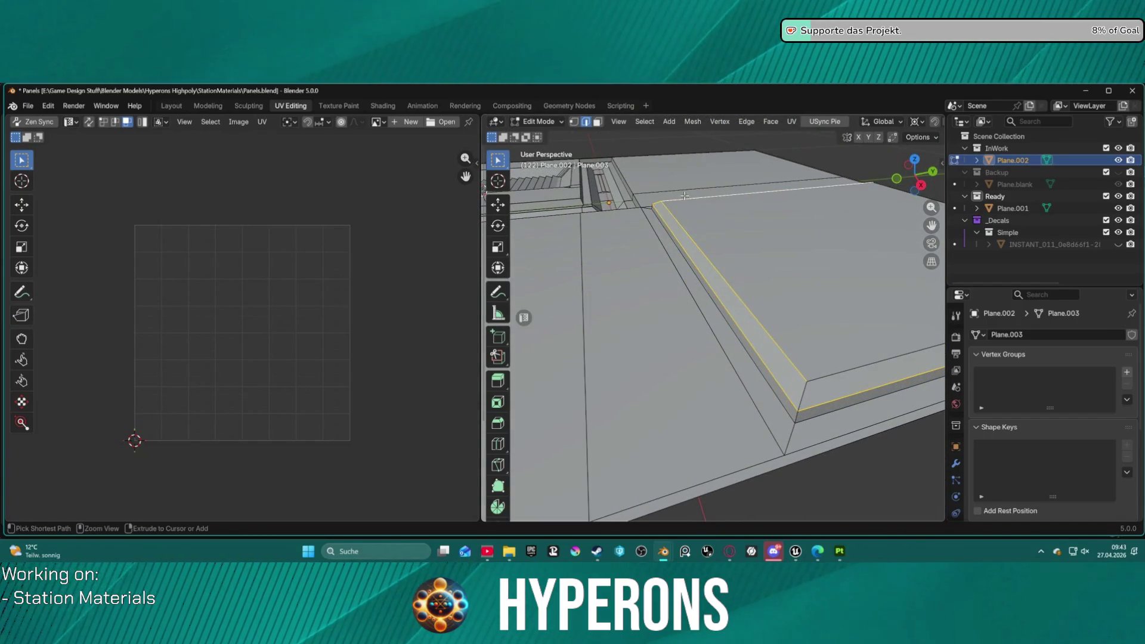
left_click(804, 388, "alt+shift")
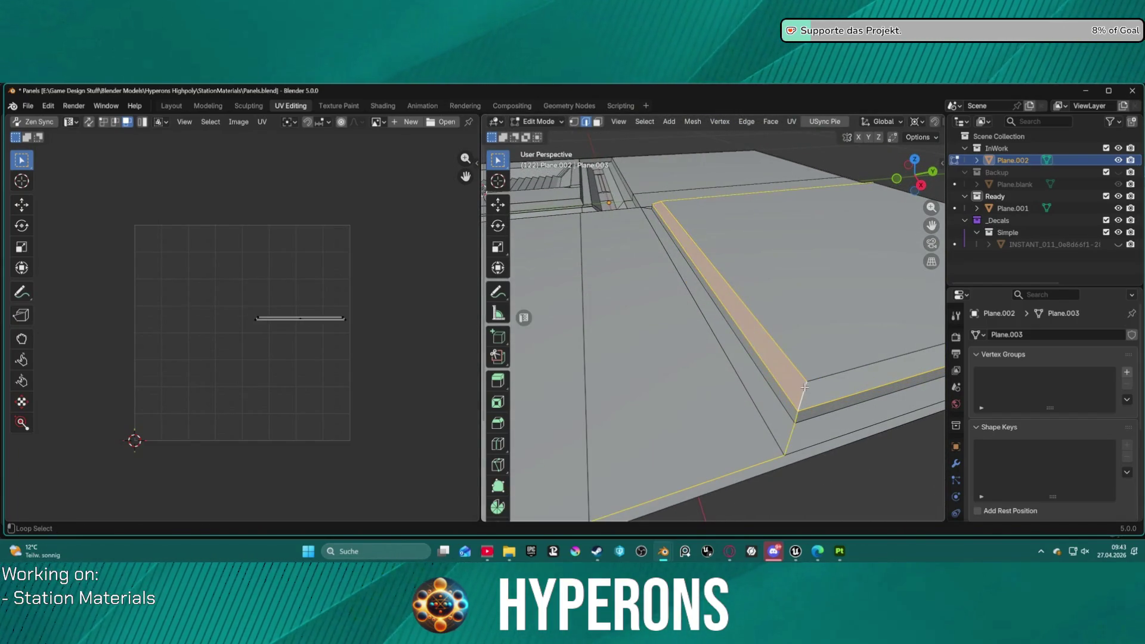
left_click(807, 395, "alt")
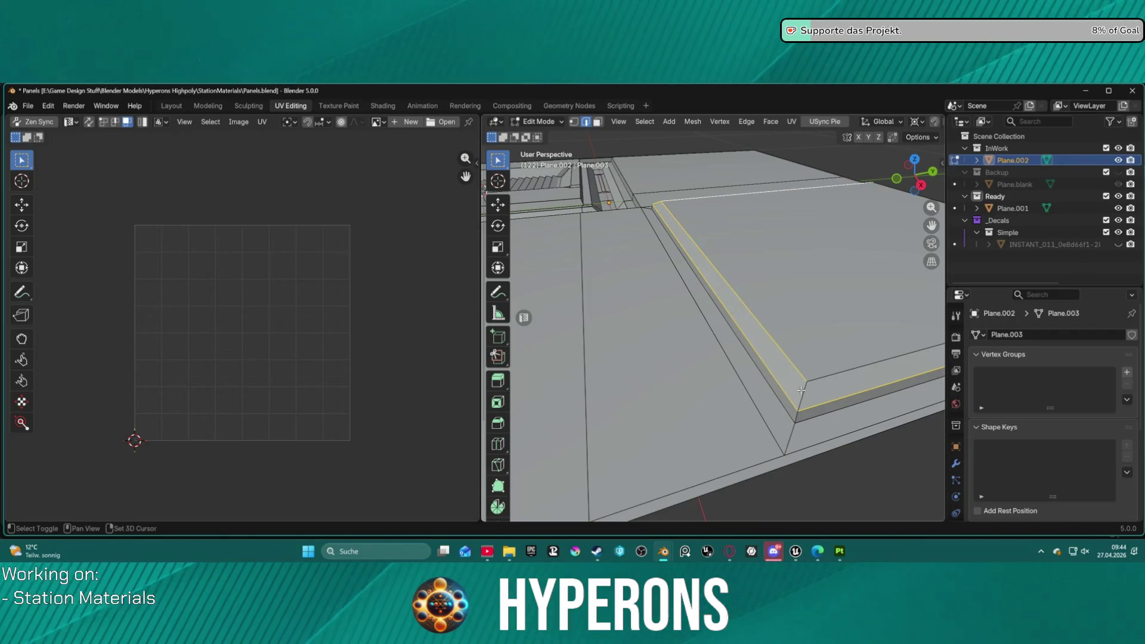
mouse_move(826, 377)
middle_mouse_down()
mouse_move(729, 398)
mouse_move(849, 328)
mouse_move(653, 325)
mouse_move(642, 311)
middle_mouse_up()
left_click(726, 400, "ctrl")
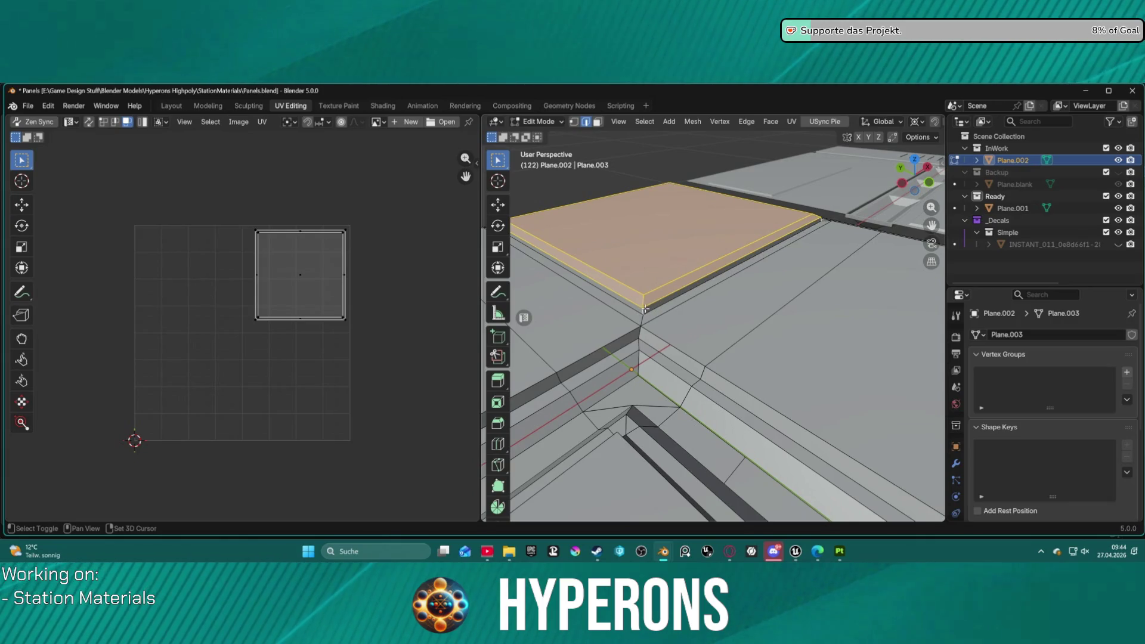
- Make the panel face's left edge active and zoom out to see the whole panel
left_click(641, 311, "shift")
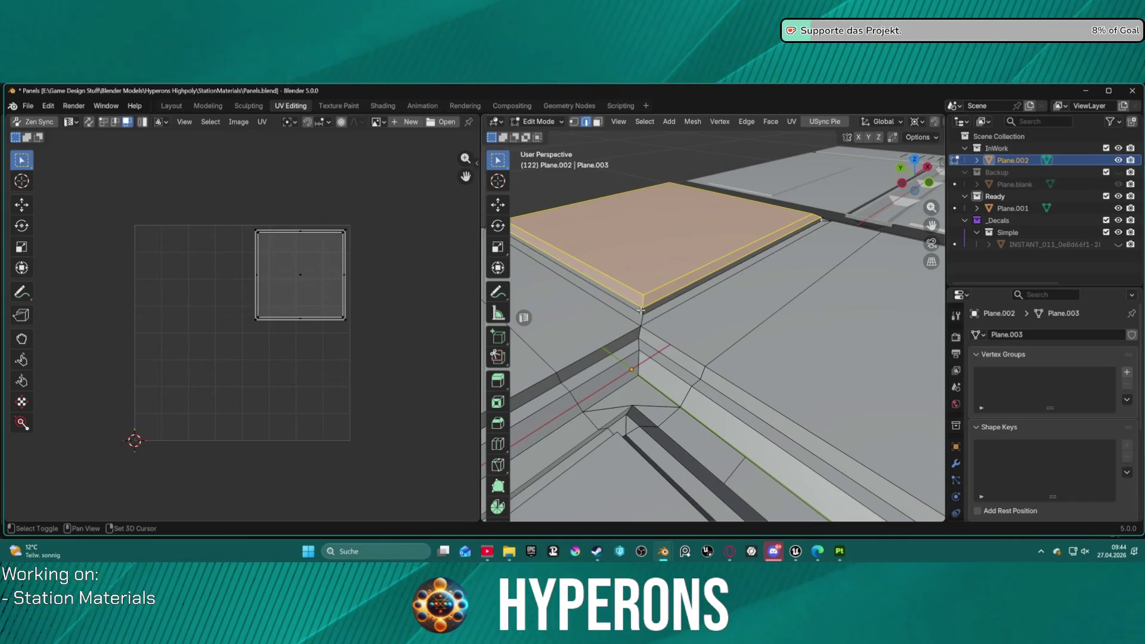
mouse_move(641, 311)
middle_mouse_down()
mouse_move(733, 259)
mouse_move(782, 257)
middle_mouse_up()
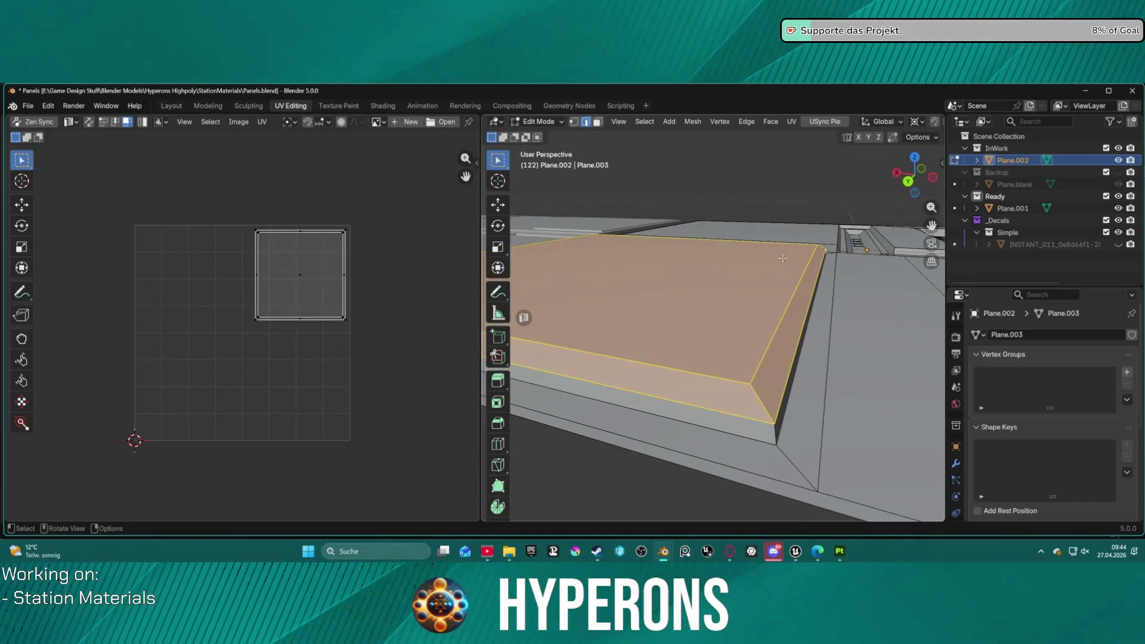
scroll(774, 431, "down", 5)
middle_click_drag(774, 431, 642, 354)
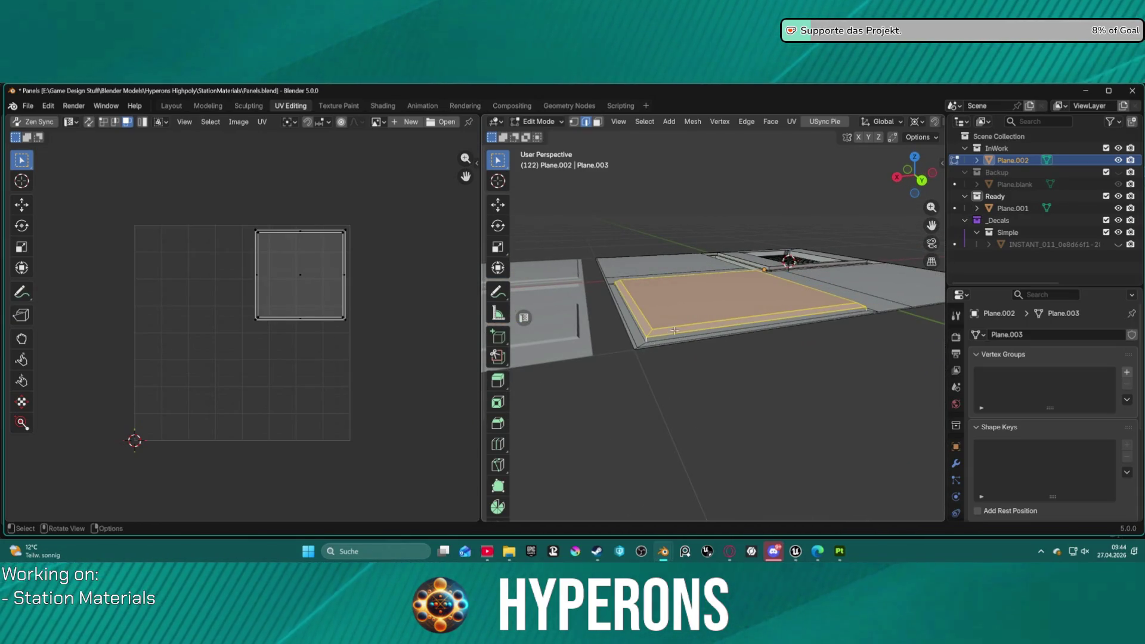
scroll(674, 330, "up", 5)
scroll(686, 310, "down", 3)
scroll(706, 282, "up", 6)
scroll(707, 282, "down", 4)
- Bevel the face's edges at 0.00462 m width with 3 segments, then return to Object Mode
key("ctrl+b")
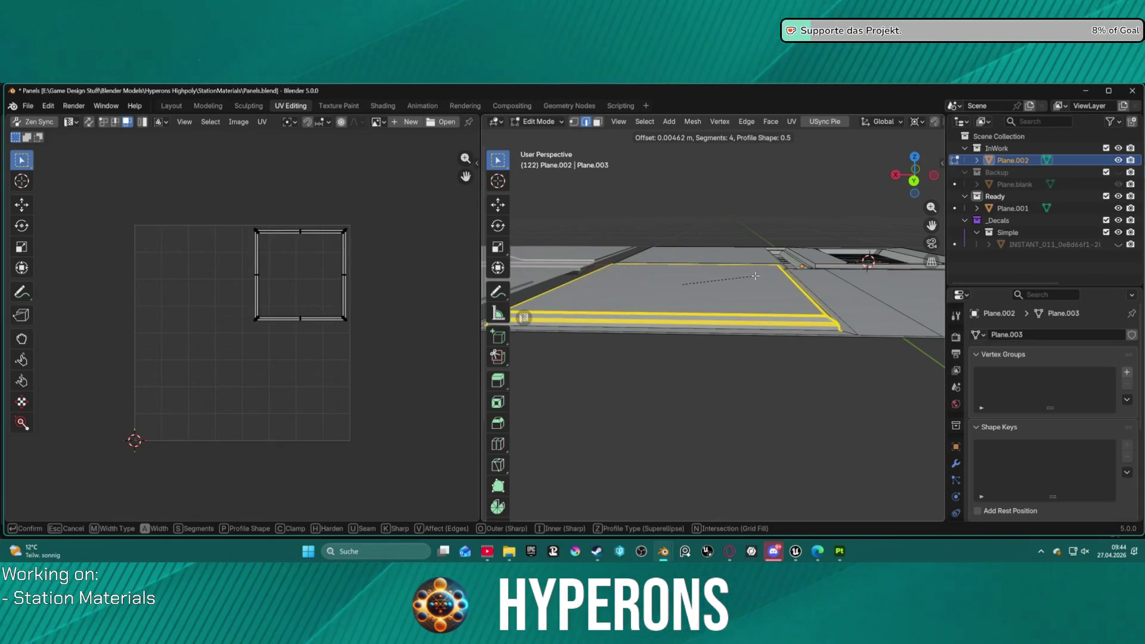
left_click(755, 275)
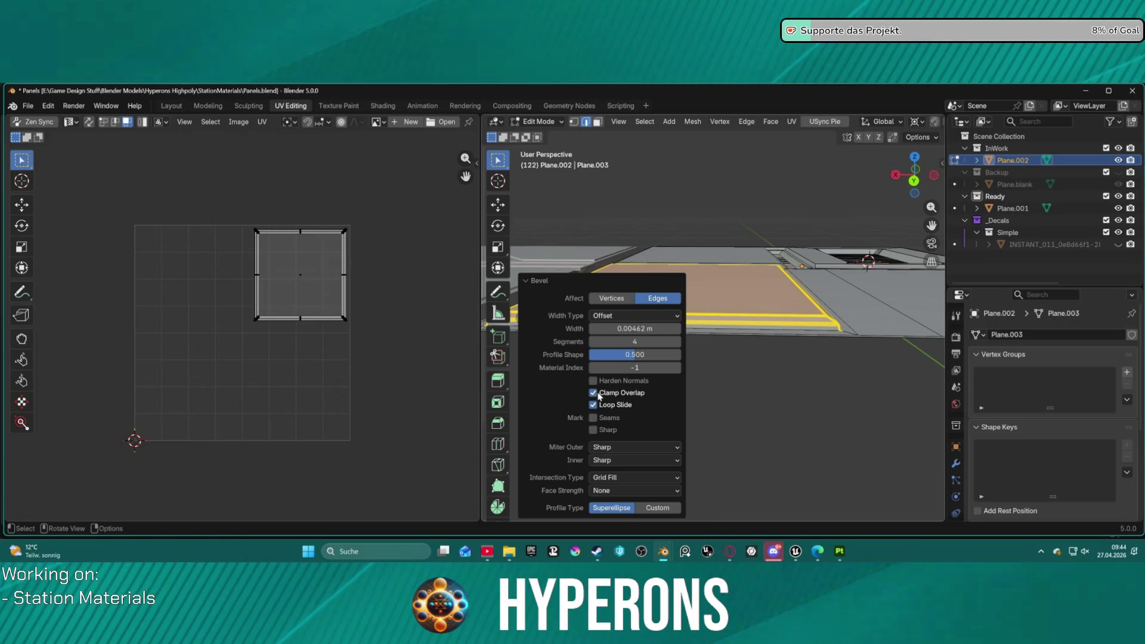
left_click_drag(634, 341, 621, 341)
mouse_move(745, 286)
middle_mouse_down()
mouse_move(777, 280)
mouse_move(681, 311)
mouse_move(624, 276)
middle_mouse_up()
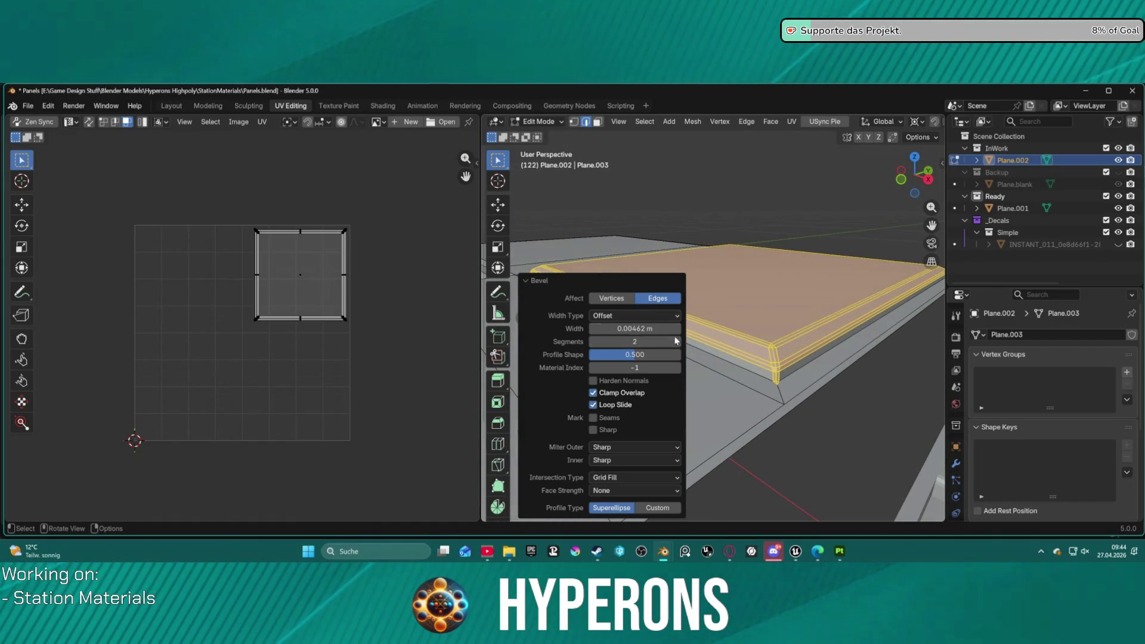
left_click_drag(626, 341, 641, 341)
key("alt+a")
mouse_move(847, 275)
middle_mouse_down()
mouse_move(725, 381)
mouse_move(597, 326)
middle_mouse_up()
key("Tab")
mouse_move(703, 323)
middle_mouse_down()
mouse_move(717, 365)
mouse_move(671, 298)
mouse_move(613, 319)
mouse_move(722, 327)
mouse_move(732, 369)
mouse_move(713, 337)
mouse_move(711, 253)
mouse_move(711, 377)
mouse_move(713, 355)
middle_mouse_up()
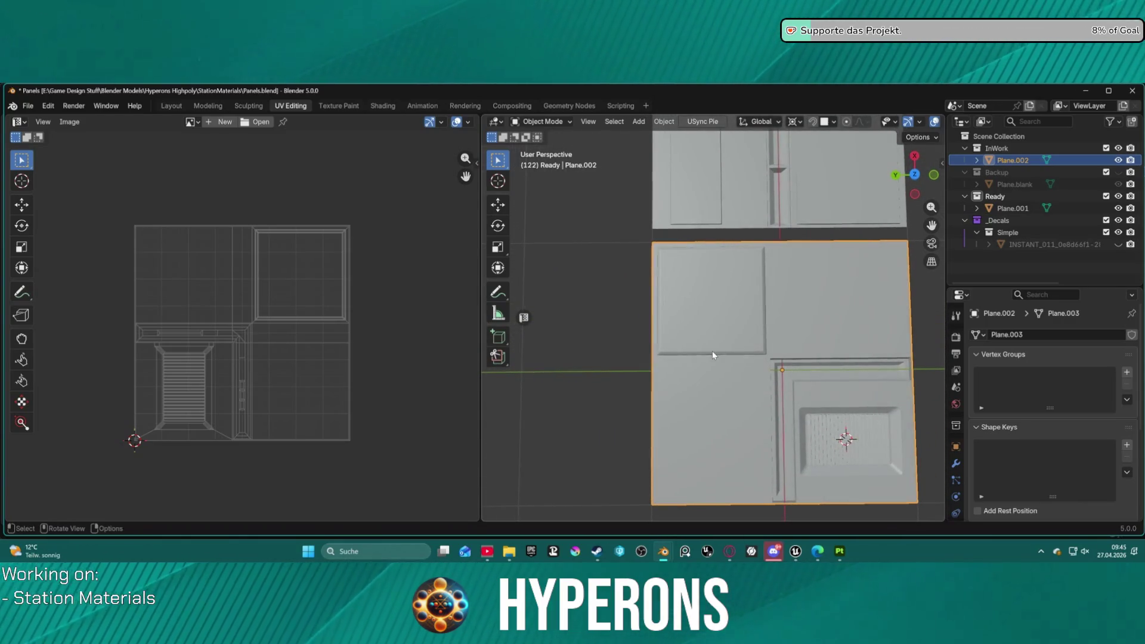
- Export the Plane.002 panel mesh through File > Export
scroll(712, 355, "up", 1)
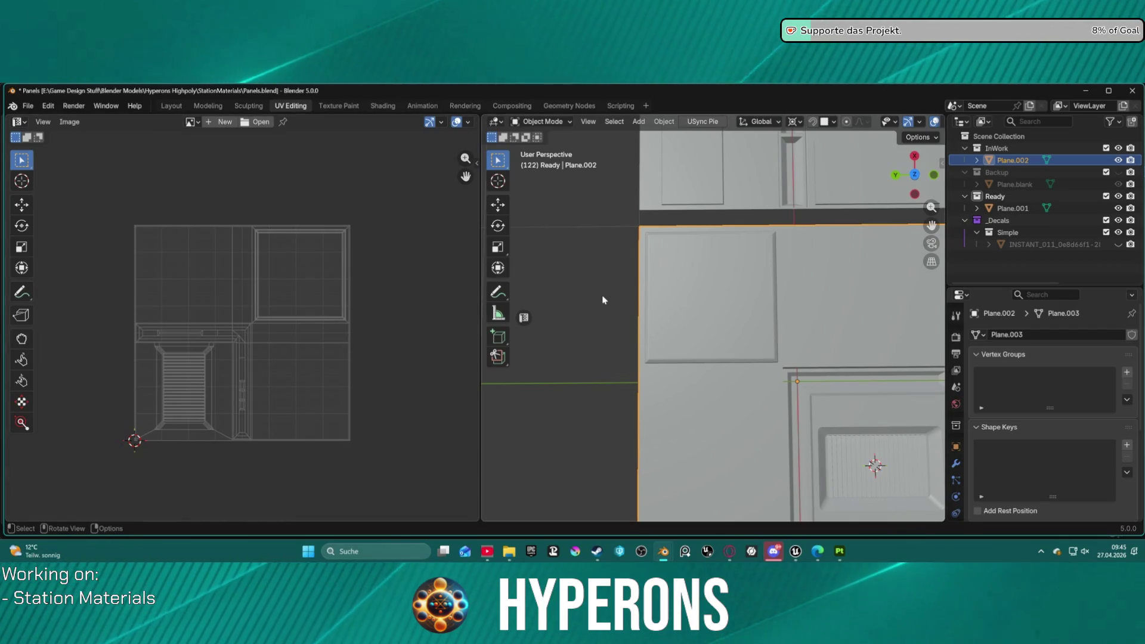
scroll(256, 337, "up", 7)
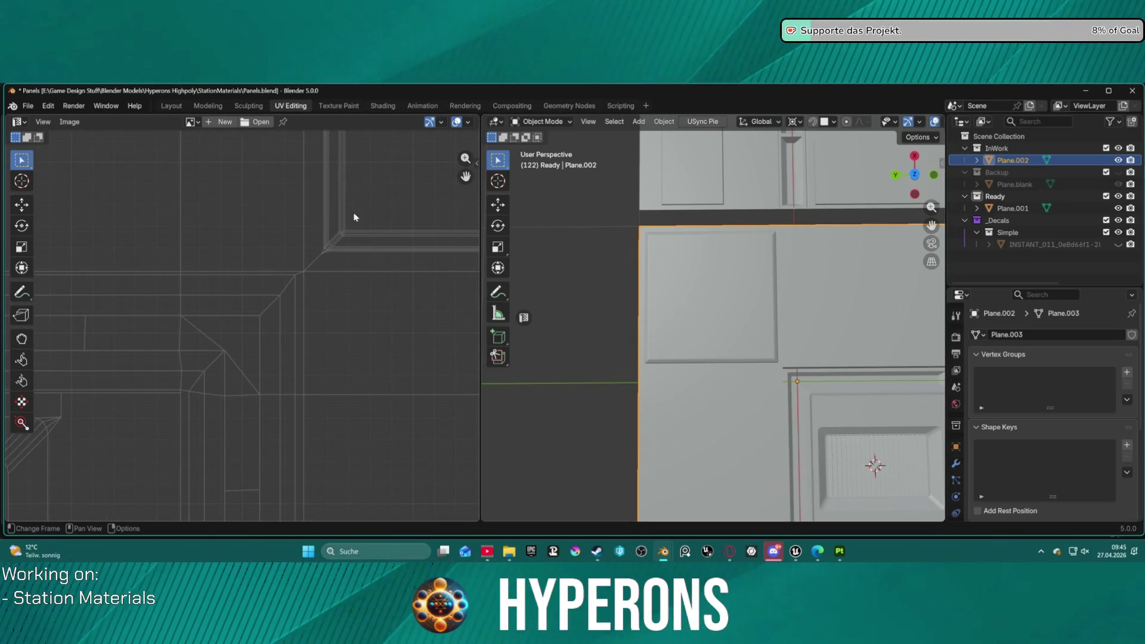
scroll(354, 218, "down", 5)
left_click(28, 105)
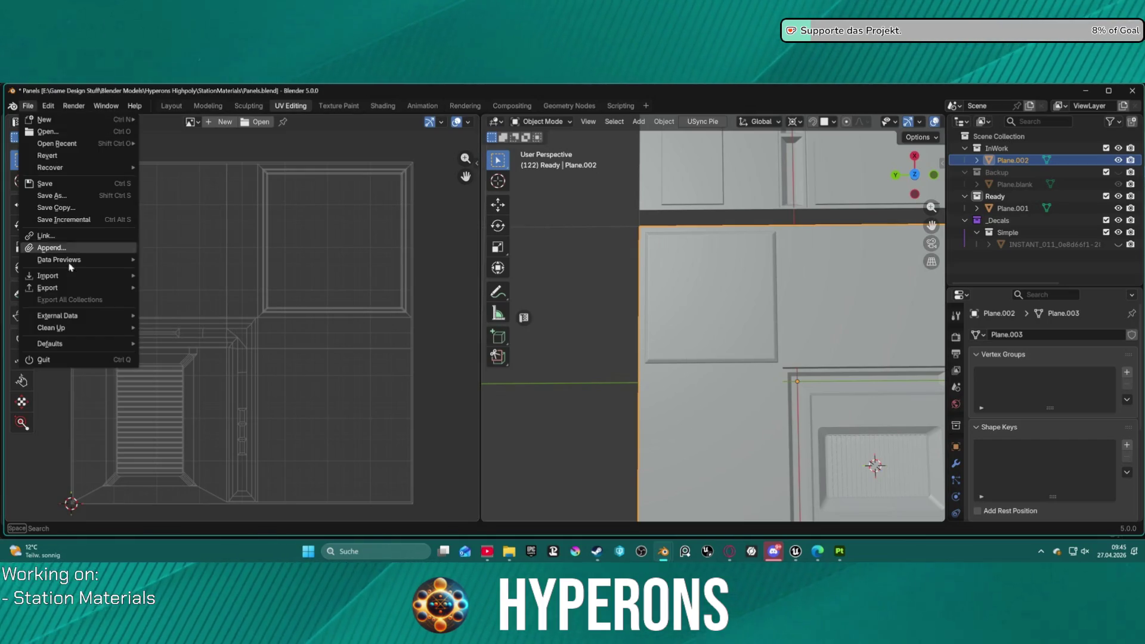
mouse_move(89, 289)
left_click(204, 385)
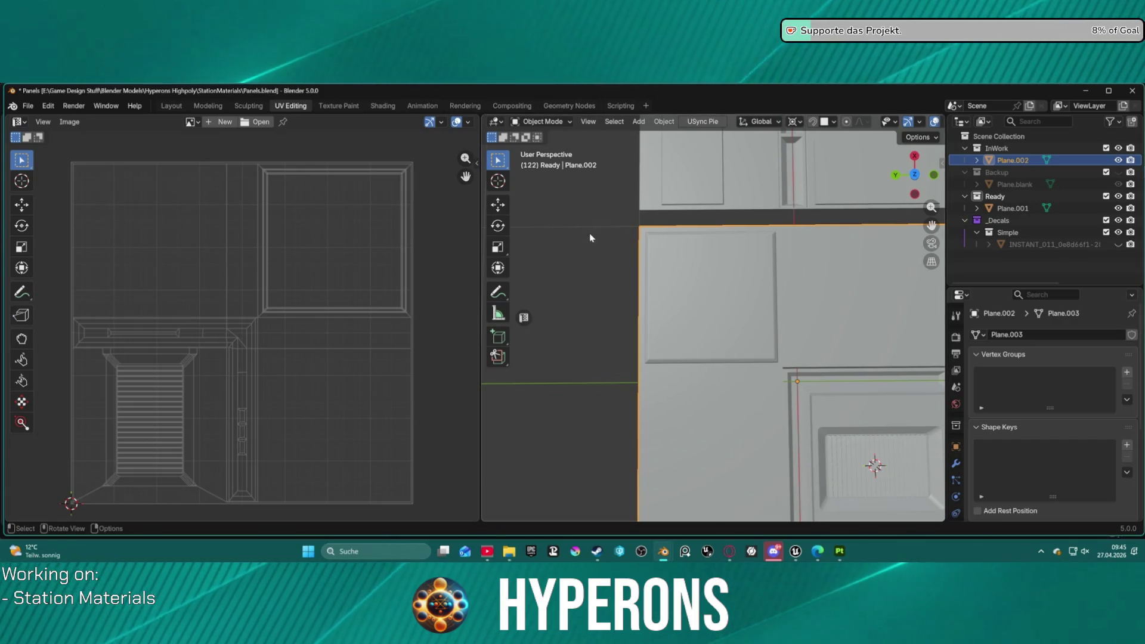
- From Top view in the Layout workspace, create a SIMPLE decal with DECALmachine
scroll(741, 427, "down", 5)
scroll(788, 396, "up", 4)
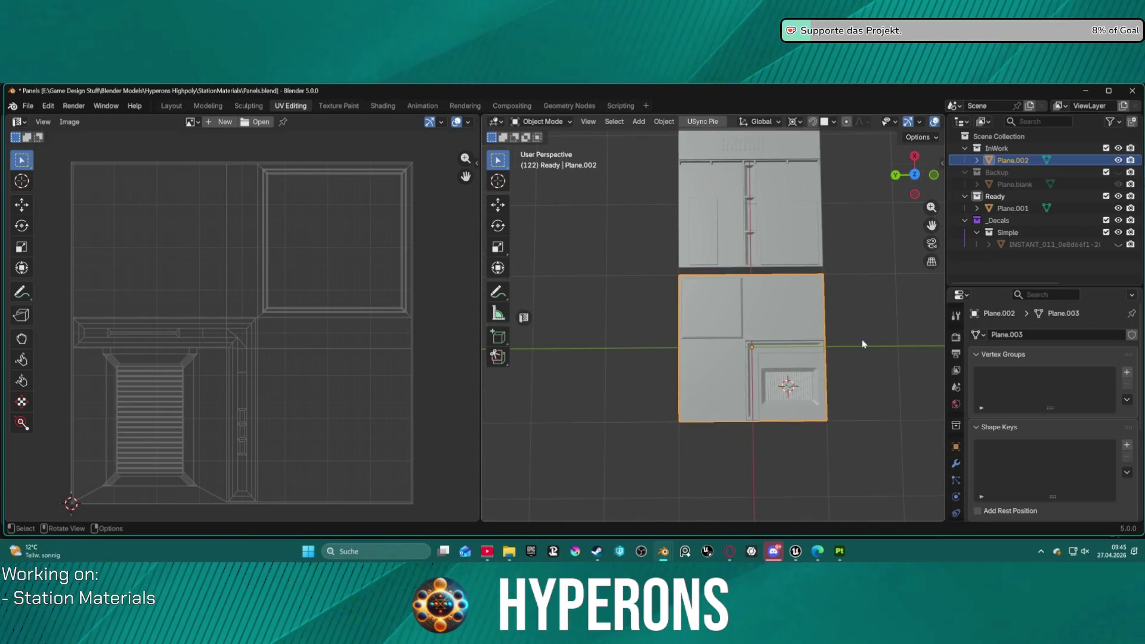
key("KP_7")
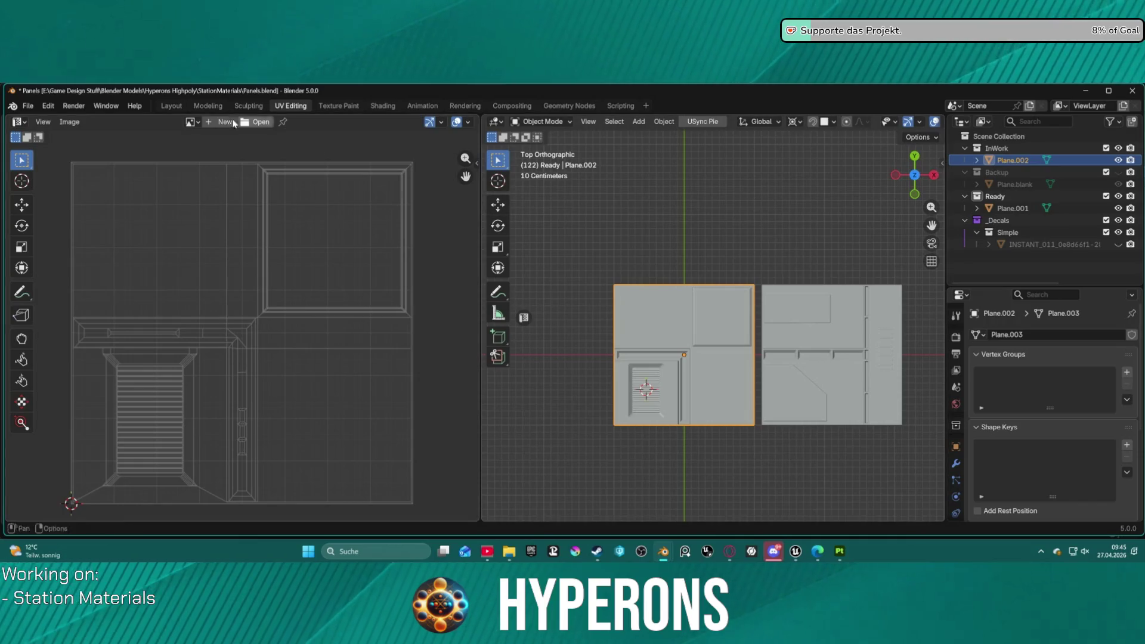
left_click(176, 110)
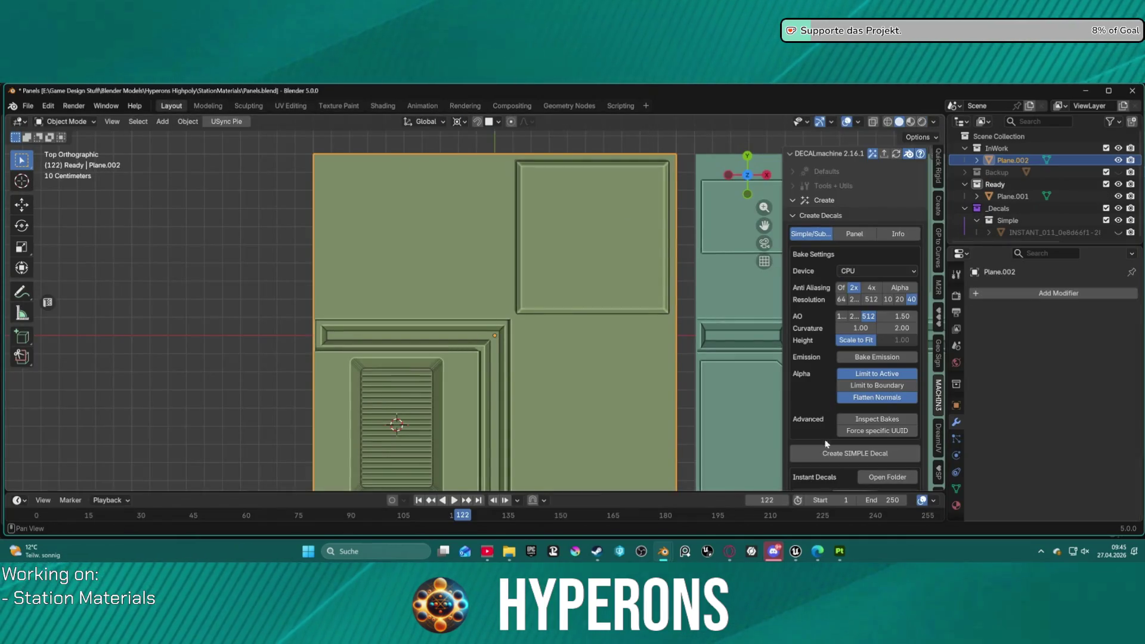
left_click(857, 454)
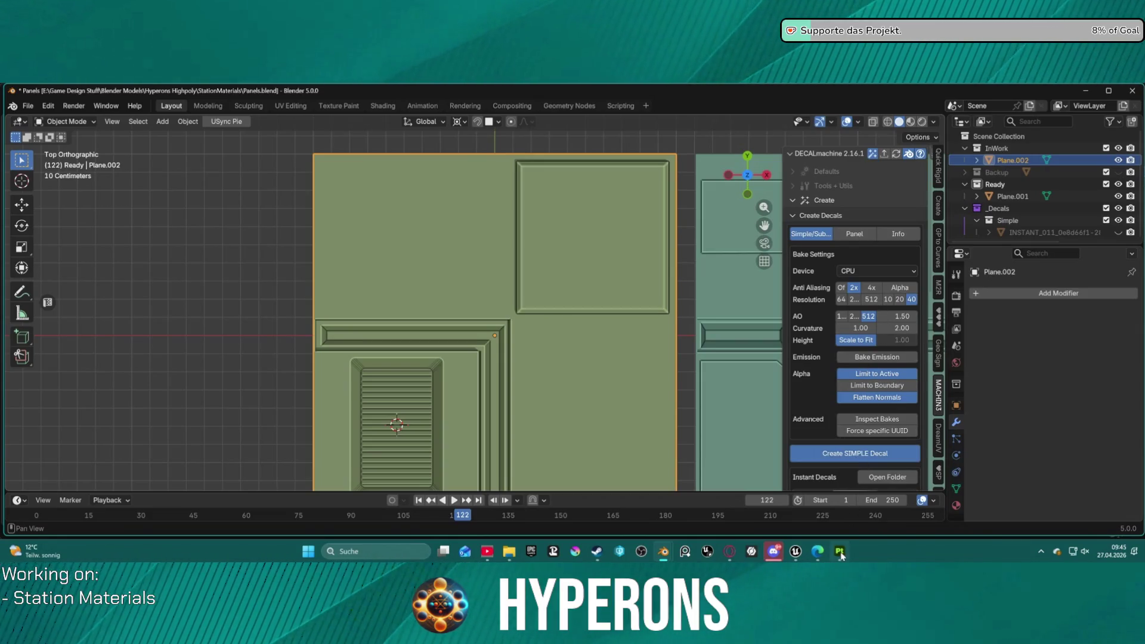
left_click(841, 554)
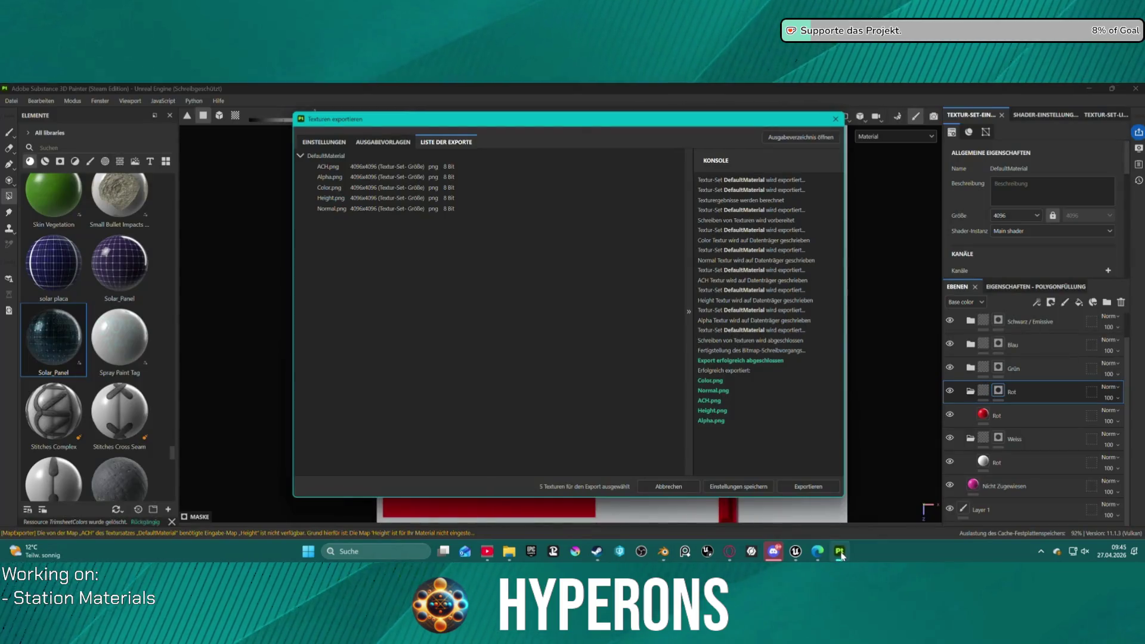
- Close the texture export dialog and save the project as Panel001 in StationMaterials
left_click(835, 120)
left_click(13, 102)
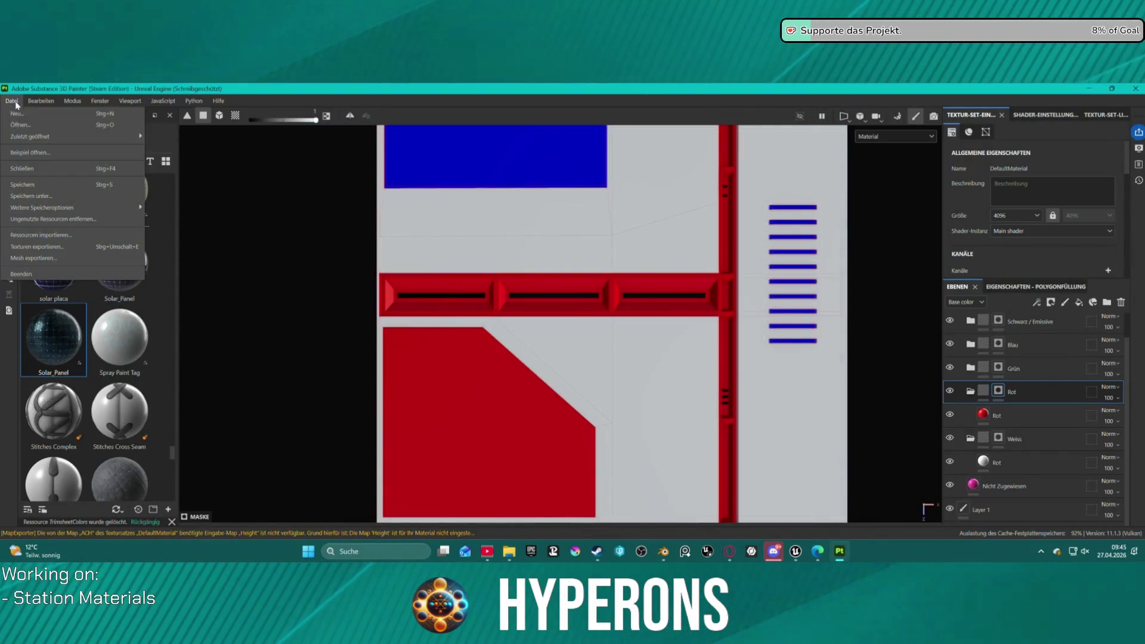
left_click(70, 188)
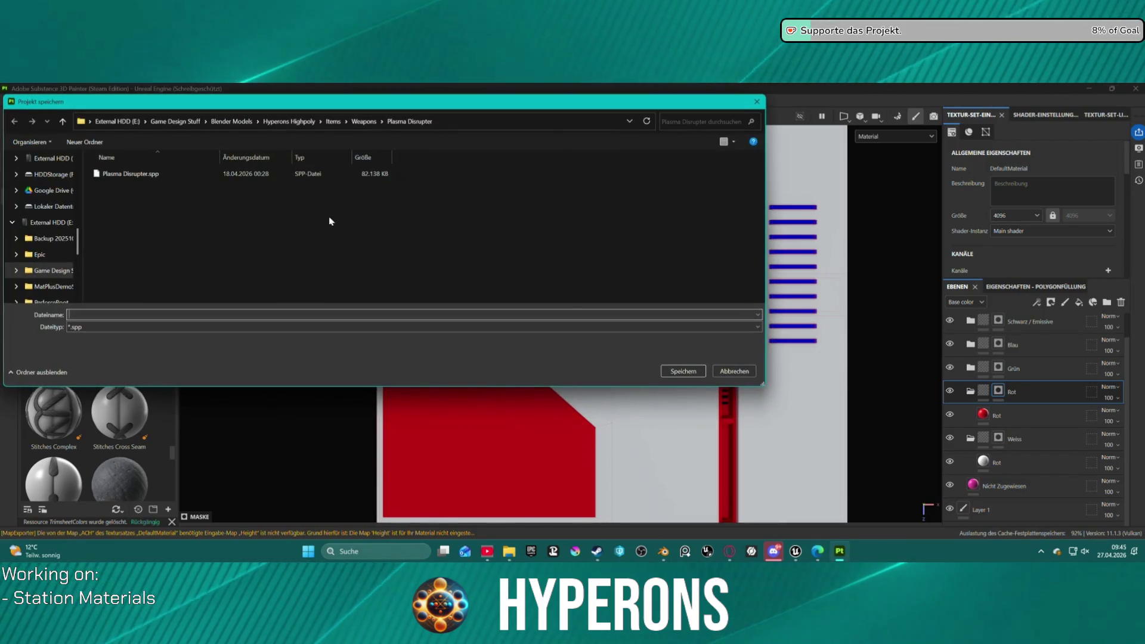
left_click(313, 126)
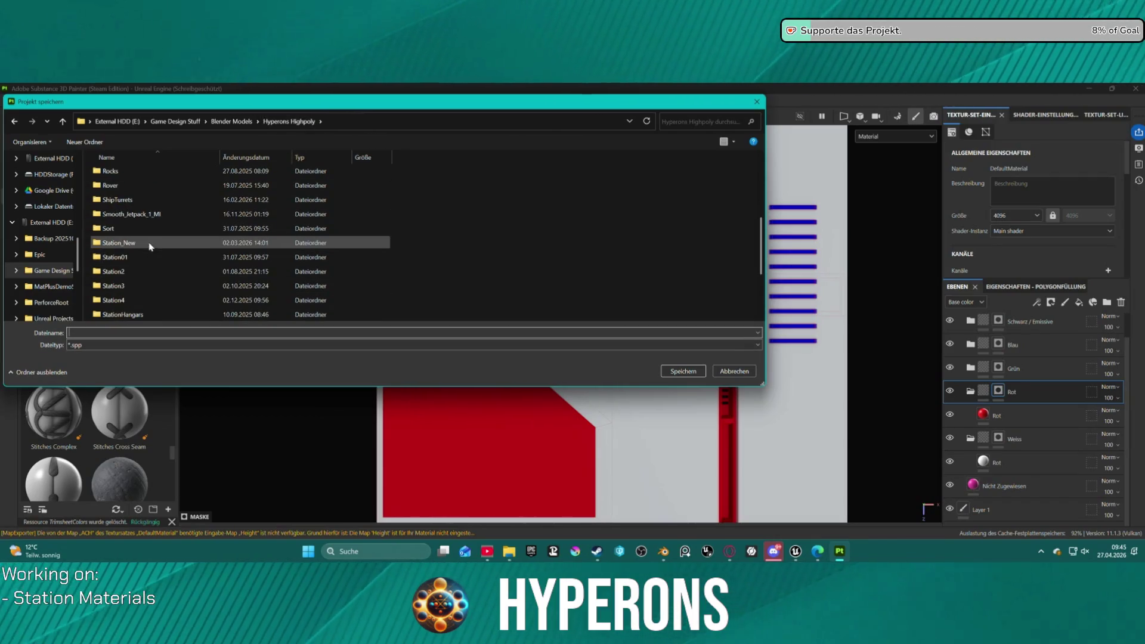
scroll(148, 300, "down", 1)
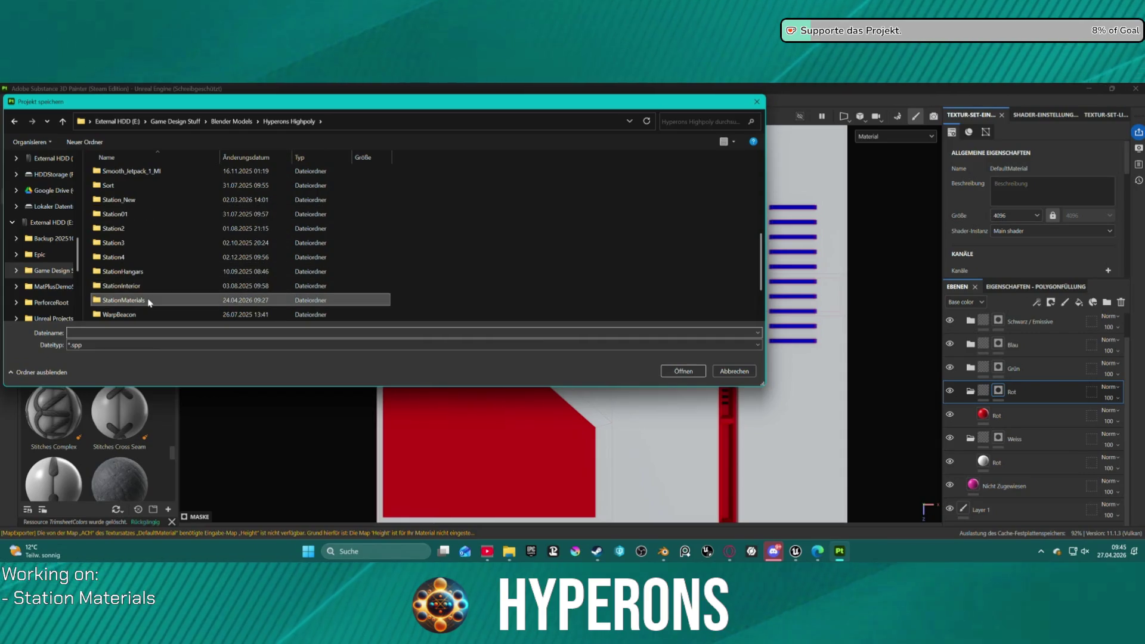
double_click(148, 300)
left_click(128, 333)
type("Pan")
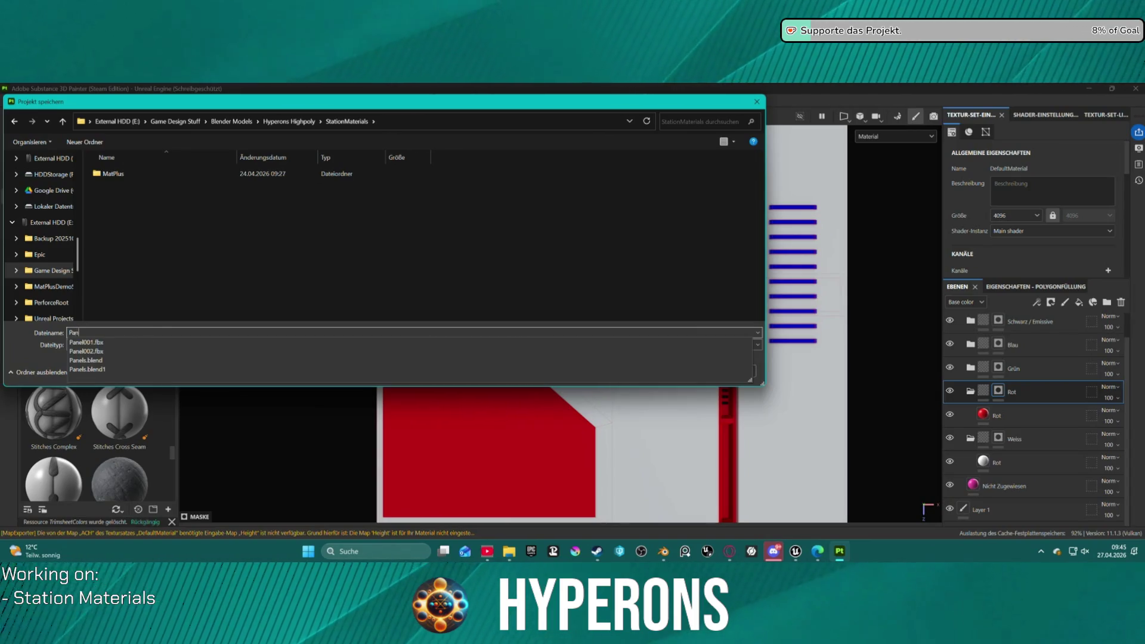
type("el001")
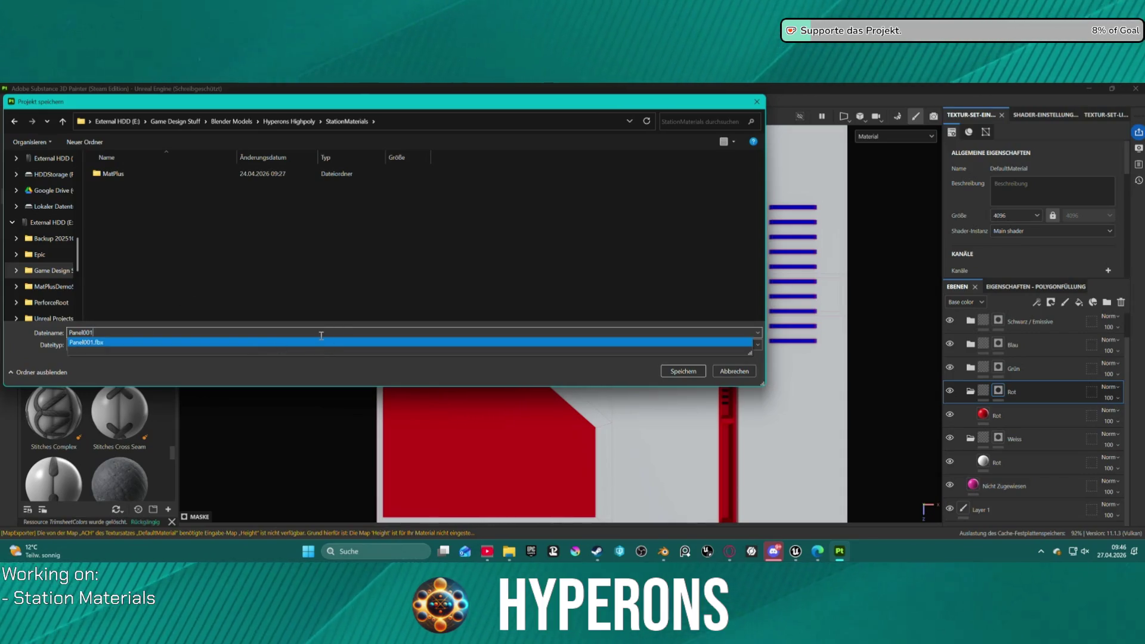
left_click(680, 372)
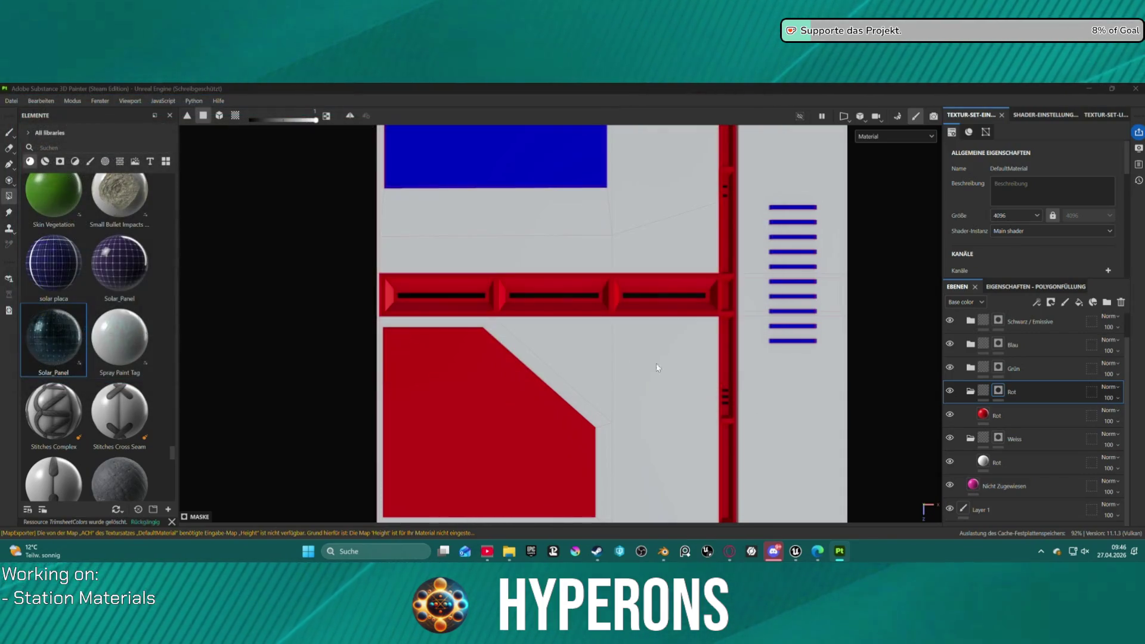
left_click(13, 102)
- Create a new project from the Panel002.fbx mesh at 4096 resolution
left_click(17, 114)
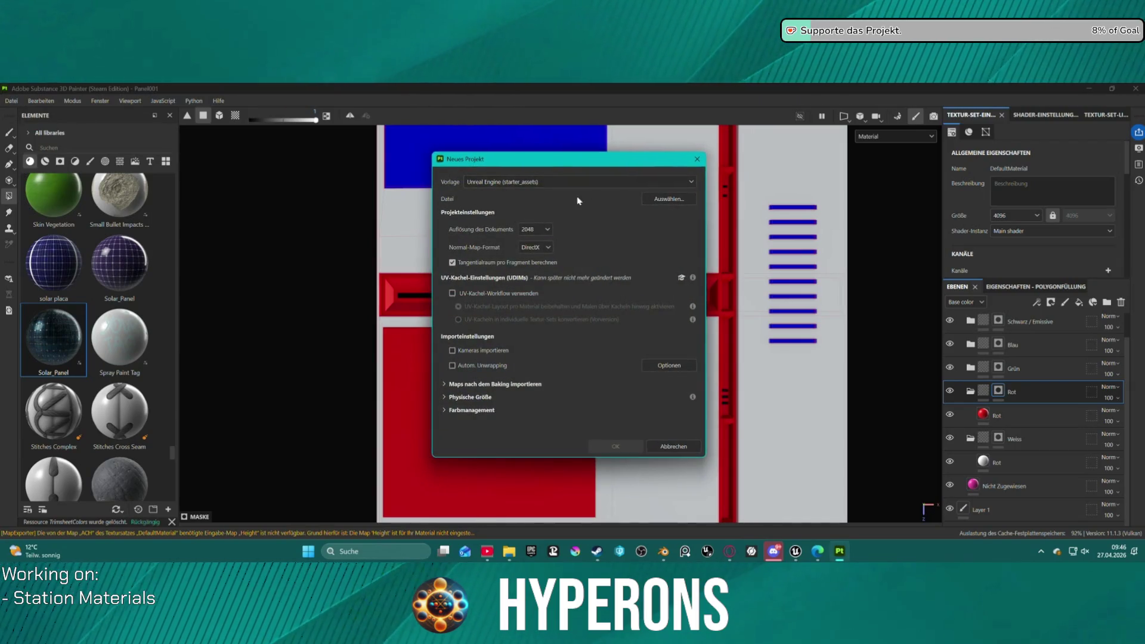
left_click(681, 199)
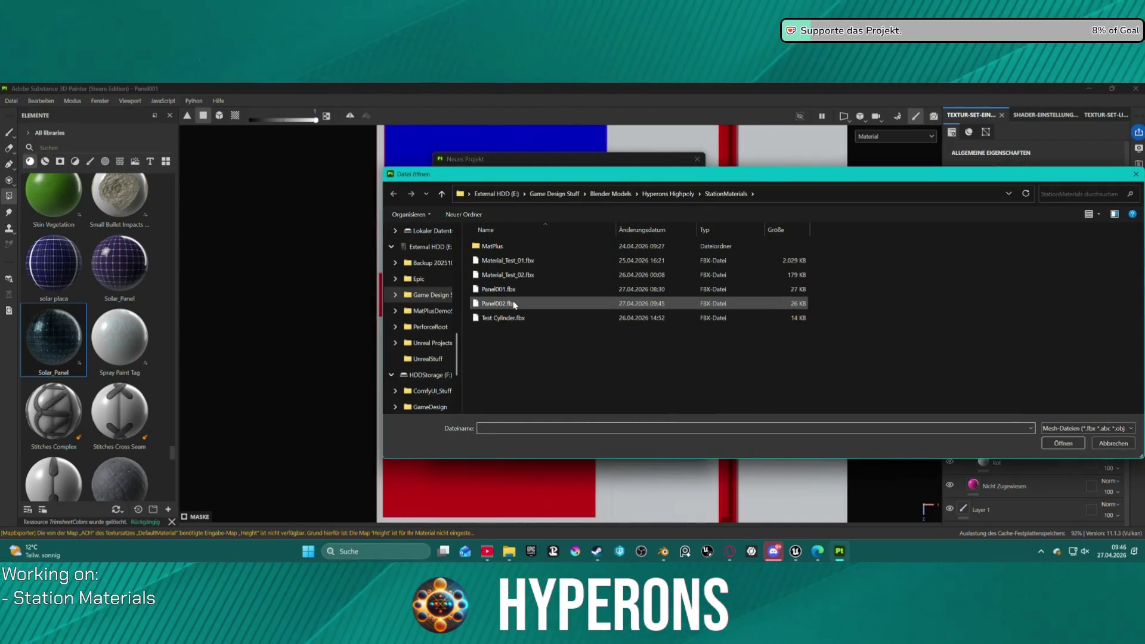
double_click(514, 303)
left_click(544, 232)
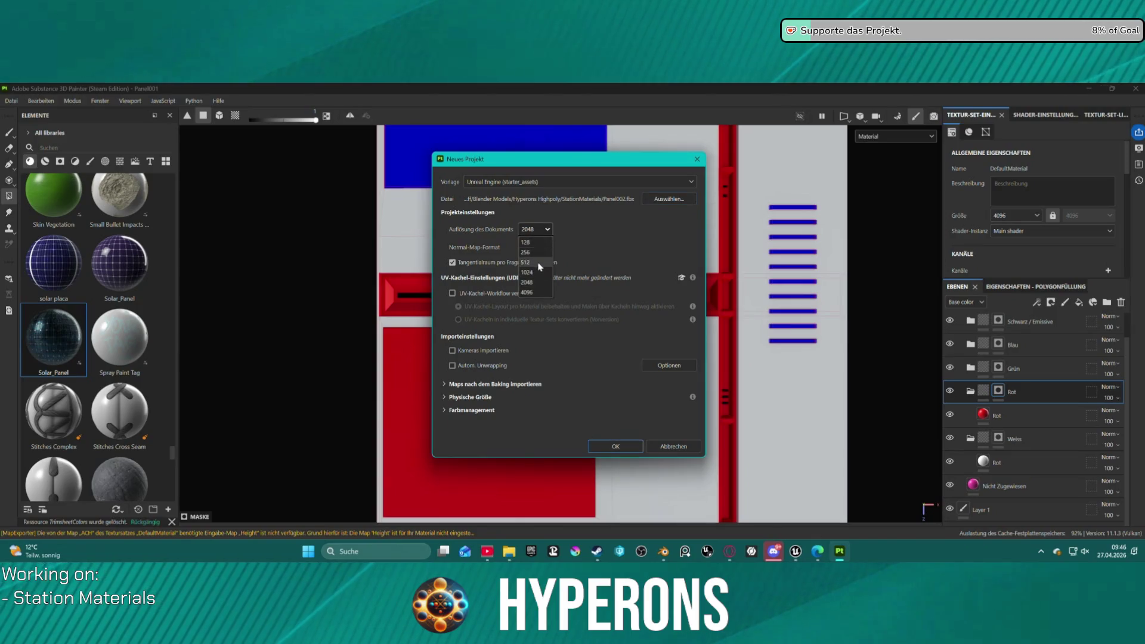
left_click(527, 292)
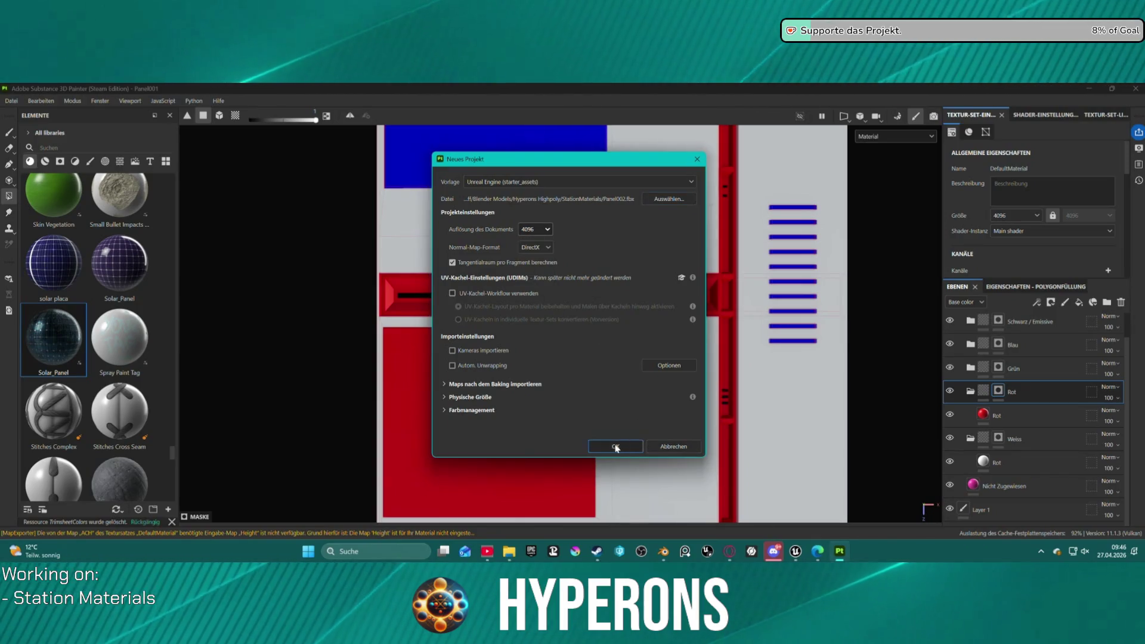
left_click(615, 446)
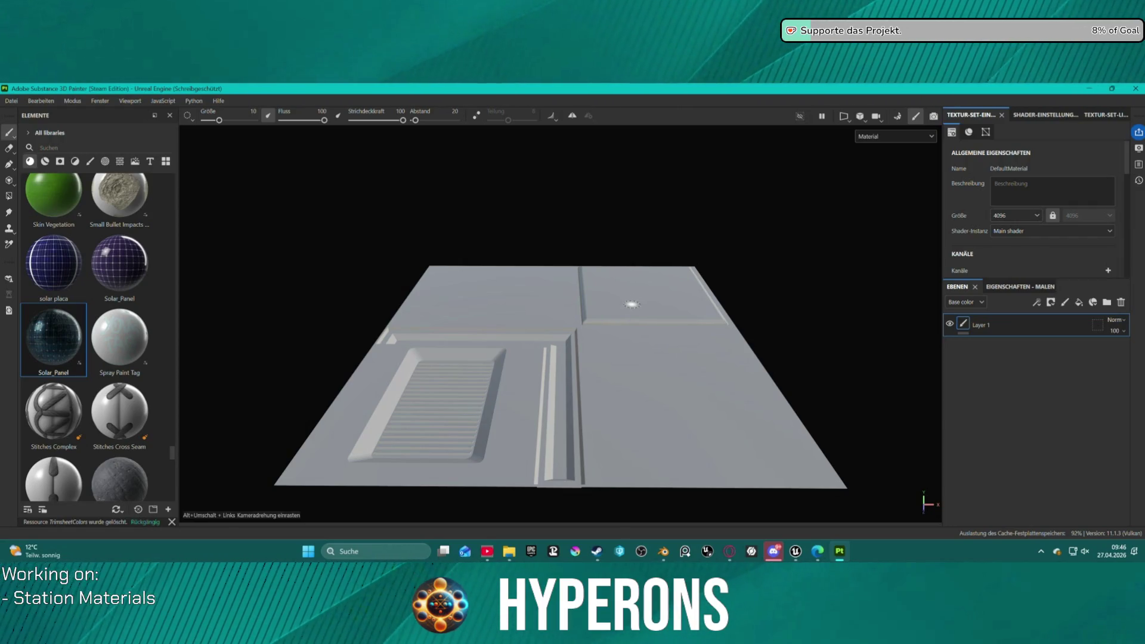
- Switch to the 2D texture view and delete the empty default Layer 1
key("F3")
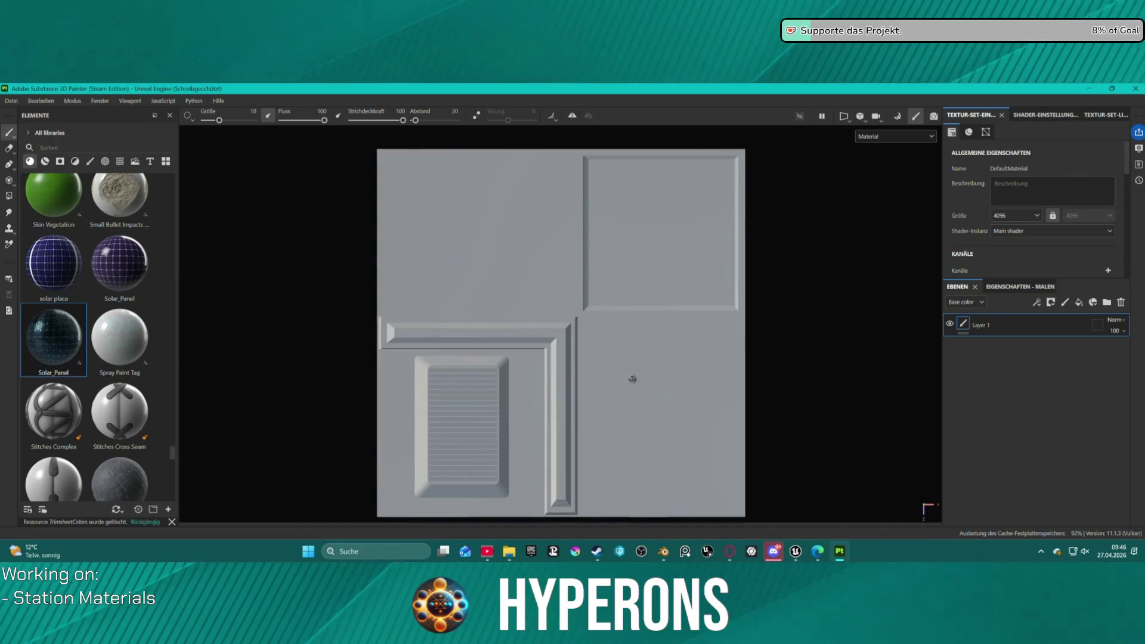
scroll(632, 383, "up", 1)
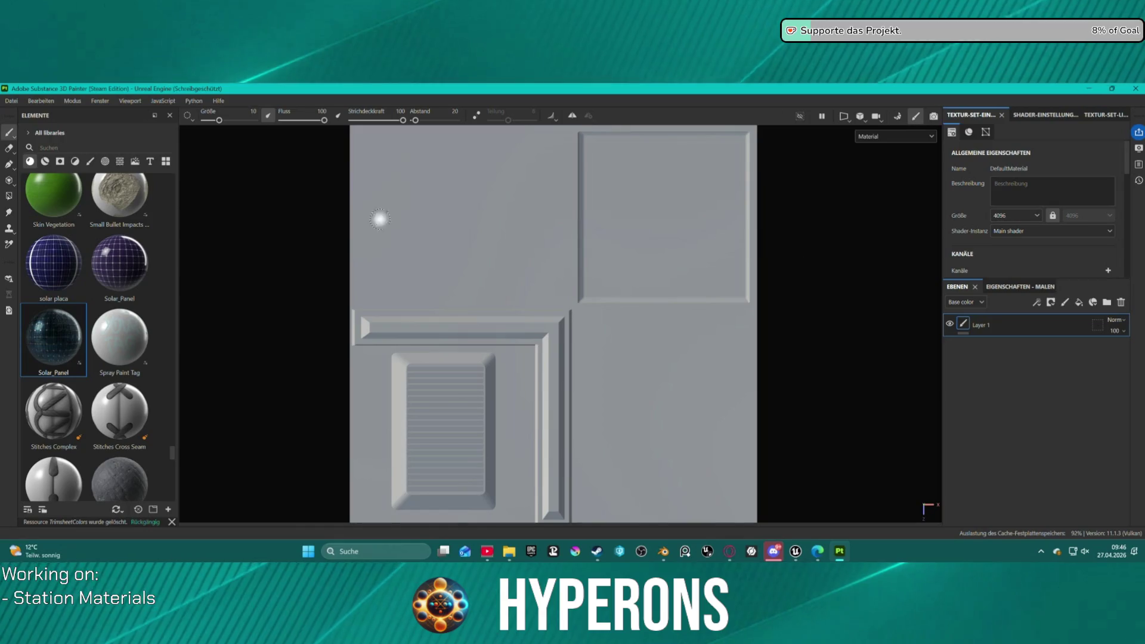
key("Delete")
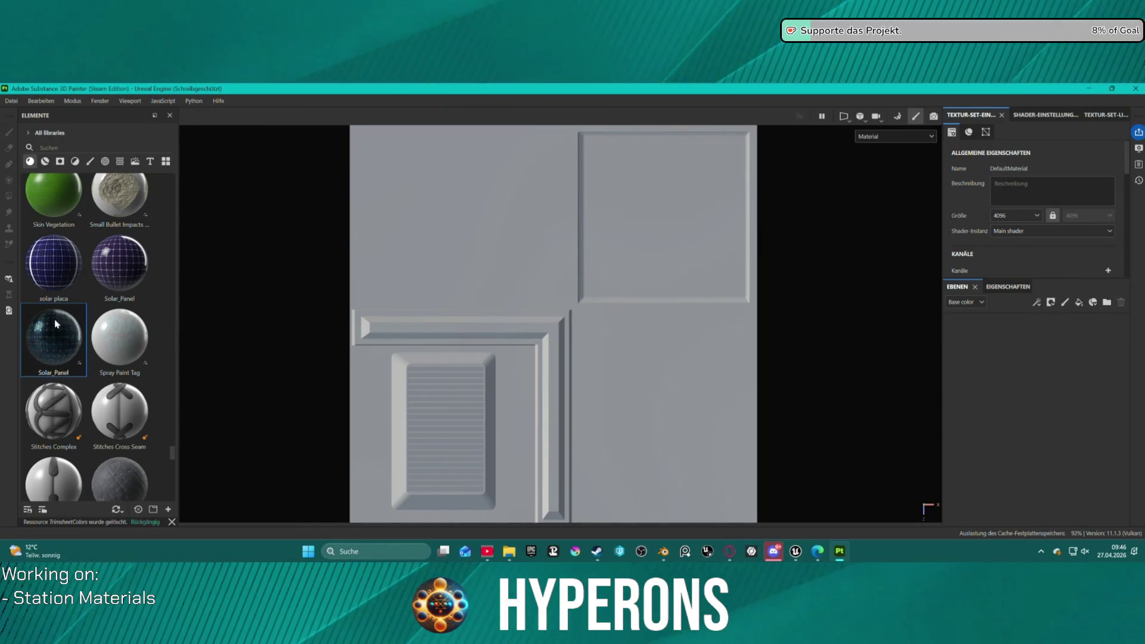
- Search the material library for 'trim' and apply TrimsheetColors to the panel mesh
left_click(44, 161)
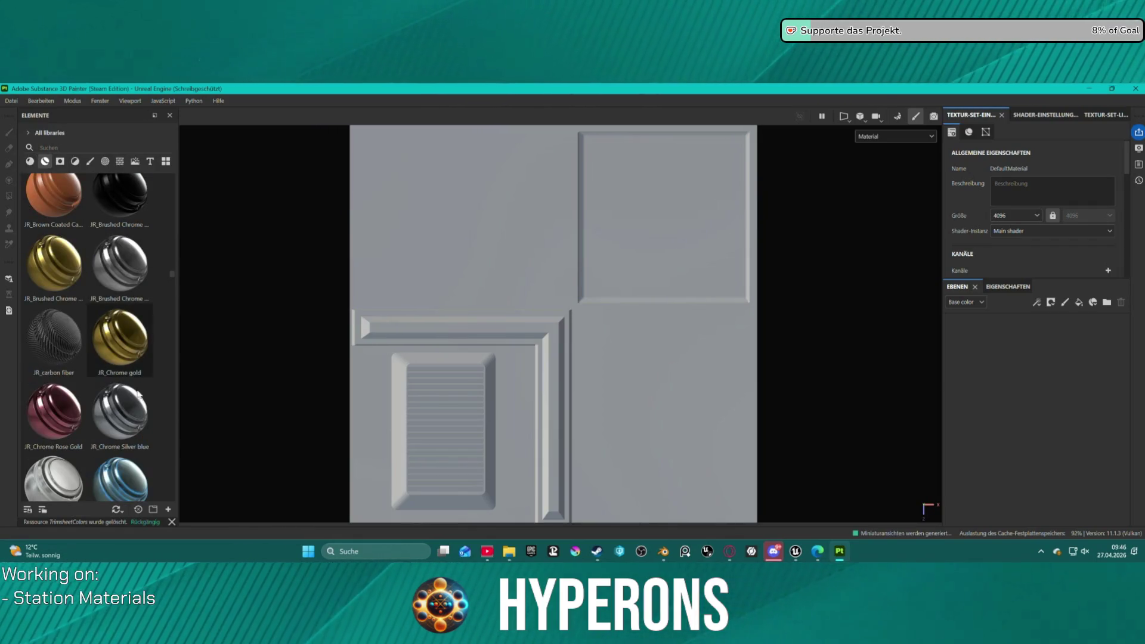
scroll(98, 198, "down", 5)
scroll(99, 198, "down", 4)
left_click(60, 146)
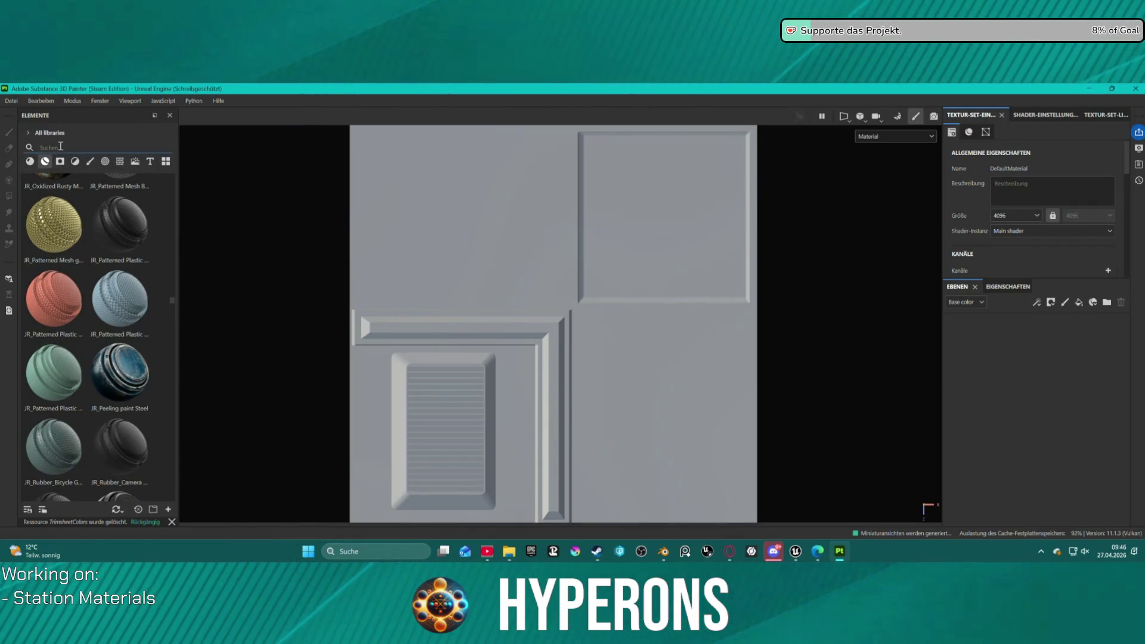
type("ctrim")
mouse_move(54, 208)
left_mouse_down()
mouse_move(606, 312)
mouse_move(598, 317)
left_mouse_up()
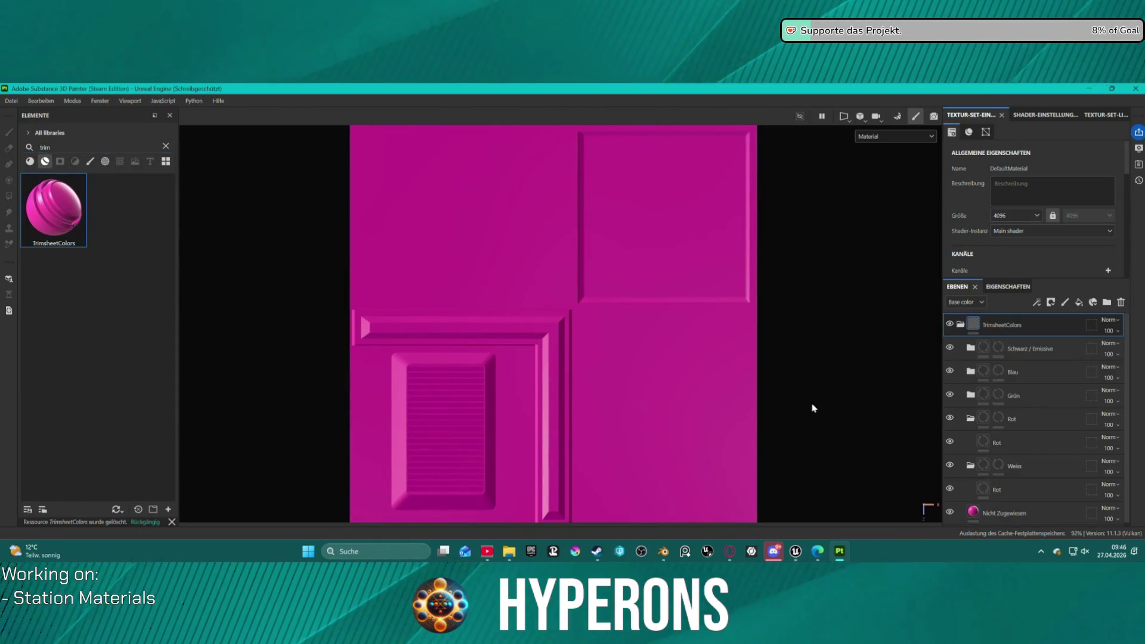
- Fill the entire panel into the Weiss layer mask using mesh-mode Polygon Fill
left_click(1004, 466)
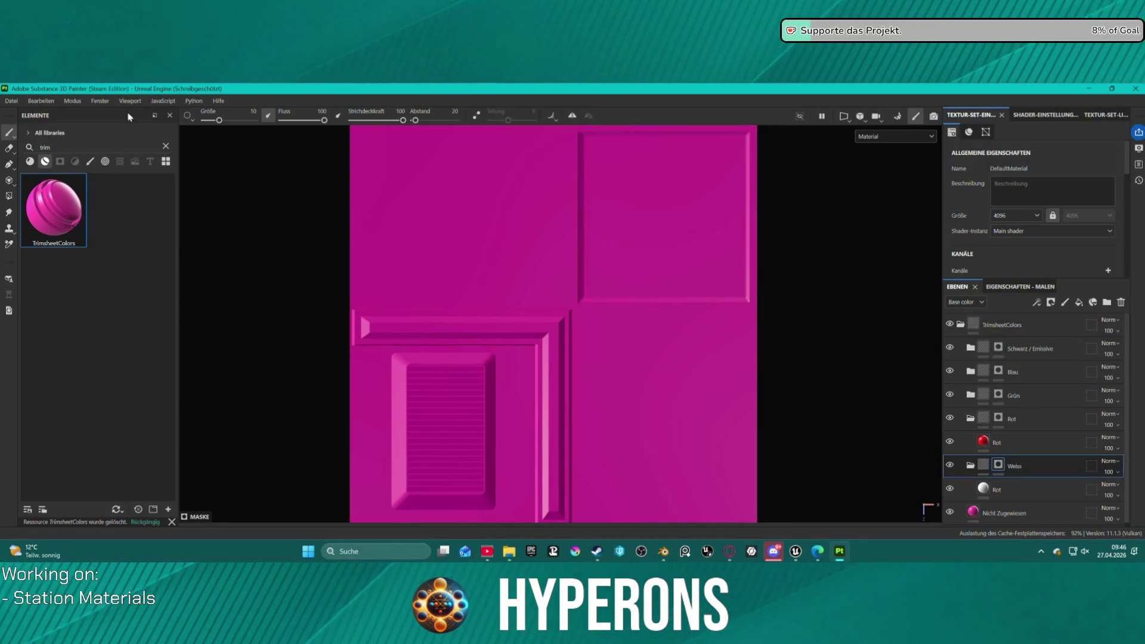
left_click(9, 197)
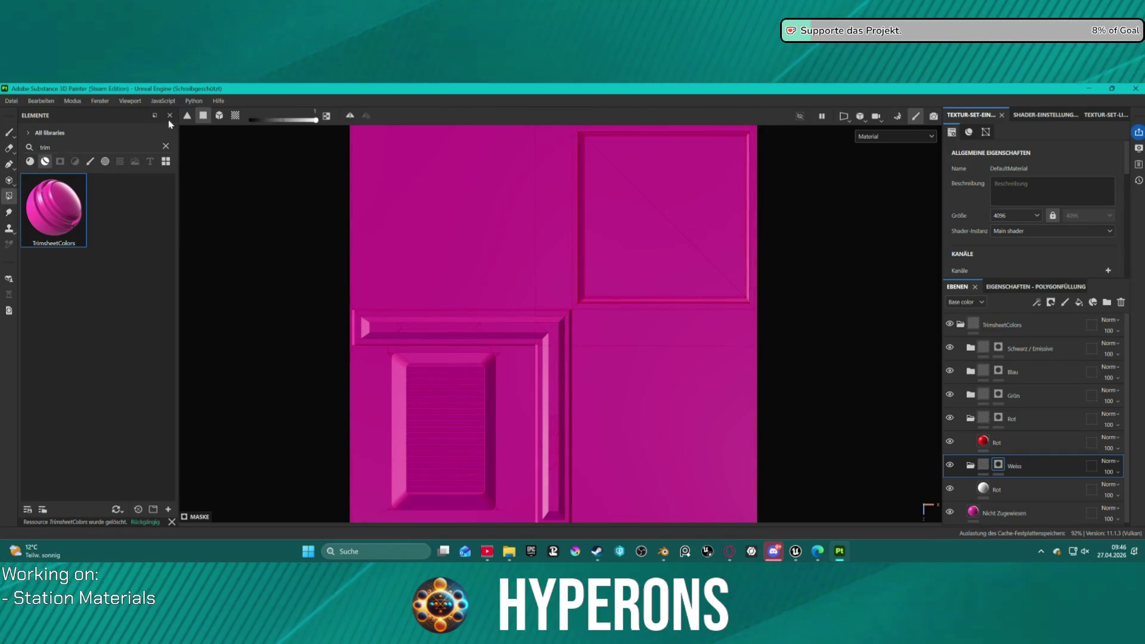
left_click(219, 117)
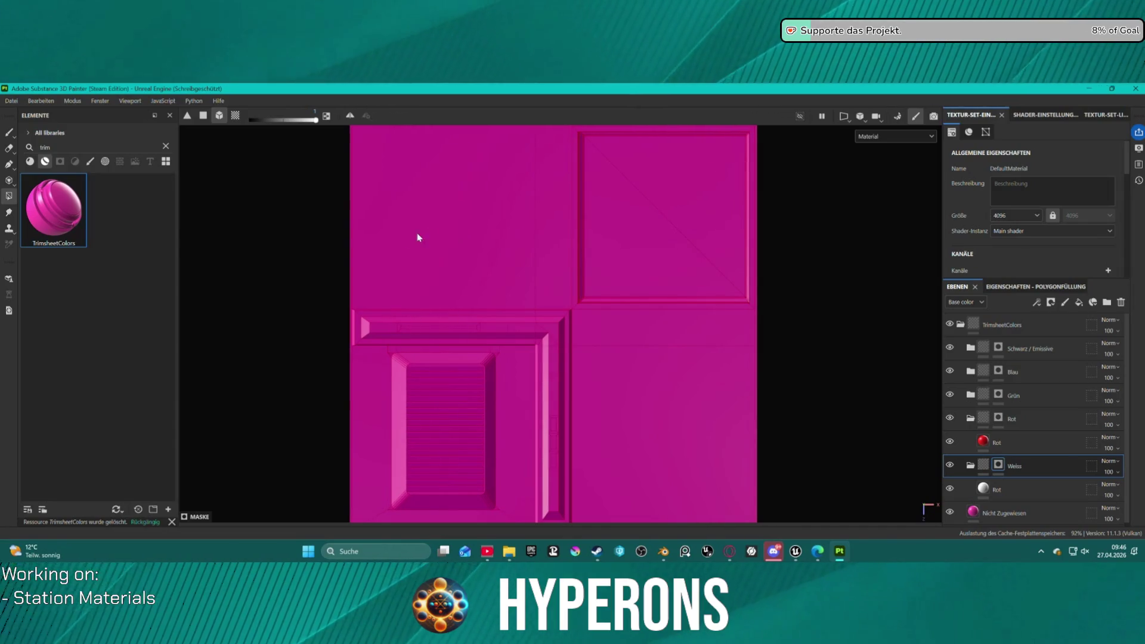
scroll(445, 221, "down", 1)
mouse_move(362, 213)
left_mouse_down()
mouse_move(672, 388)
mouse_move(310, 183)
left_mouse_up()
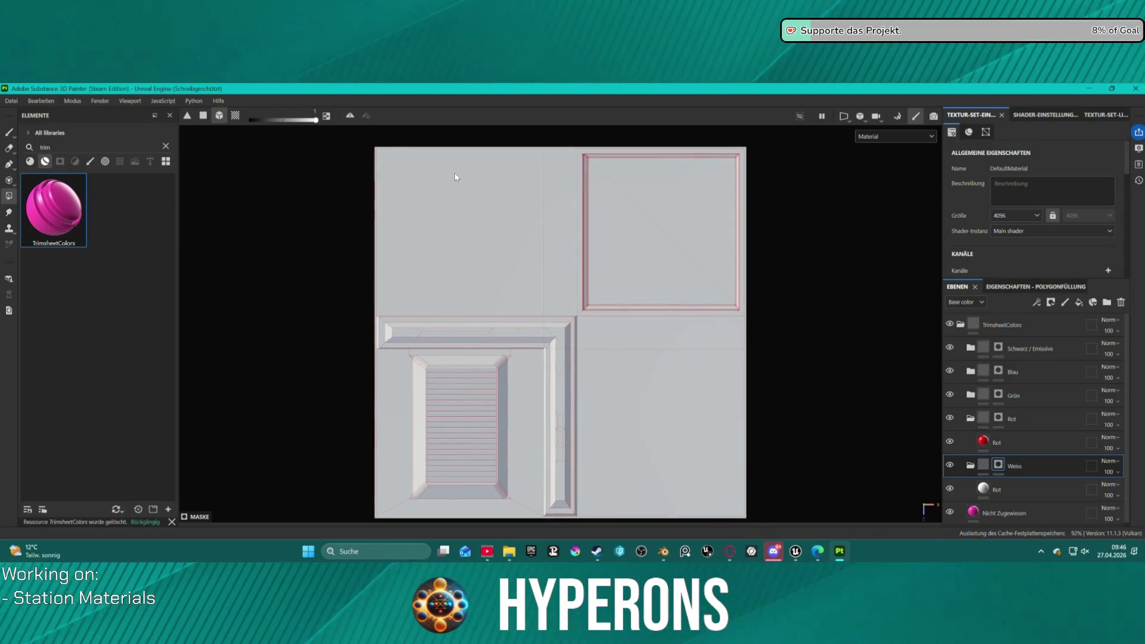
left_click(203, 118)
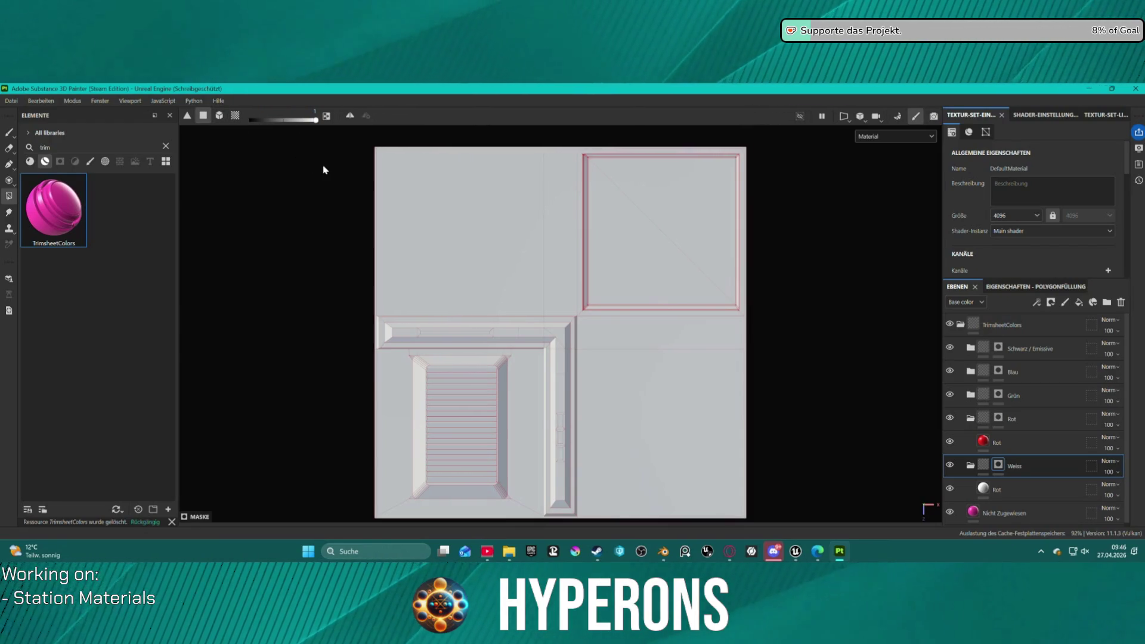
- Unfill the raised panel, then fill the lower-right quadrant, upper-left quadrant and top strip white
left_click(453, 188, "ctrl")
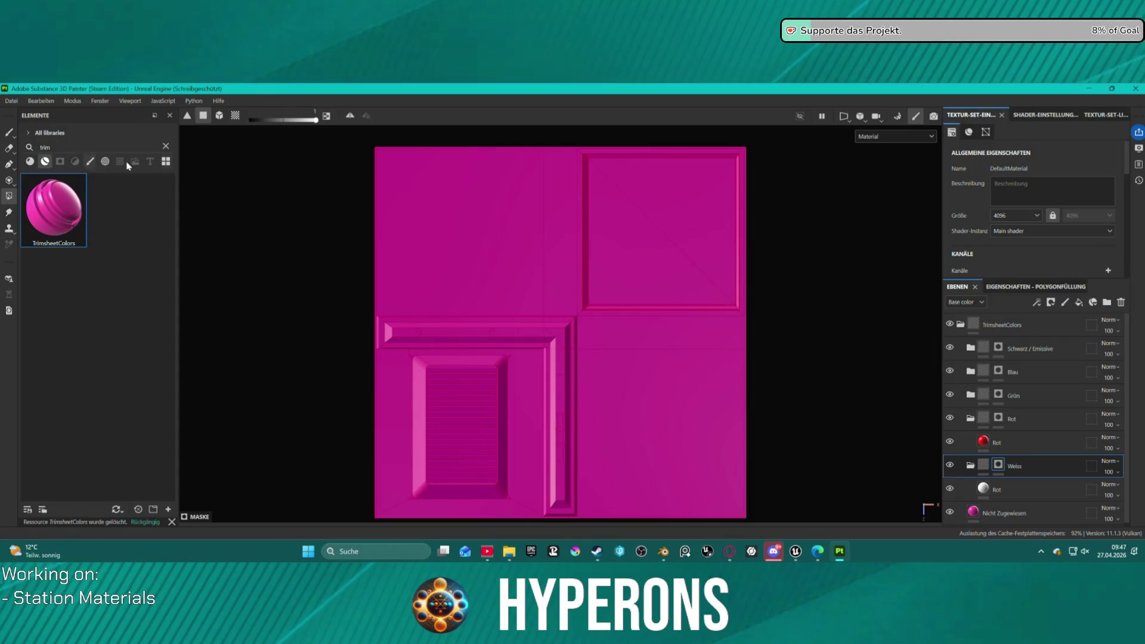
scroll(894, 401, "up", 1)
scroll(1025, 478, "down", 1)
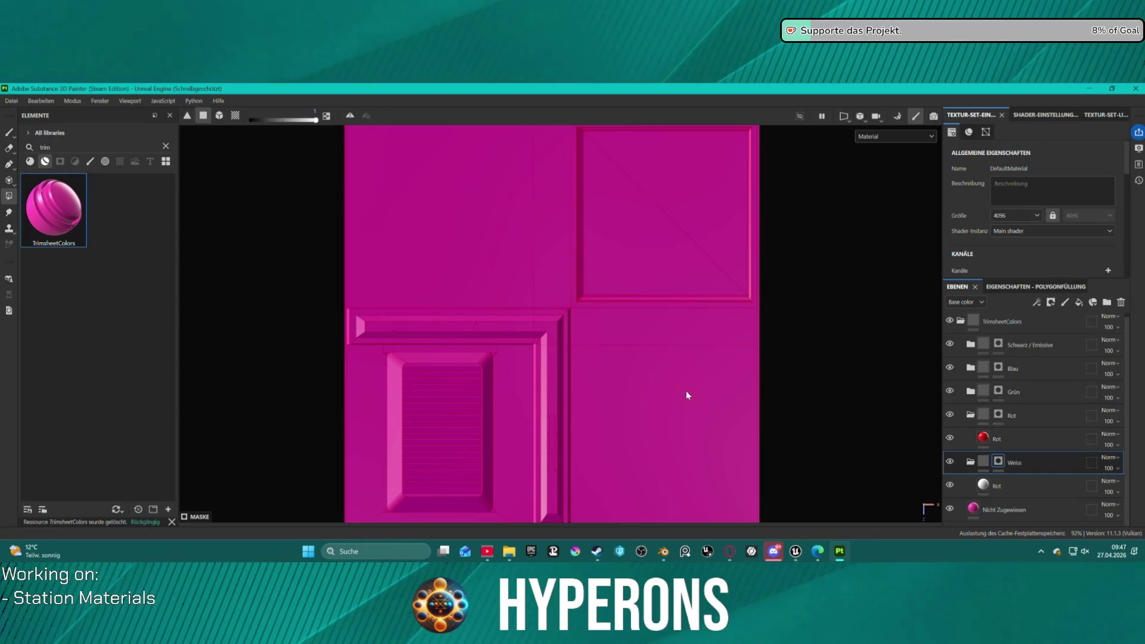
mouse_move(820, 470)
left_mouse_down()
mouse_move(732, 369)
mouse_move(750, 336)
mouse_move(737, 311)
left_mouse_up()
left_click(417, 204)
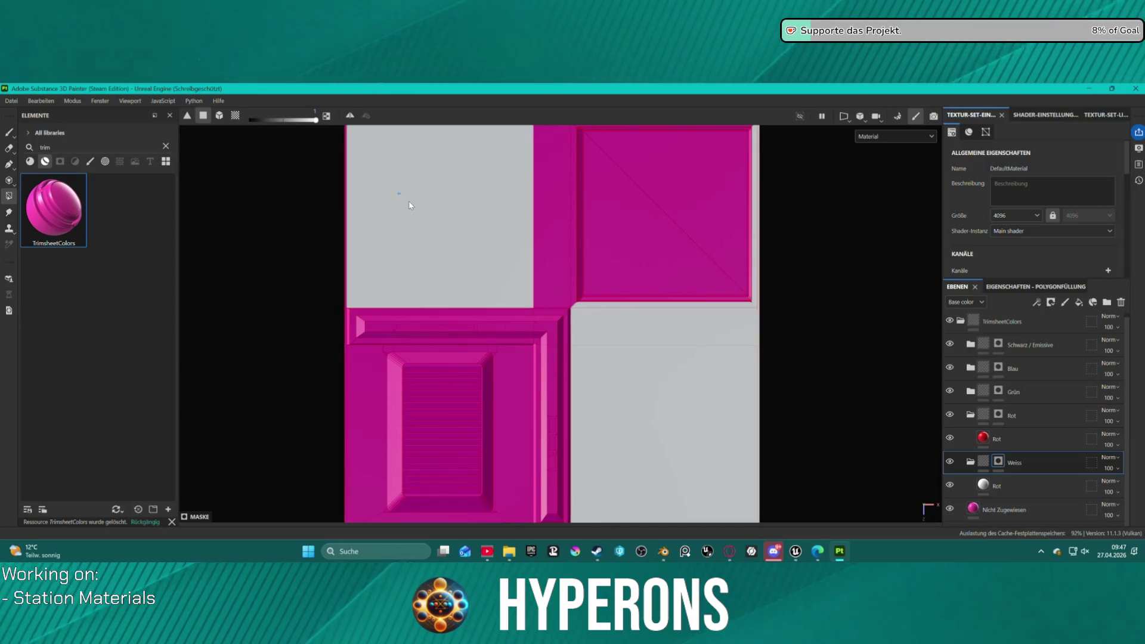
left_click_drag(504, 222, 543, 234)
- Fill the lower-left quadrant's outer strips, the gap beside the inner panel and the tab above it white
scroll(475, 203, "up", 1)
scroll(474, 198, "down", 2)
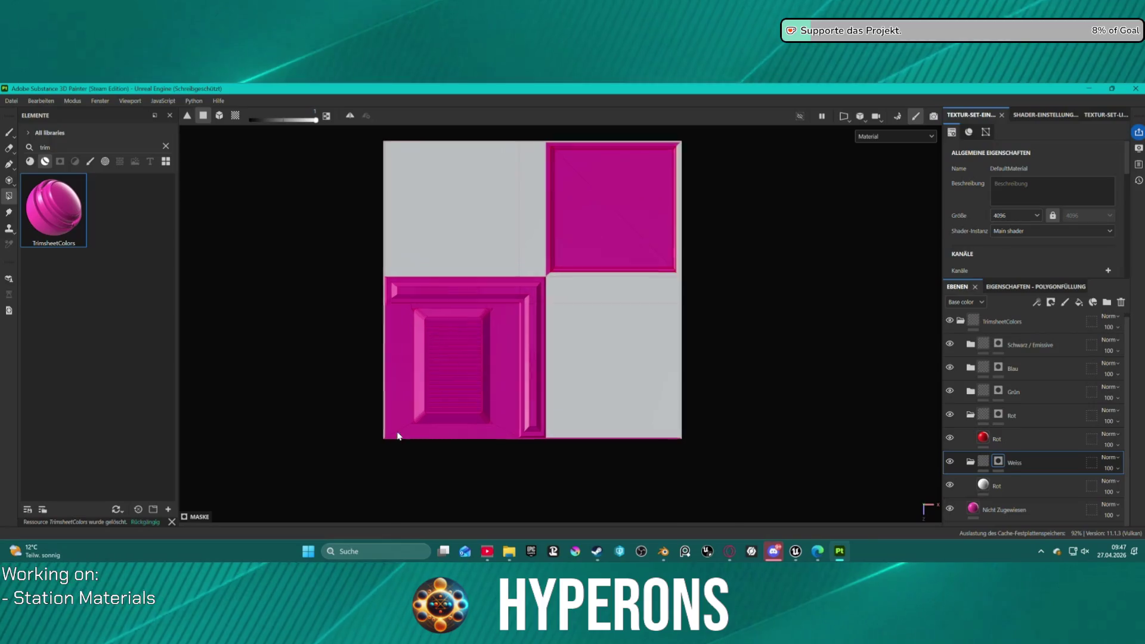
scroll(396, 435, "up", 1)
mouse_move(427, 463)
left_mouse_down()
mouse_move(402, 447)
mouse_move(538, 439)
left_mouse_up()
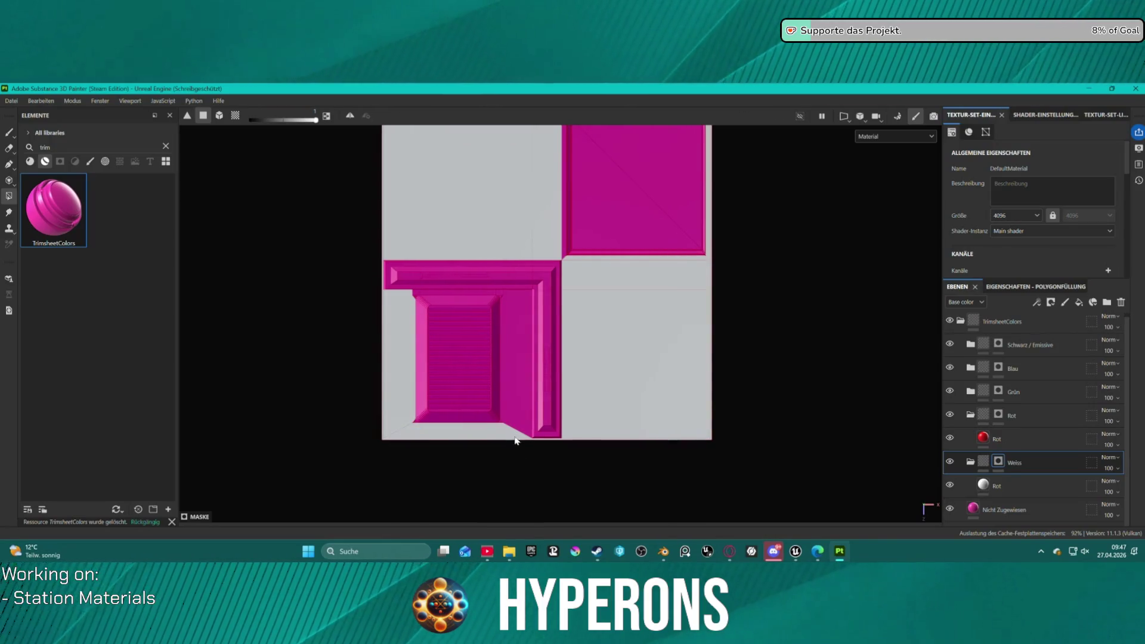
left_click(513, 417)
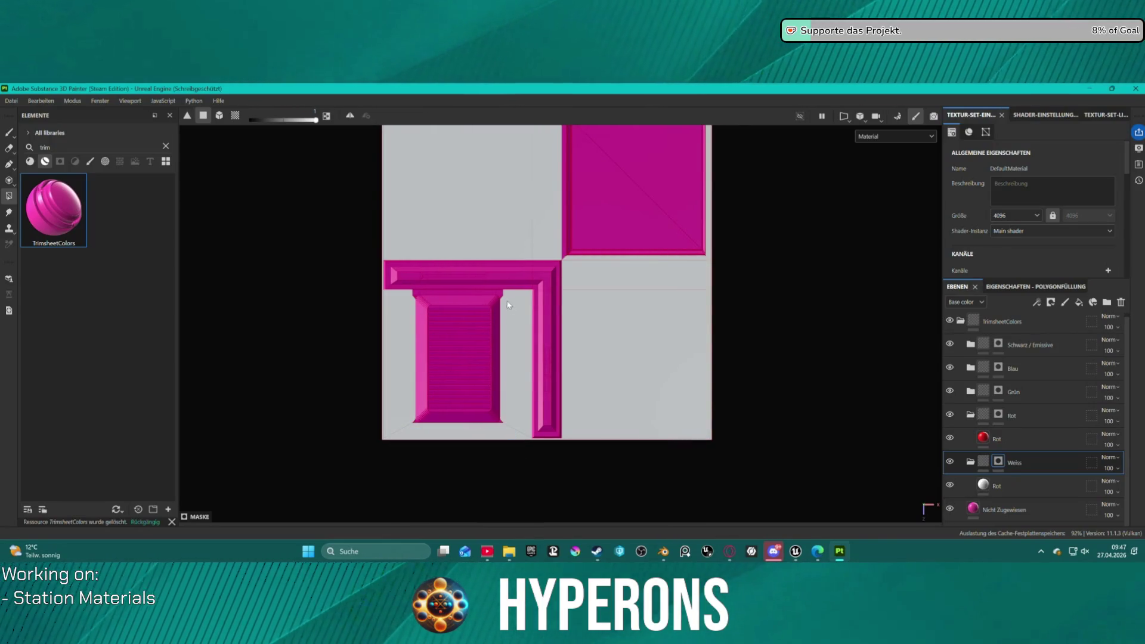
scroll(471, 292, "up", 3)
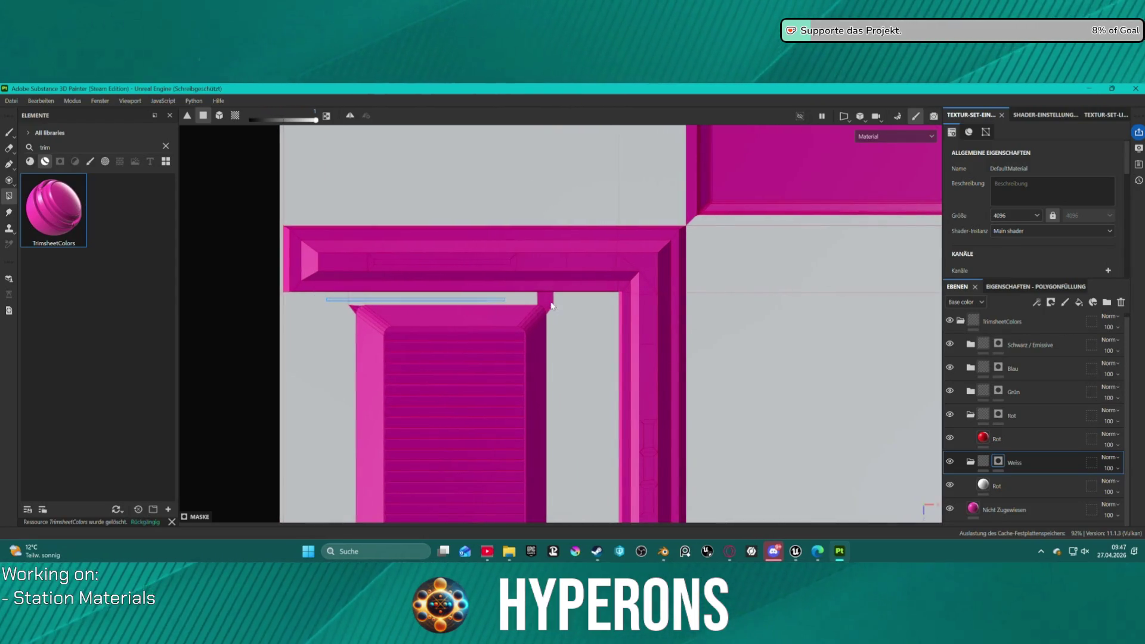
left_click(545, 298)
scroll(555, 314, "up", 2)
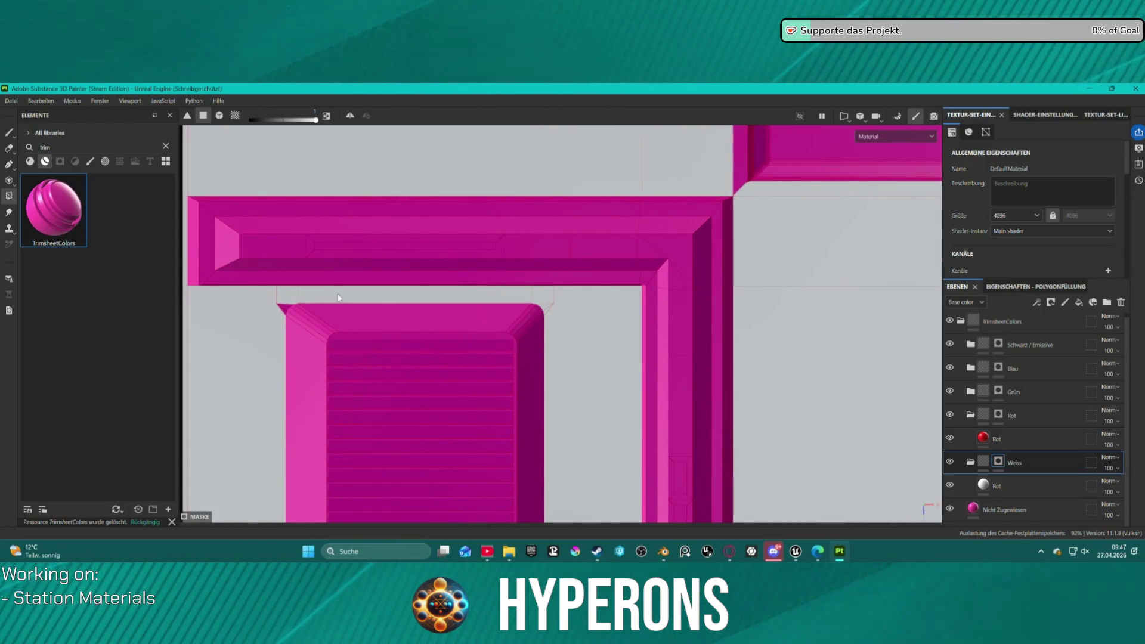
scroll(282, 405, "down", 3)
scroll(284, 409, "down", 1)
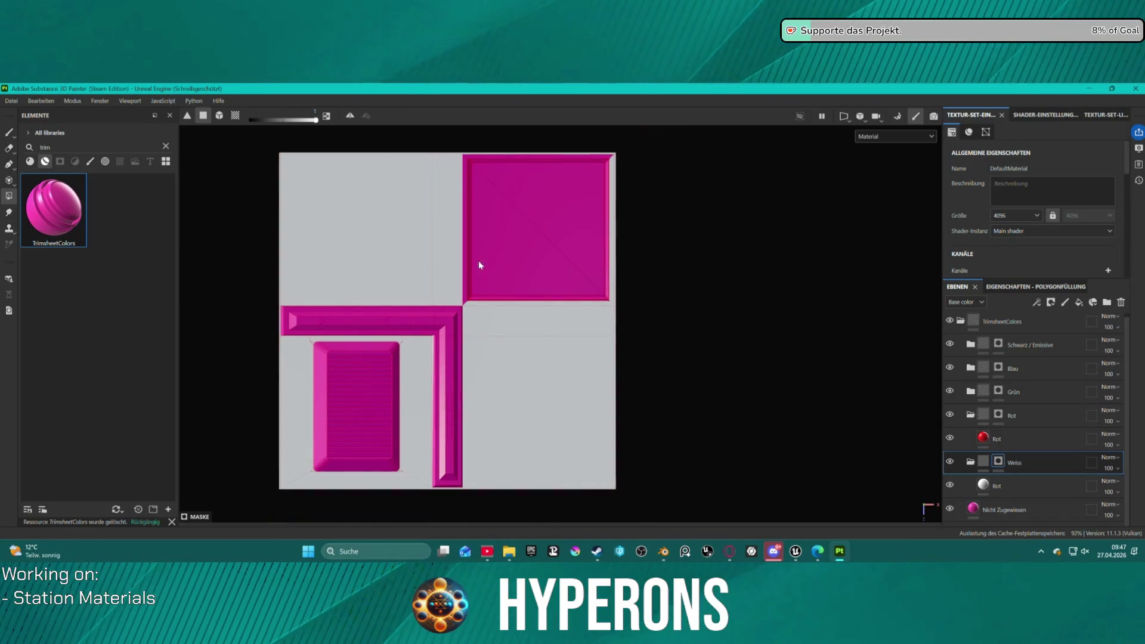
- Orbit around the small panel to inspect its edges, then return to a face-on view
scroll(481, 263, "up", 5)
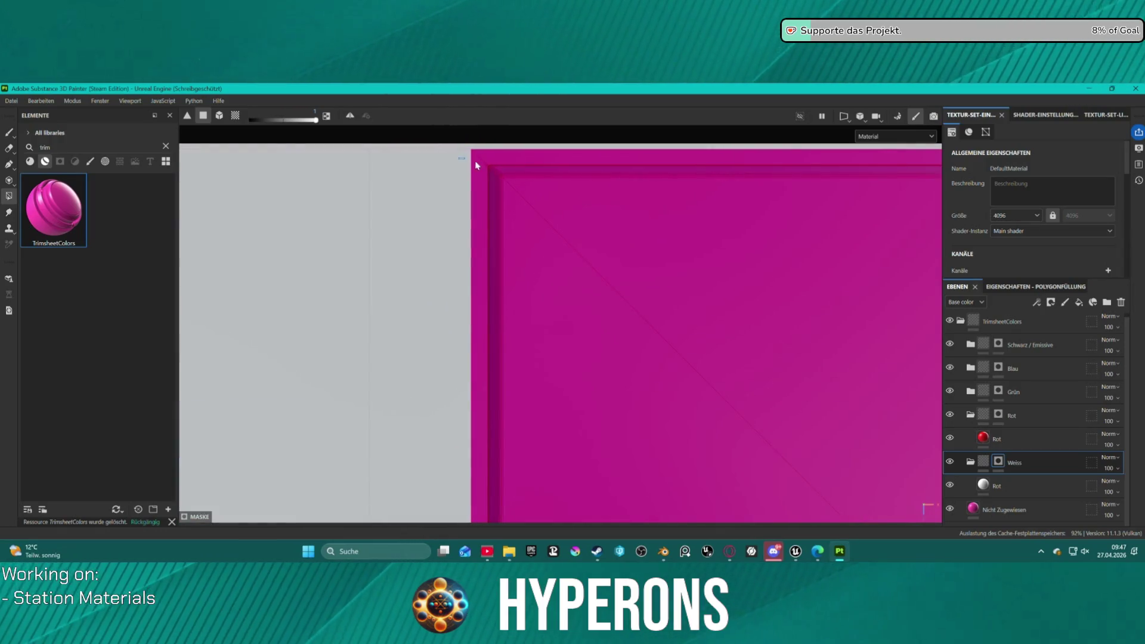
middle_click_drag(475, 160, 492, 176)
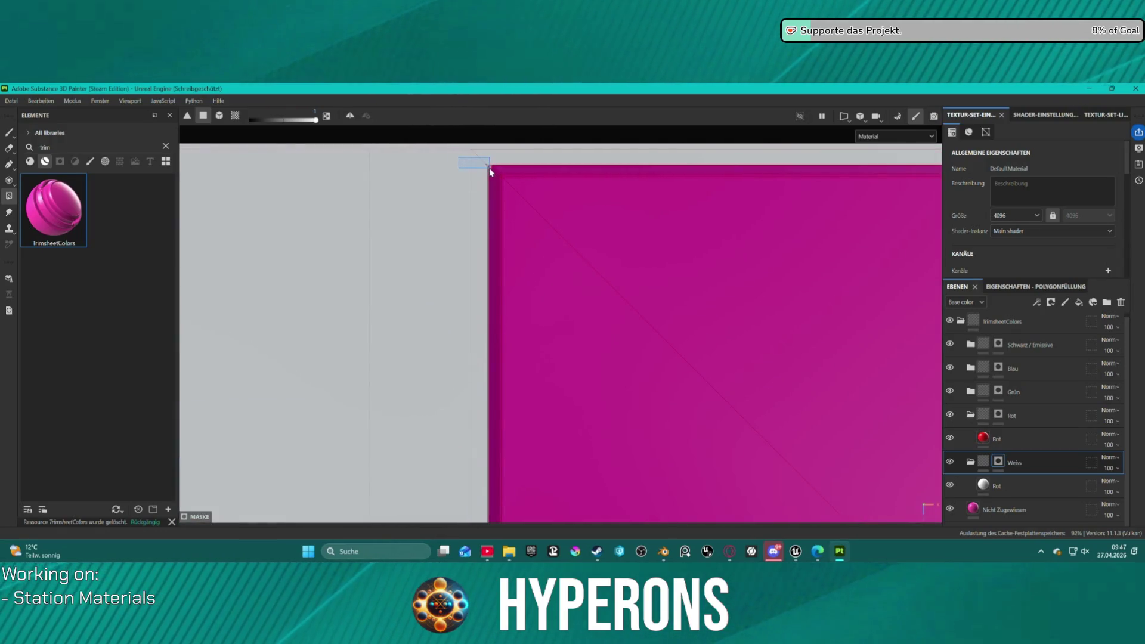
scroll(564, 253, "down", 3)
scroll(615, 388, "down", 3)
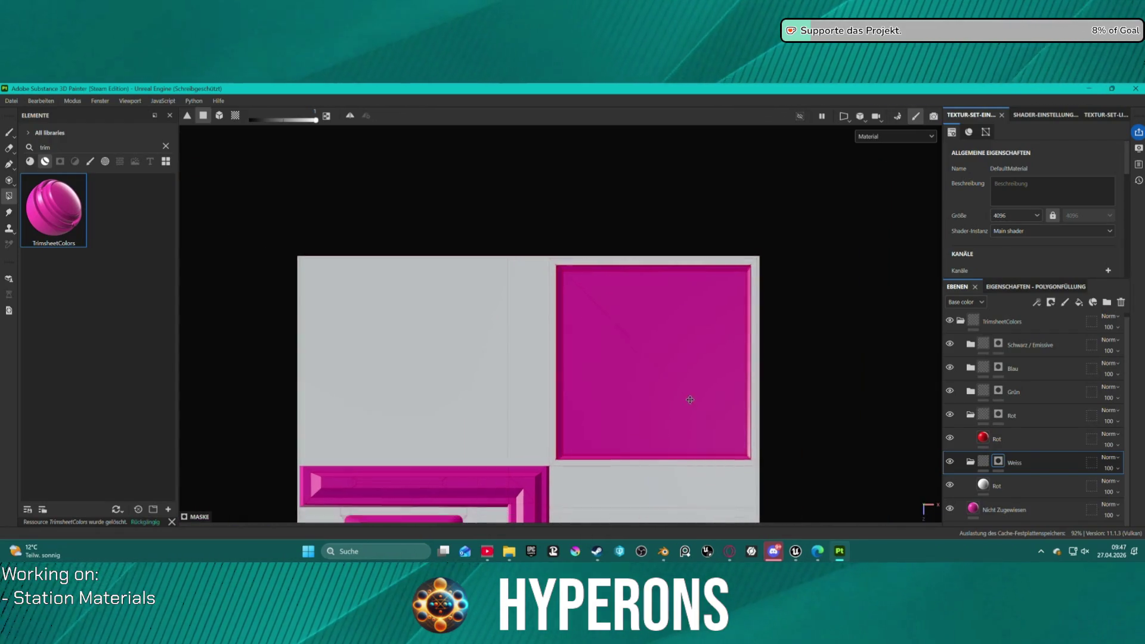
scroll(564, 306, "up", 5)
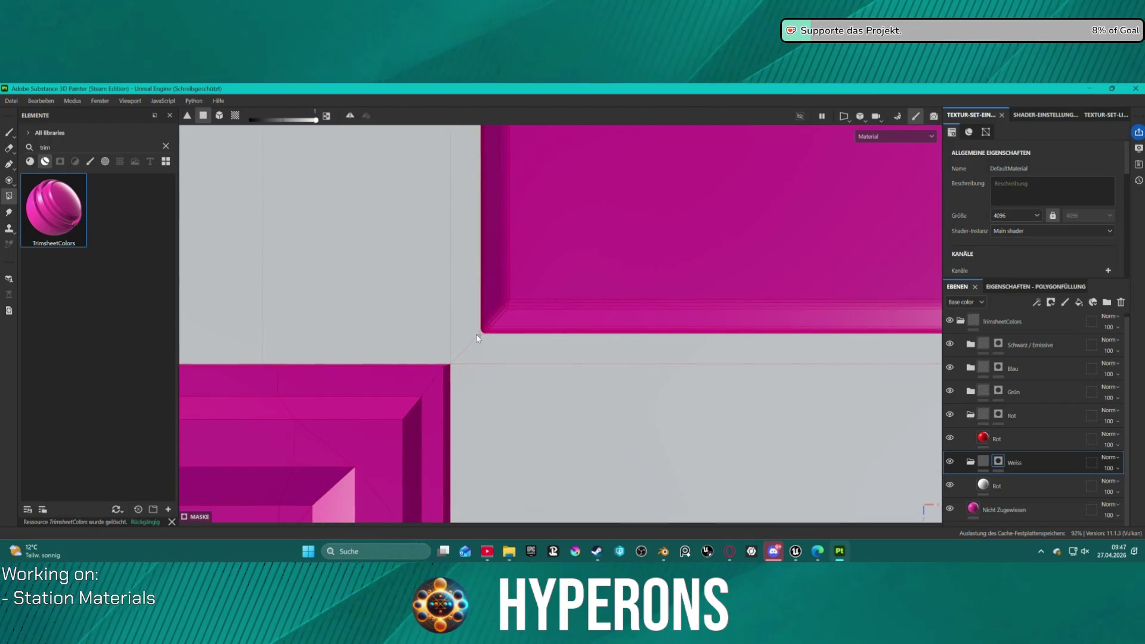
middle_click_drag(674, 353, 204, 333)
mouse_move(728, 315)
left_mouse_down("alt")
mouse_move(715, 312)
mouse_move(736, 297)
mouse_move(743, 325)
mouse_move(724, 317)
mouse_move(736, 302)
left_mouse_up("alt")
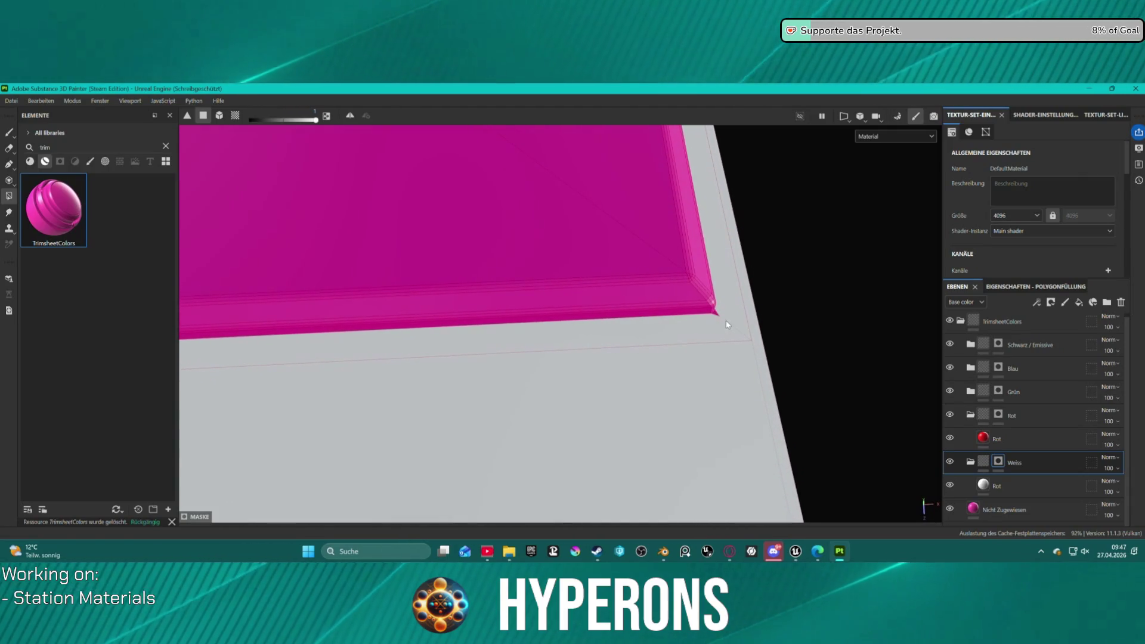
scroll(731, 309, "down", 3)
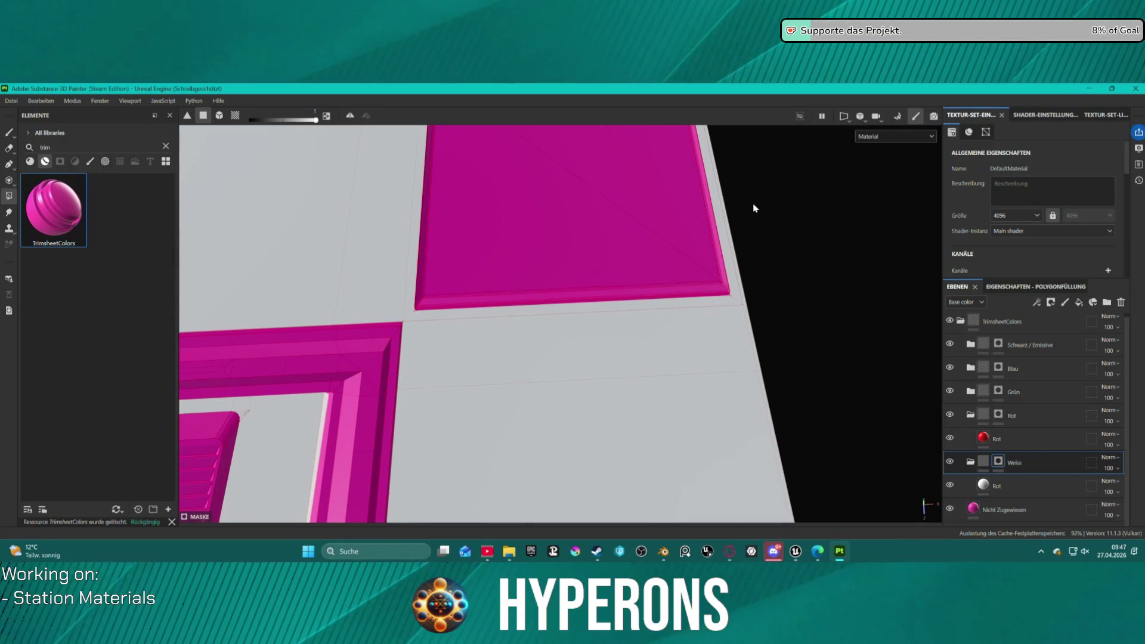
mouse_move(792, 181)
left_mouse_down("alt")
mouse_move(885, 225)
mouse_move(684, 279)
left_mouse_up("alt")
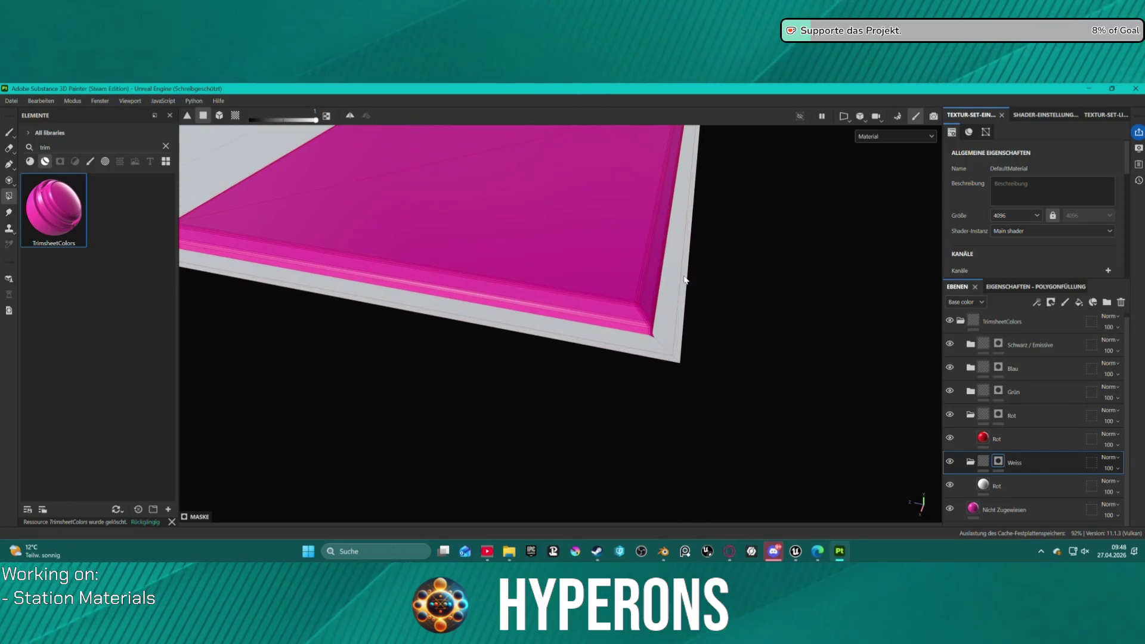
left_click_drag(661, 340, 656, 339, "alt")
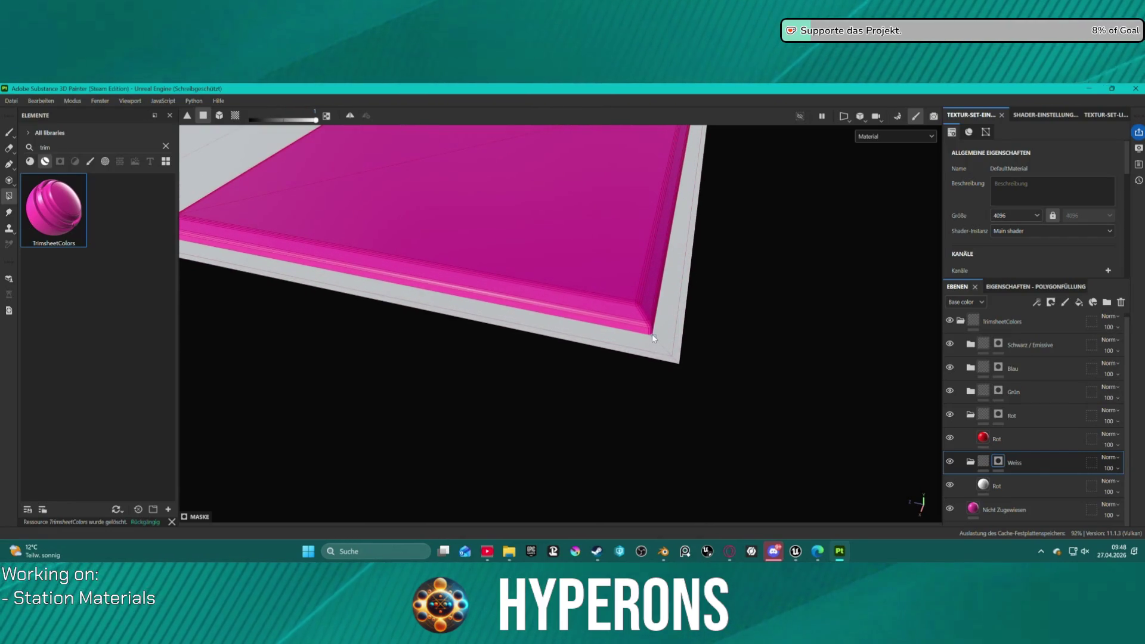
mouse_move(519, 299)
left_mouse_down("alt")
mouse_move(527, 321)
mouse_move(708, 412)
mouse_move(534, 365)
mouse_move(519, 348)
mouse_move(473, 340)
mouse_move(417, 353)
mouse_move(474, 378)
left_mouse_up("alt")
middle_click_drag(474, 379, 676, 260, "alt")
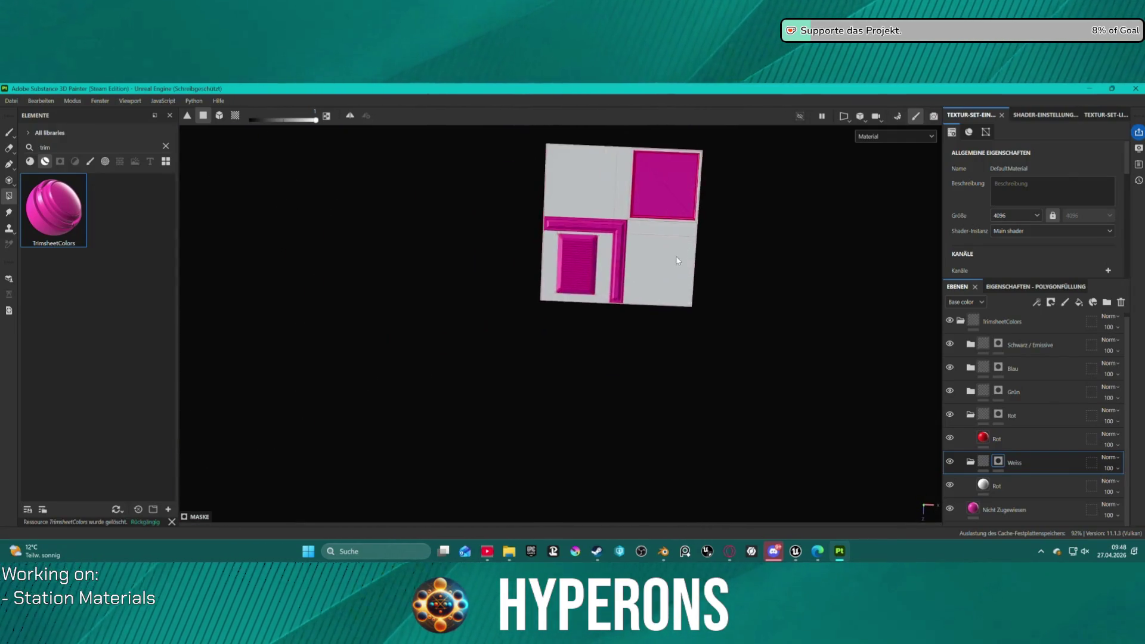
scroll(561, 224, "up", 6)
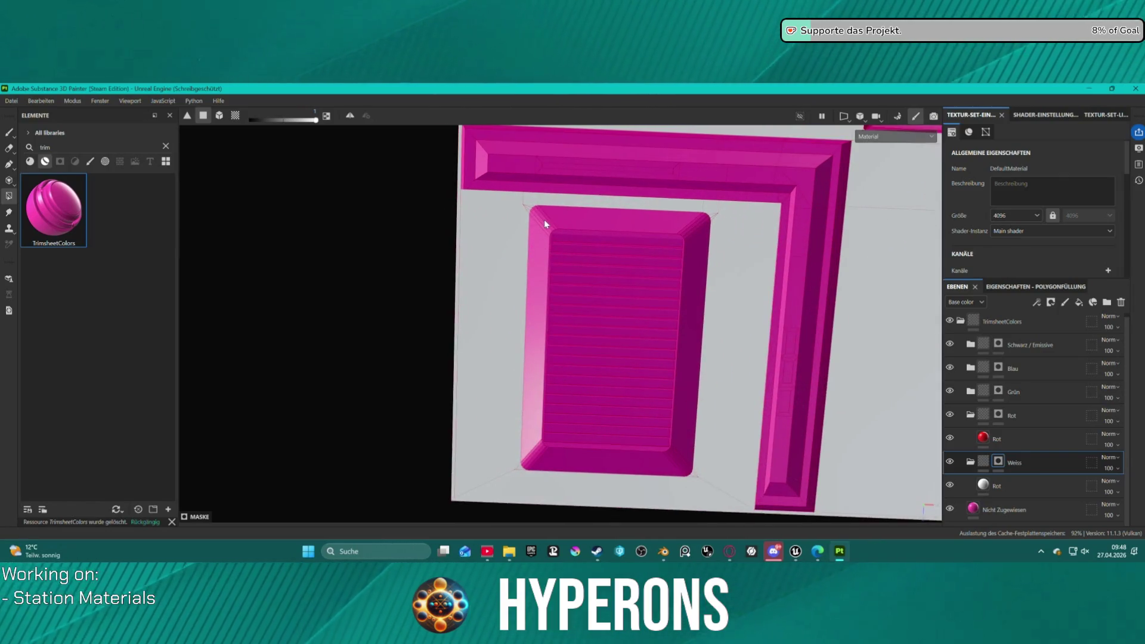
- Fill the small panel's top, right, bottom and left bevels and its slatted centre white
left_click(605, 218)
left_click(687, 226)
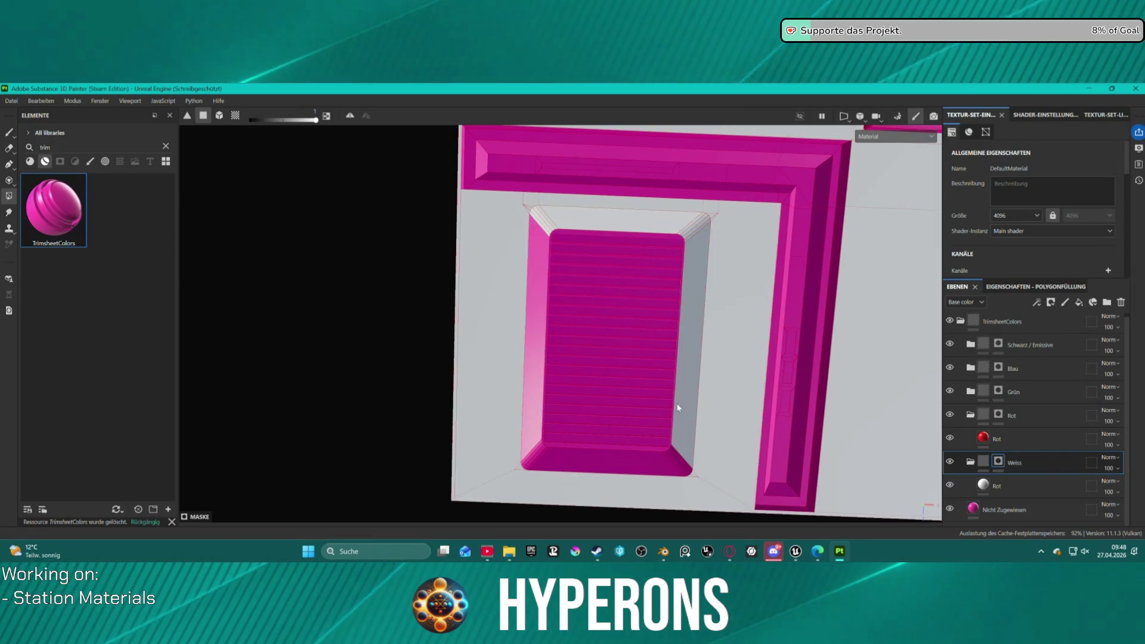
left_click(614, 468)
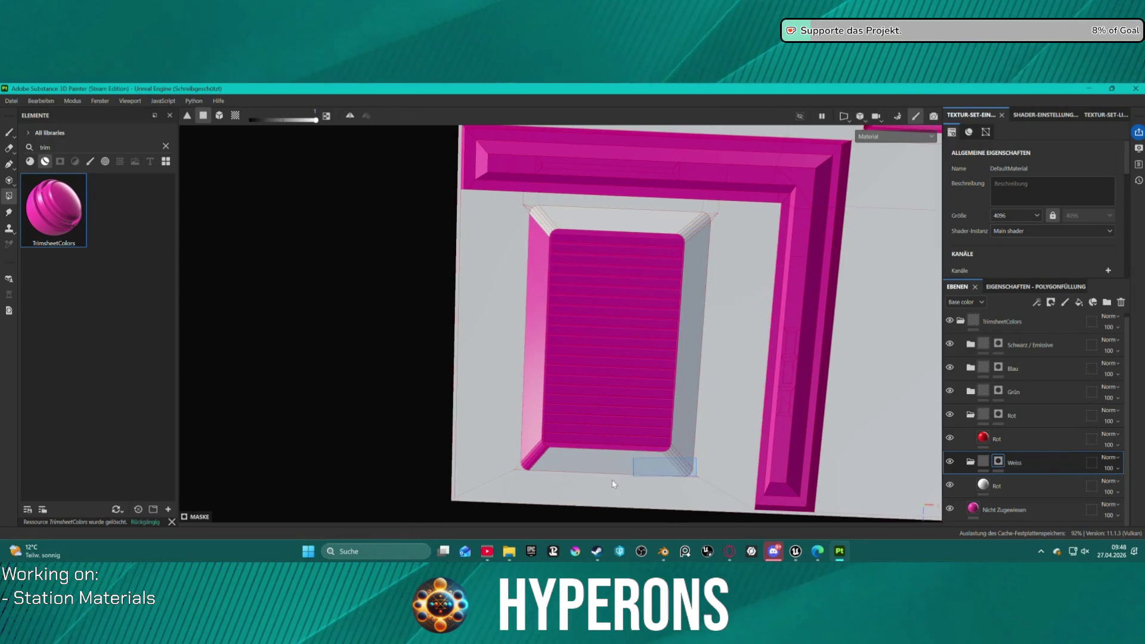
mouse_move(515, 443)
left_mouse_down()
mouse_move(544, 472)
mouse_move(536, 466)
left_mouse_up()
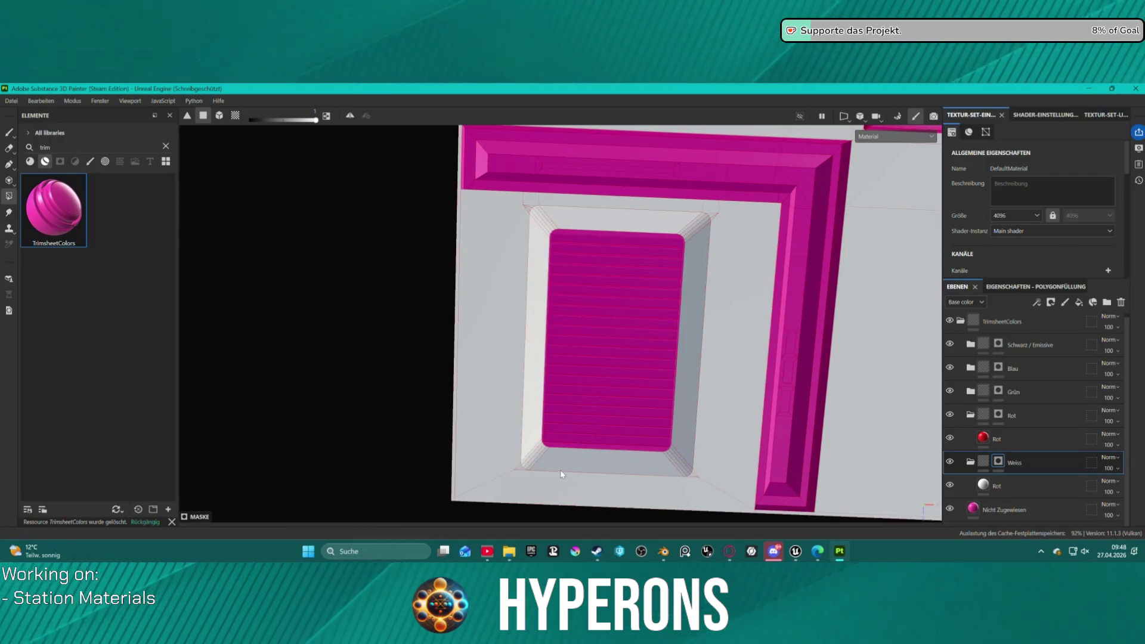
left_click(592, 451)
mouse_move(628, 374)
left_mouse_down("alt")
mouse_move(572, 266)
mouse_move(545, 243)
mouse_move(542, 312)
mouse_move(634, 321)
mouse_move(614, 294)
mouse_move(597, 427)
left_mouse_up("alt")
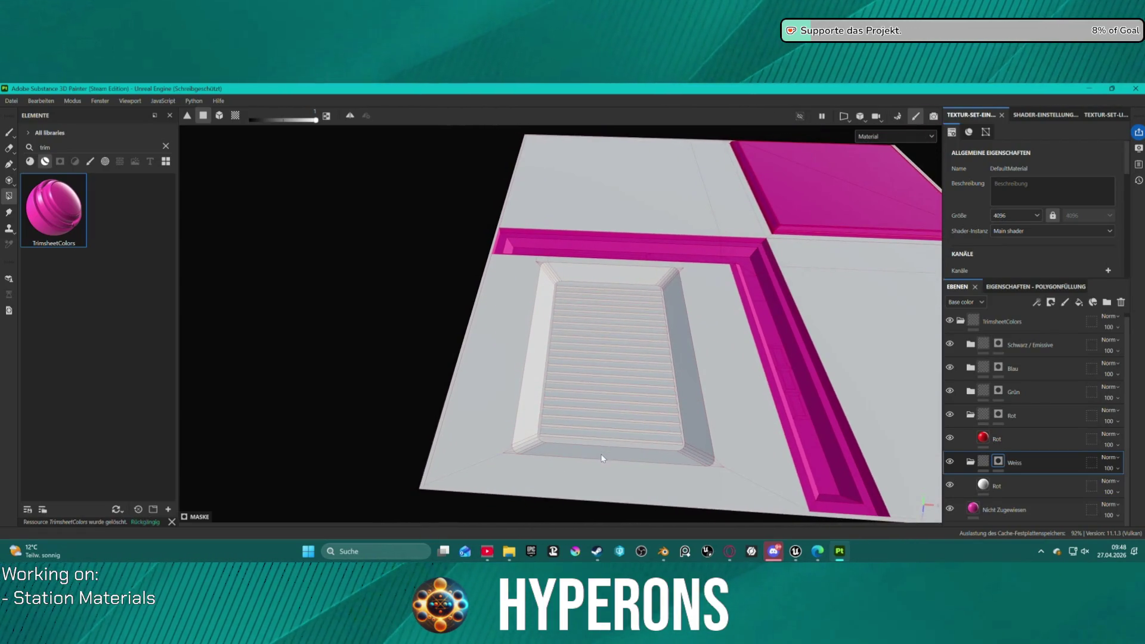
- Undo a stray fill on the slatted panel and select the Rot layer's mask
left_click(601, 447)
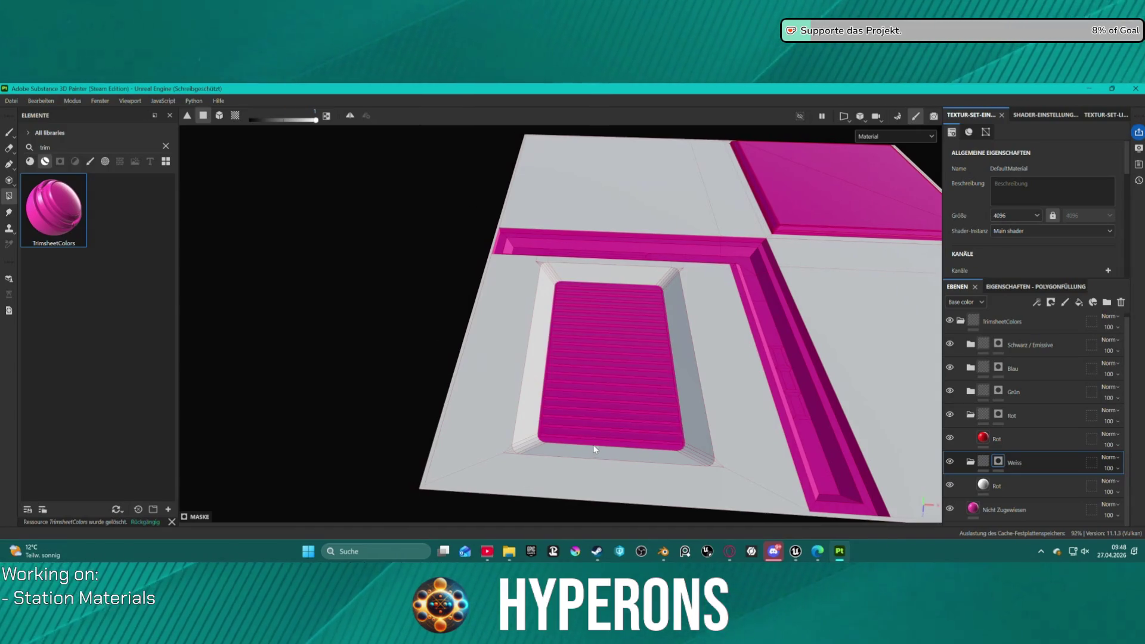
key("ctrl+z")
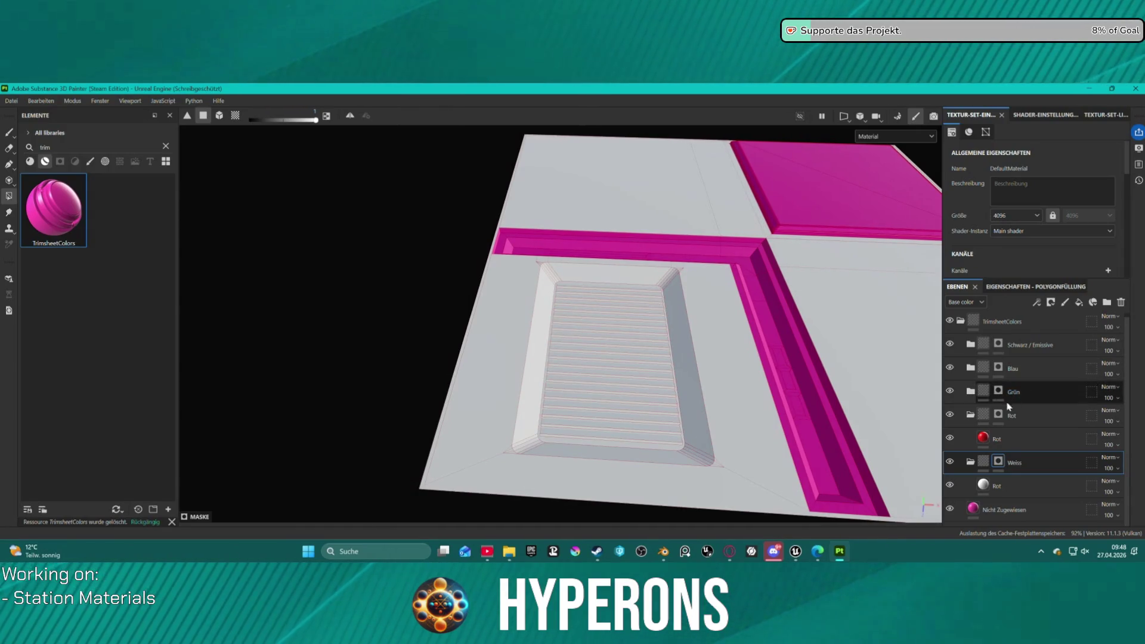
left_click(971, 415)
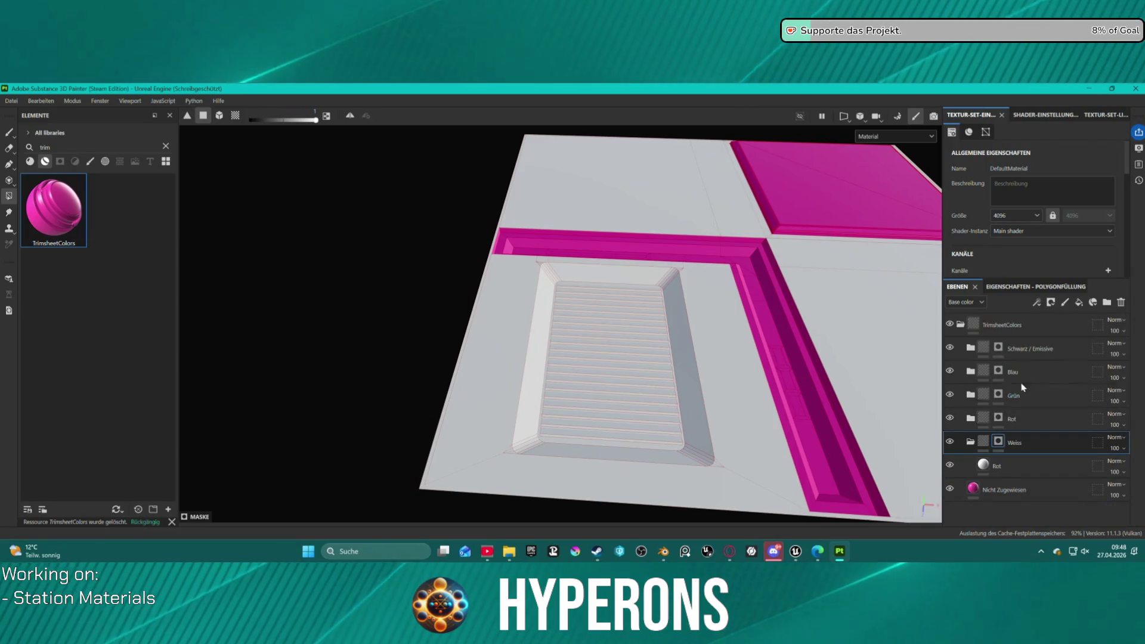
key("alt+Tab")
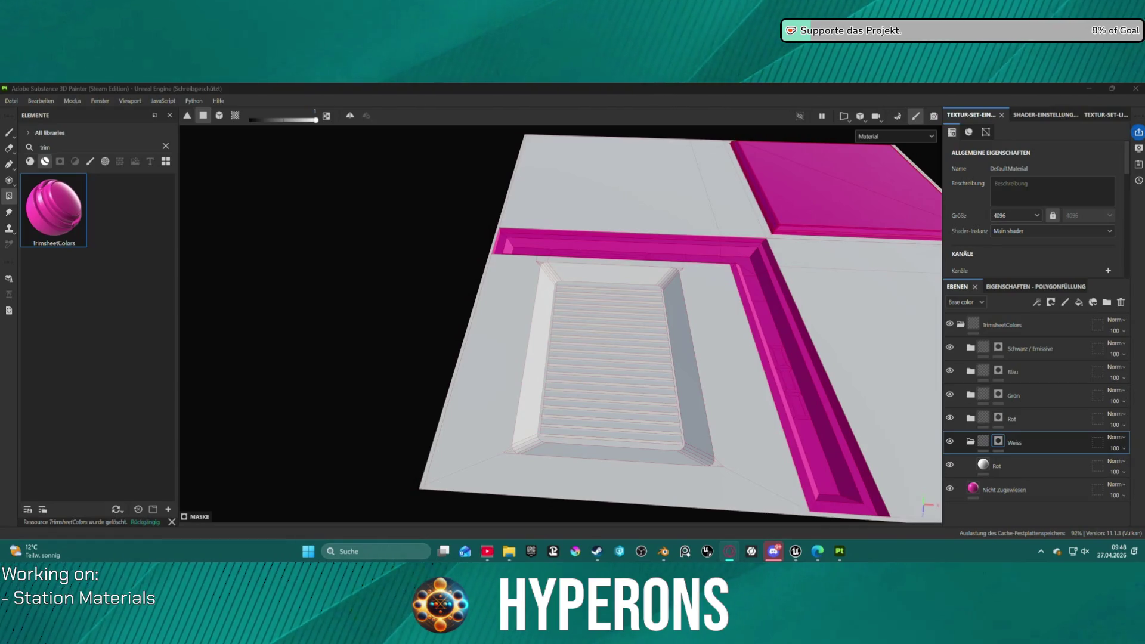
left_click(1046, 419)
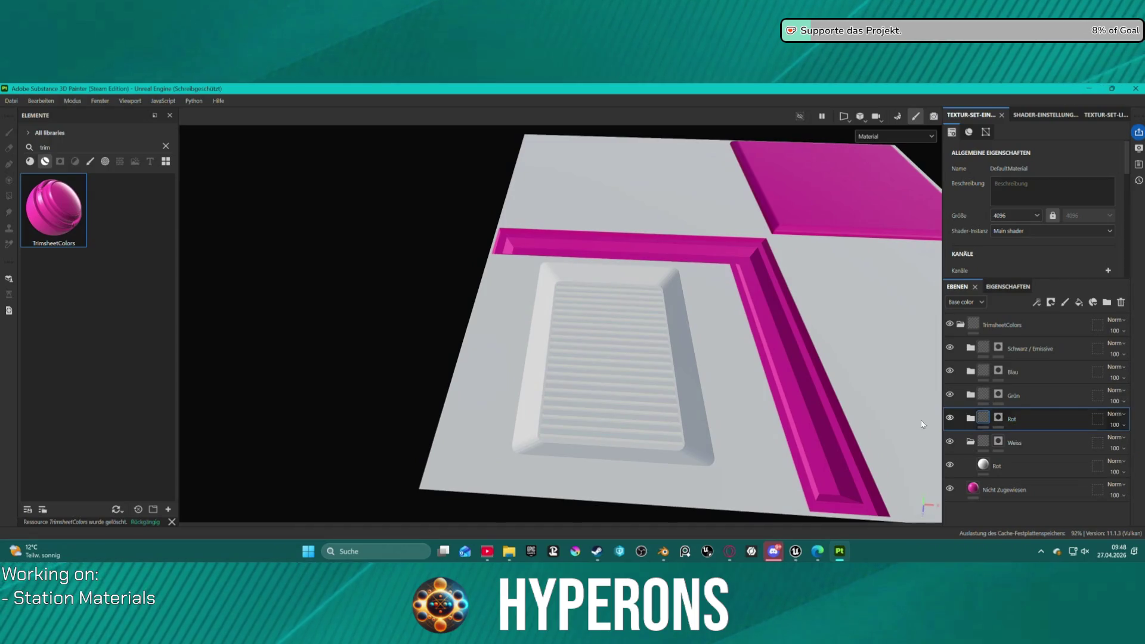
left_click(604, 438)
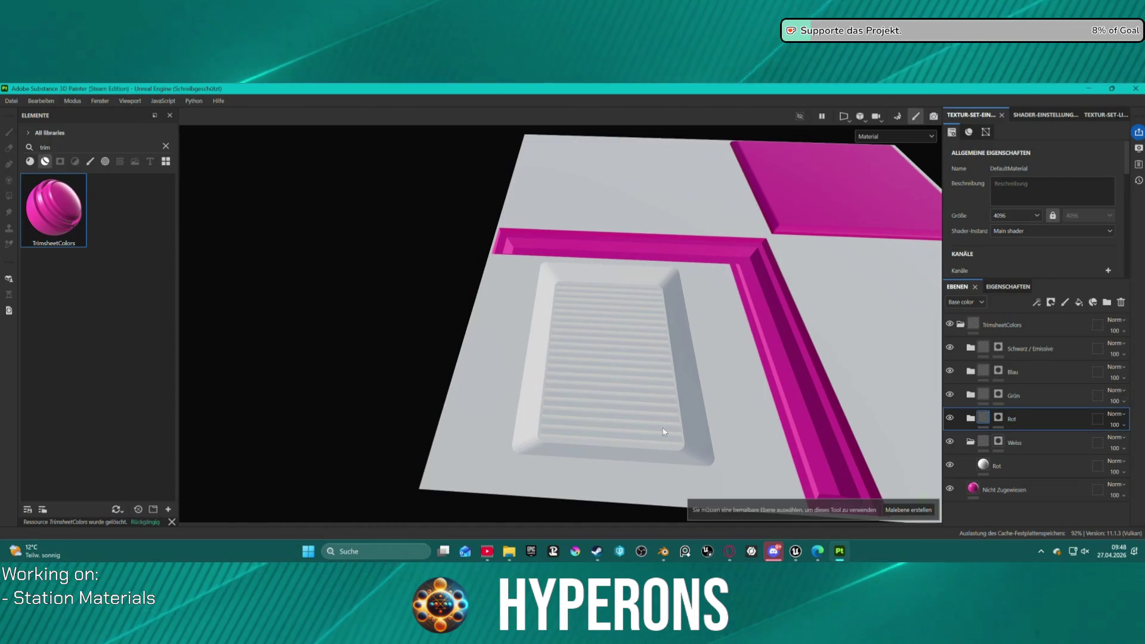
left_click(999, 418)
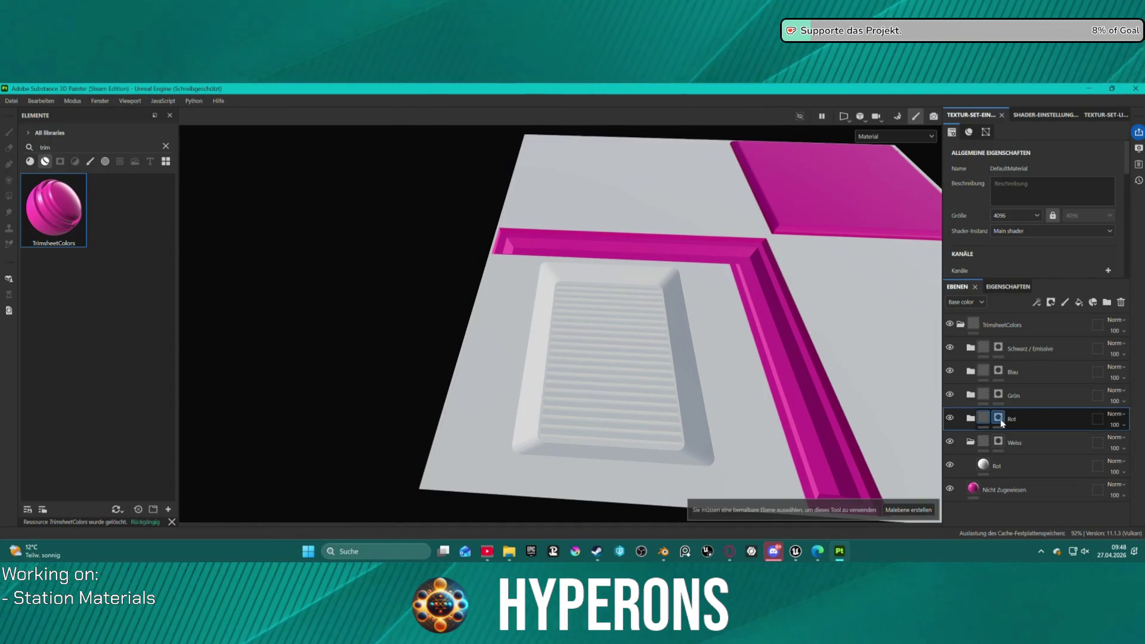
- Fill the slatted panel red slat by slat, then set the fill value to 0 to erase it
left_click(581, 437)
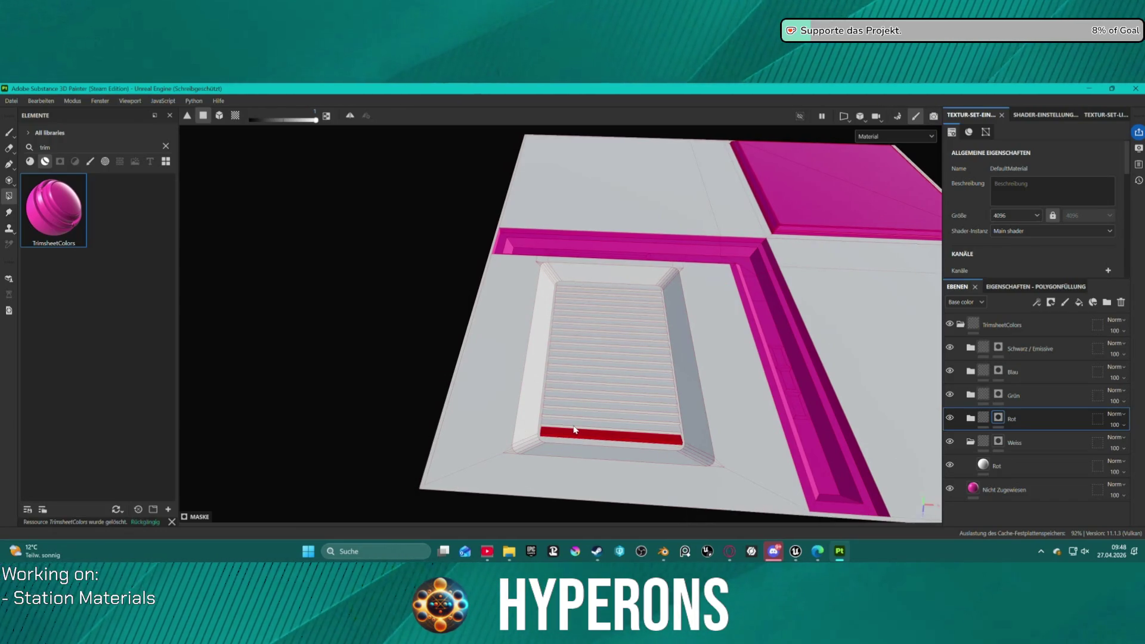
left_click(574, 426)
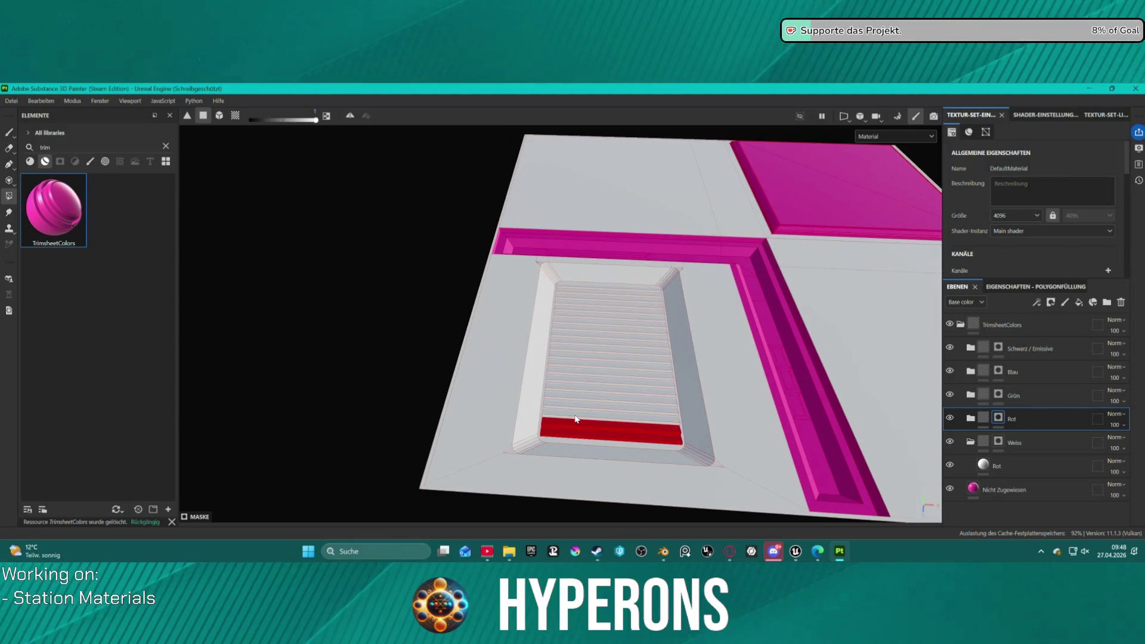
left_click(576, 419)
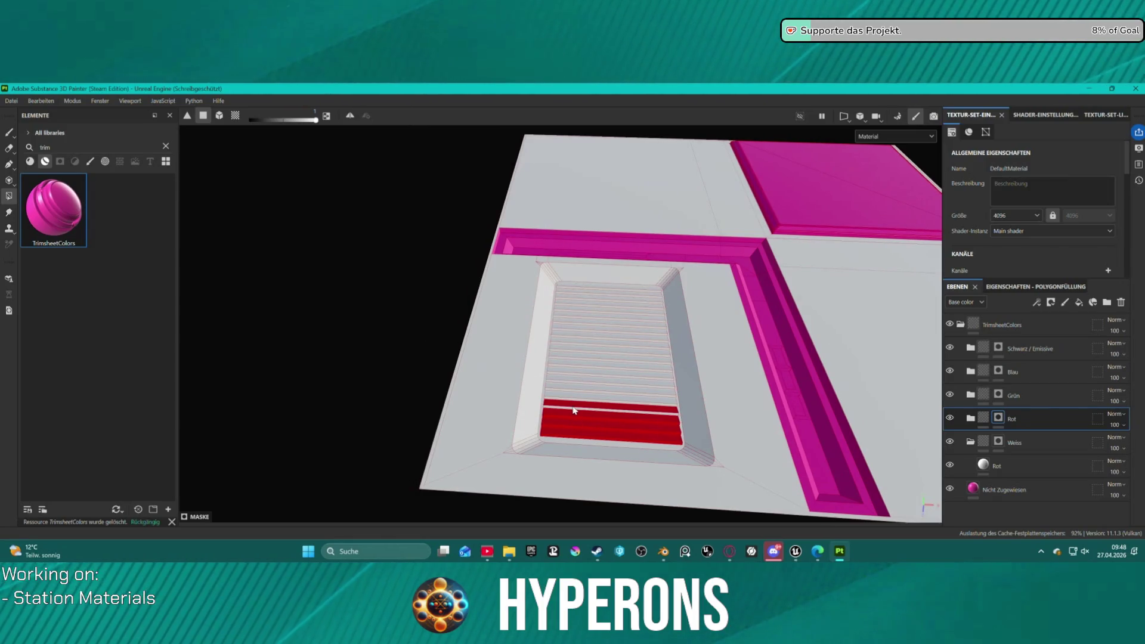
left_click(576, 395)
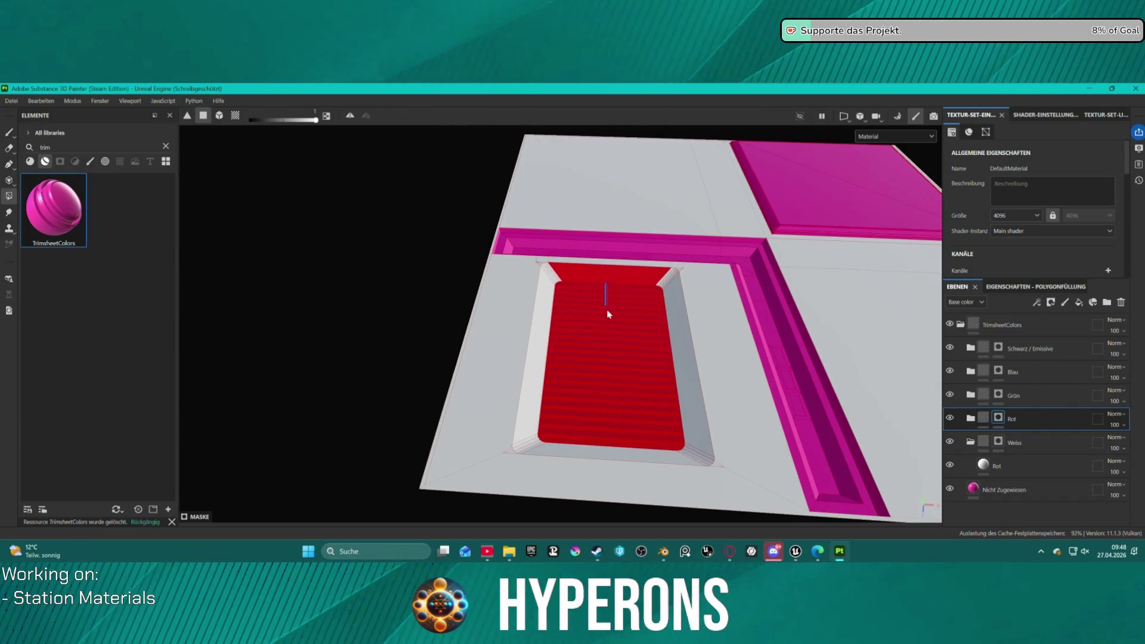
left_click(604, 378)
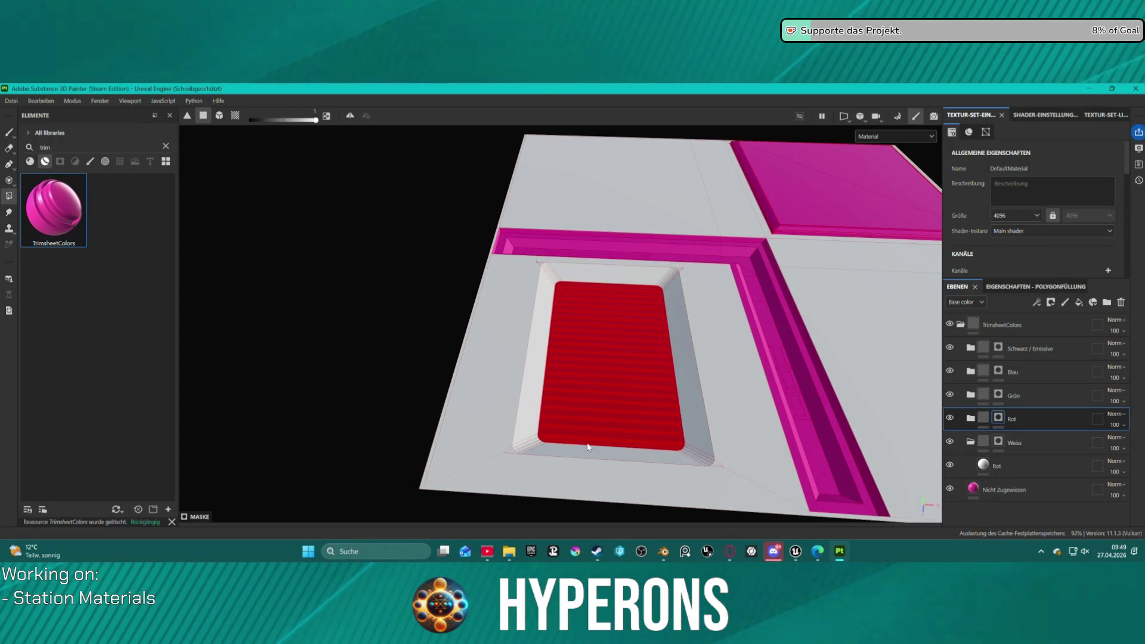
left_click_drag(313, 119, 201, 120)
left_click(548, 442)
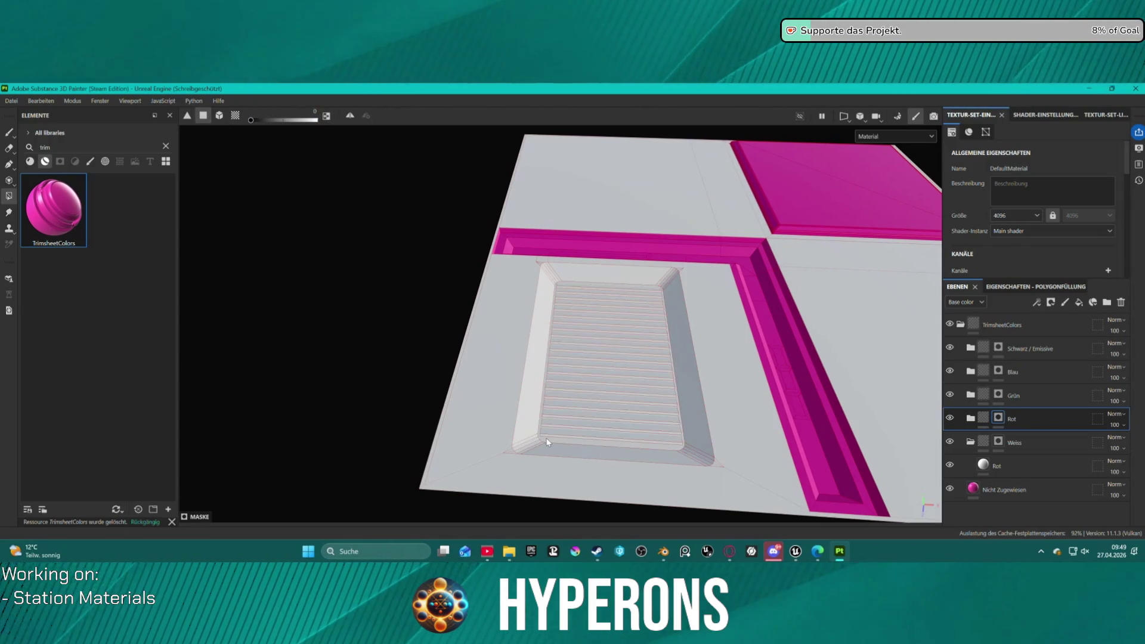
- Retry filling the slatted panel red, undoing fills that spread over the upper slats
left_click(672, 387)
left_click_drag(681, 319, 695, 396, "alt")
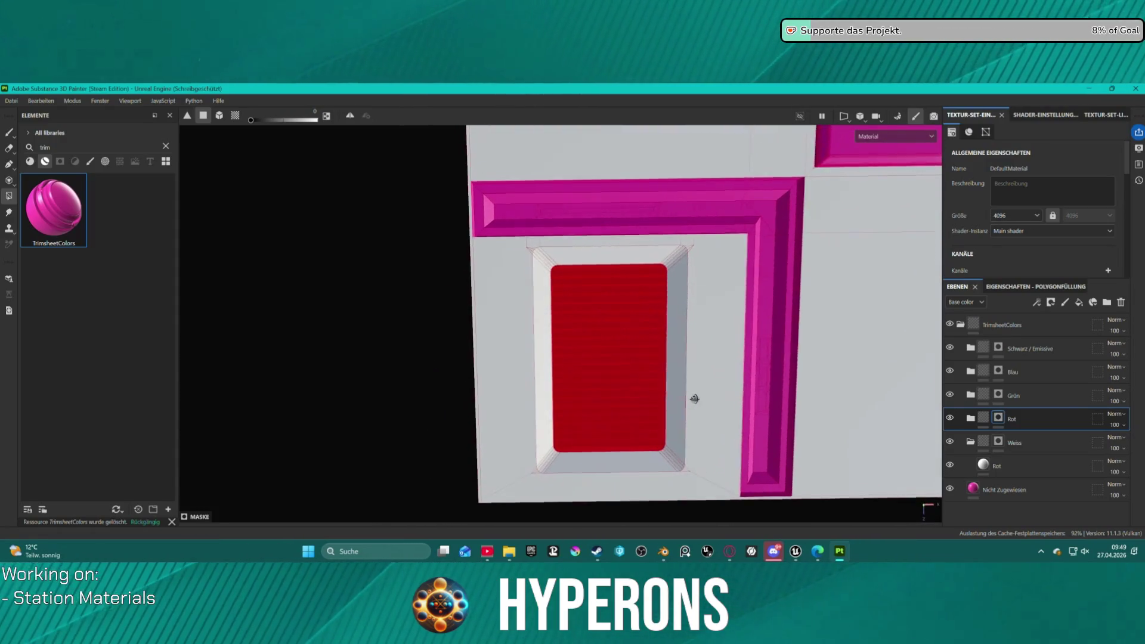
scroll(572, 276, "up", 5)
scroll(555, 255, "up", 3)
left_click(561, 269)
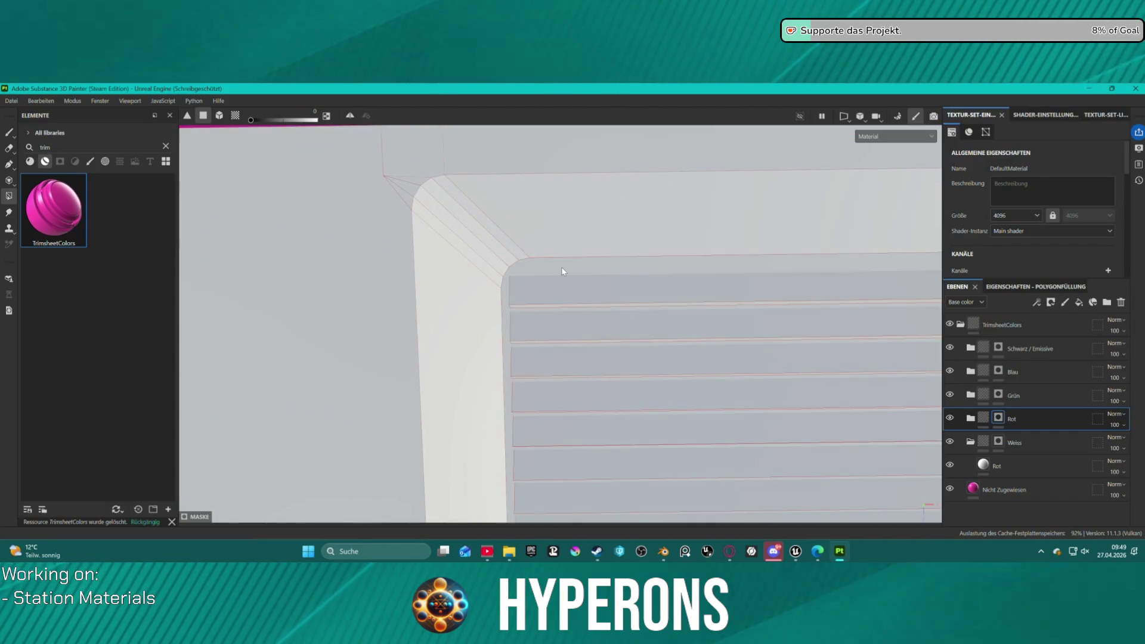
key("ctrl")
key("ctrl+z")
left_click(566, 266)
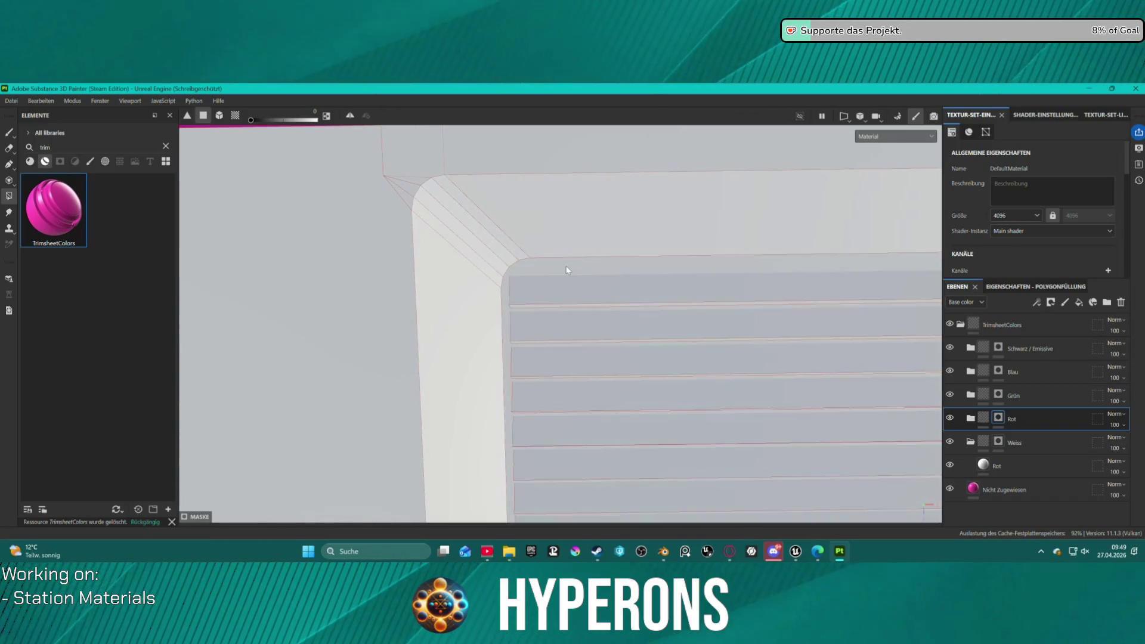
scroll(649, 374, "down", 5)
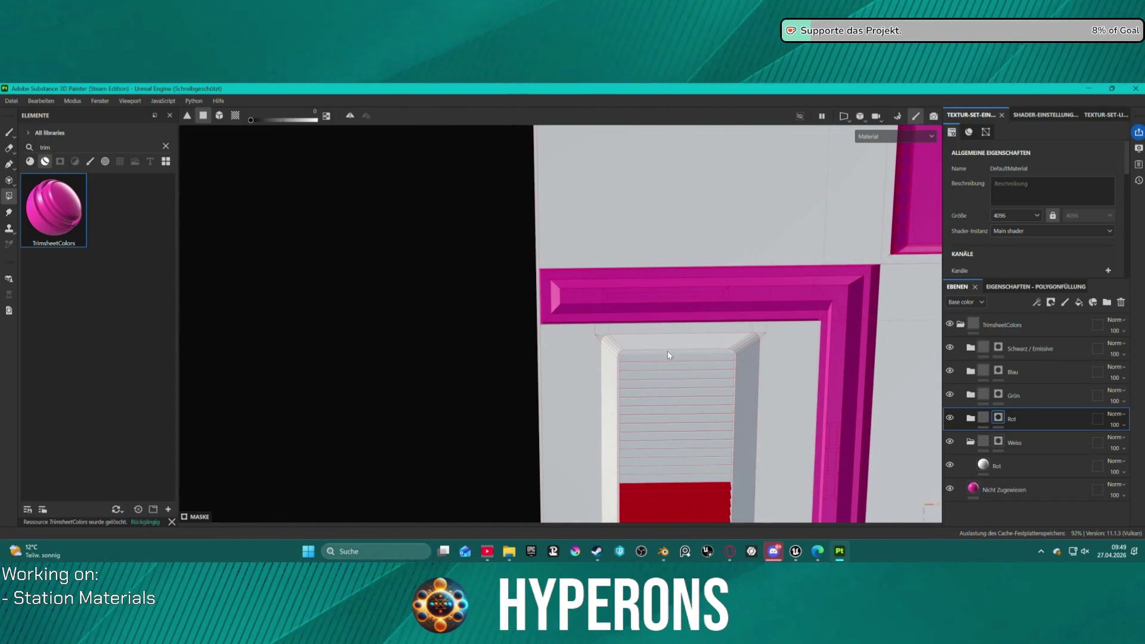
key("ctrl")
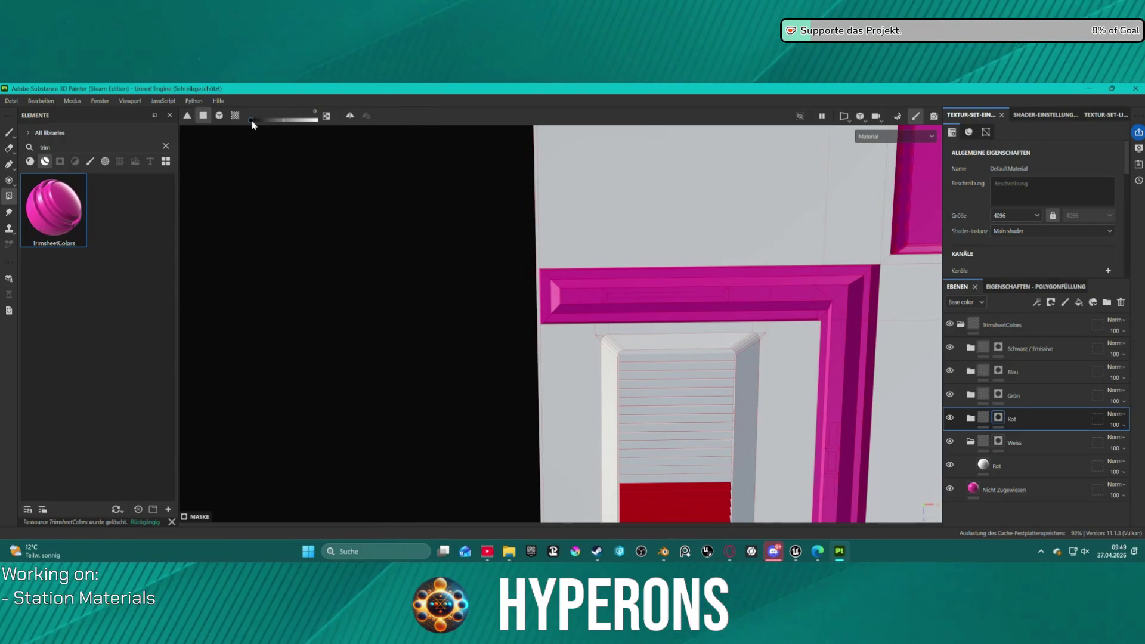
mouse_move(520, 321)
left_mouse_down("alt")
mouse_move(644, 338)
mouse_move(638, 296)
mouse_move(685, 263)
mouse_move(698, 381)
mouse_move(614, 327)
mouse_move(538, 349)
left_mouse_up("alt")
left_click(511, 343)
left_click(511, 333)
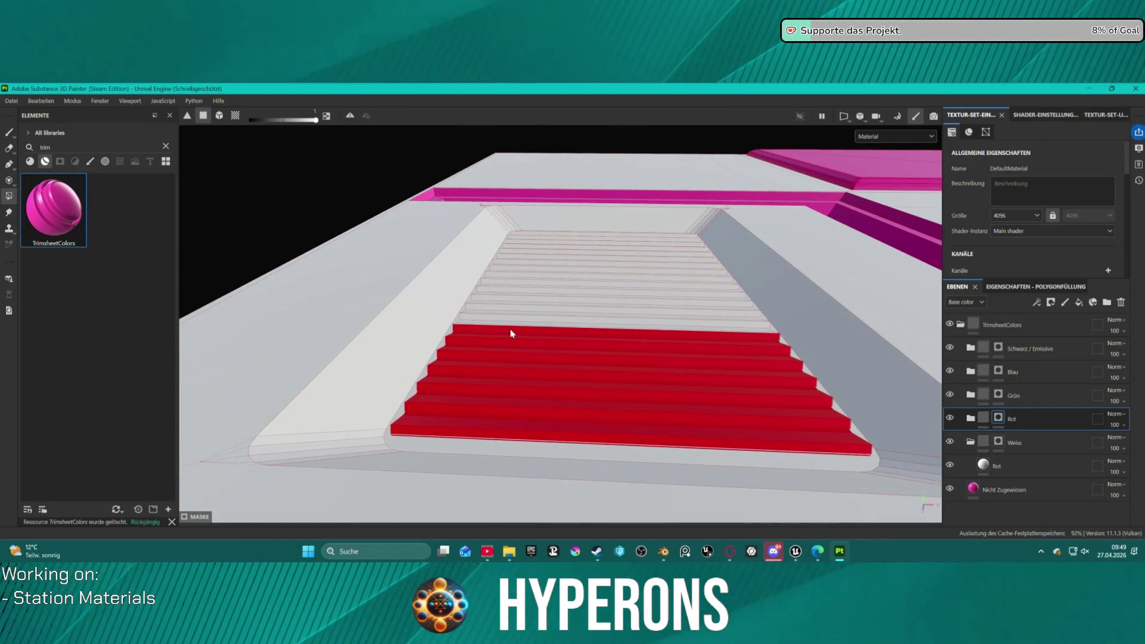
left_click(514, 327)
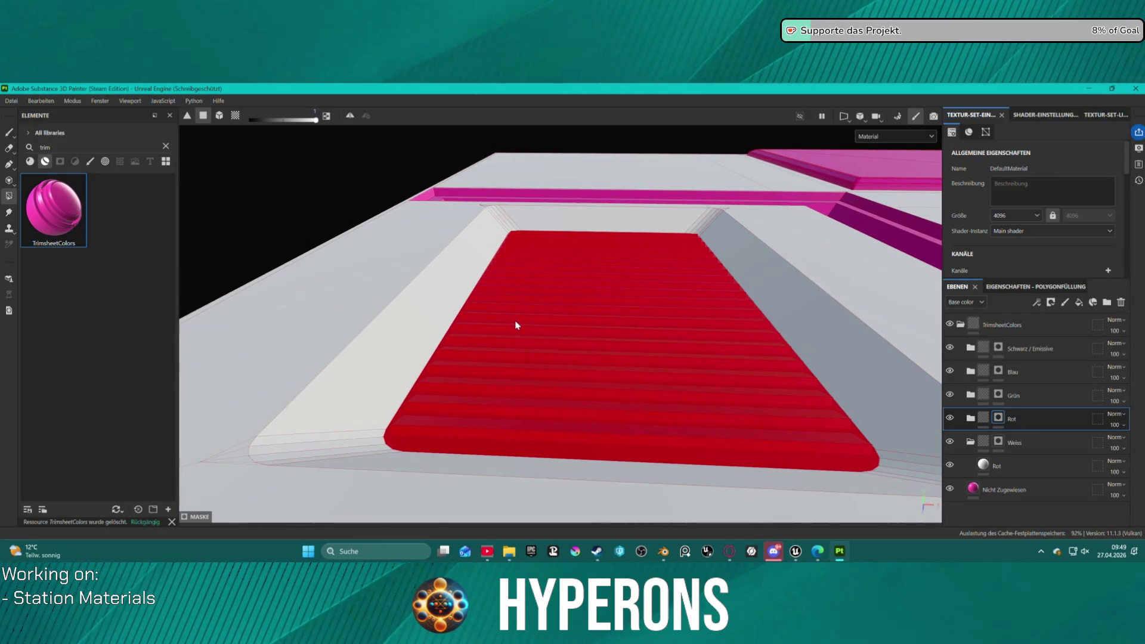
key("ctrl+z")
- Fill the white slat strips red one at a time from bottom to top
mouse_move(504, 317)
left_mouse_down("alt")
mouse_move(539, 322)
mouse_move(521, 380)
left_mouse_up("alt")
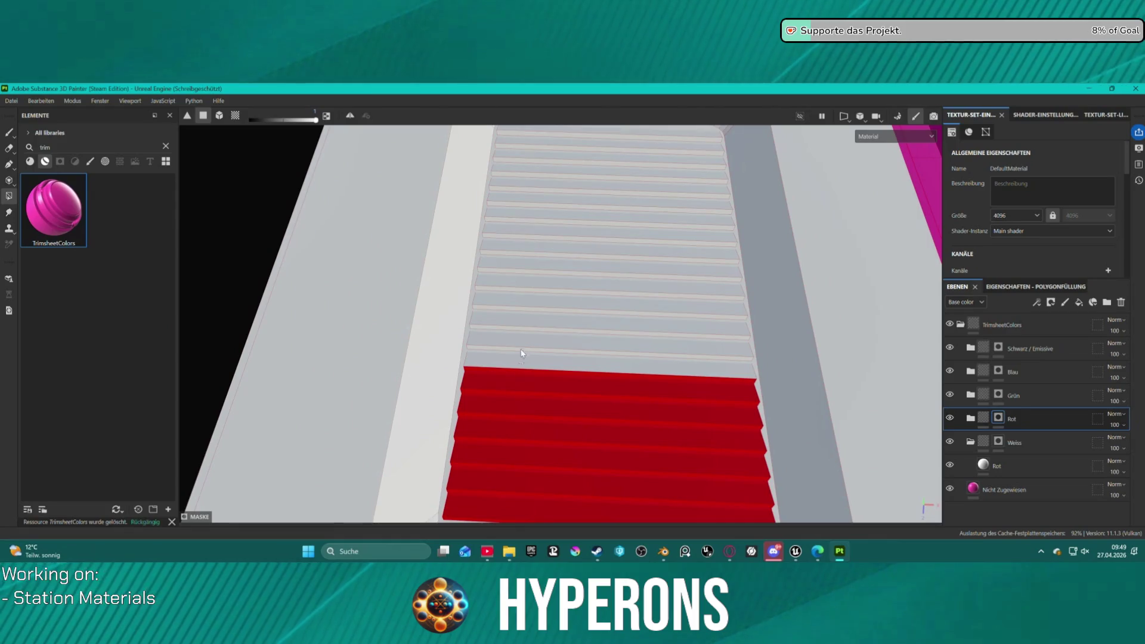
left_click(620, 358)
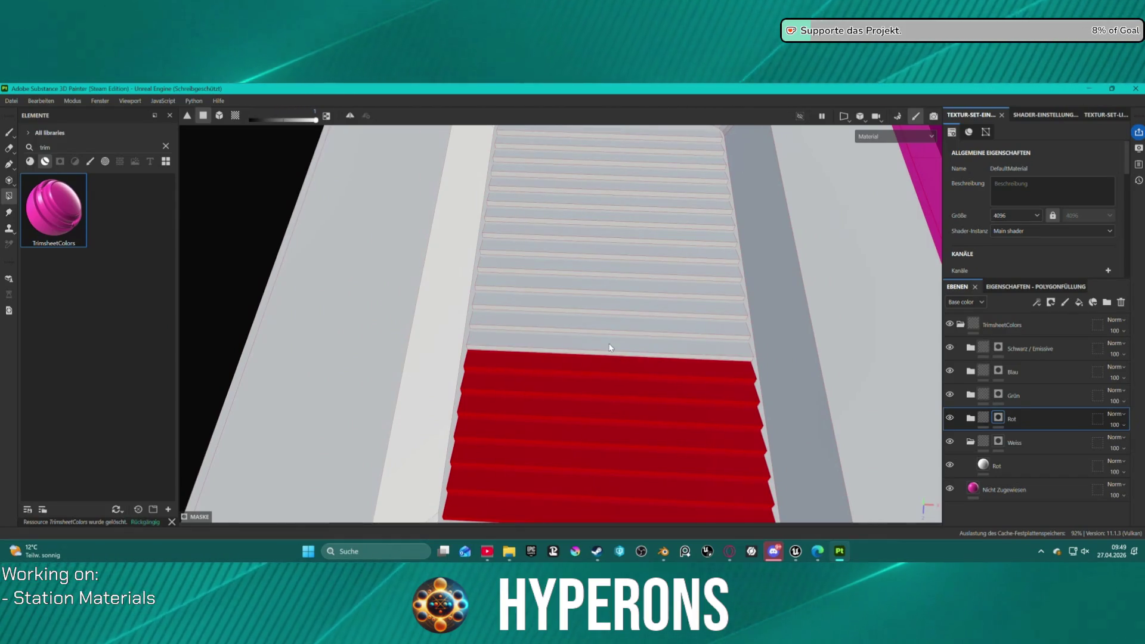
left_click(609, 337)
left_click(608, 322)
left_click(610, 306)
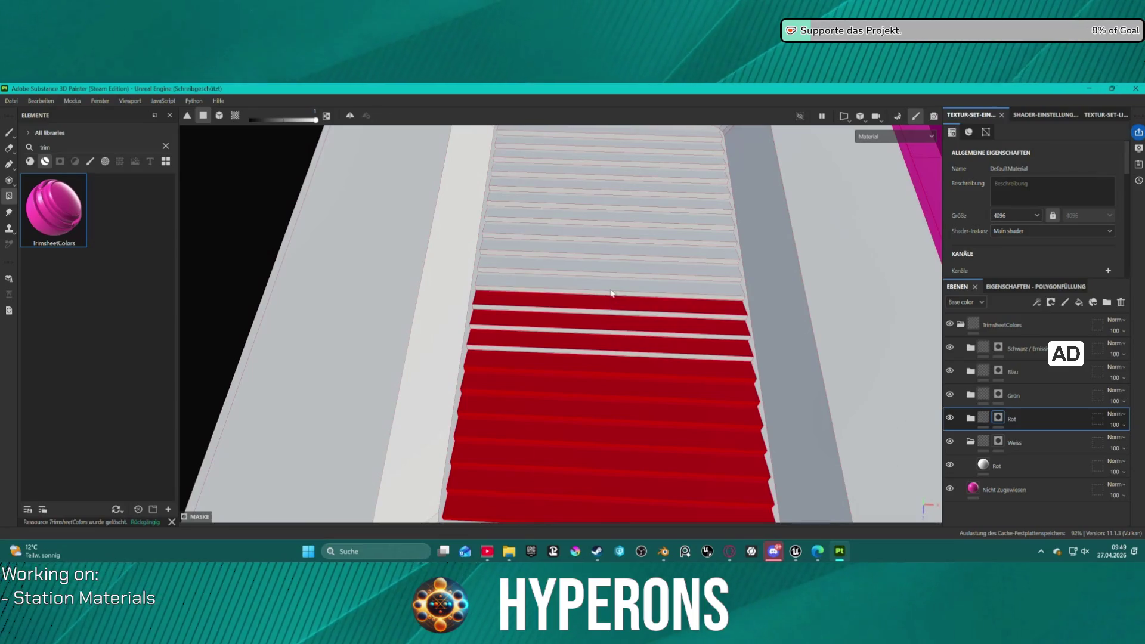
left_click(611, 290)
left_click(616, 269)
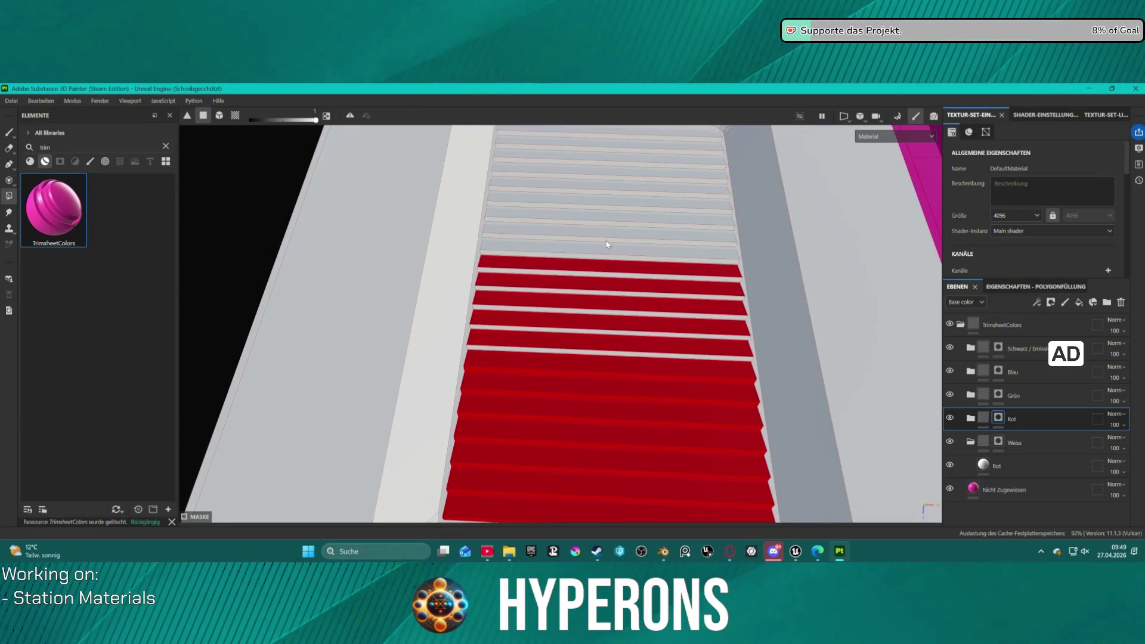
left_click(600, 245)
left_click(600, 234)
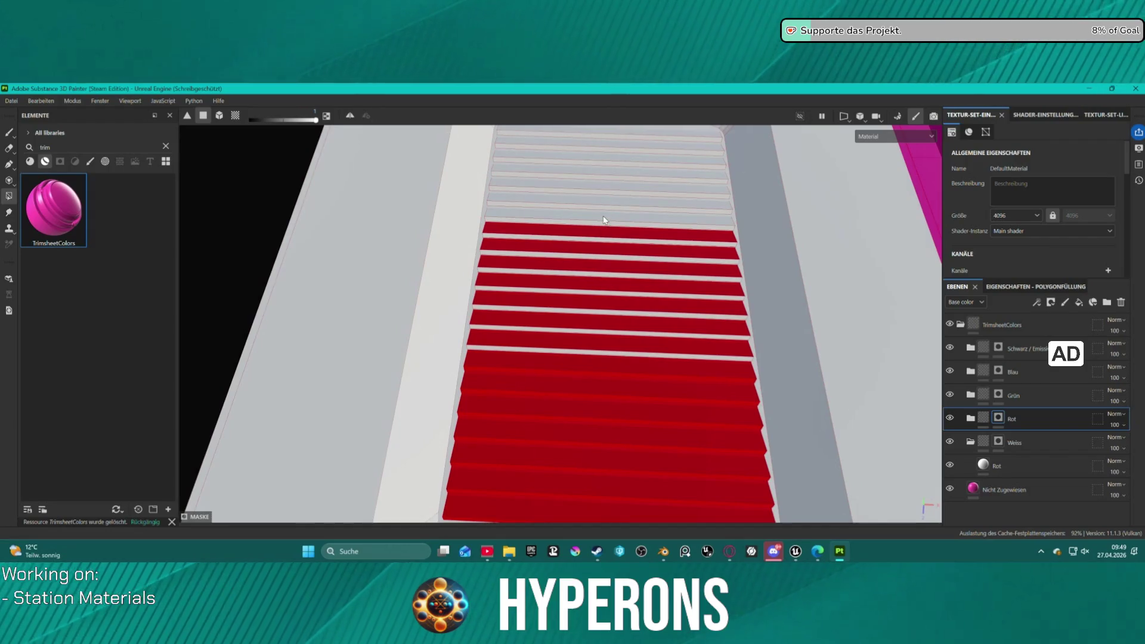
left_click(603, 216)
left_click(603, 202)
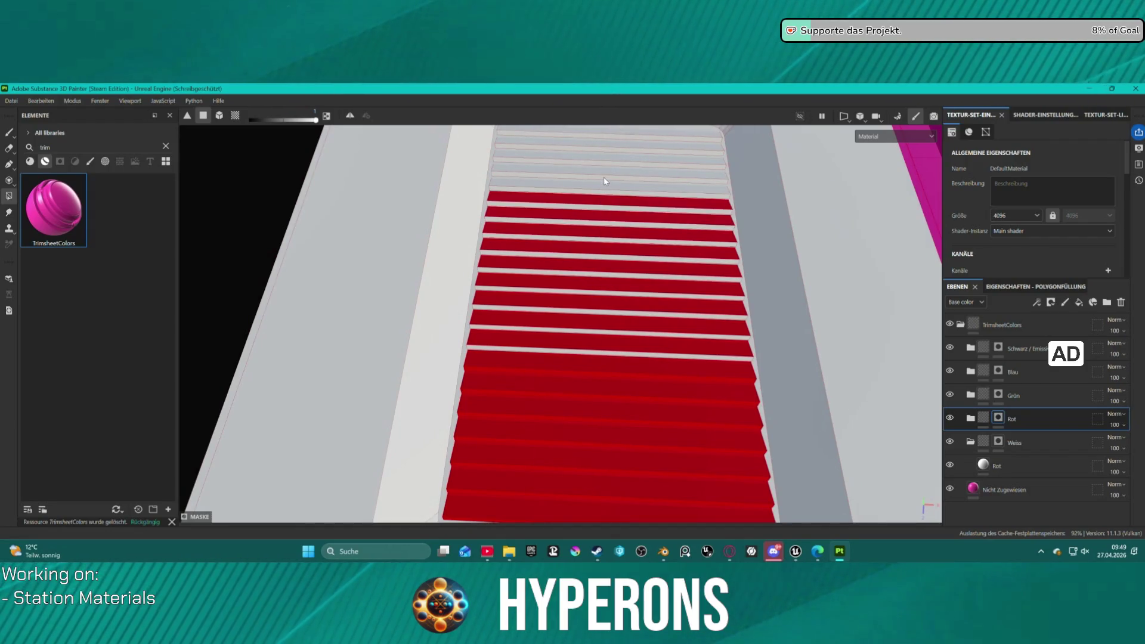
left_click(604, 185)
left_click(604, 171)
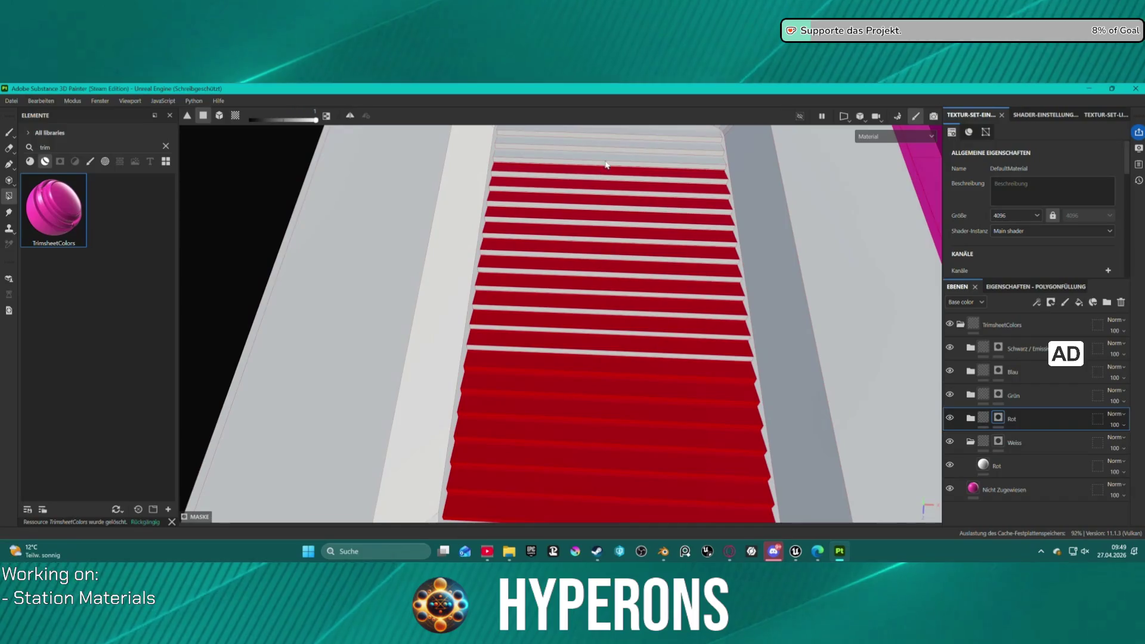
left_click(606, 161)
left_click(618, 143)
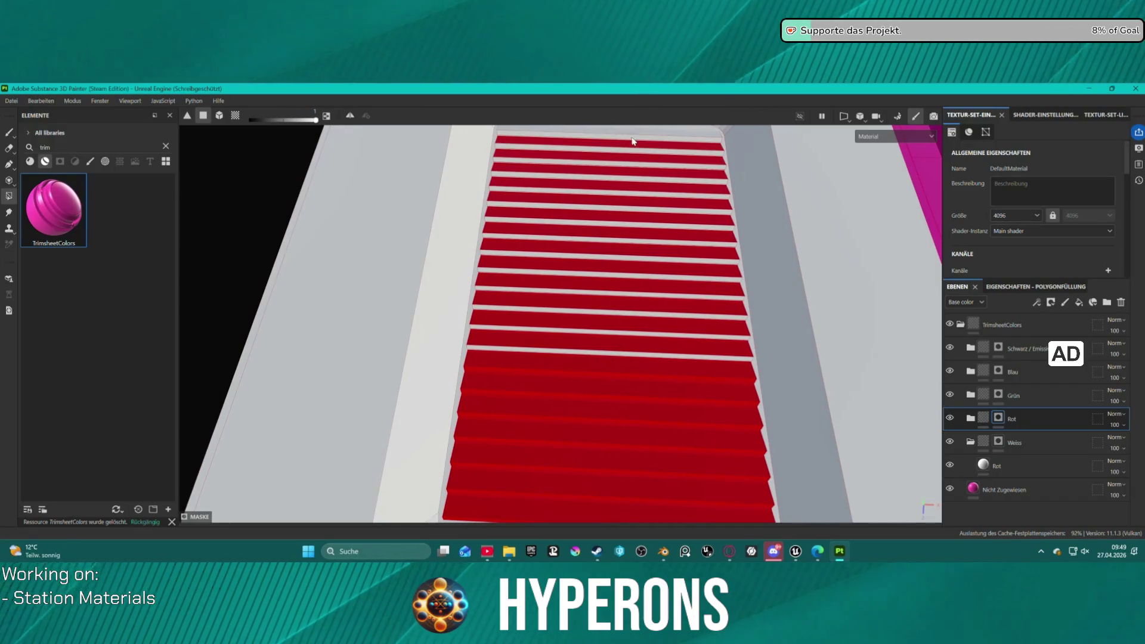
left_click(677, 133)
- Fill the remaining white gap strips red, working back down to the last one
left_click(677, 142)
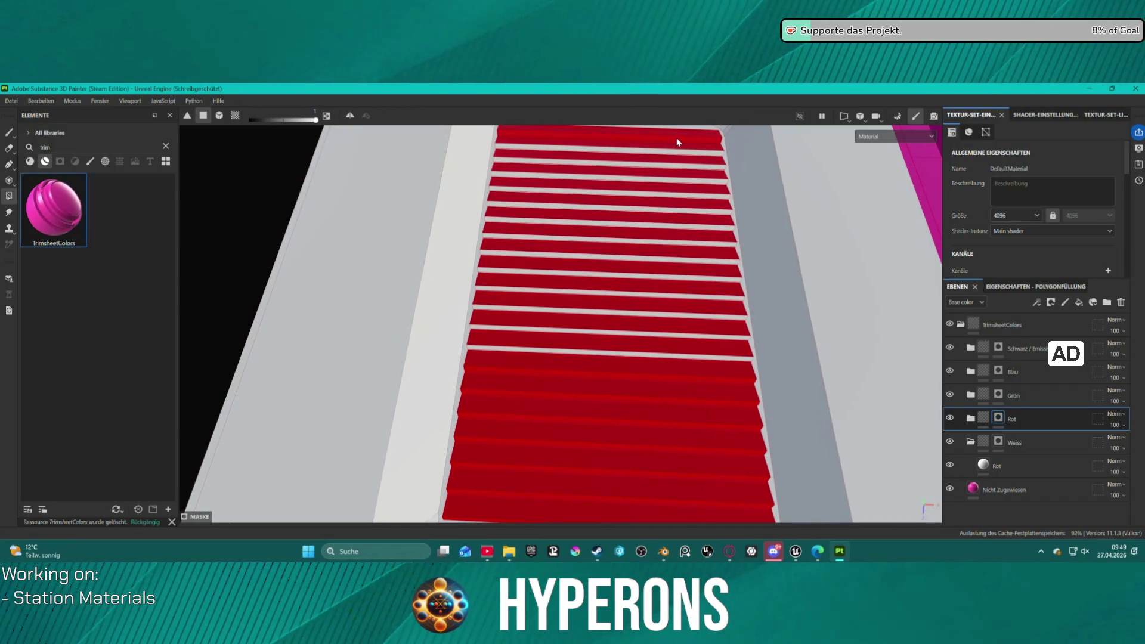
left_click(678, 152)
left_click(679, 168)
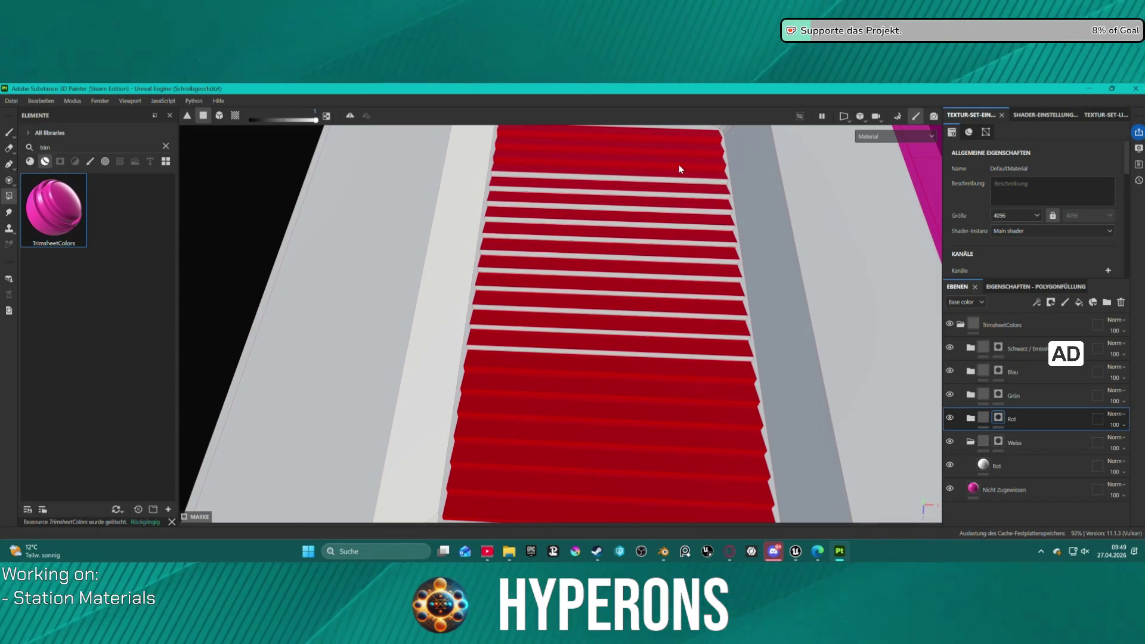
left_click(680, 185)
left_click(678, 197)
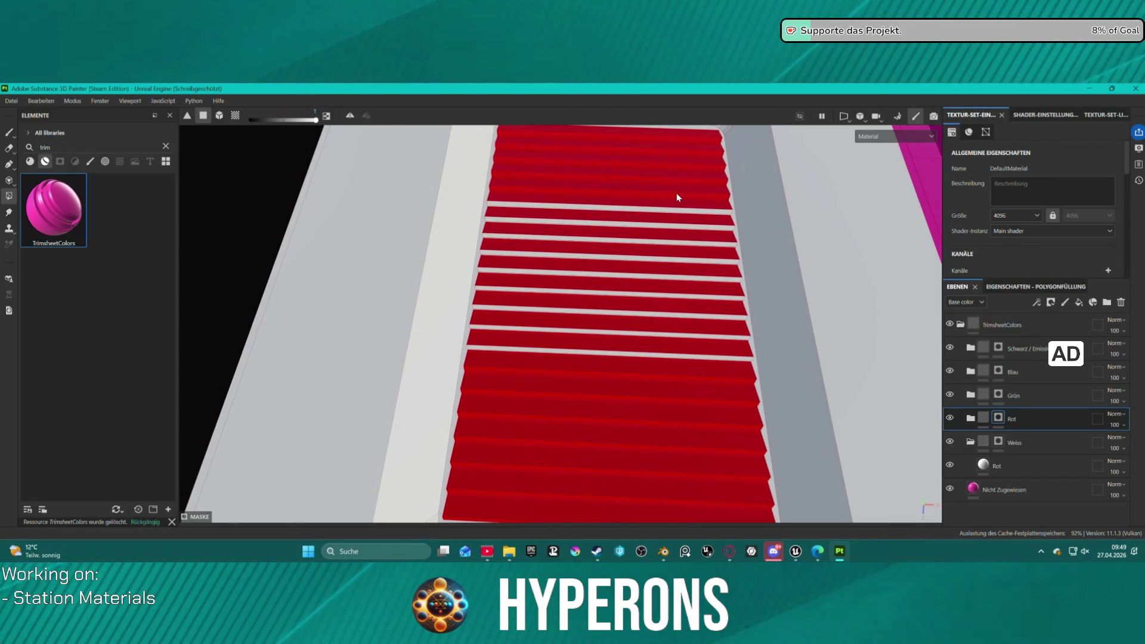
left_click(677, 214)
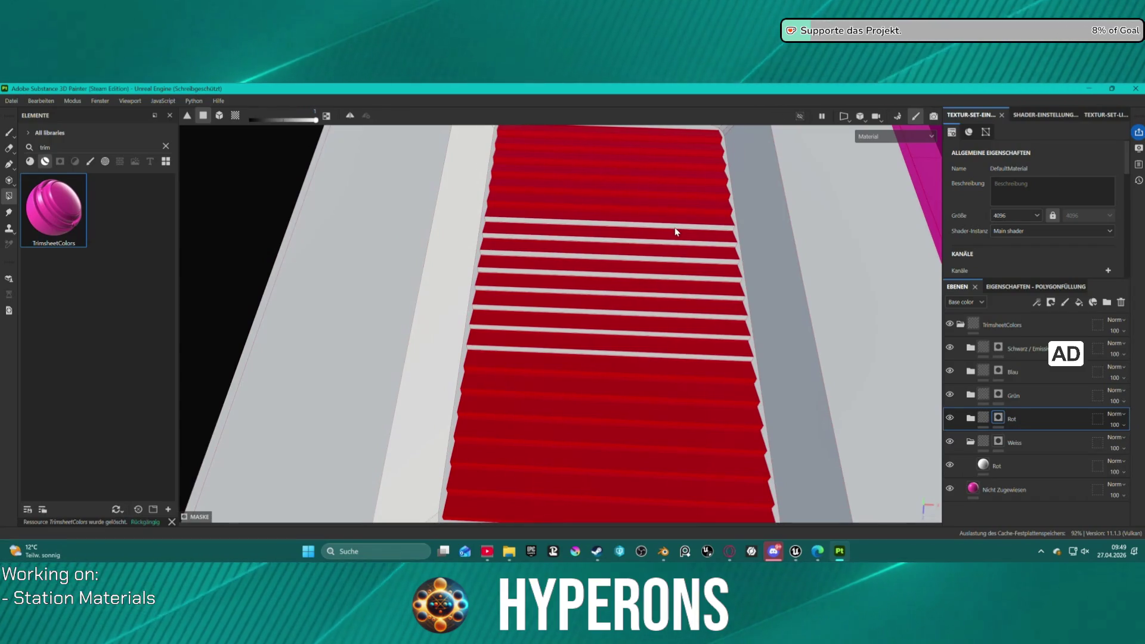
left_click(675, 227)
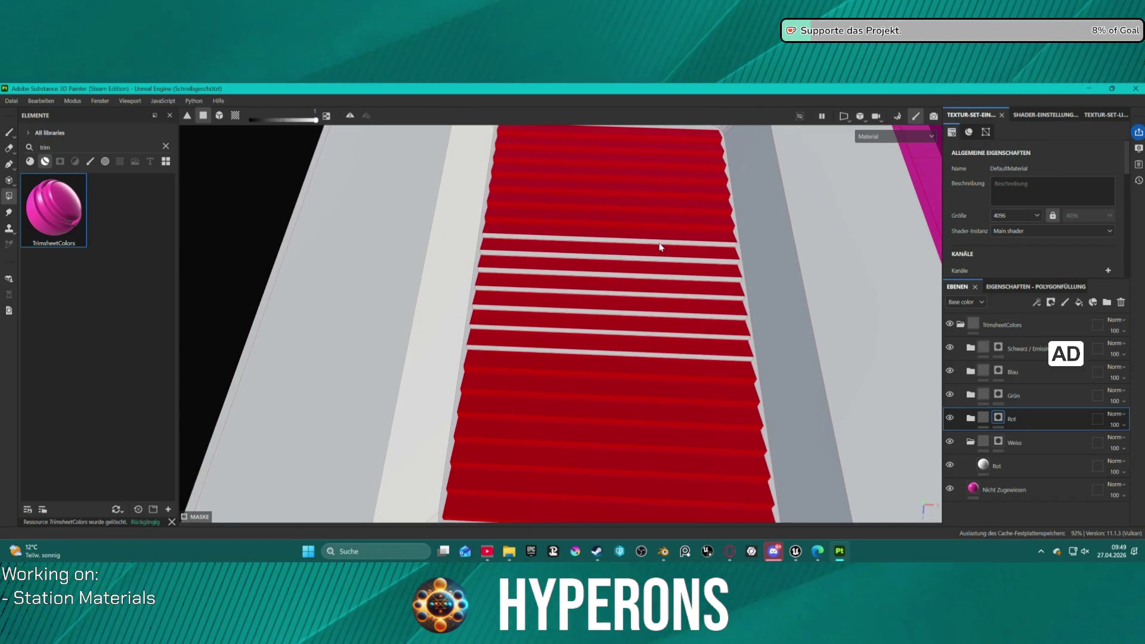
left_click(659, 246)
left_click(653, 262)
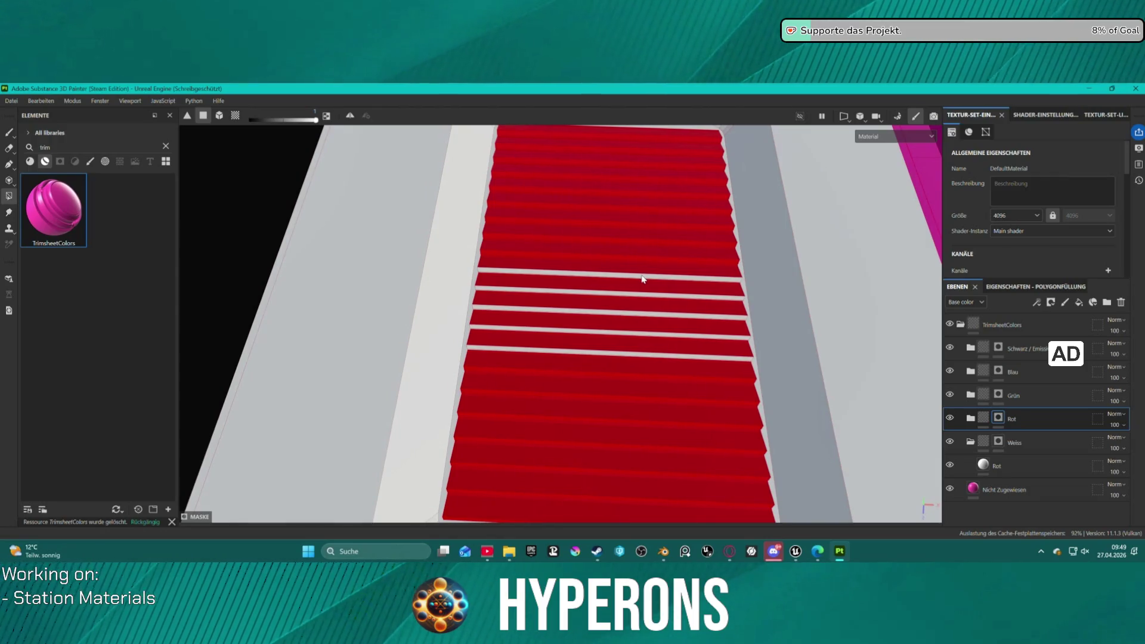
left_click(643, 279)
left_click(634, 294)
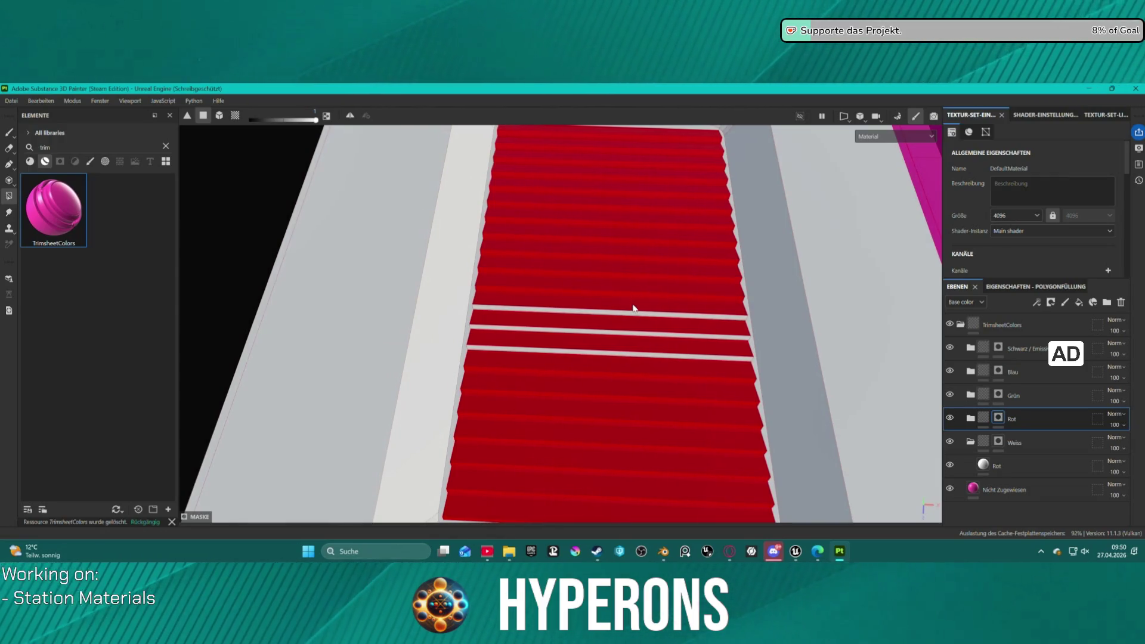
left_click(633, 314)
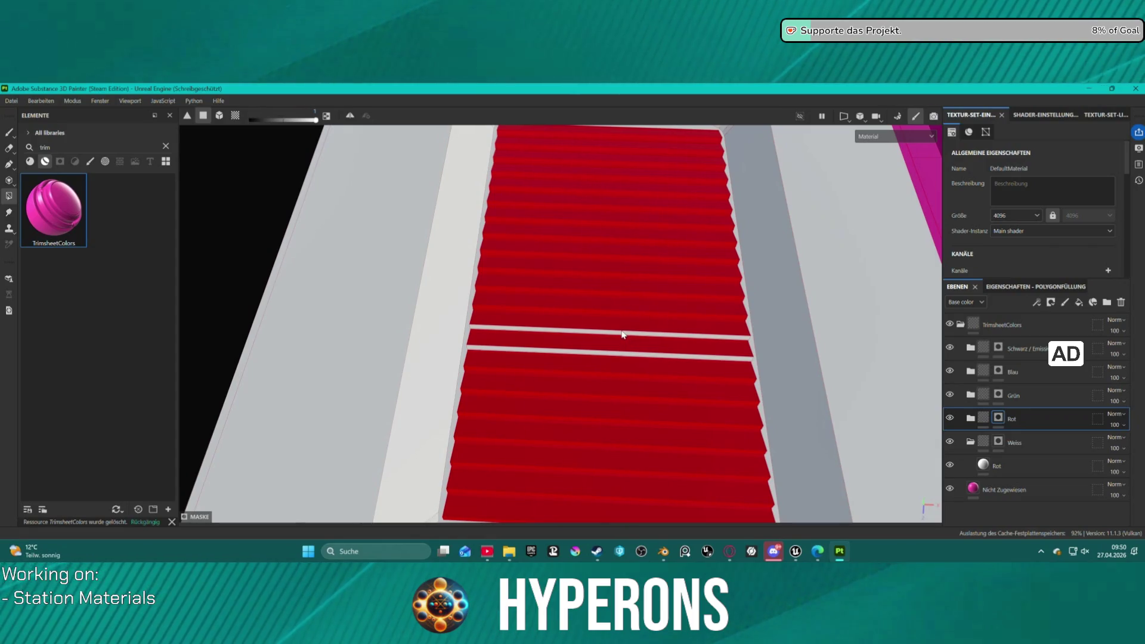
left_click(621, 334)
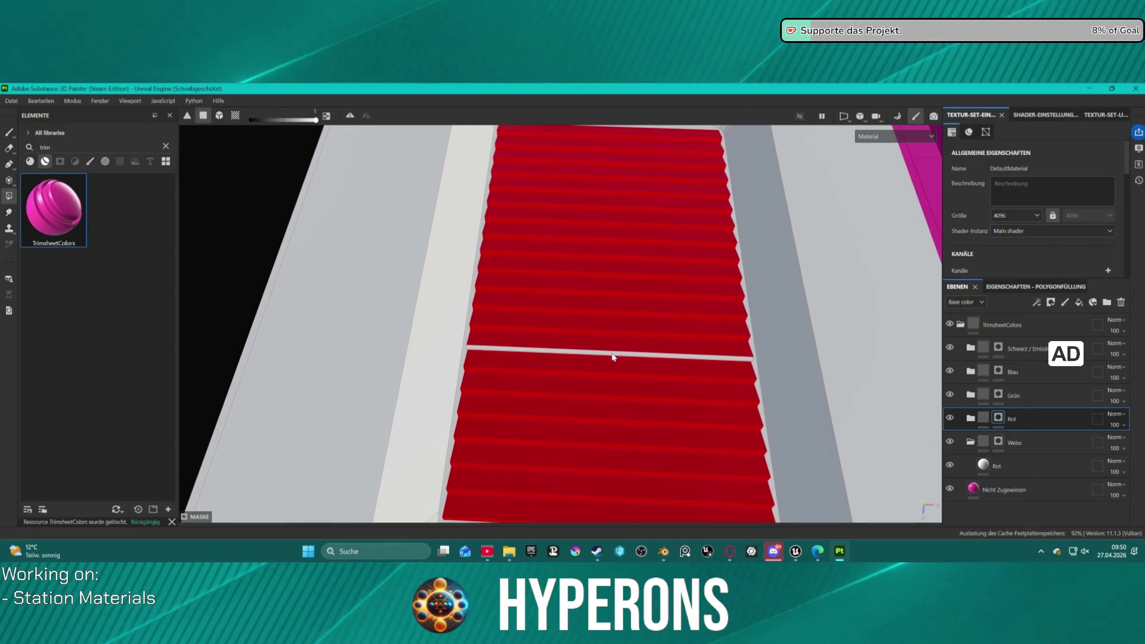
left_click(612, 354)
scroll(626, 340, "down", 10)
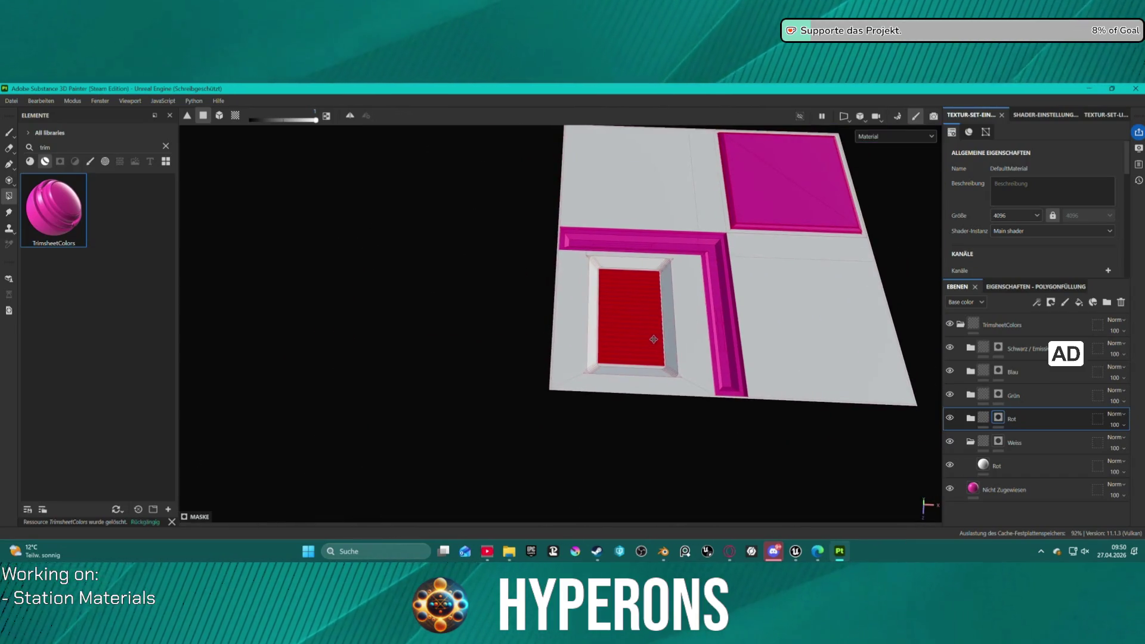
- Fill the L-shaped bar's upper strip, corner, inner bevel and vertical strip faces red
scroll(767, 280, "up", 5)
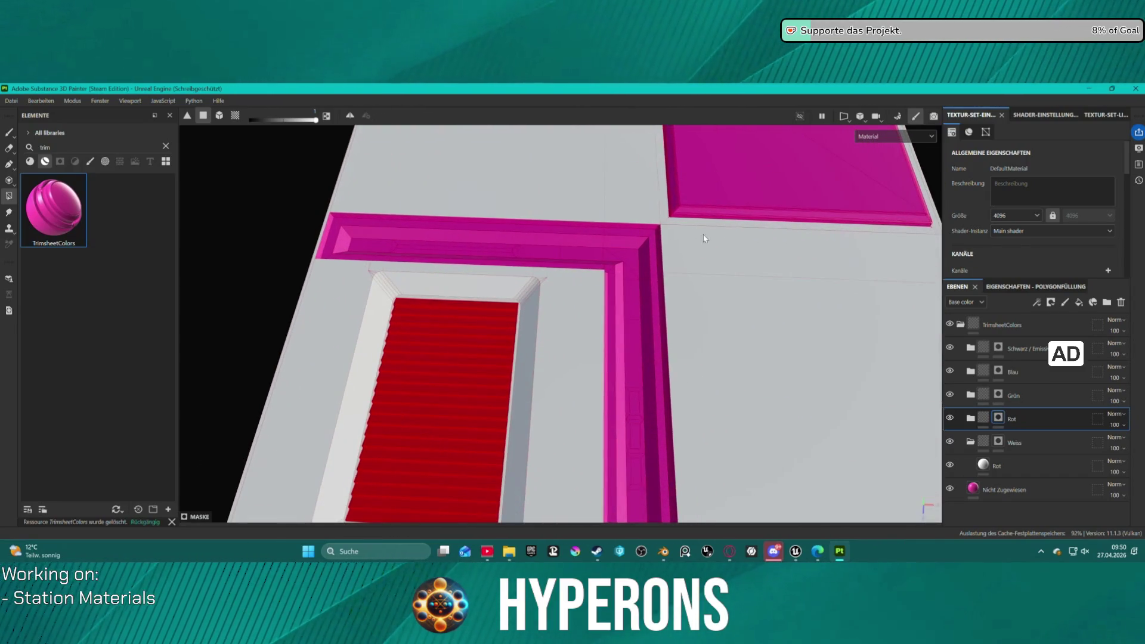
left_click_drag(331, 222, 358, 235)
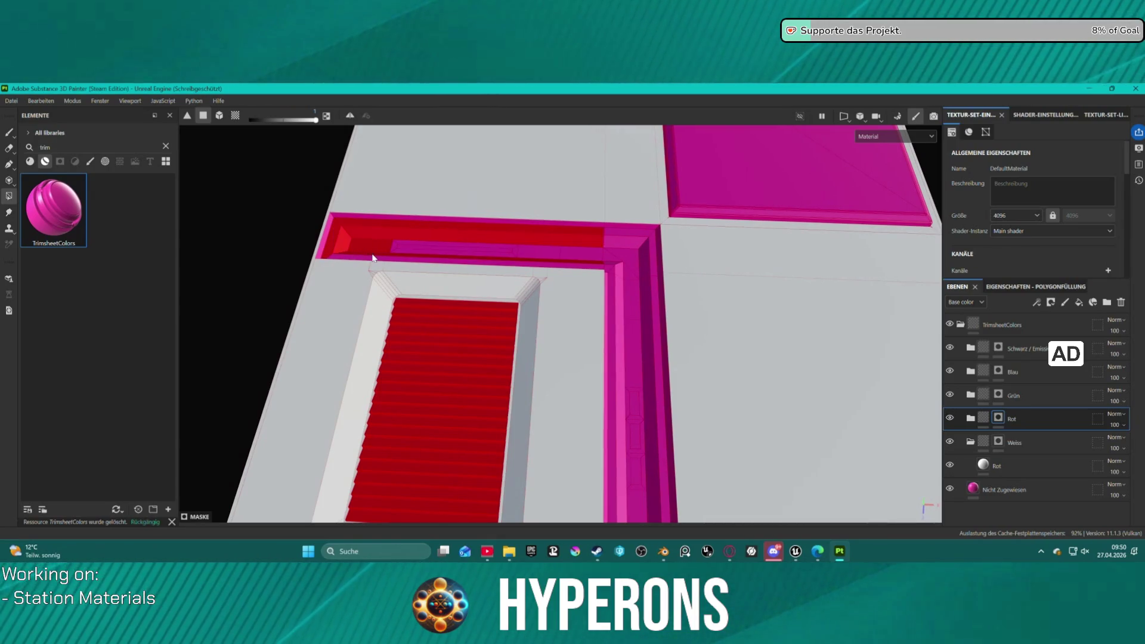
left_click_drag(371, 263, 356, 244, "alt+shift")
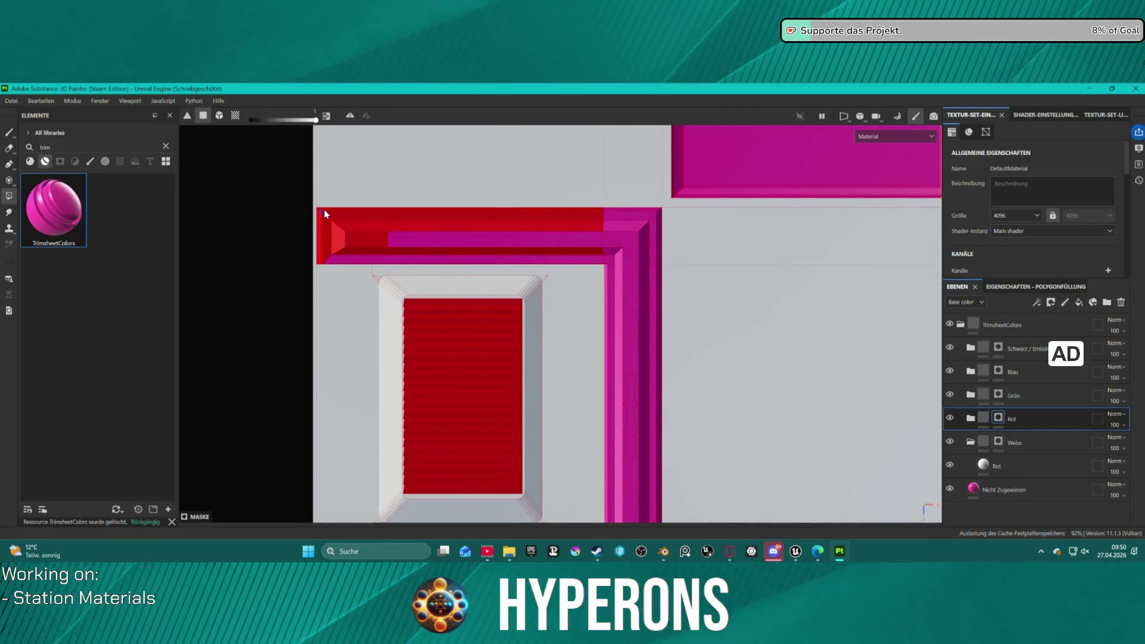
left_click_drag(591, 215, 641, 227)
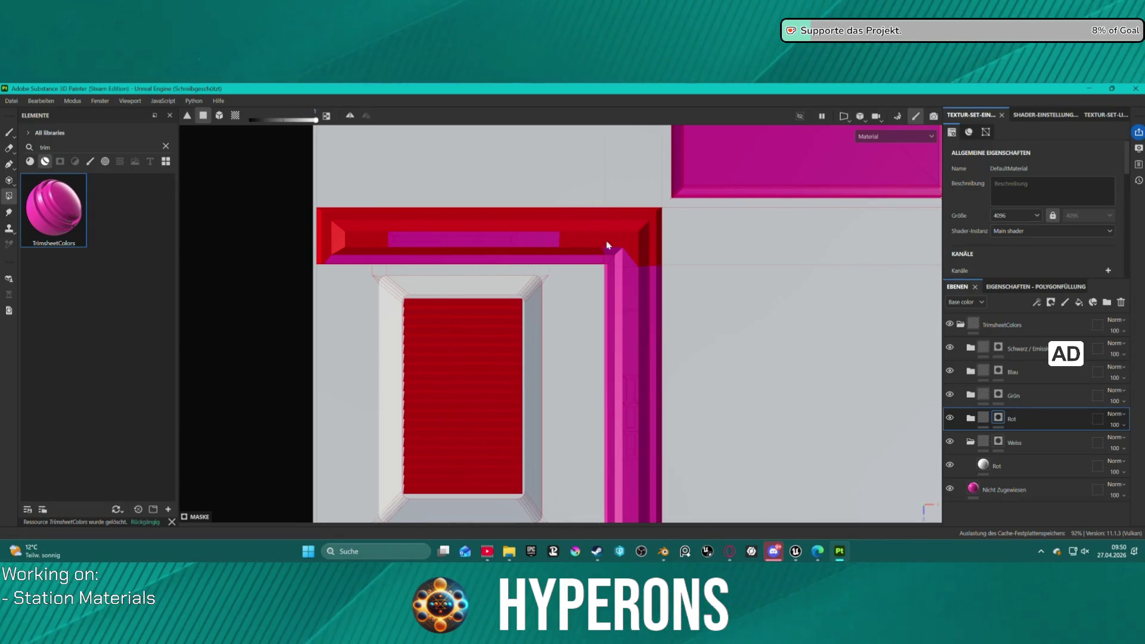
mouse_move(321, 231)
left_mouse_down()
mouse_move(633, 262)
mouse_move(634, 294)
mouse_move(608, 307)
left_mouse_up()
left_click_drag(625, 260, 660, 327)
scroll(642, 368, "down", 2)
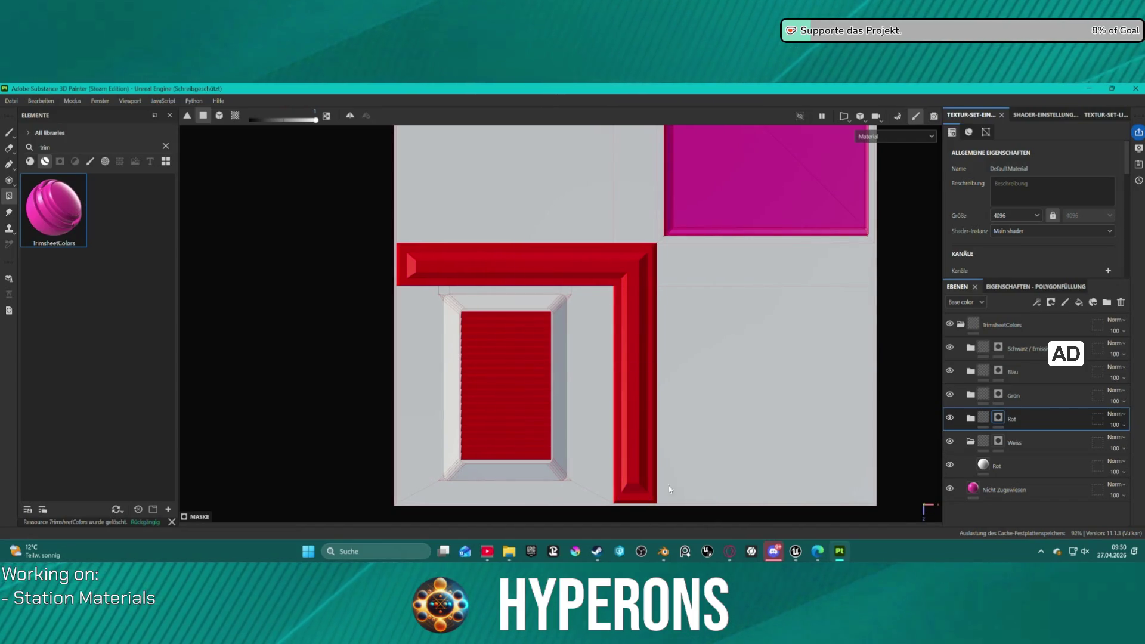
left_click(955, 357)
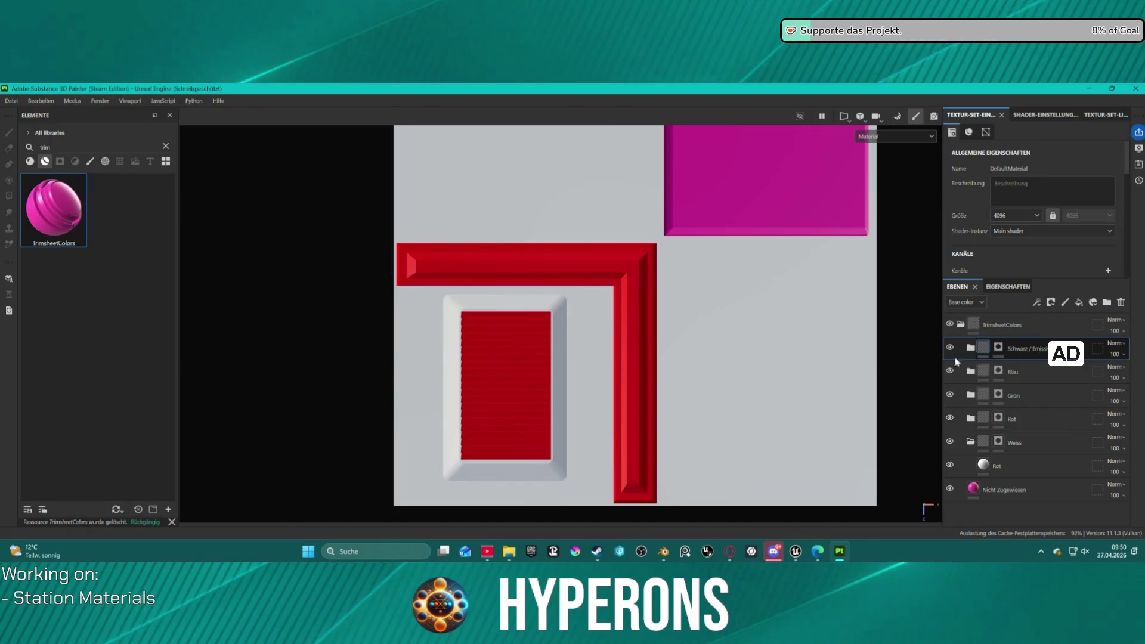
- Hide the Rot layer and select the Schwarz / Emissive mask in polygon-fill mode
scroll(782, 429, "up", 5)
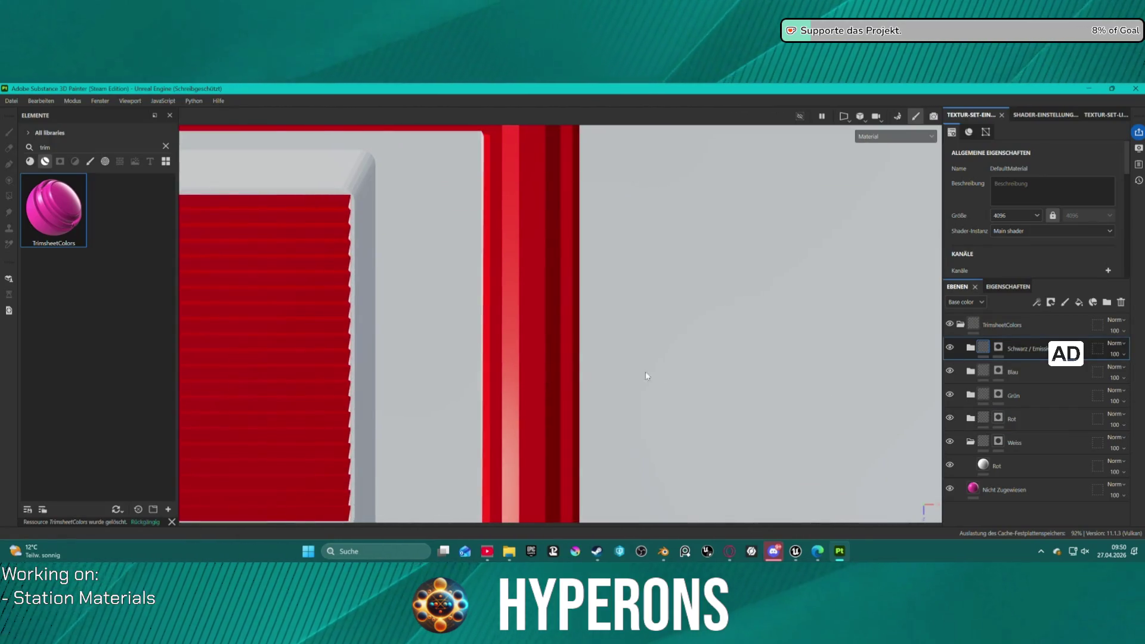
left_click(950, 419)
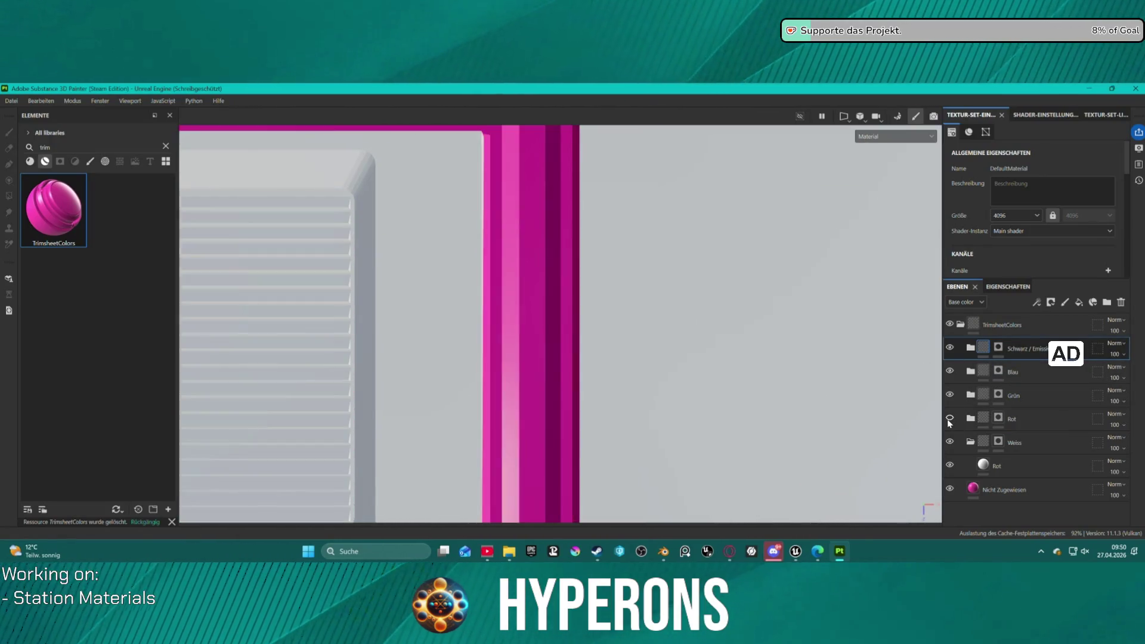
scroll(544, 442, "down", 3)
scroll(557, 476, "up", 5)
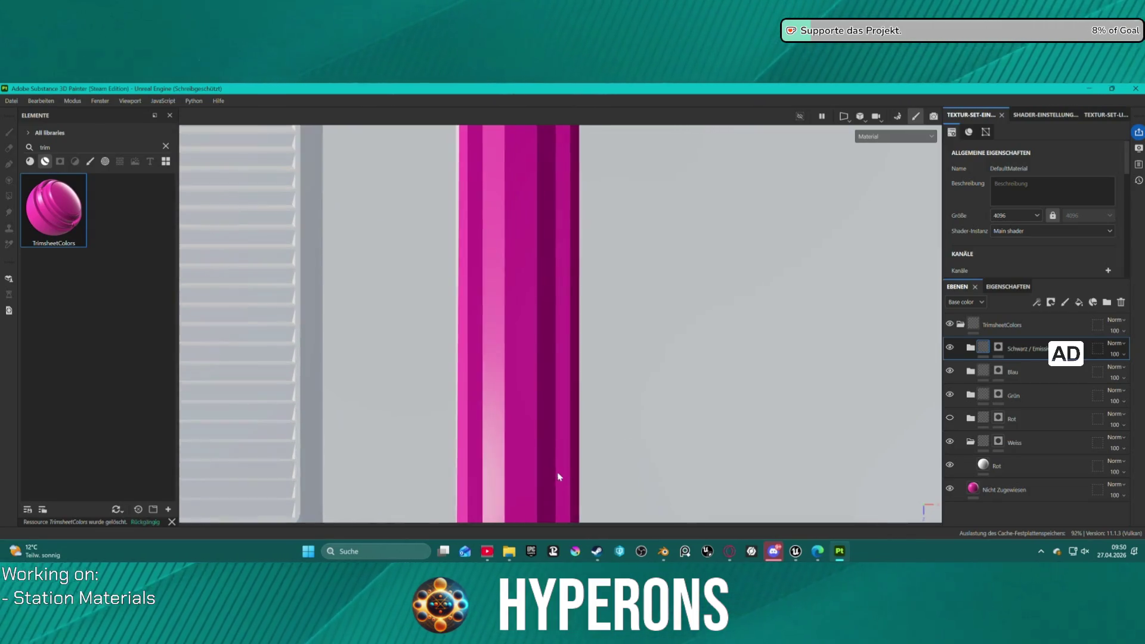
scroll(527, 382, "down", 3)
scroll(525, 358, "up", 4)
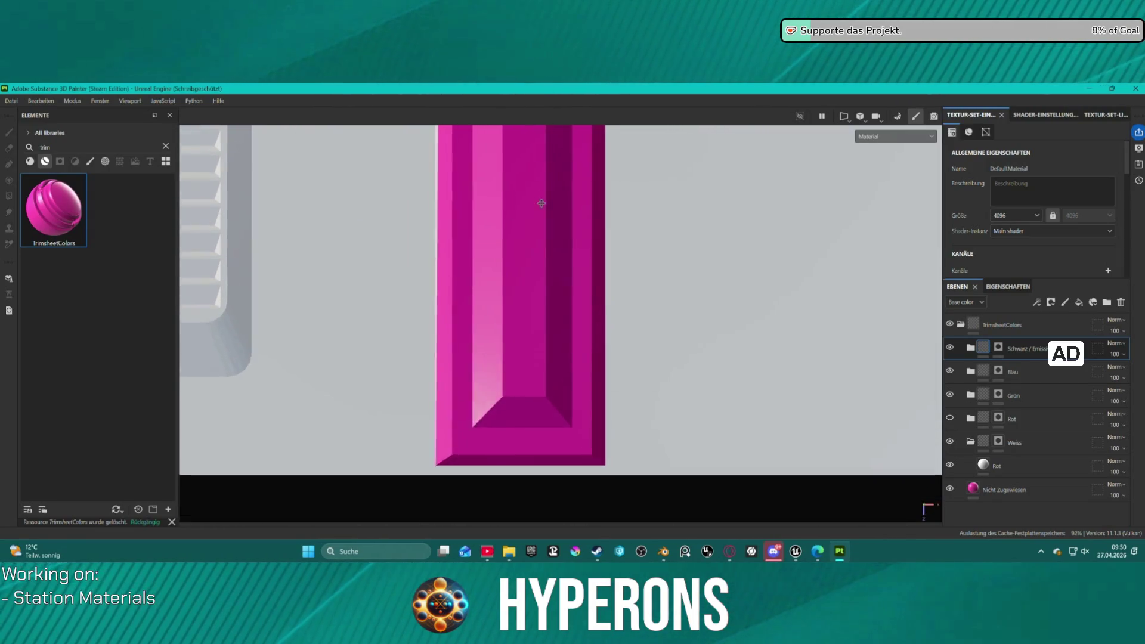
scroll(524, 349, "down", 1)
left_click(998, 347)
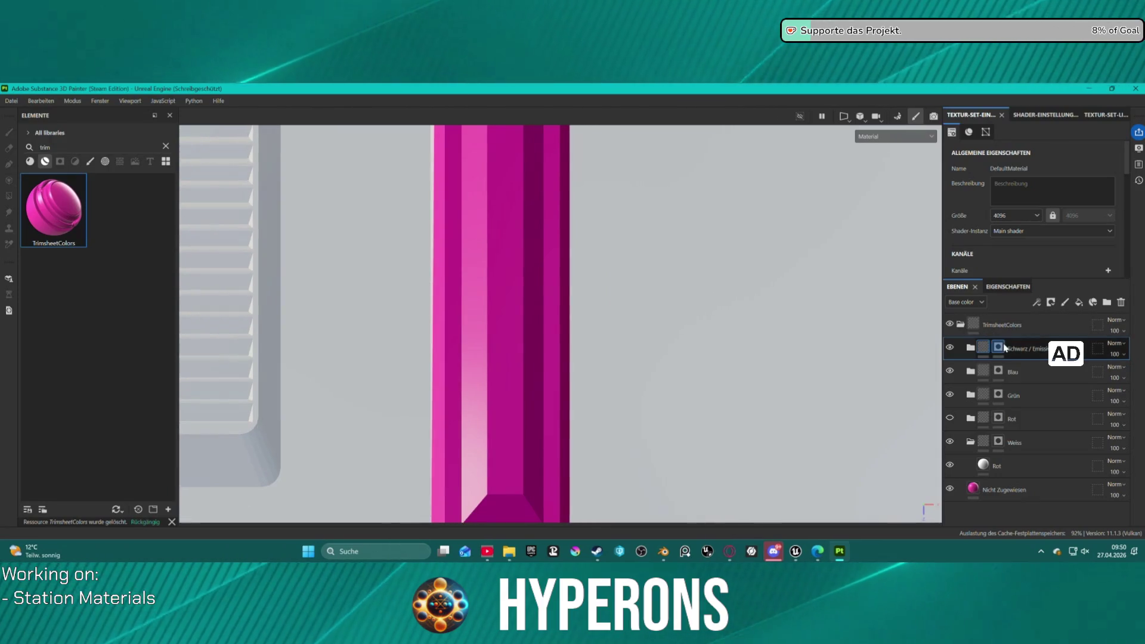
key("4")
- Fill the lower and upper slot rectangles on the vertical bar black
scroll(513, 301, "up", 2)
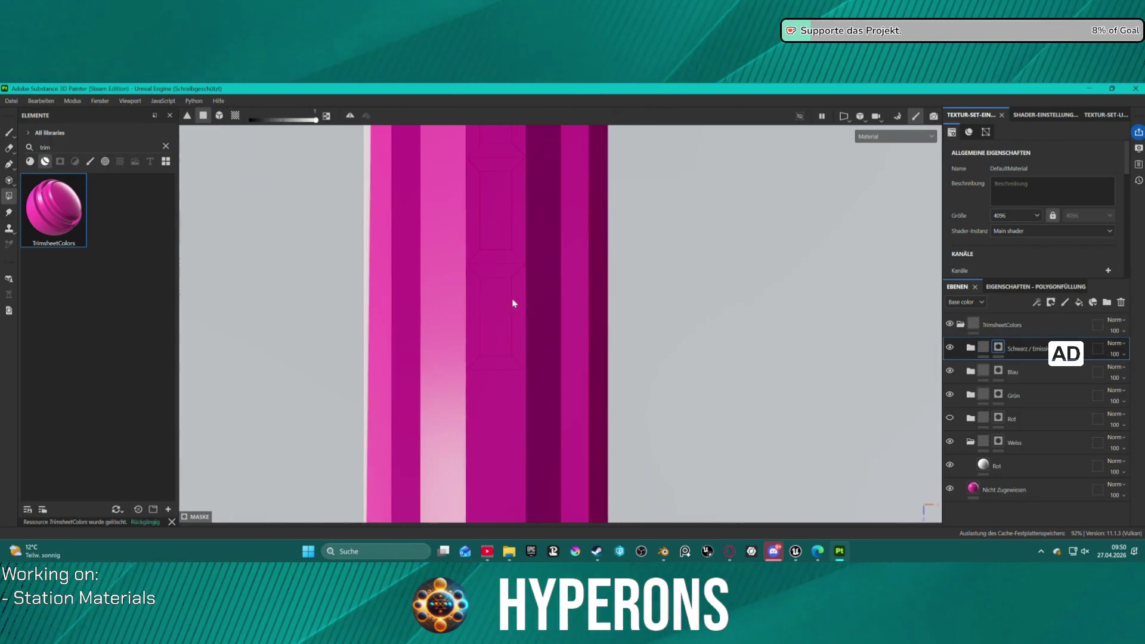
left_click(498, 304)
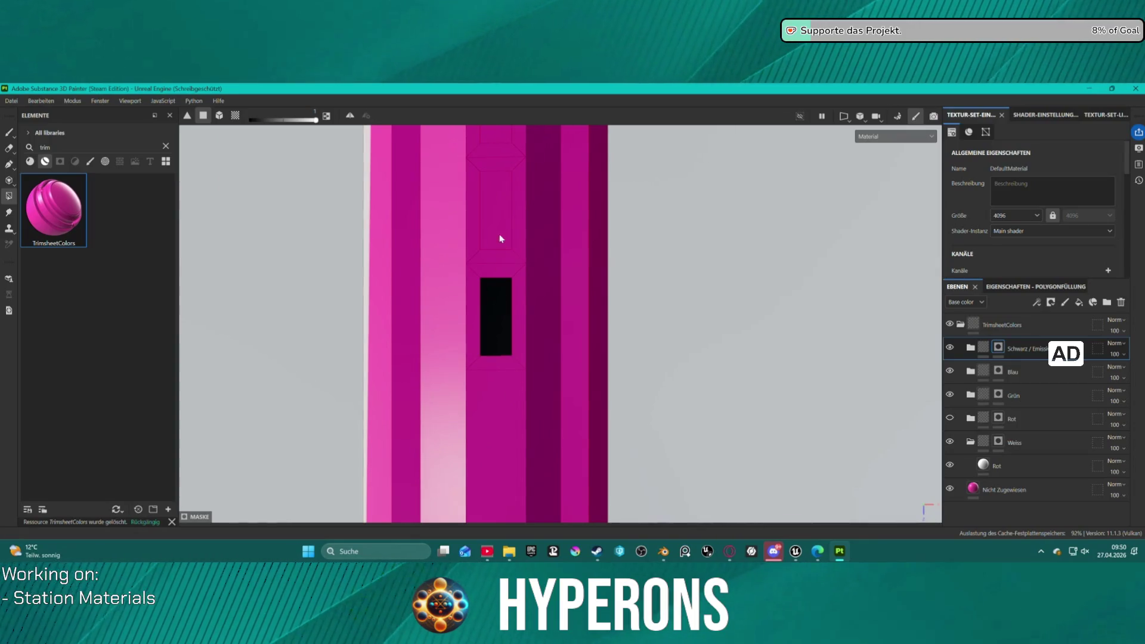
left_click(491, 213)
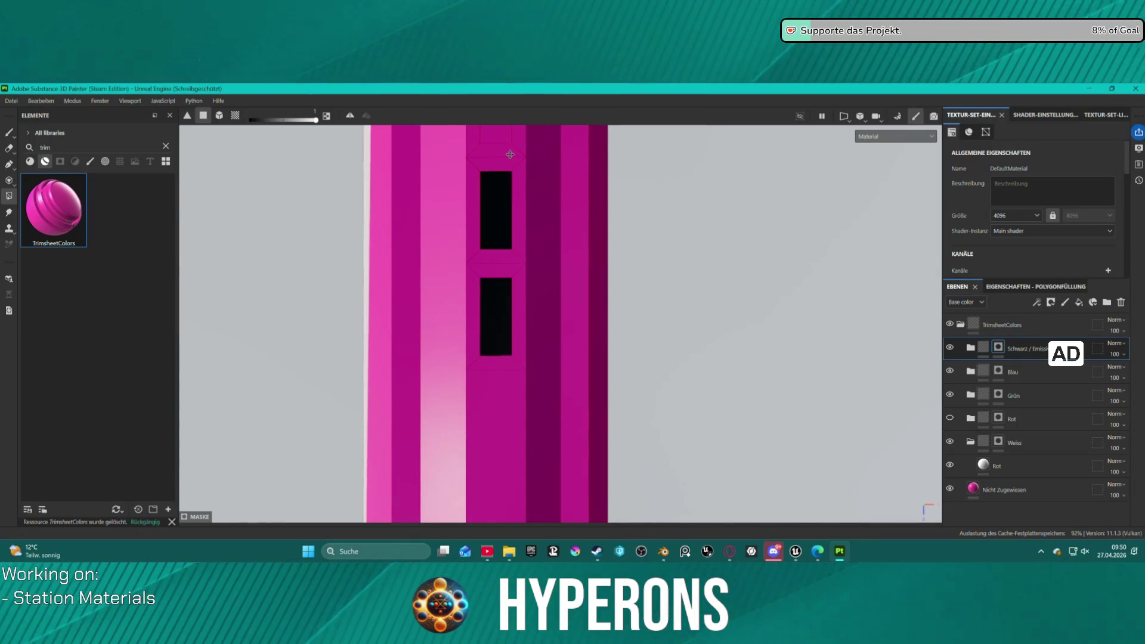
mouse_move(537, 182)
left_mouse_down("alt")
mouse_move(534, 174)
mouse_move(541, 225)
mouse_move(529, 169)
mouse_move(541, 256)
mouse_move(498, 272)
left_mouse_up("alt")
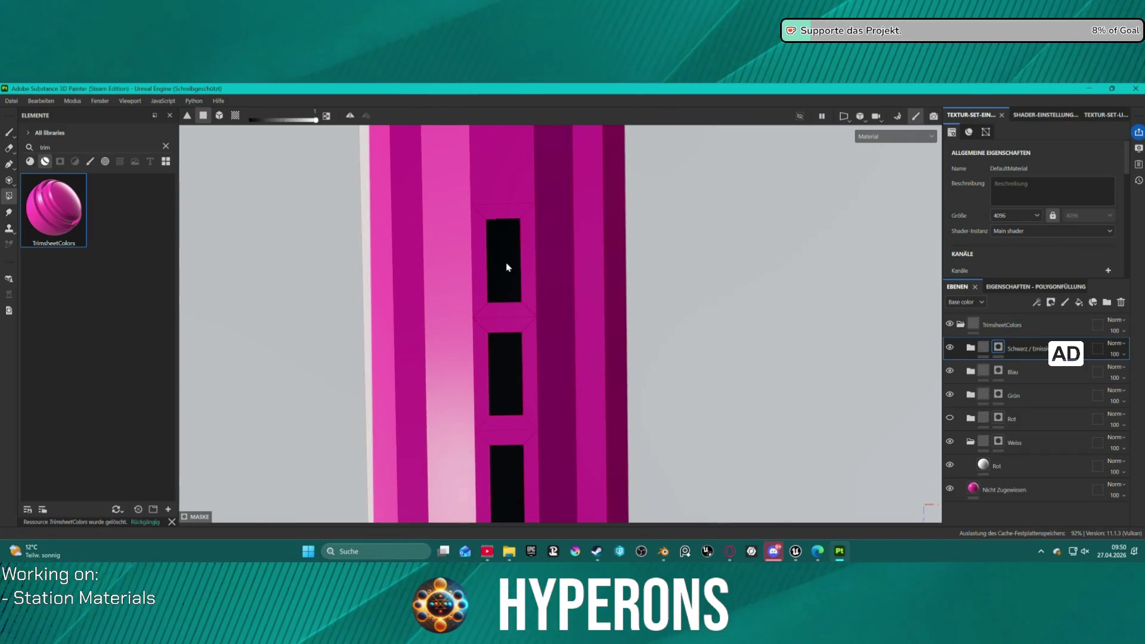
- Fill a thin strip on the horizontal bar black, then show the Rot layer again
scroll(506, 244, "down", 3)
scroll(498, 277, "up", 4)
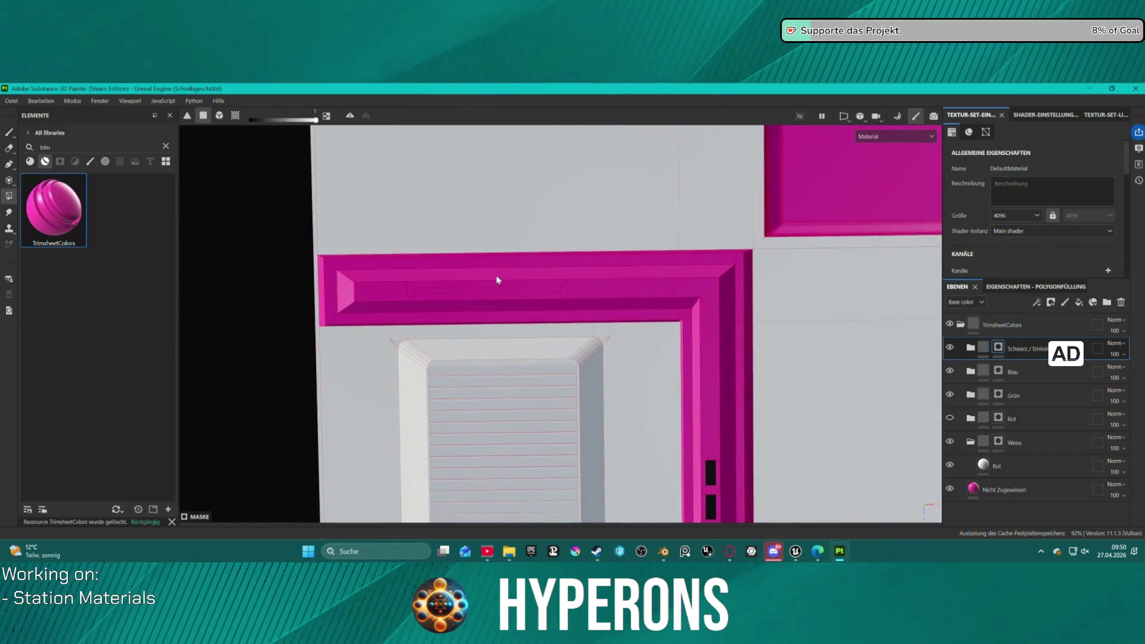
scroll(542, 304, "up", 3)
left_click(545, 288)
scroll(594, 284, "down", 4)
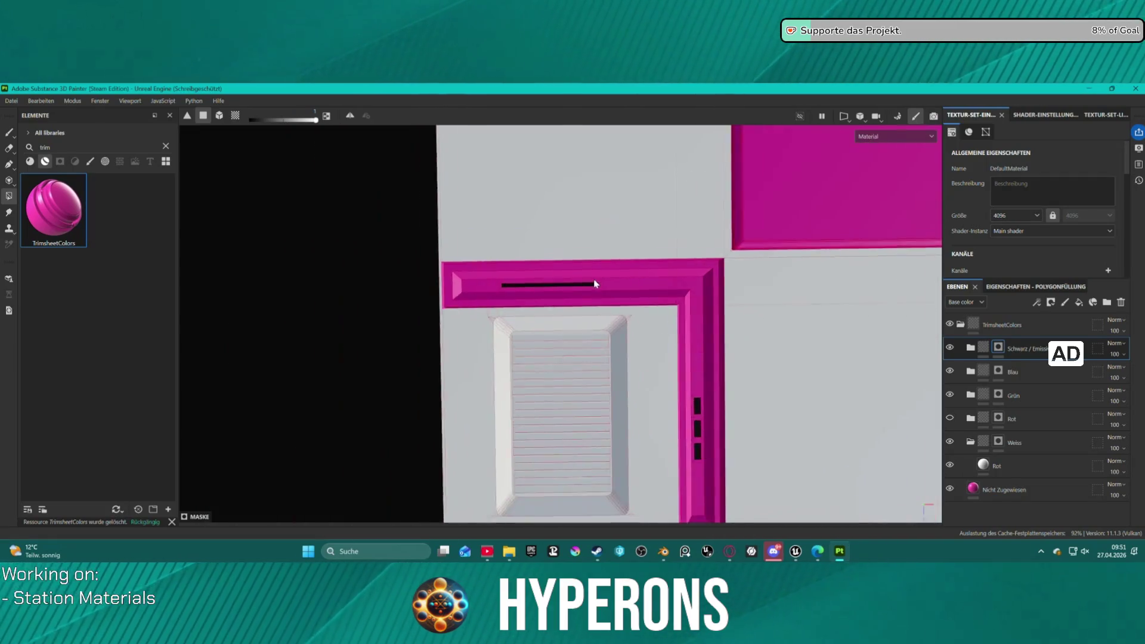
scroll(594, 284, "down", 4)
mouse_move(743, 256)
middle_mouse_down("alt")
mouse_move(715, 306)
mouse_move(545, 342)
middle_mouse_up("alt")
scroll(597, 315, "up", 1)
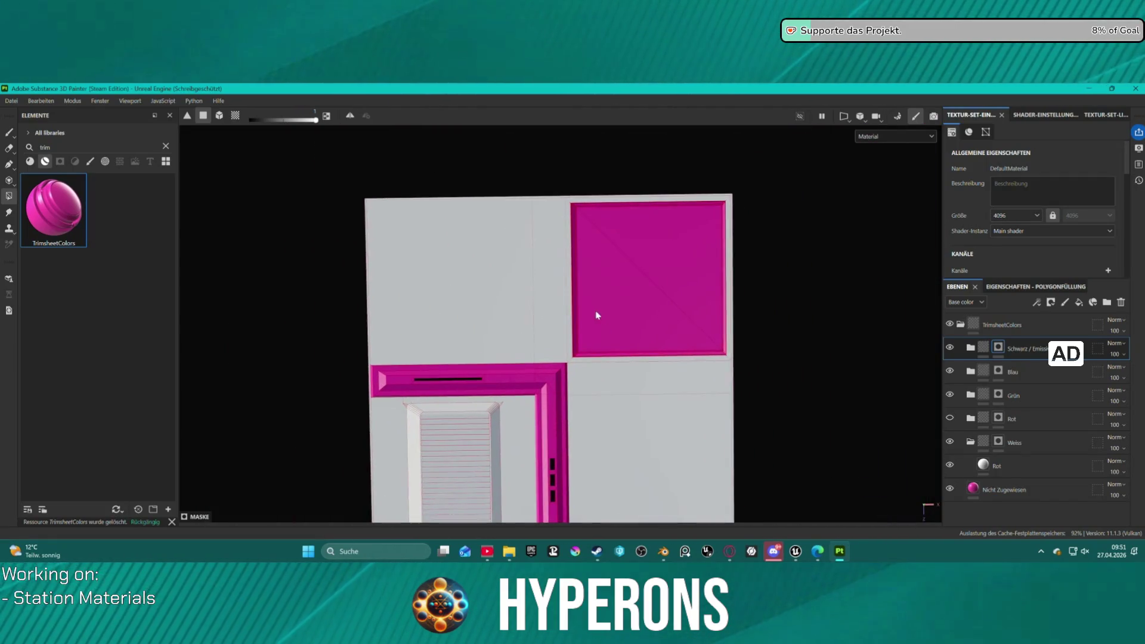
scroll(587, 322, "up", 1)
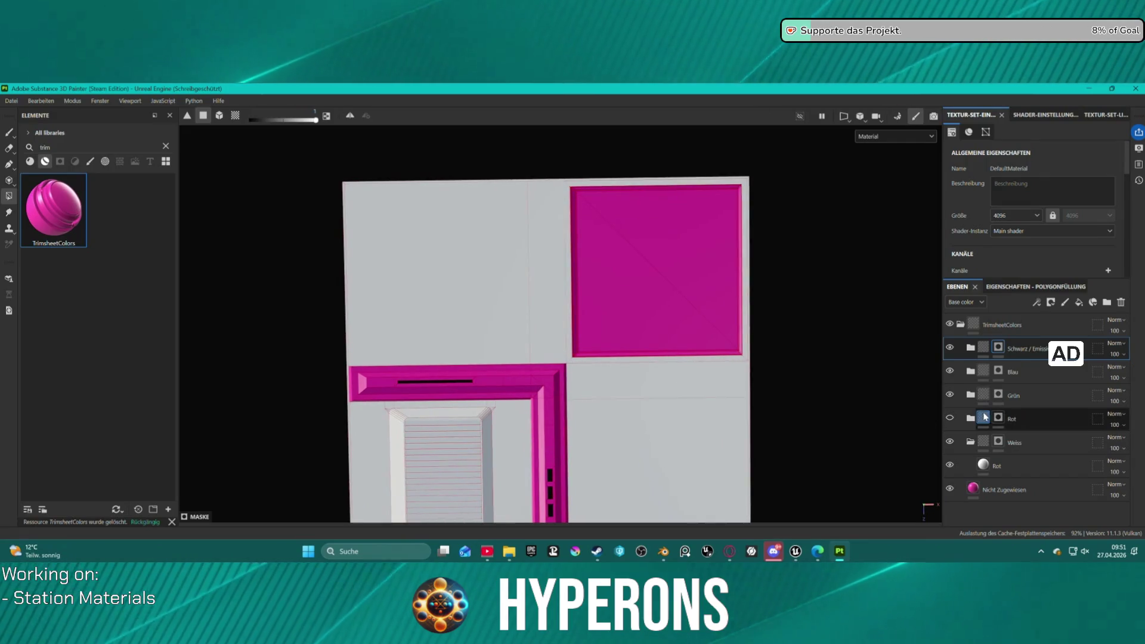
left_click(950, 418)
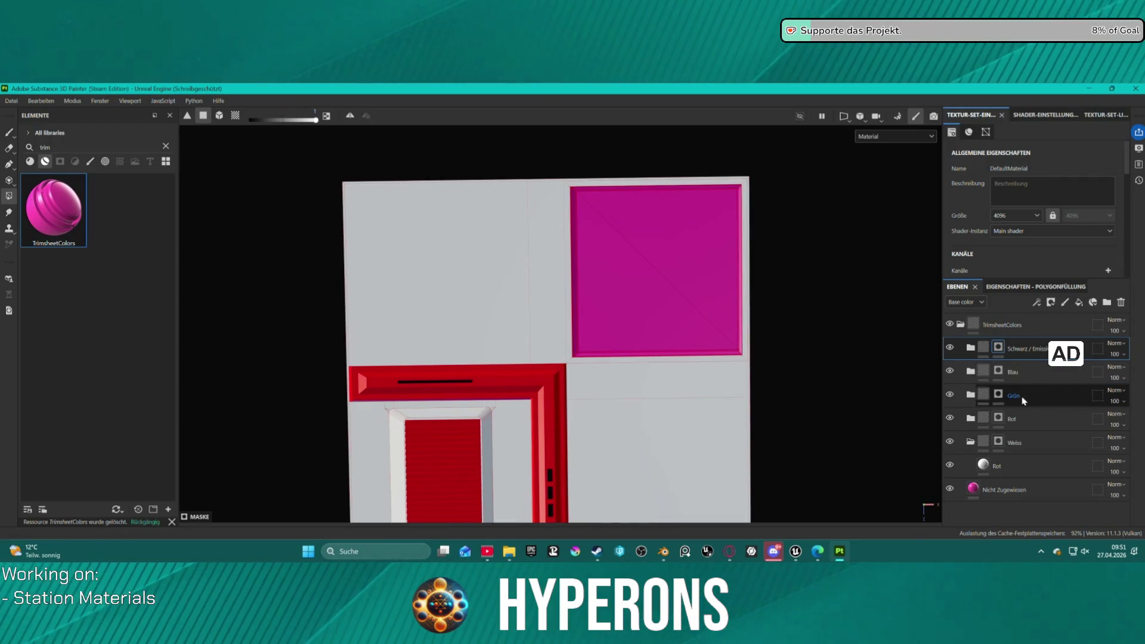
- Fill the magenta square and its corner bevel faces blue on the Blau layer's mask
left_click(1034, 381)
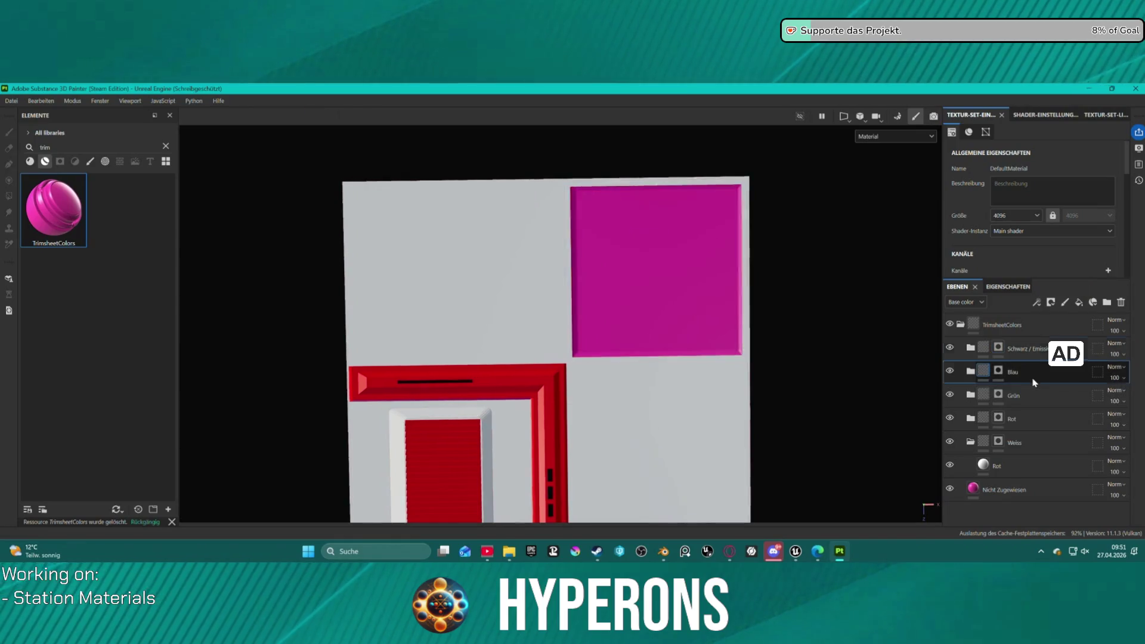
left_click(998, 370)
key("4")
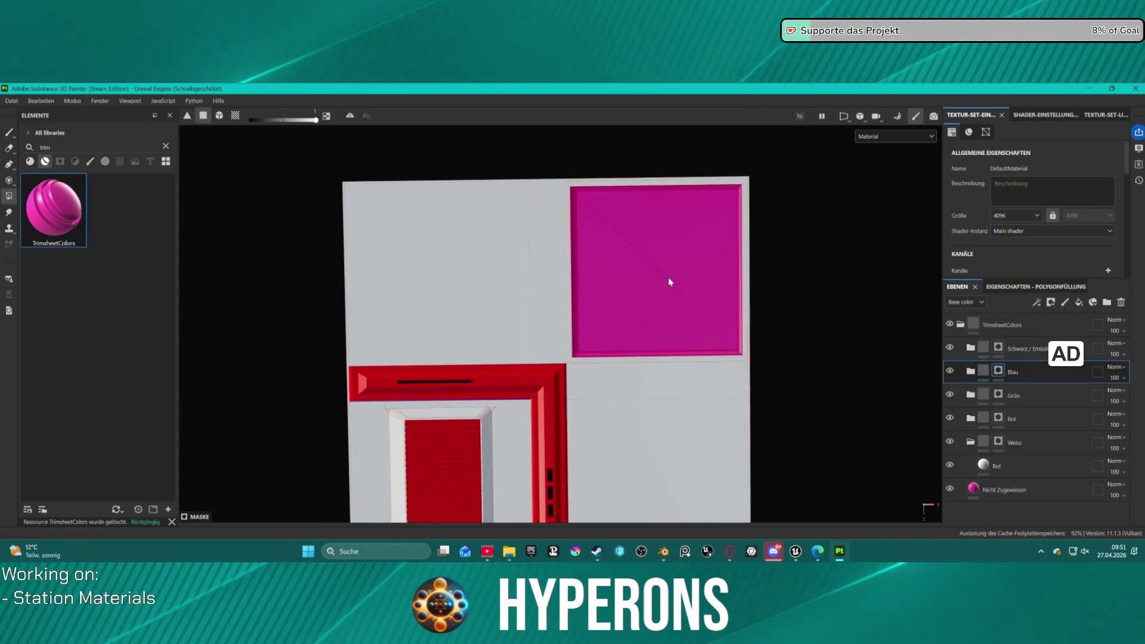
scroll(669, 282, "up", 2)
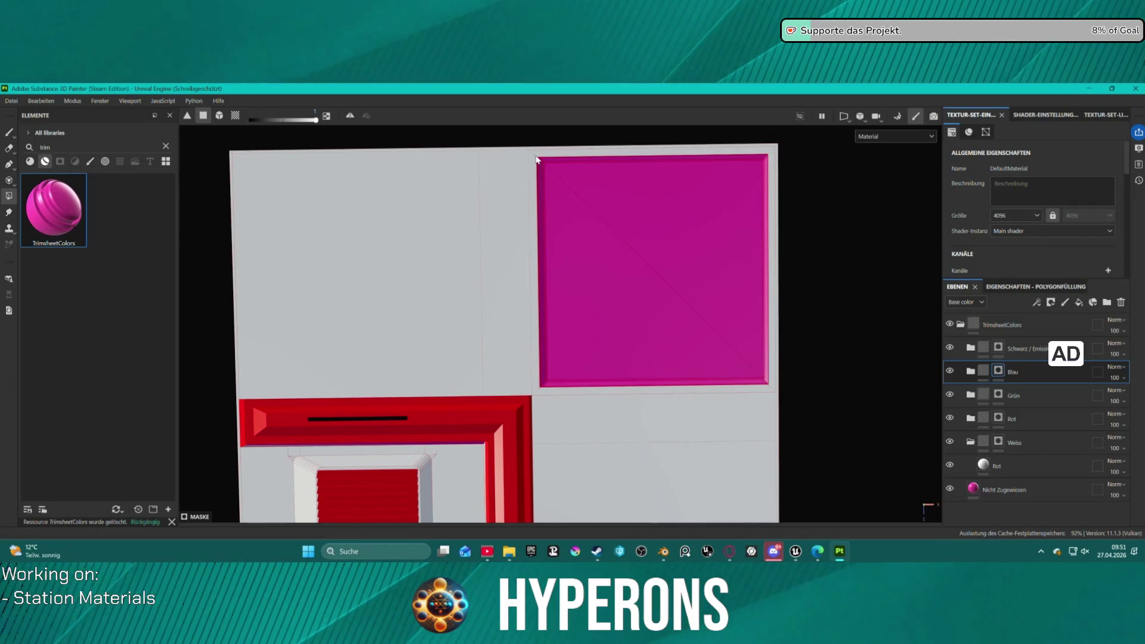
mouse_move(538, 158)
left_mouse_down()
mouse_move(715, 267)
mouse_move(759, 340)
mouse_move(768, 388)
left_mouse_up()
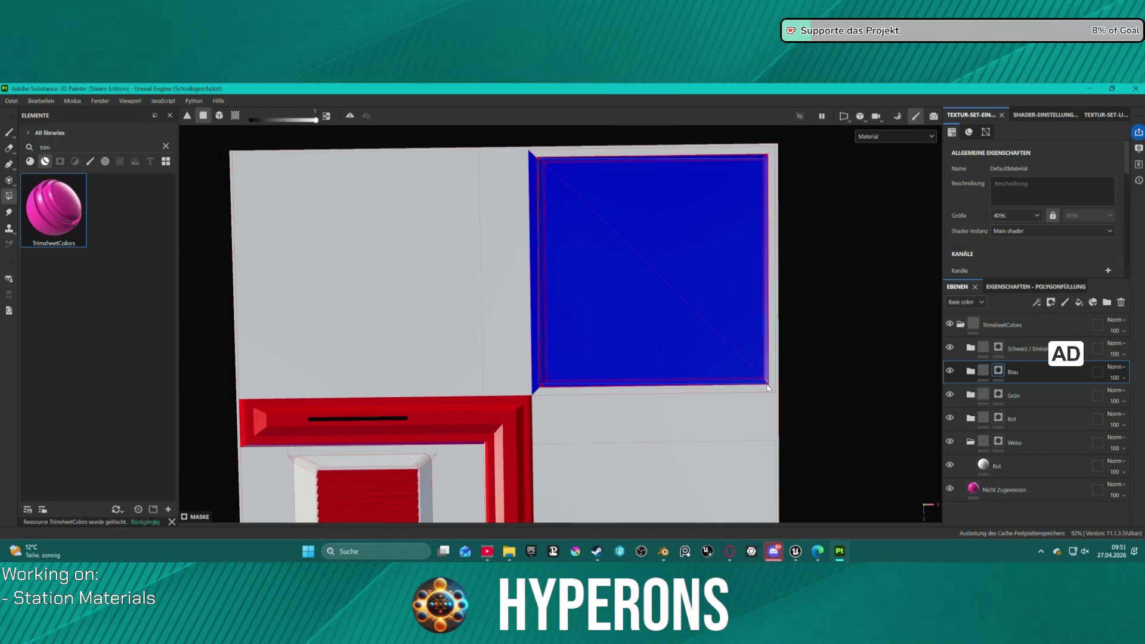
scroll(557, 395, "up", 5)
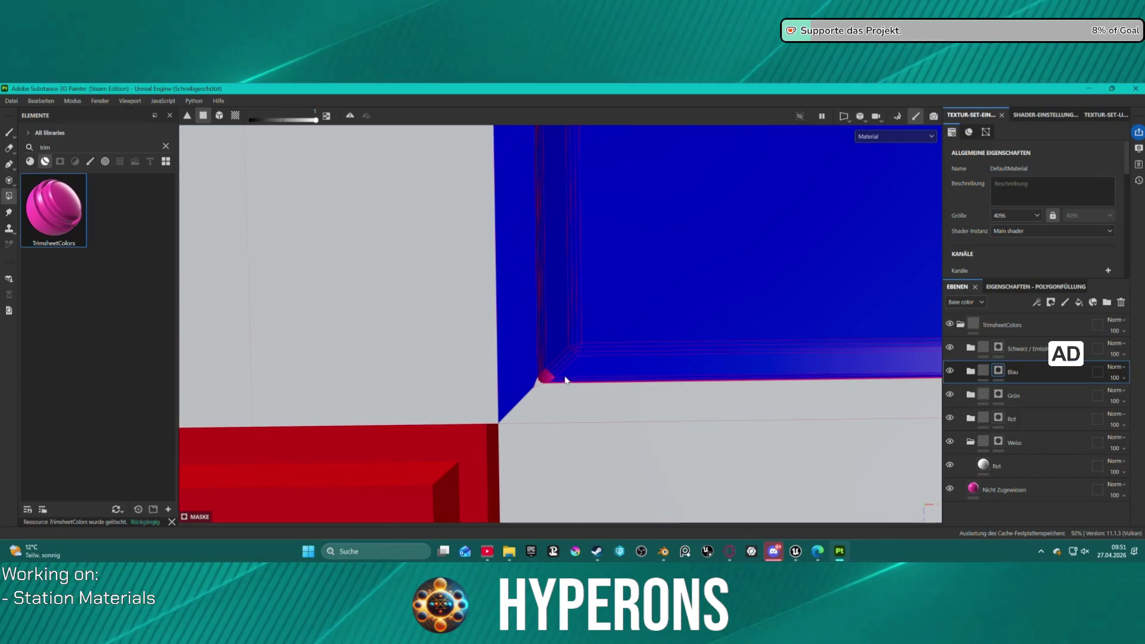
scroll(543, 366, "up", 1)
left_click_drag(555, 385, 556, 386)
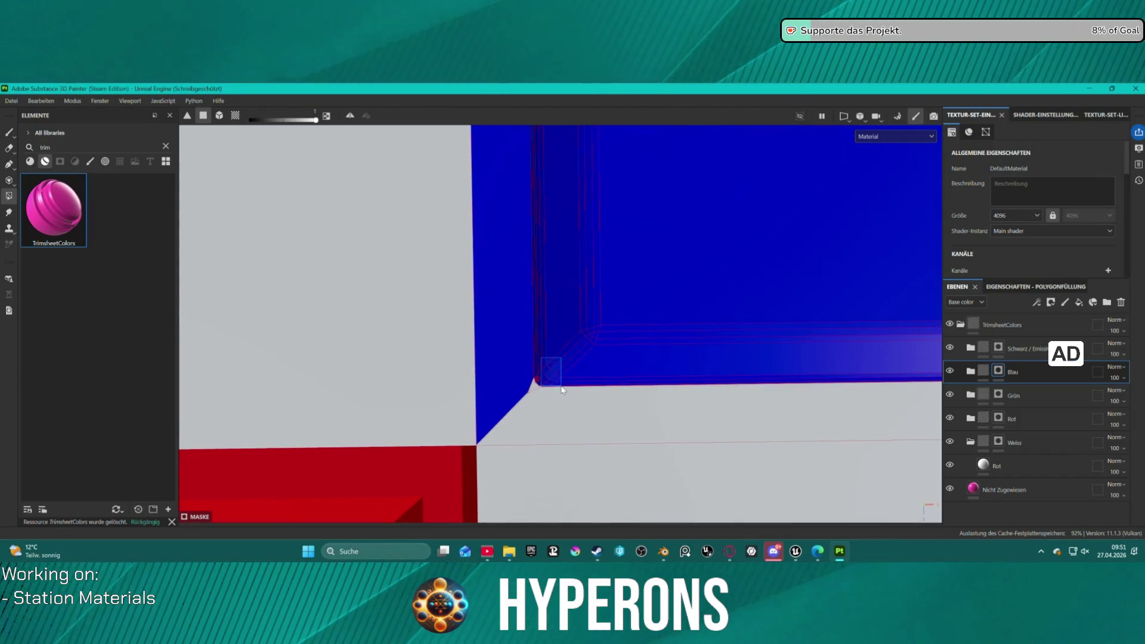
- Remove the blue from the square's bevel strip, then set the fill back to adding
scroll(727, 289, "down", 2)
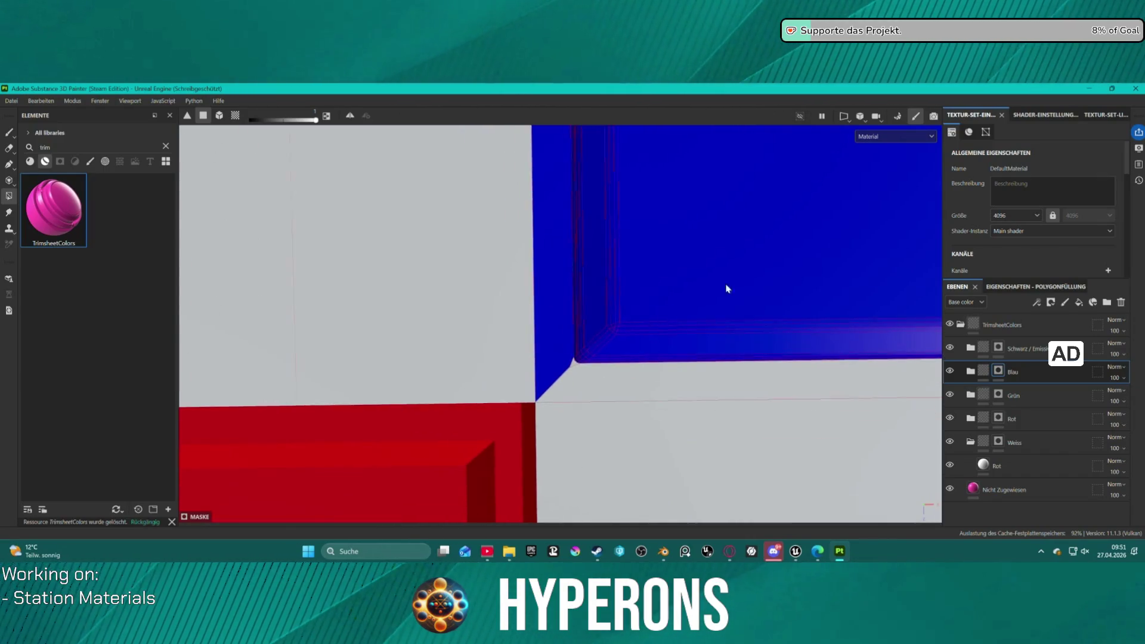
mouse_move(723, 322)
middle_mouse_down("alt")
mouse_move(754, 230)
mouse_move(801, 211)
middle_mouse_up("alt")
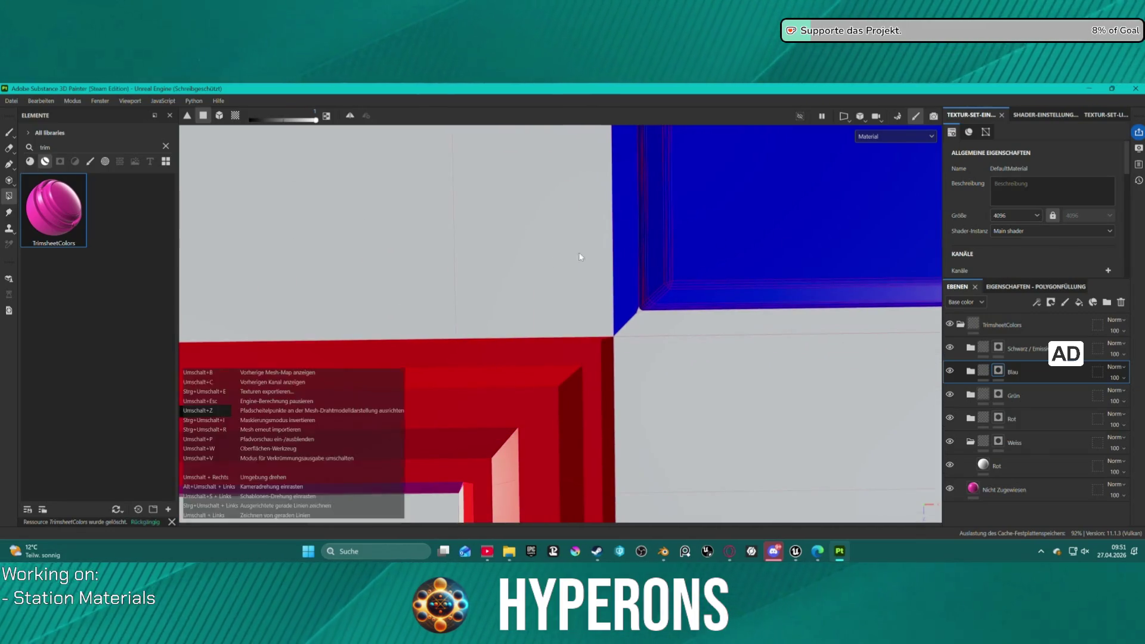
left_click(626, 243)
key("x")
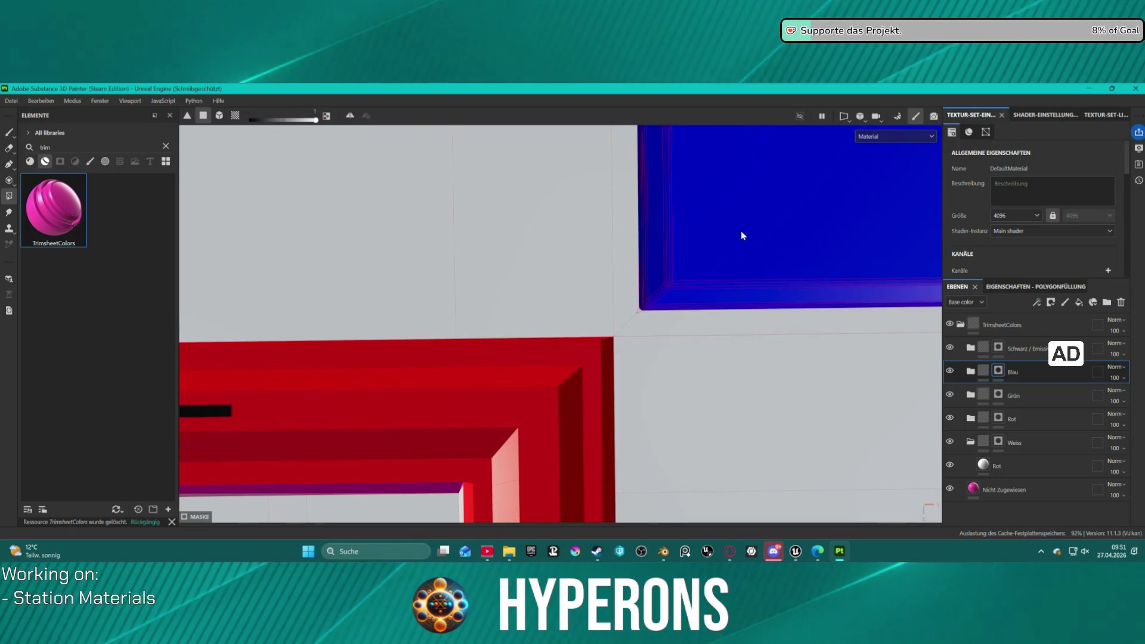
- Fill the pink corner faces on the blue square's right side blue
mouse_move(871, 362)
middle_mouse_down("alt")
mouse_move(875, 338)
mouse_move(685, 379)
middle_mouse_up("alt")
mouse_move(795, 395)
middle_mouse_down("alt")
mouse_move(378, 409)
mouse_move(324, 356)
mouse_move(588, 371)
mouse_move(553, 364)
middle_mouse_up("alt")
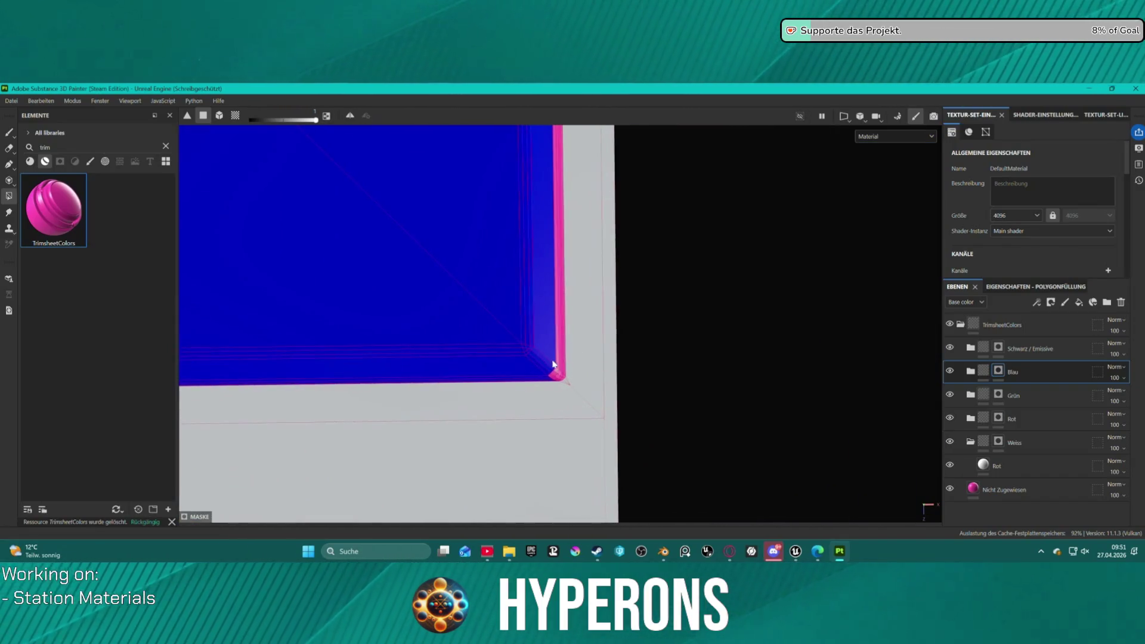
scroll(553, 363, "up", 5)
mouse_move(507, 362)
left_mouse_down()
mouse_move(575, 421)
mouse_move(562, 421)
left_mouse_up()
left_click(578, 394)
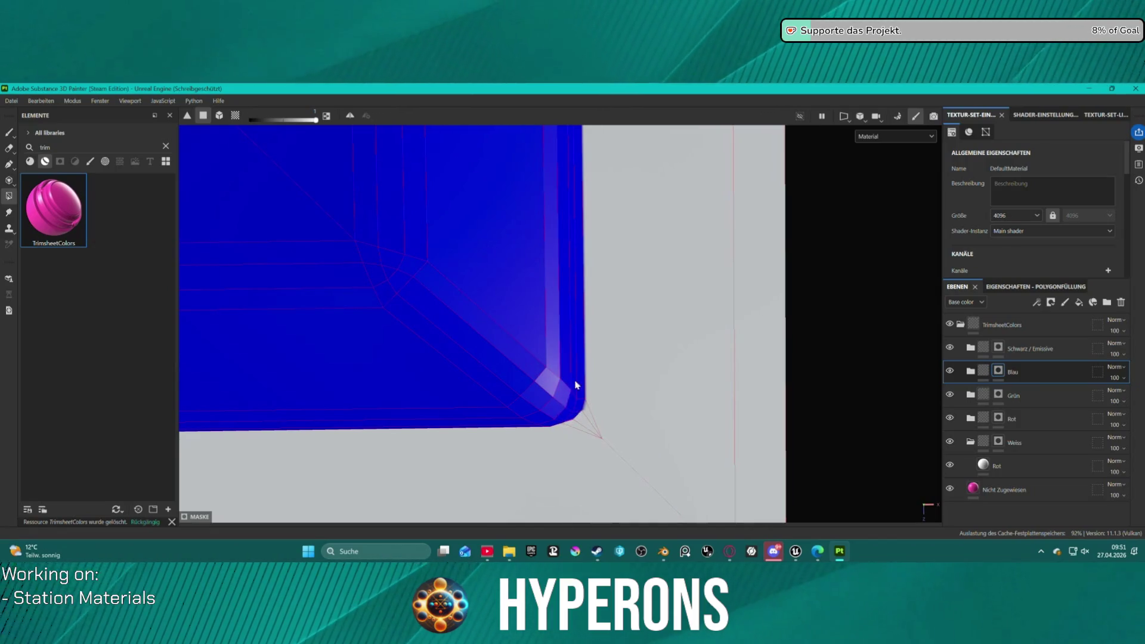
scroll(575, 310, "down", 3)
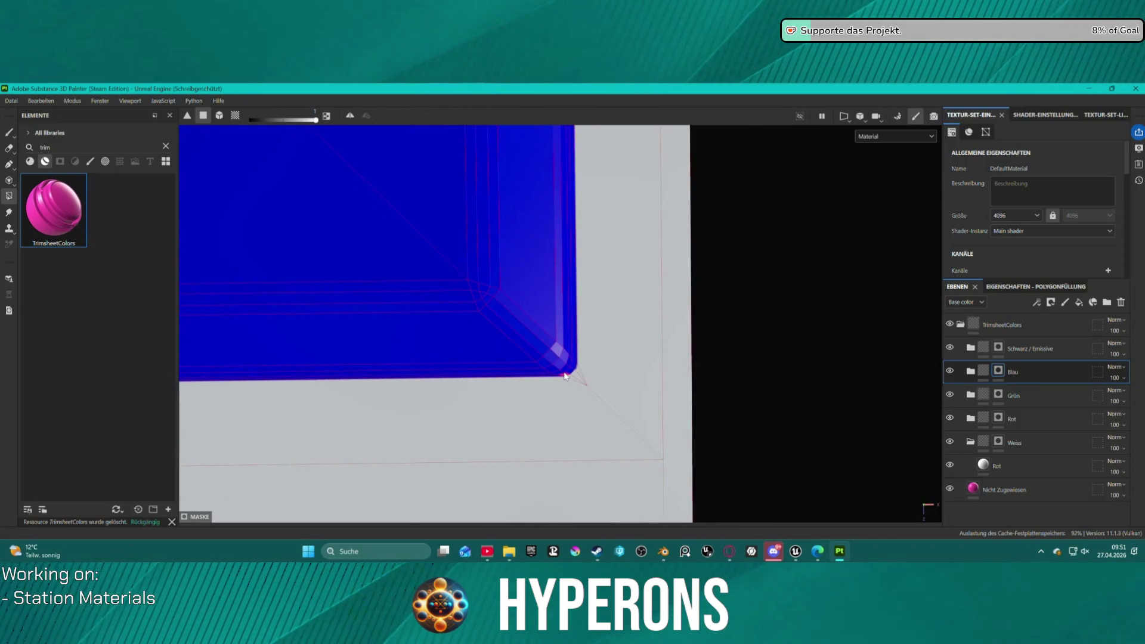
- Inspect the blue panel's edges and fill its top-corner faces and edge strip
middle_click_drag(586, 223, 611, 548, "alt")
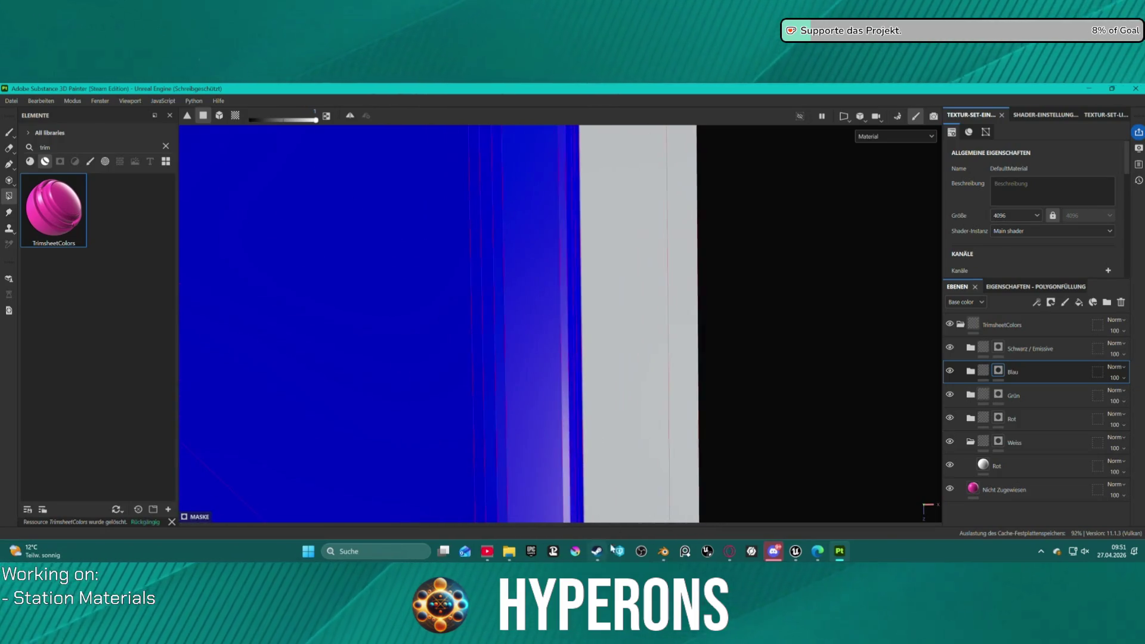
scroll(580, 238, "down", 2)
scroll(557, 209, "up", 3)
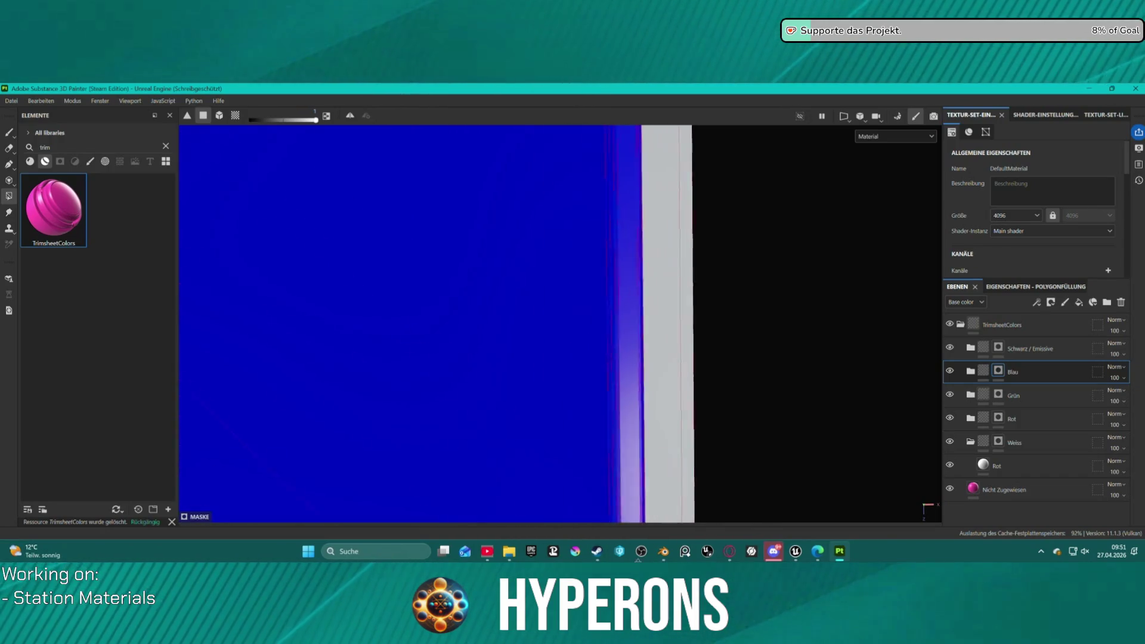
mouse_move(597, 498)
middle_mouse_down("alt")
mouse_move(618, 499)
mouse_move(576, 499)
middle_mouse_up("alt")
mouse_move(591, 119)
middle_mouse_down("alt")
mouse_move(581, 179)
mouse_move(648, 409)
middle_mouse_up("alt")
scroll(648, 409, "up", 3)
mouse_move(619, 342)
left_mouse_down()
mouse_move(657, 365)
mouse_move(668, 392)
left_mouse_up()
scroll(685, 349, "up", 2)
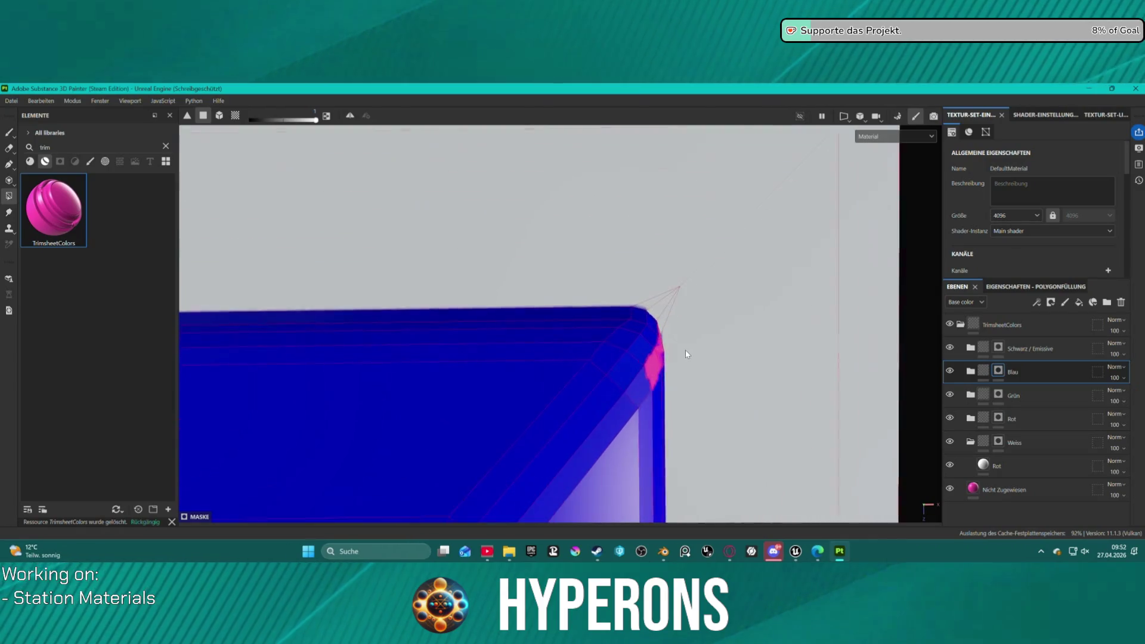
left_click_drag(653, 351, 650, 329)
- Orbit around the panel's corner, then return to a front view of the whole sheet
left_click_drag(524, 355, 828, 338, "alt")
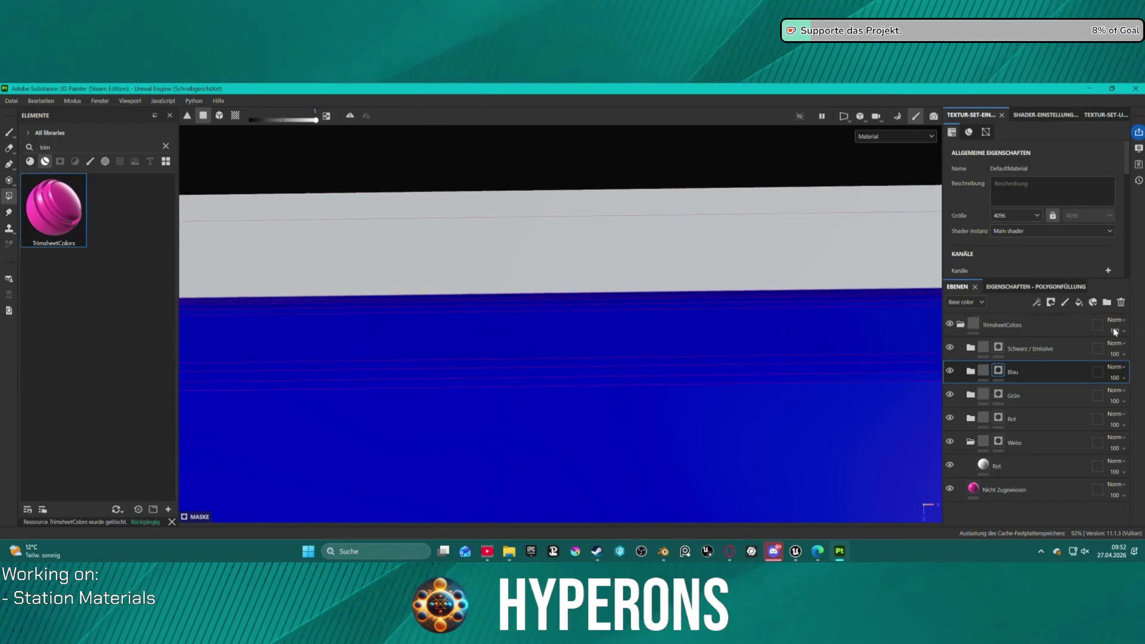
mouse_move(663, 286)
left_mouse_down("alt")
mouse_move(501, 335)
mouse_move(384, 346)
mouse_move(752, 327)
mouse_move(644, 340)
mouse_move(533, 290)
left_mouse_up("alt")
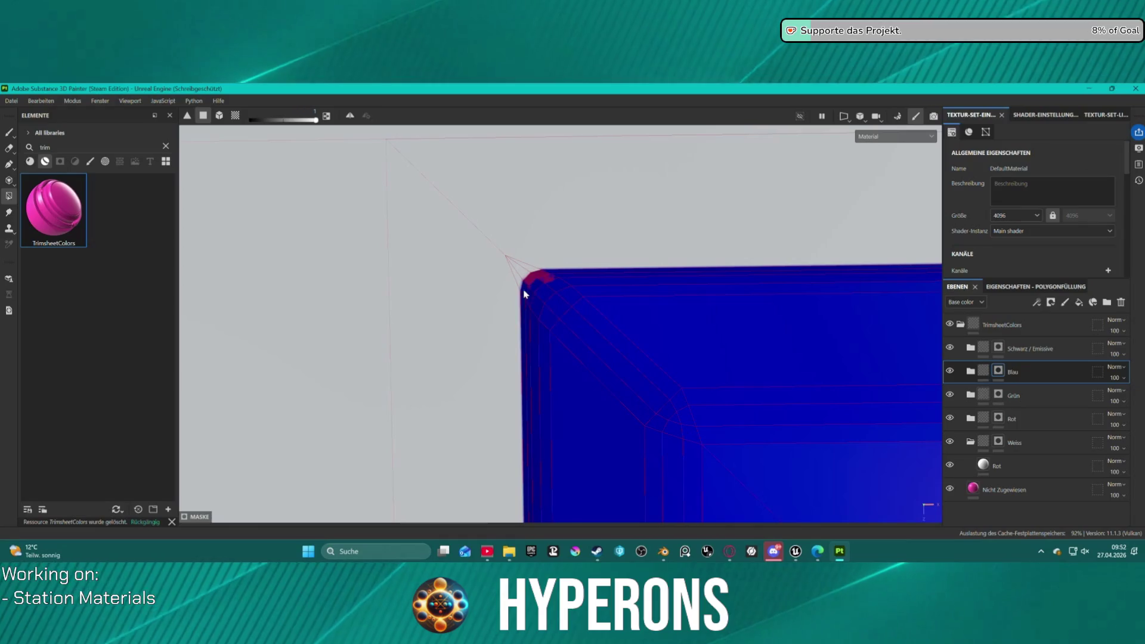
mouse_move(532, 276)
left_mouse_down("alt")
mouse_move(728, 373)
mouse_move(780, 413)
mouse_move(779, 449)
mouse_move(723, 280)
mouse_move(660, 171)
mouse_move(568, 309)
left_mouse_up("alt")
scroll(571, 306, "up", 2)
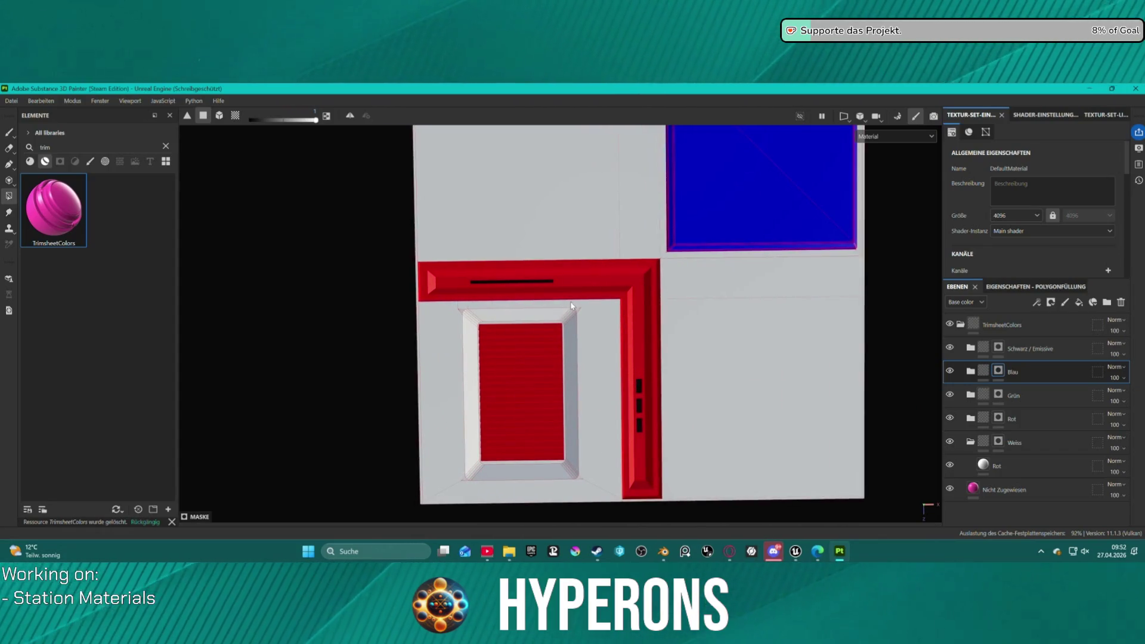
scroll(621, 265, "up", 3)
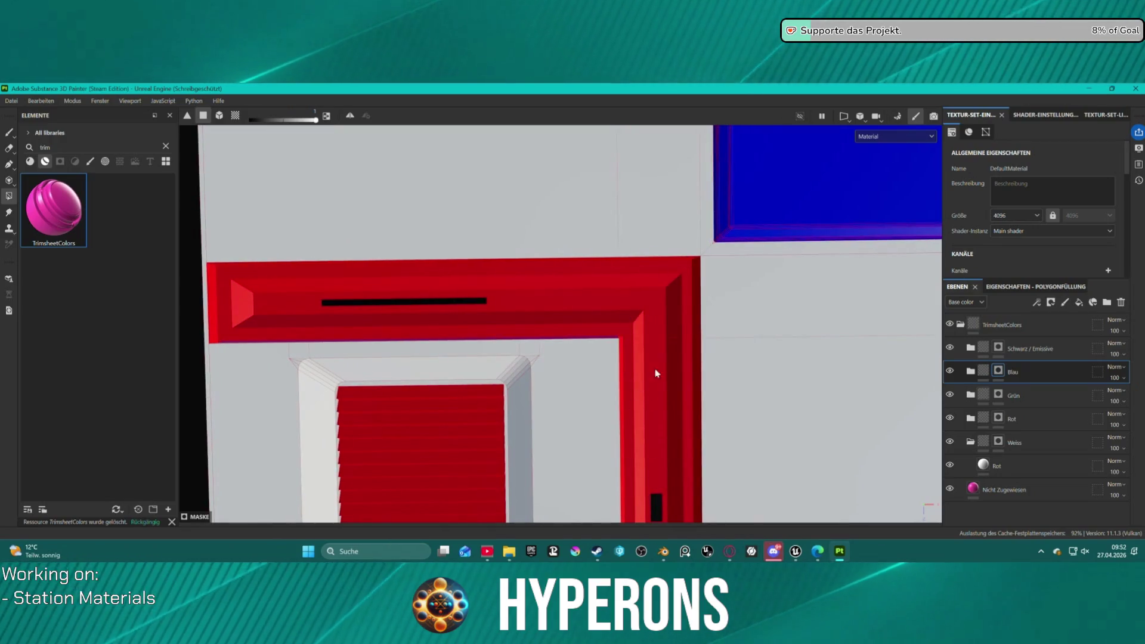
mouse_move(555, 397)
middle_mouse_down("alt")
mouse_move(664, 468)
mouse_move(636, 304)
mouse_move(641, 228)
mouse_move(651, 368)
middle_mouse_up("alt")
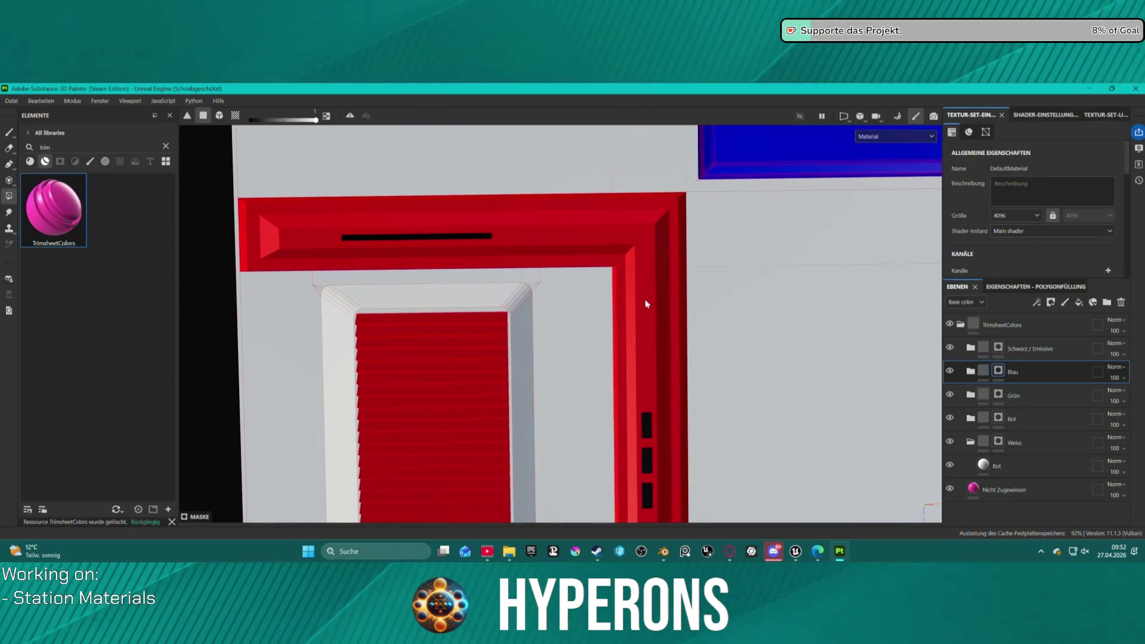
scroll(654, 281, "down", 5)
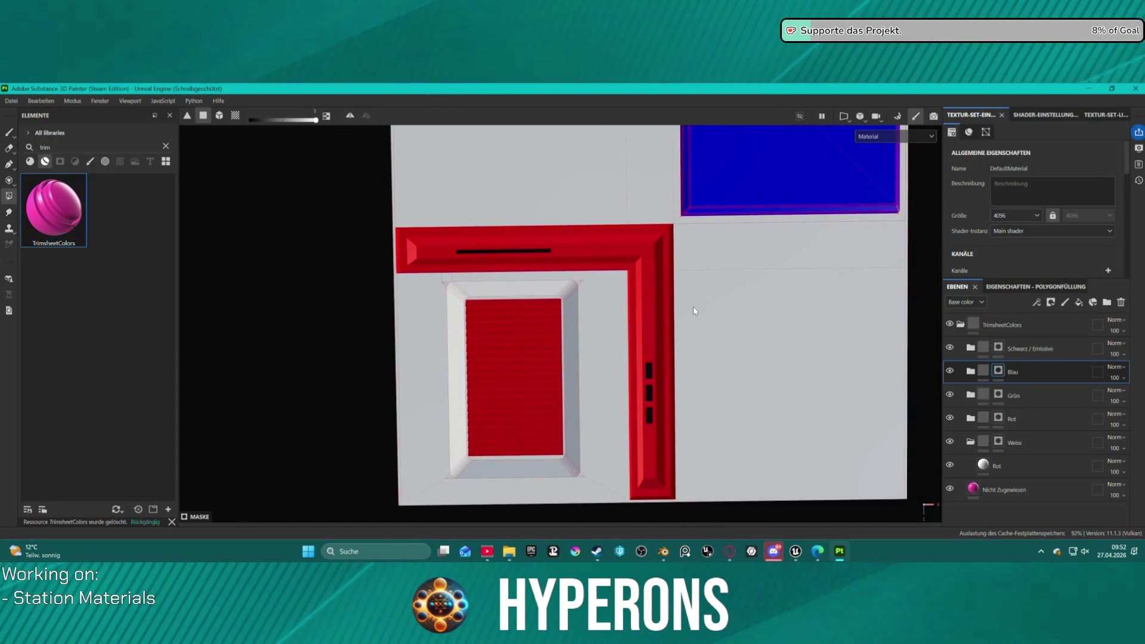
left_click(11, 100)
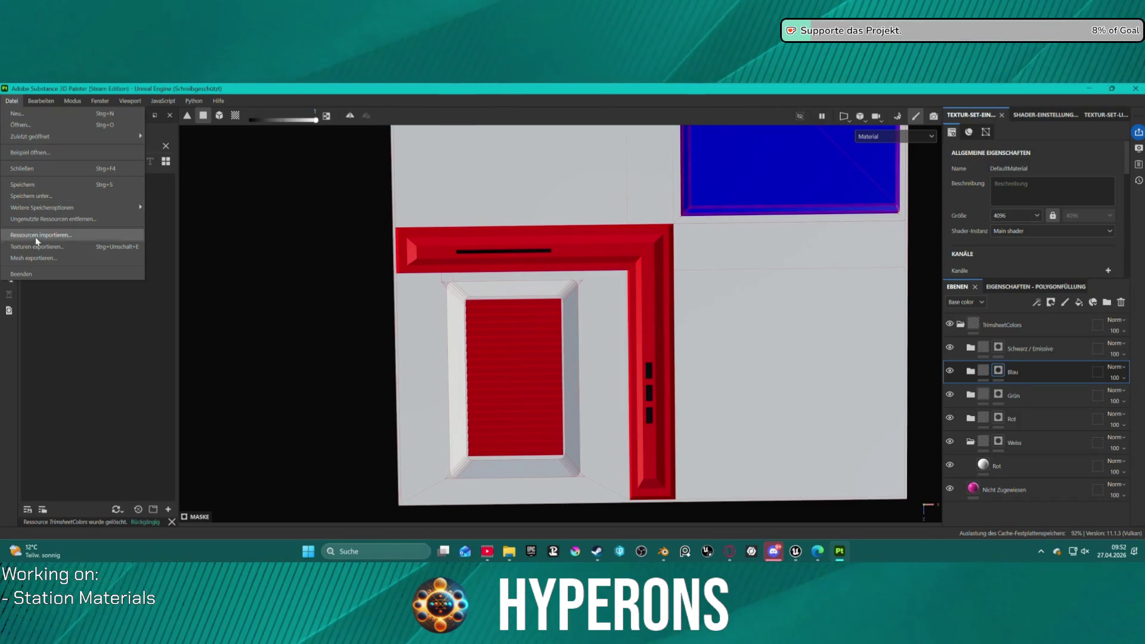
- Export the textures with the A ACH TrimShiim Ausgabevorlage and open the output folder
left_click(48, 246)
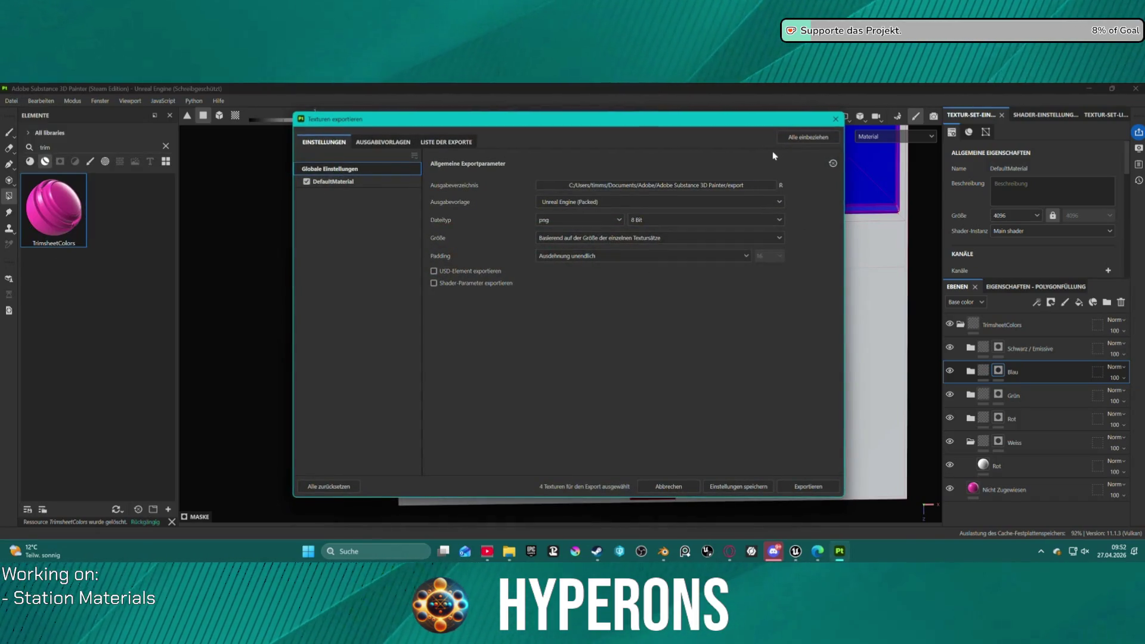
left_click(700, 204)
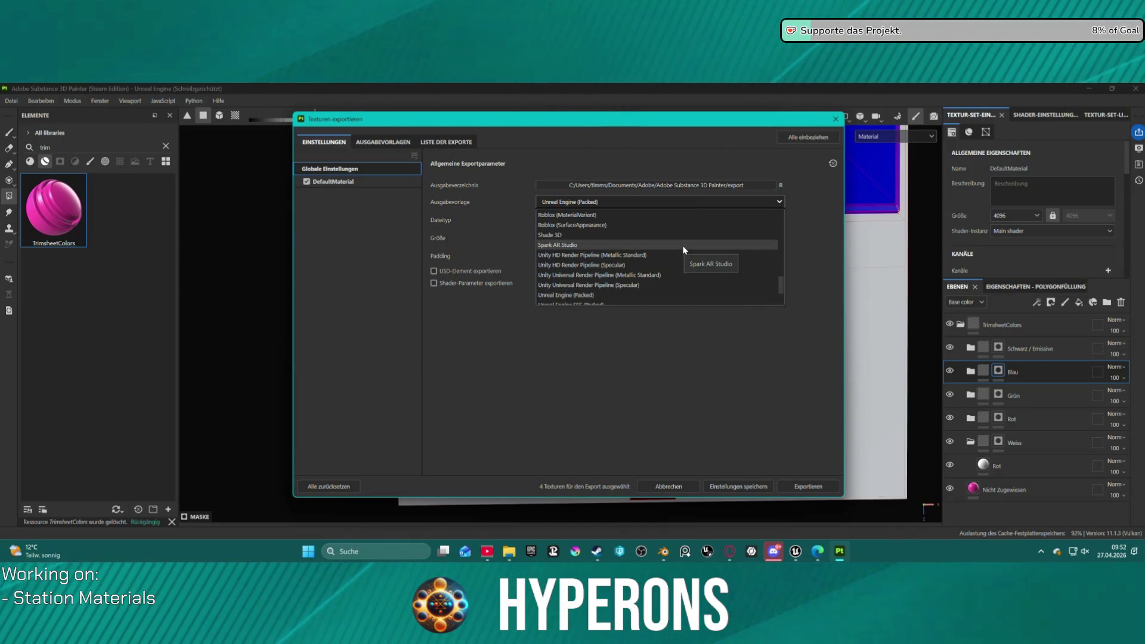
scroll(637, 240, "up", 5)
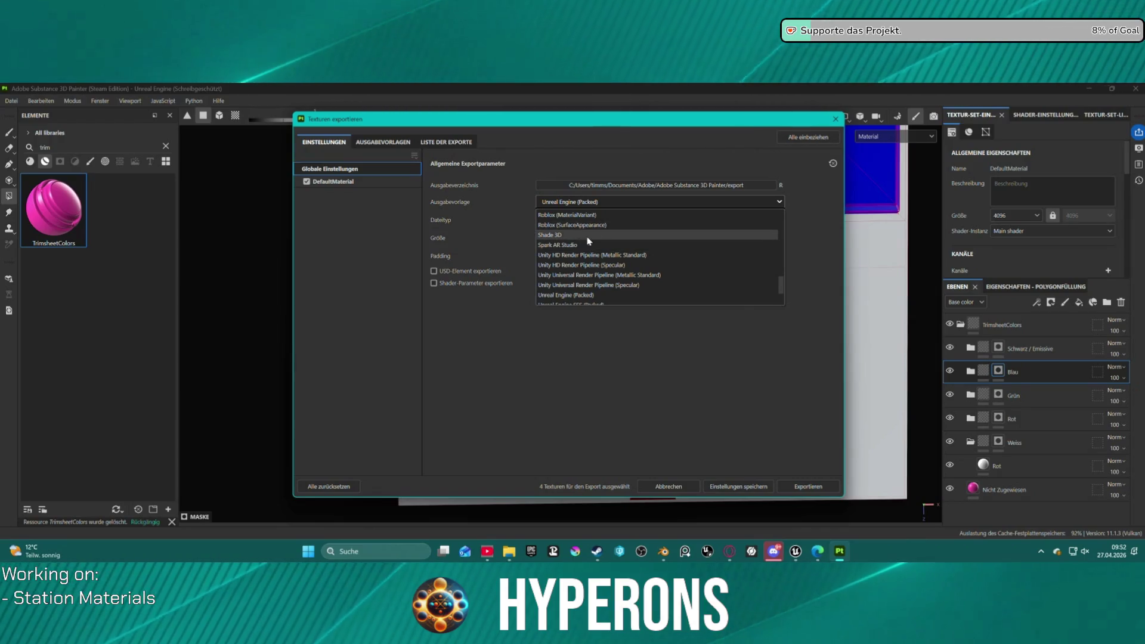
scroll(637, 239, "down", 10)
left_click(606, 301)
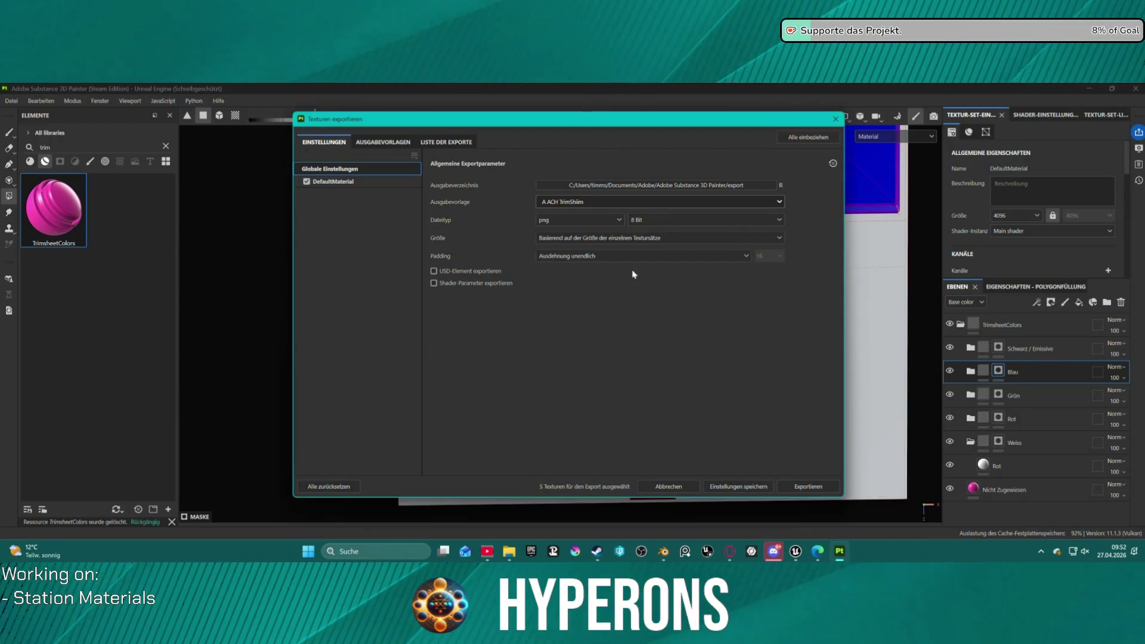
left_click(810, 487)
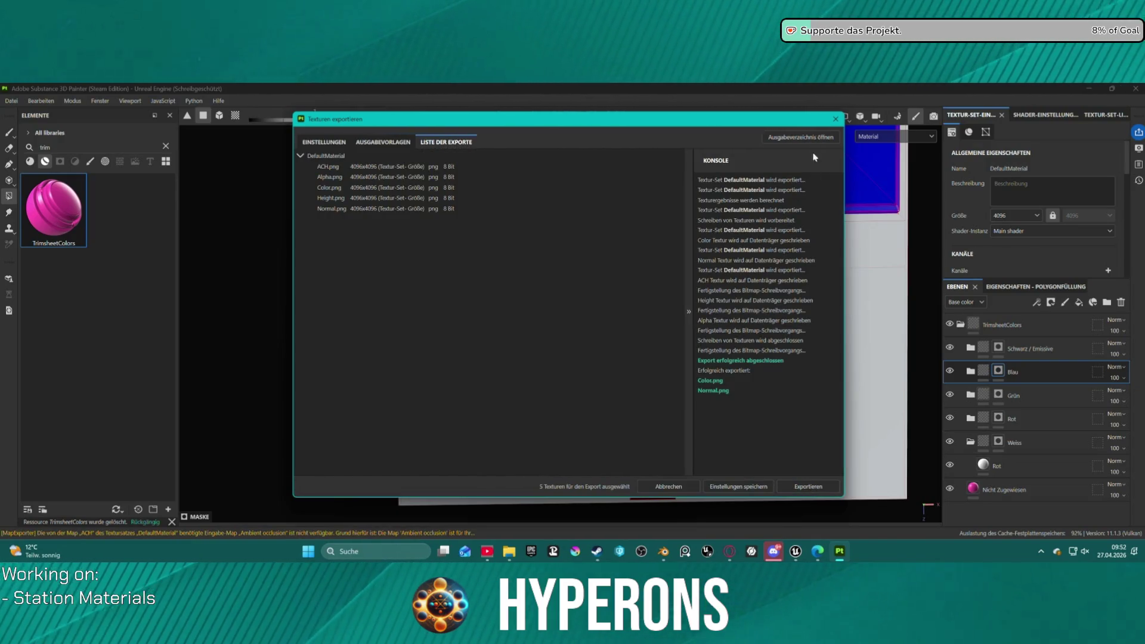
left_click(783, 138)
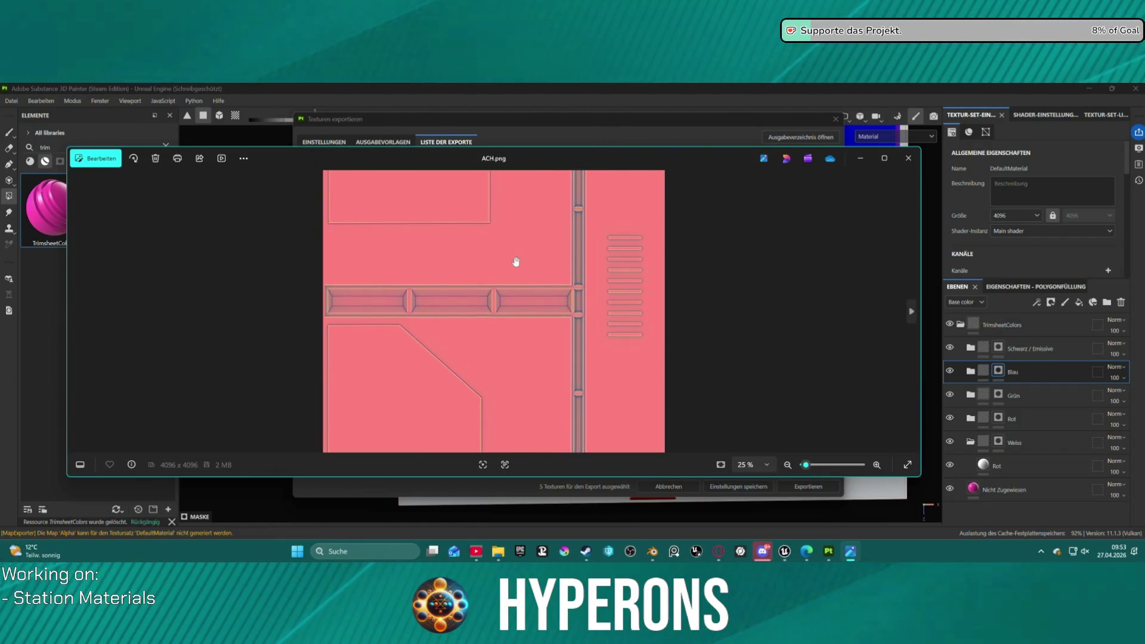
- Review ACH.png and Height.png, then close both Height.png viewers and the ACH.png viewer
scroll(520, 314, "down", 1)
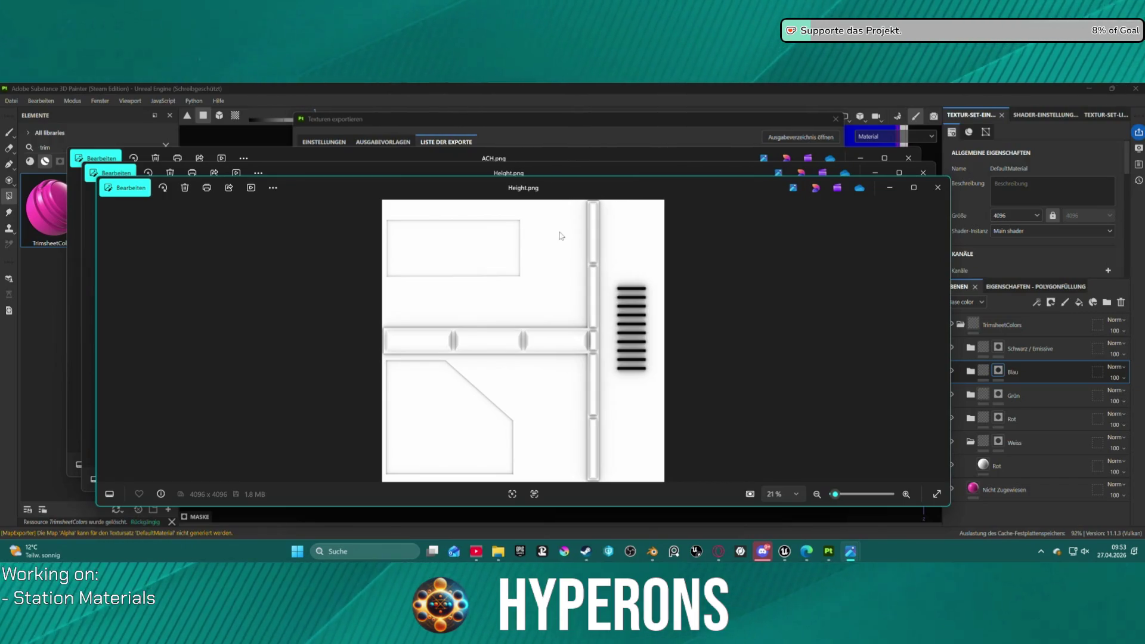
left_click(938, 187)
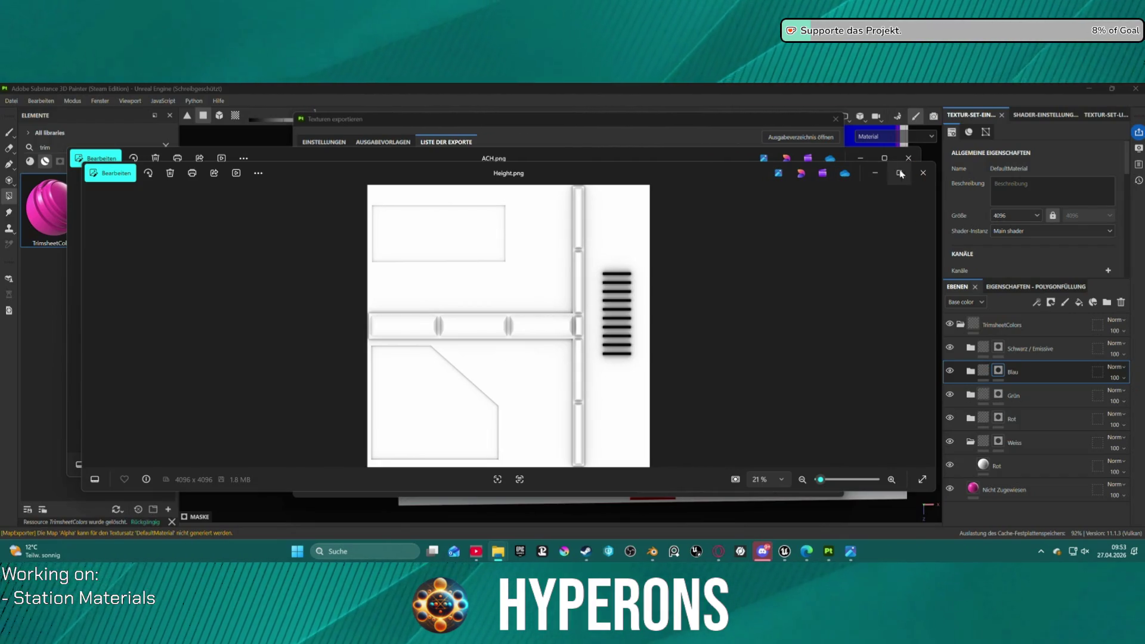
mouse_move(899, 176)
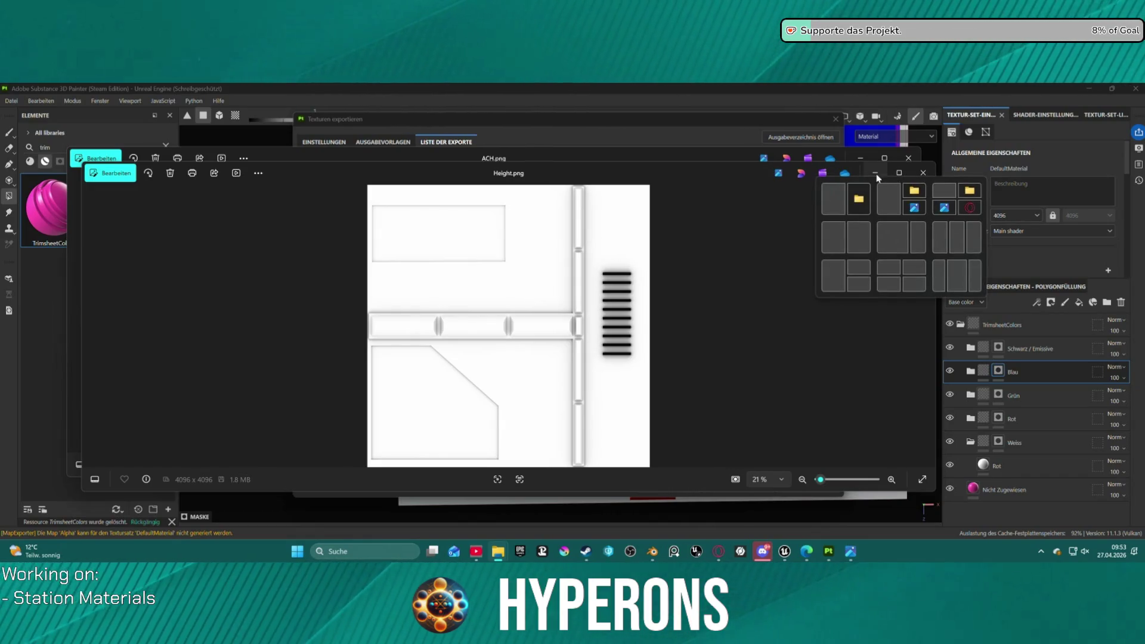
left_click(916, 172)
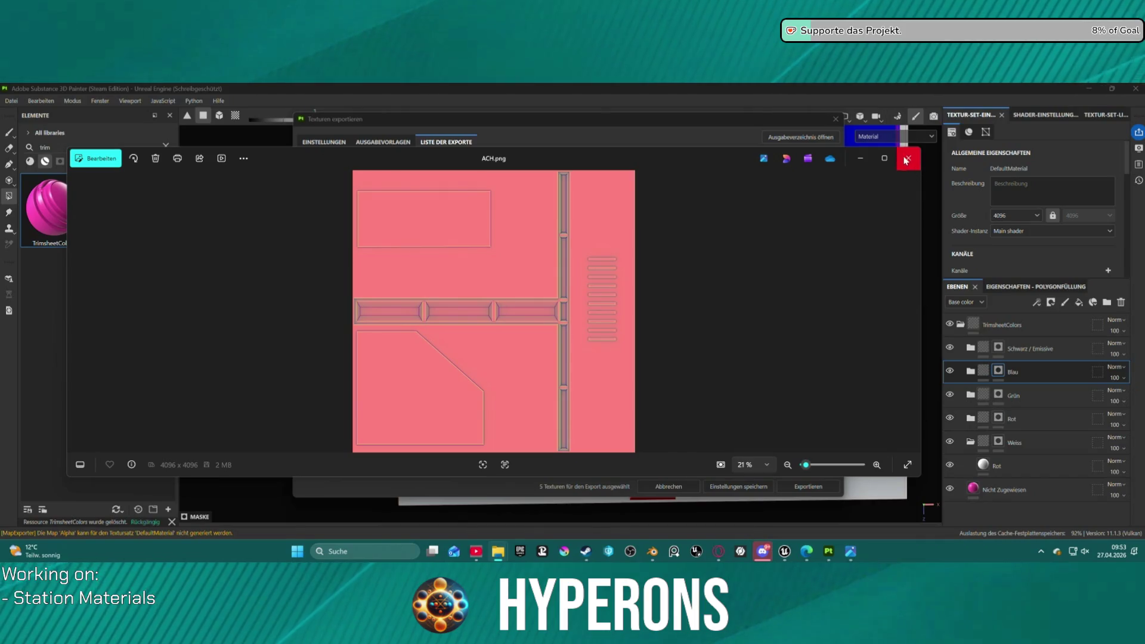
left_click(905, 160)
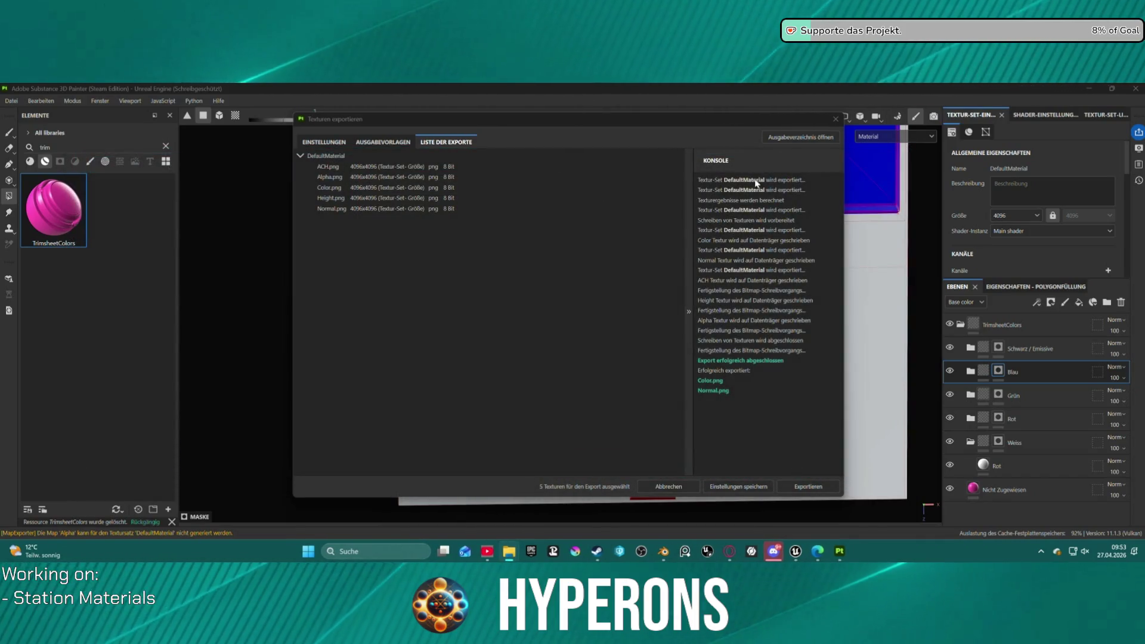
- Re-run the texture export, check the output folder, close the export window, and start baking
left_click(792, 138)
left_click(792, 138)
left_click(807, 487)
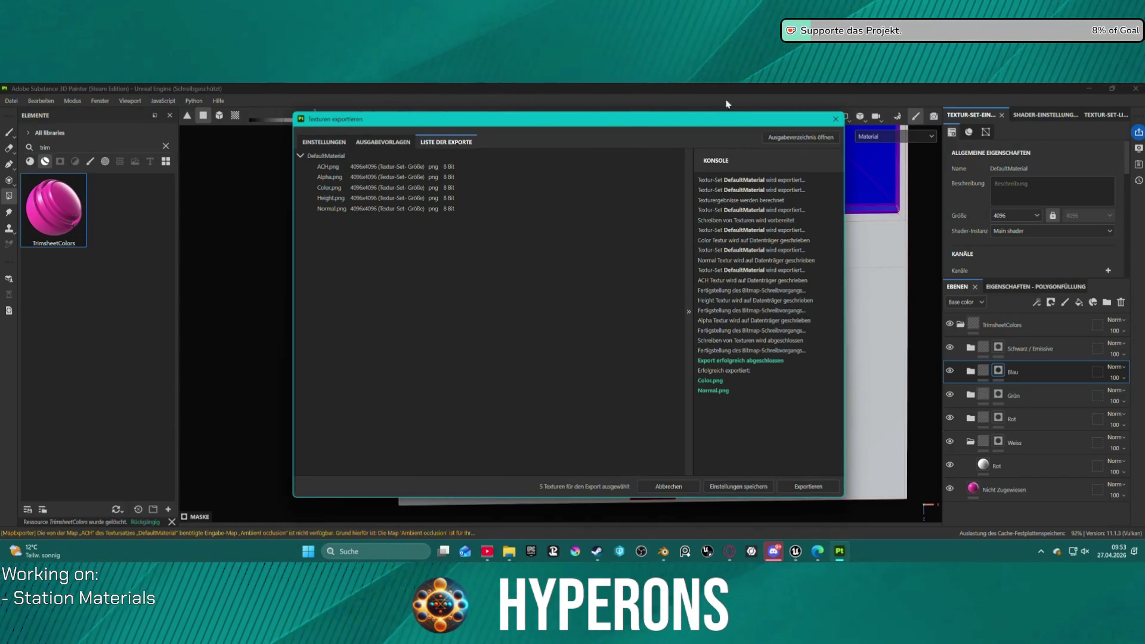
left_click(793, 143)
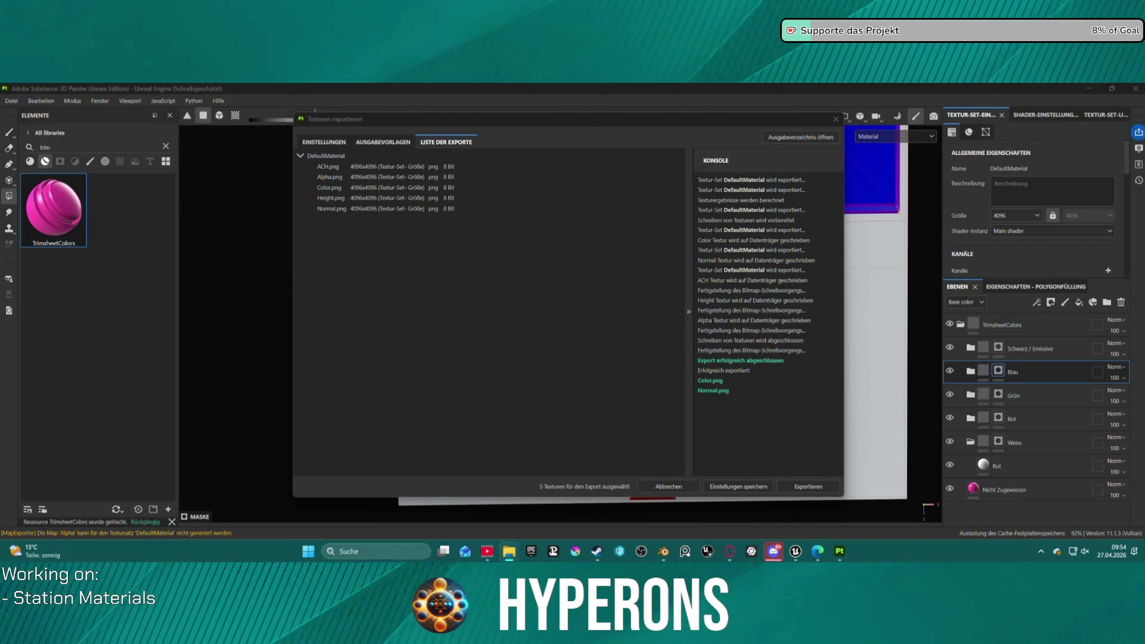
left_click(837, 119)
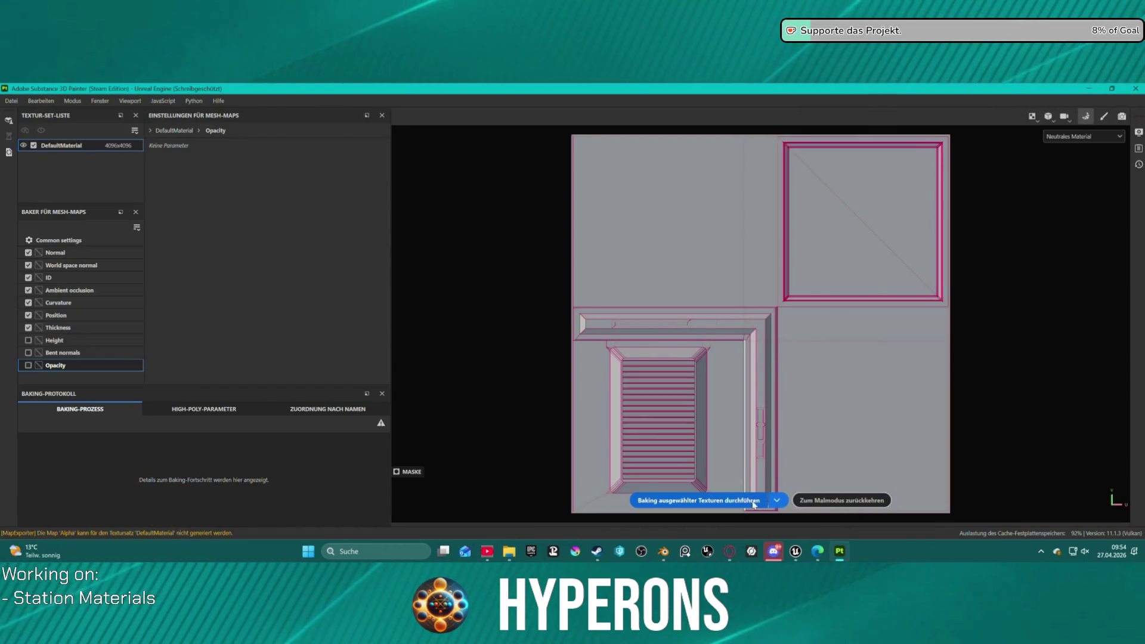
left_click(741, 501)
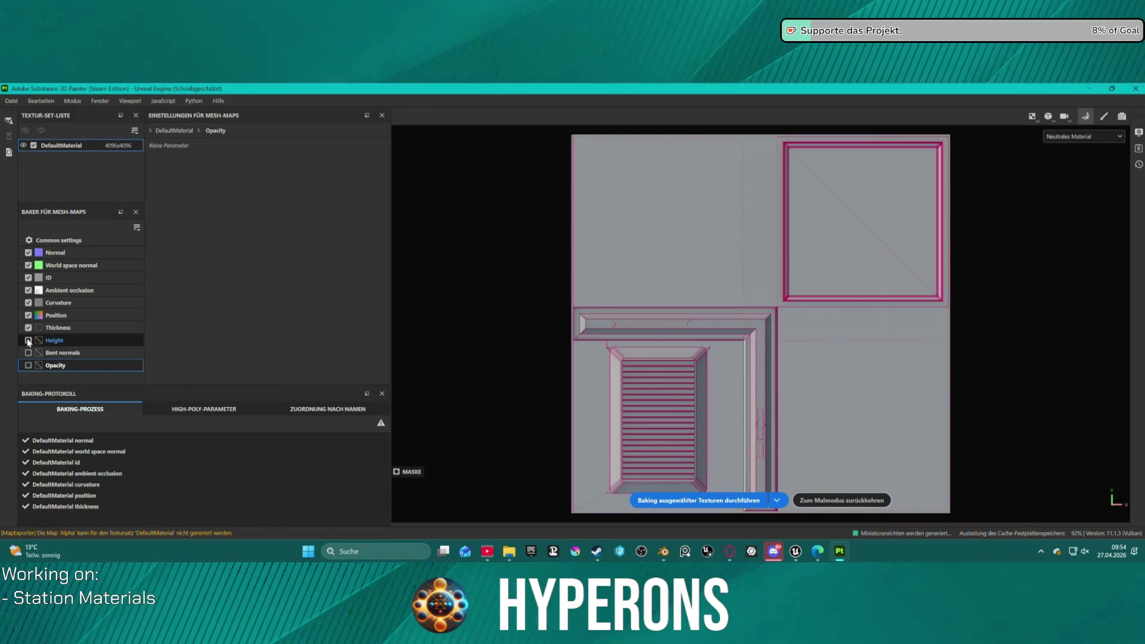
- Bake the Height and Opacity maps, dismiss the Outlook notice, and return to paint mode
left_click(28, 340)
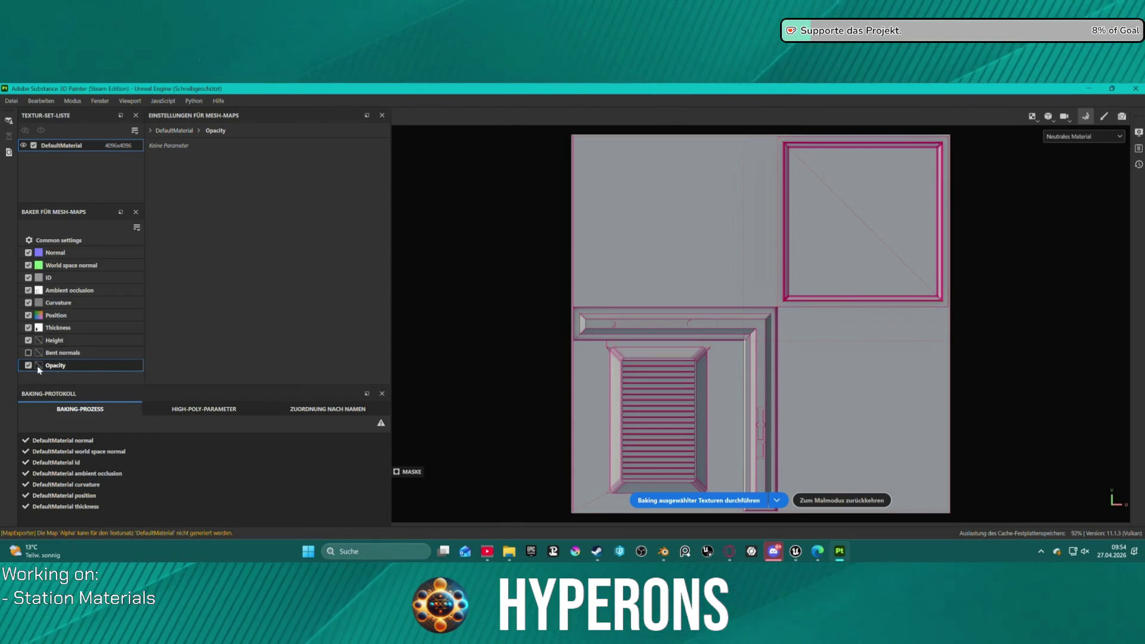
left_click(766, 500)
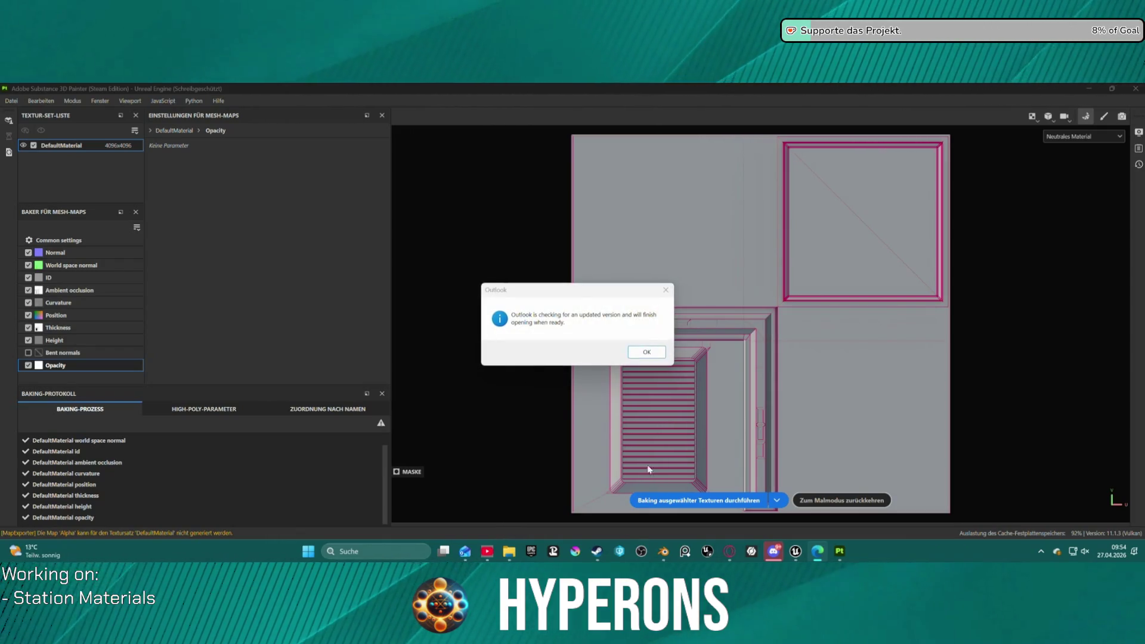
left_click(662, 294)
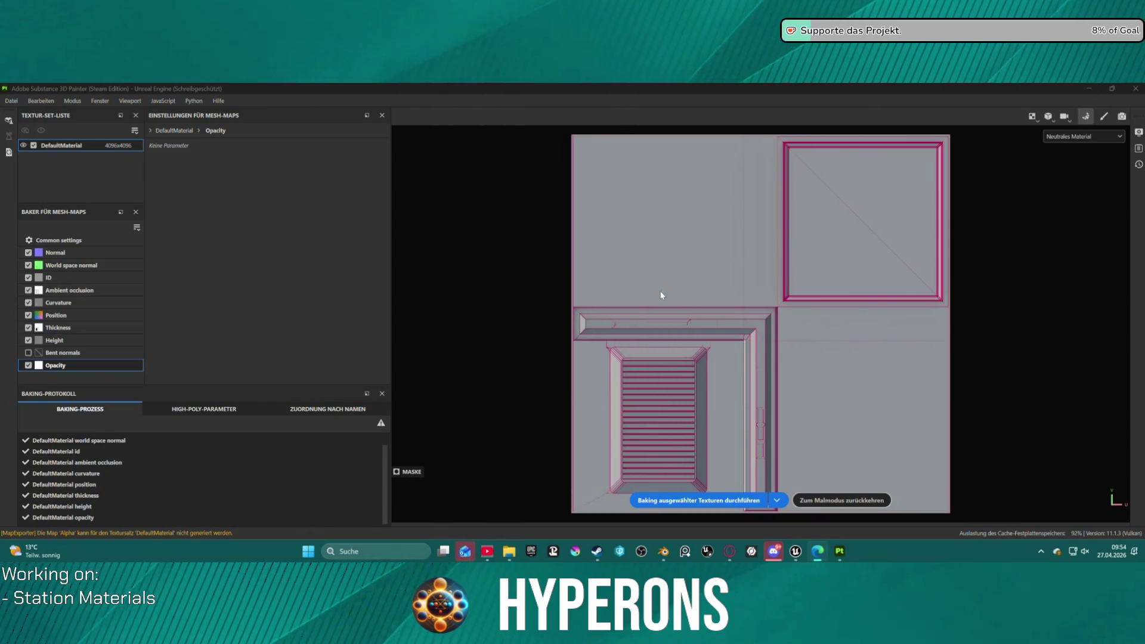
left_click(825, 501)
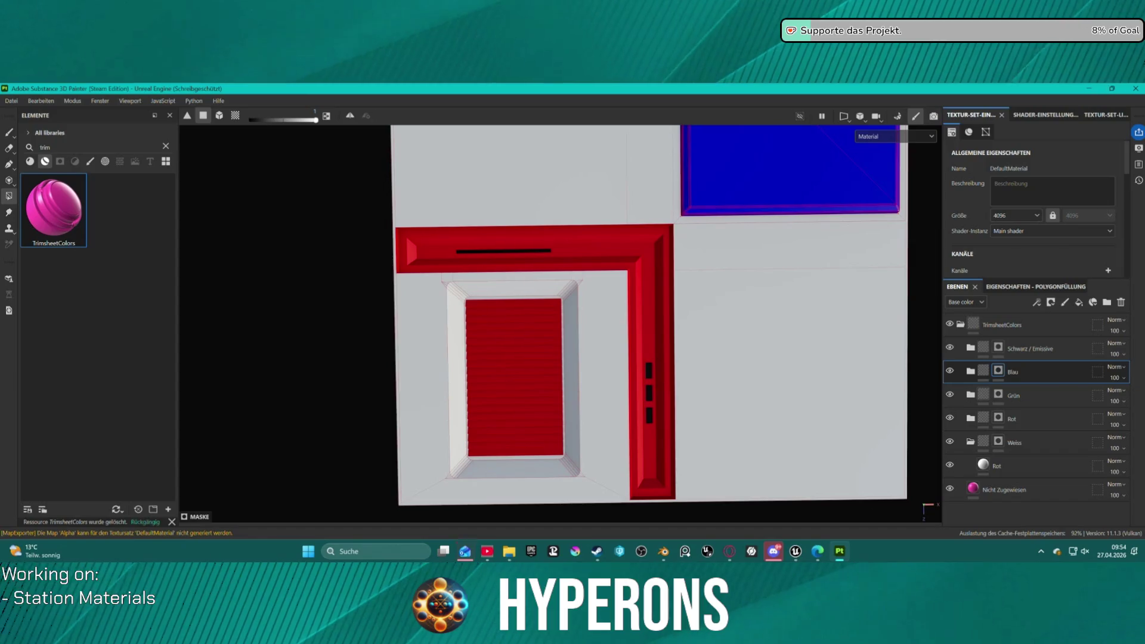
- Re-export the five 4096 PNG maps and review the exported ACH.png in Photos
left_click(465, 552)
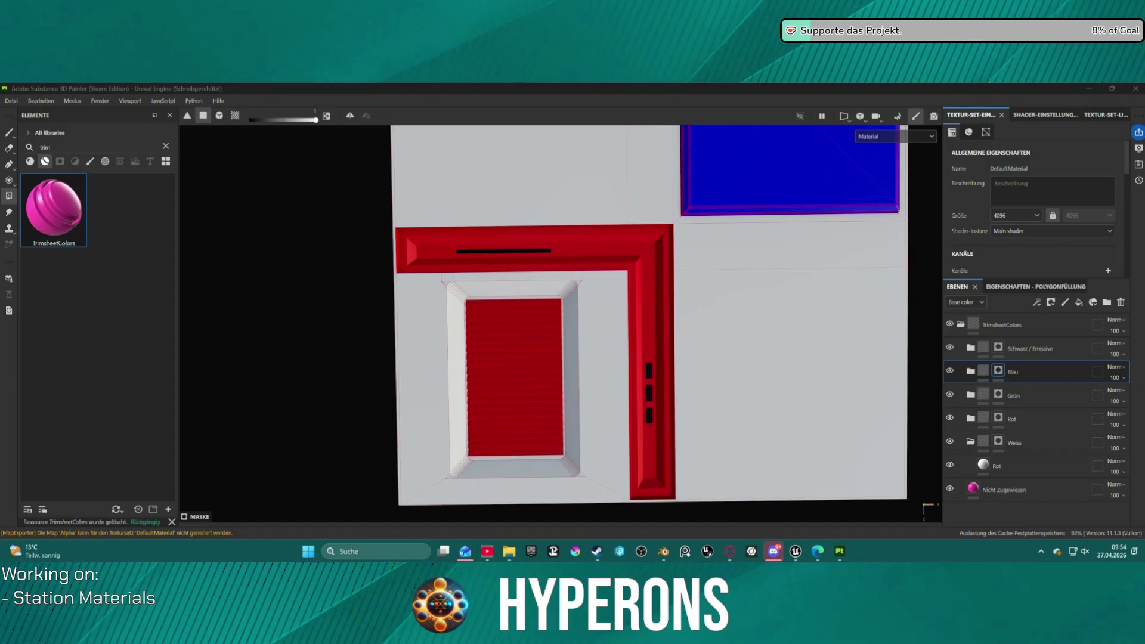
left_click(464, 551)
scroll(677, 324, "down", 2)
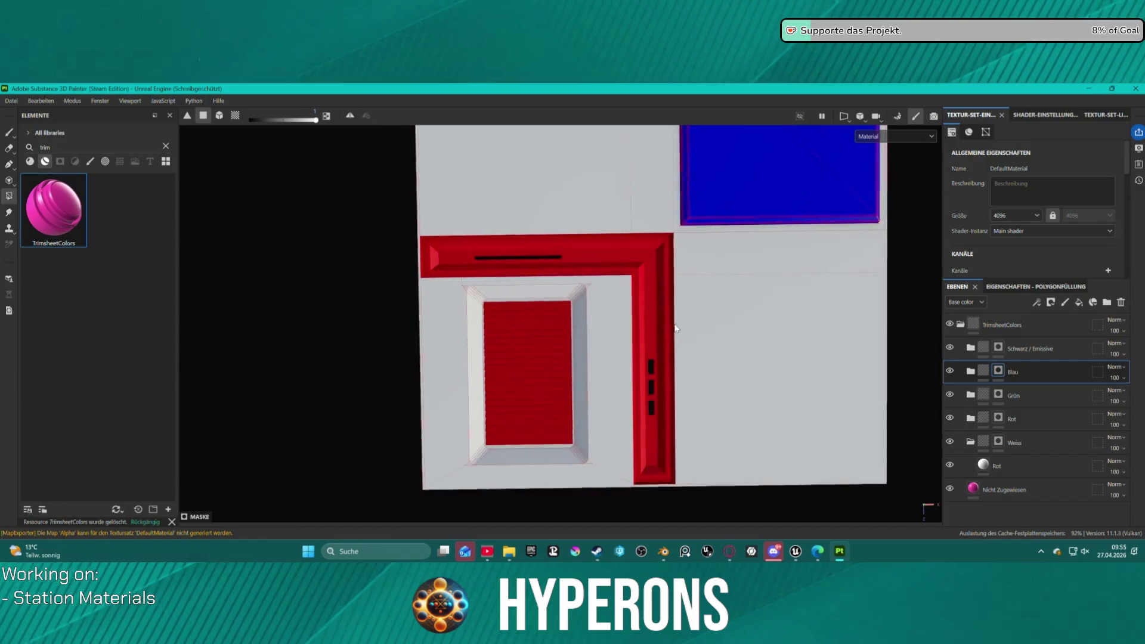
left_click(12, 101)
left_click(62, 244)
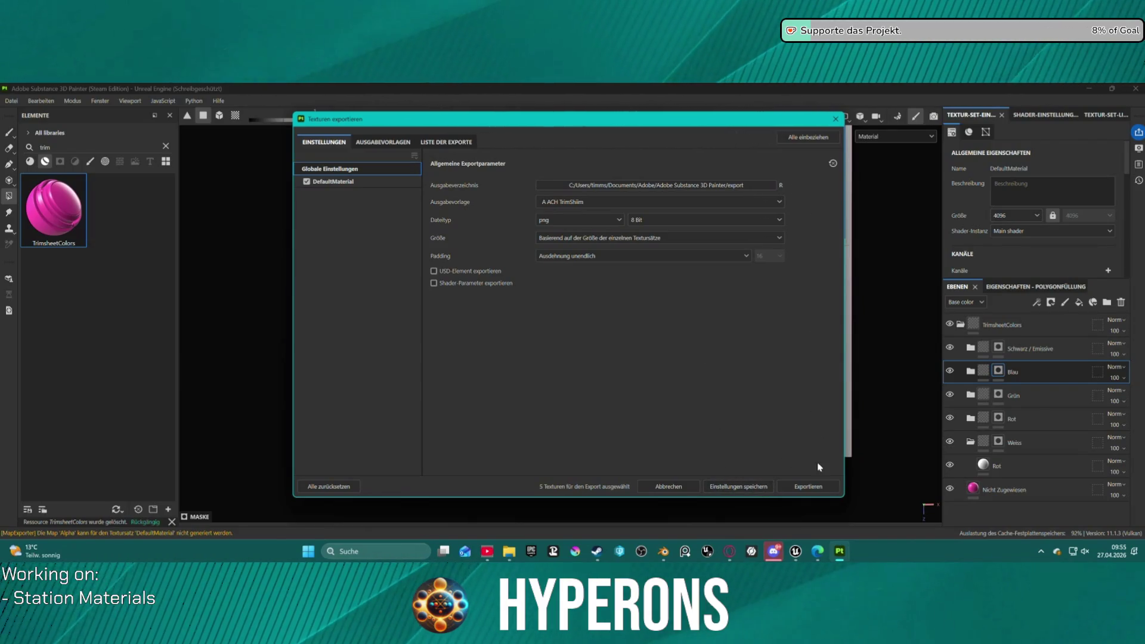
left_click(808, 486)
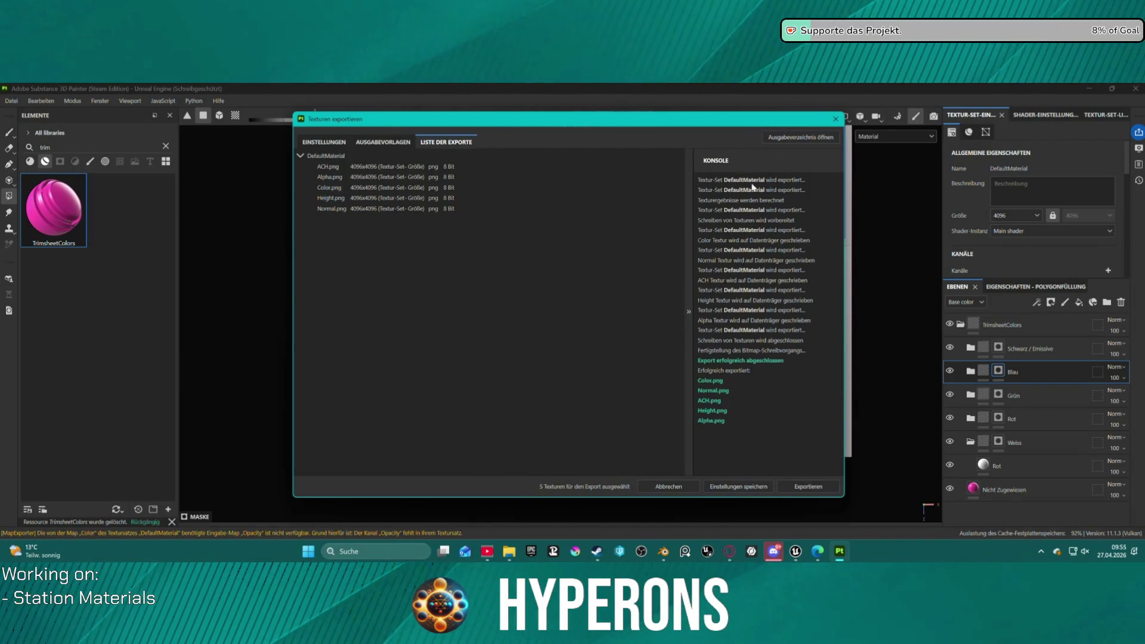
left_click(786, 141)
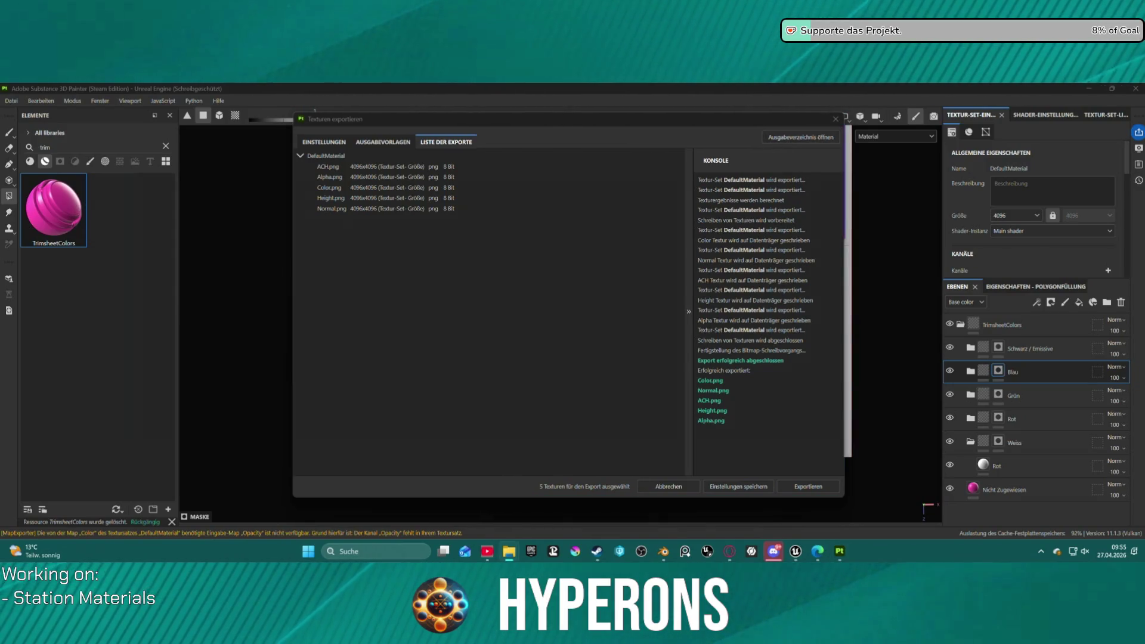
scroll(391, 352, "up", 3)
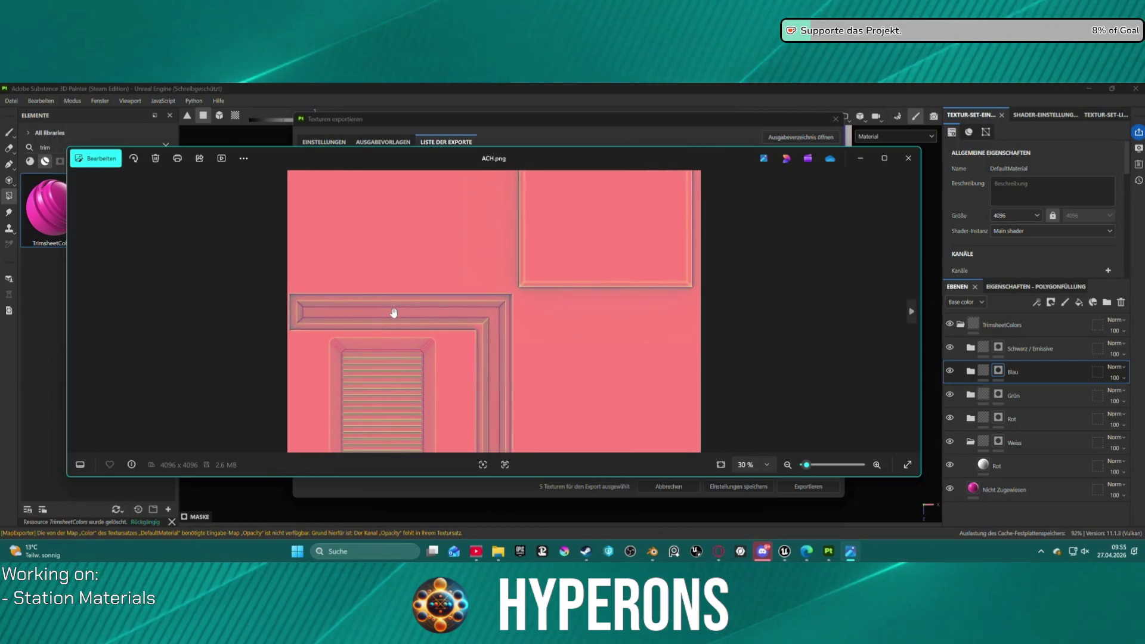
scroll(393, 313, "down", 2)
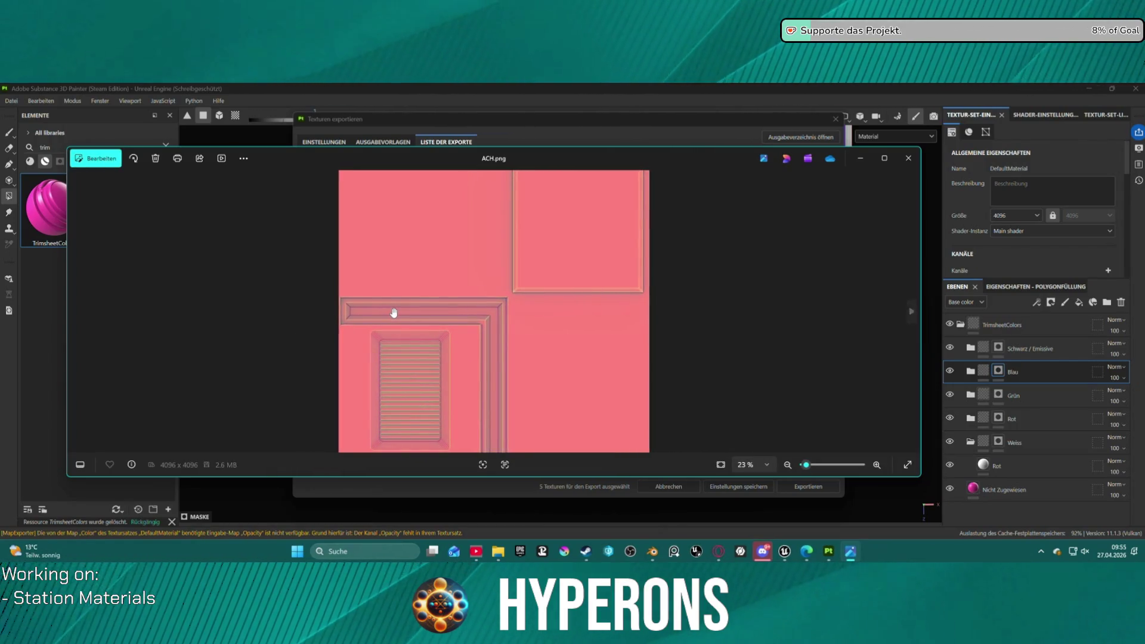
scroll(394, 312, "down", 1)
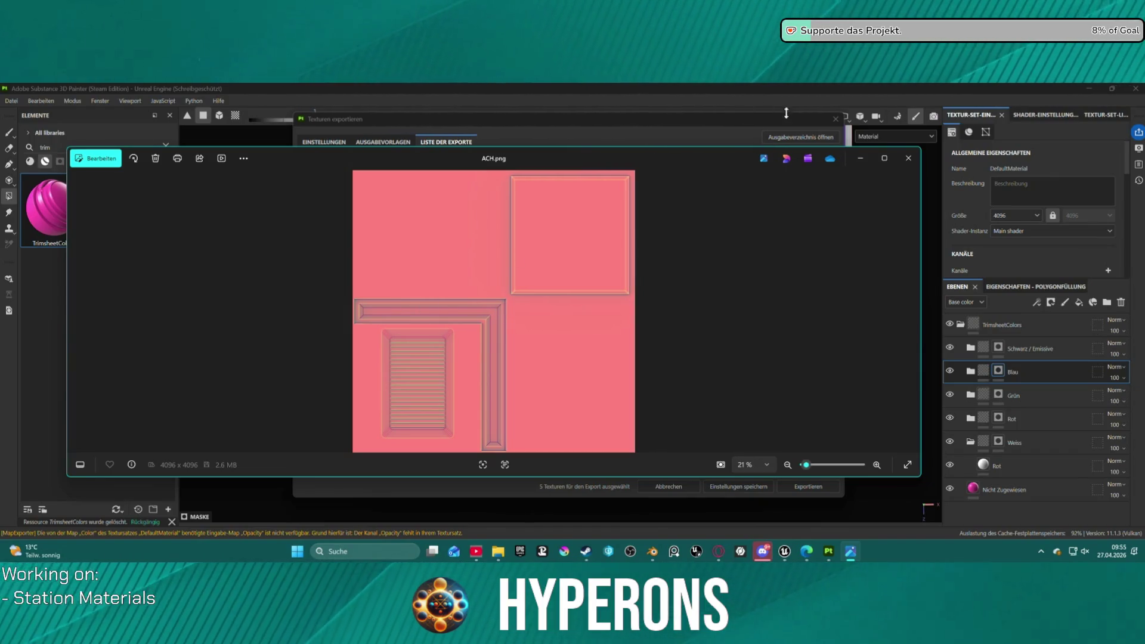
left_click(908, 158)
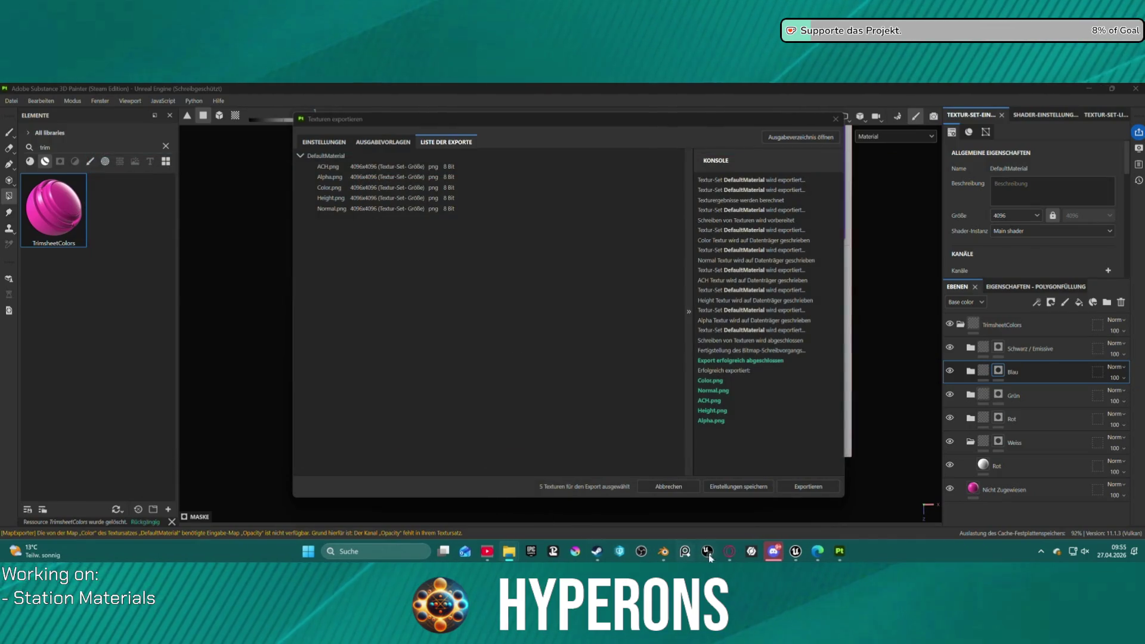
- In Test_06, rename the ao_curv_height texture to T_StationPanel01_ACH
mouse_move(840, 551)
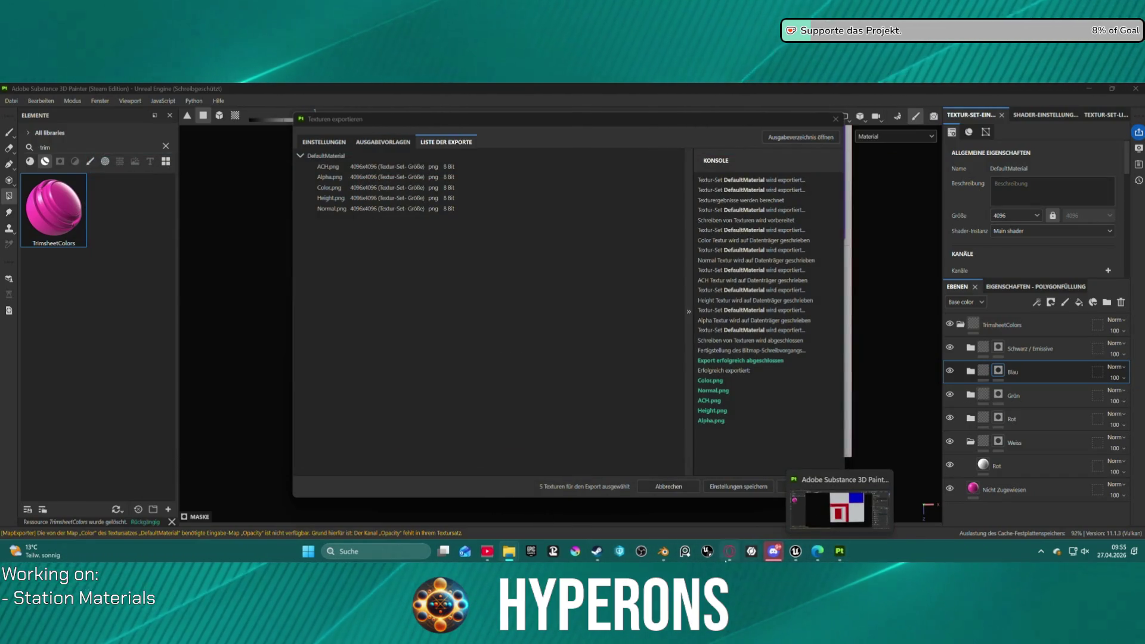
mouse_move(795, 551)
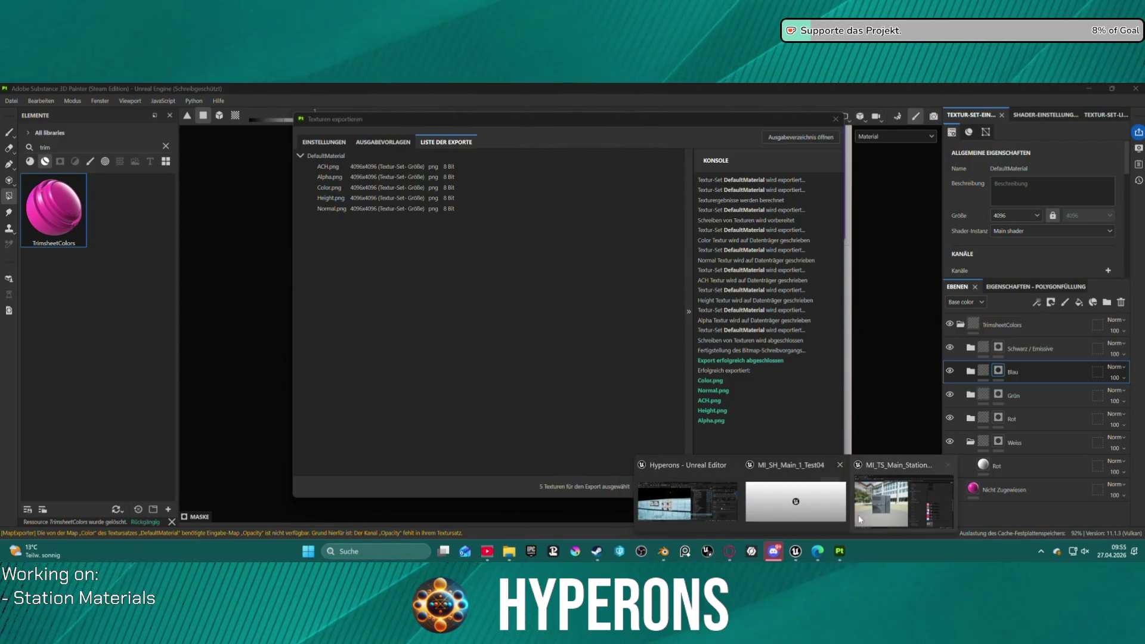
left_click(859, 518)
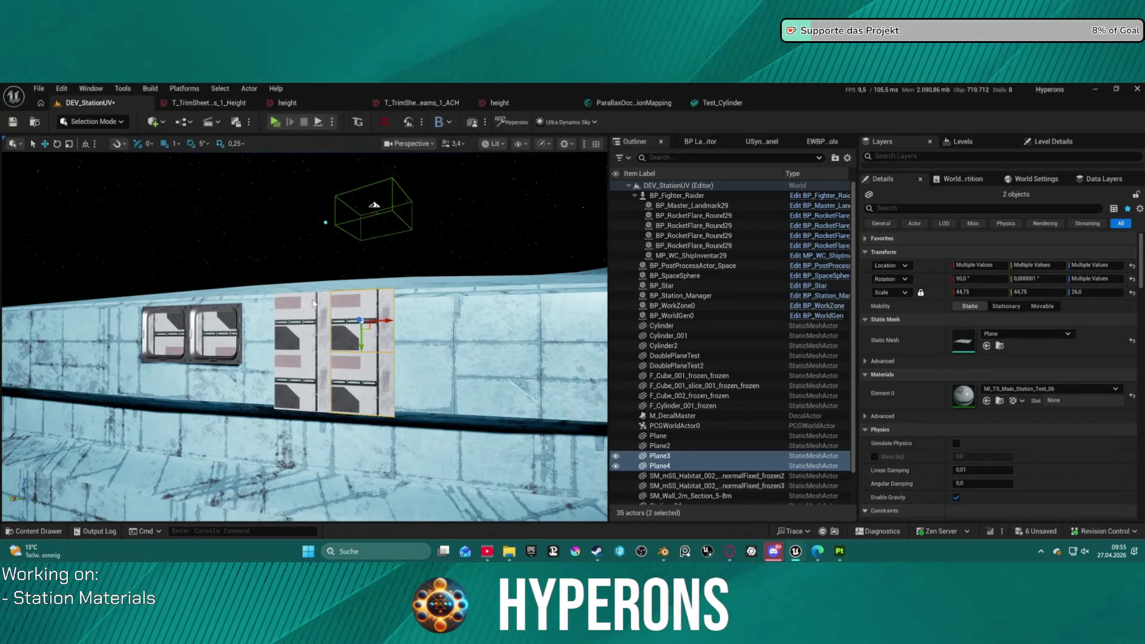
left_click(395, 336)
key("ctrl+space")
left_click(253, 427)
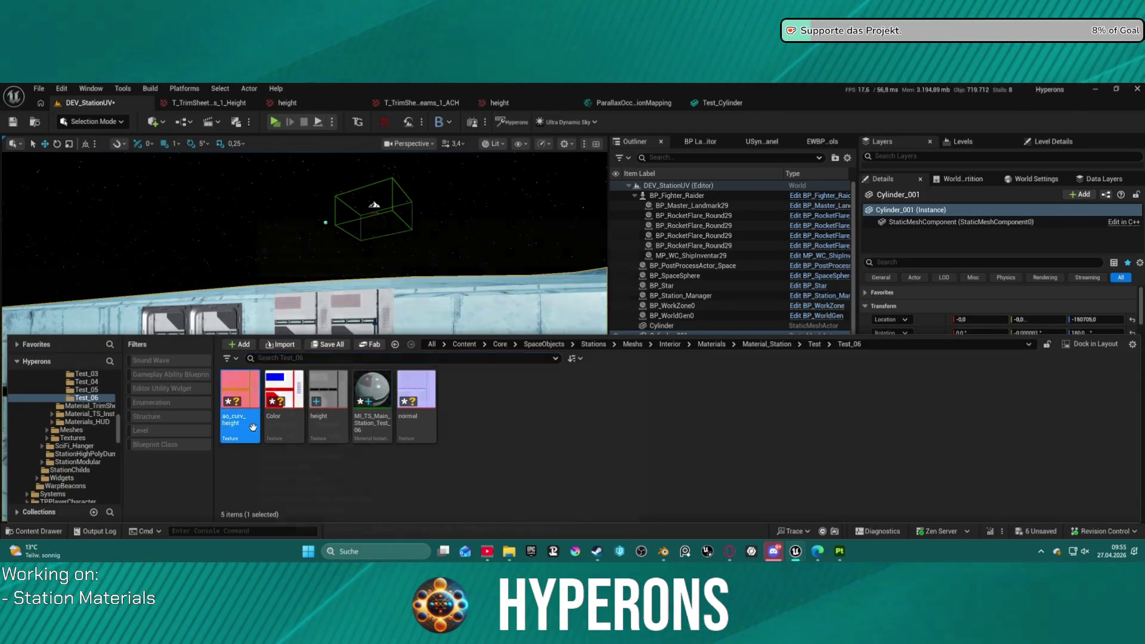
key("F2")
type("T_Statio")
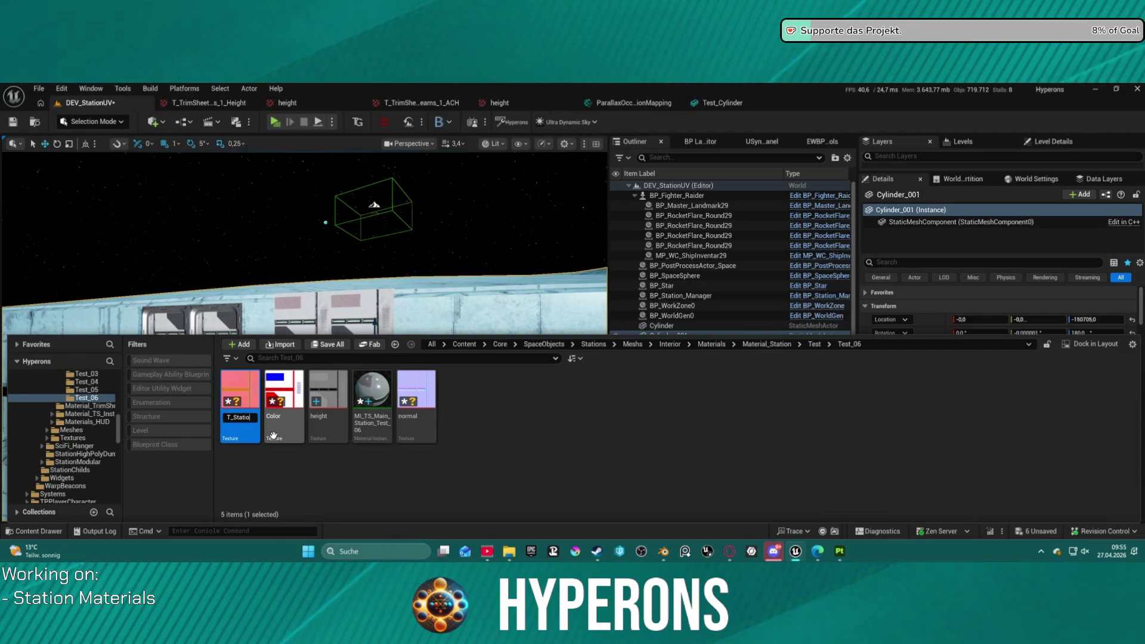
type("nPanel")
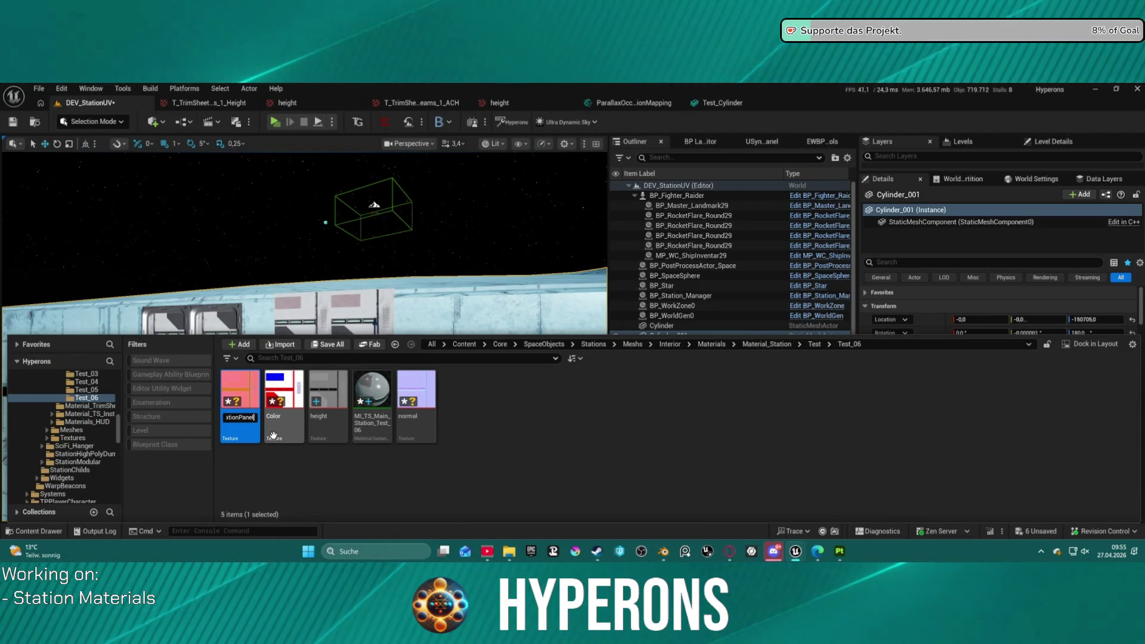
type("01")
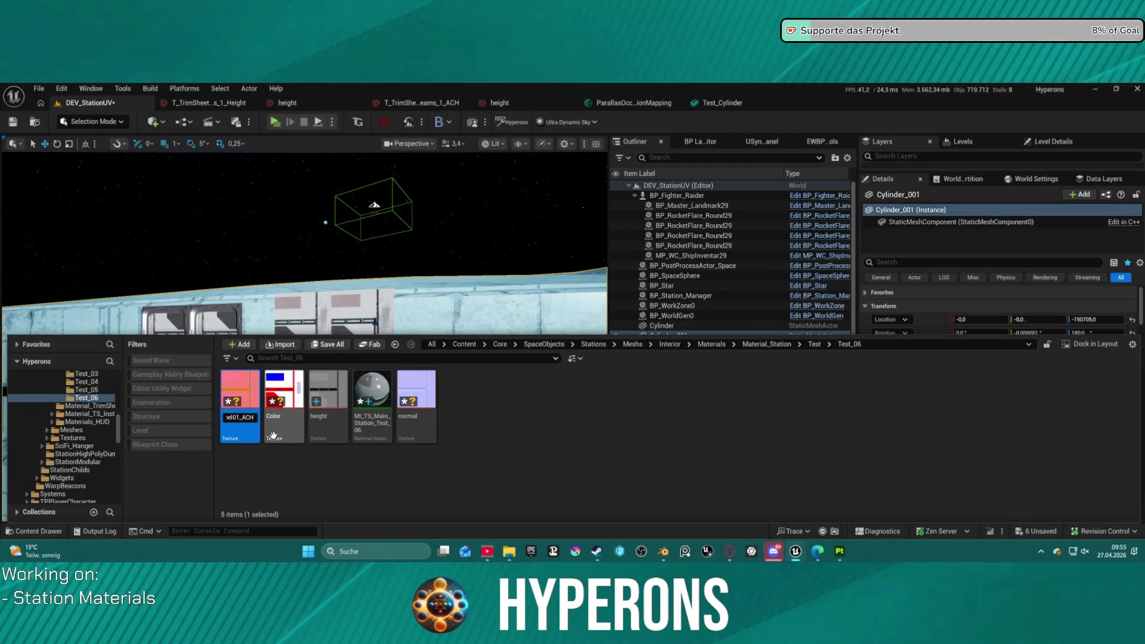
key("ctrl+a")
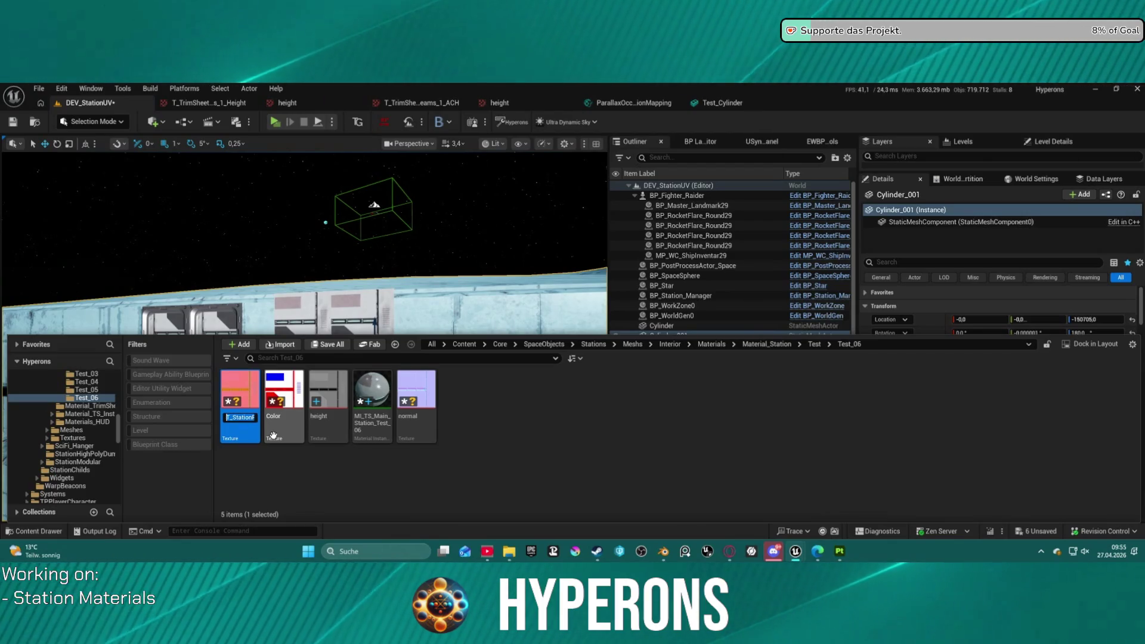
key("Return")
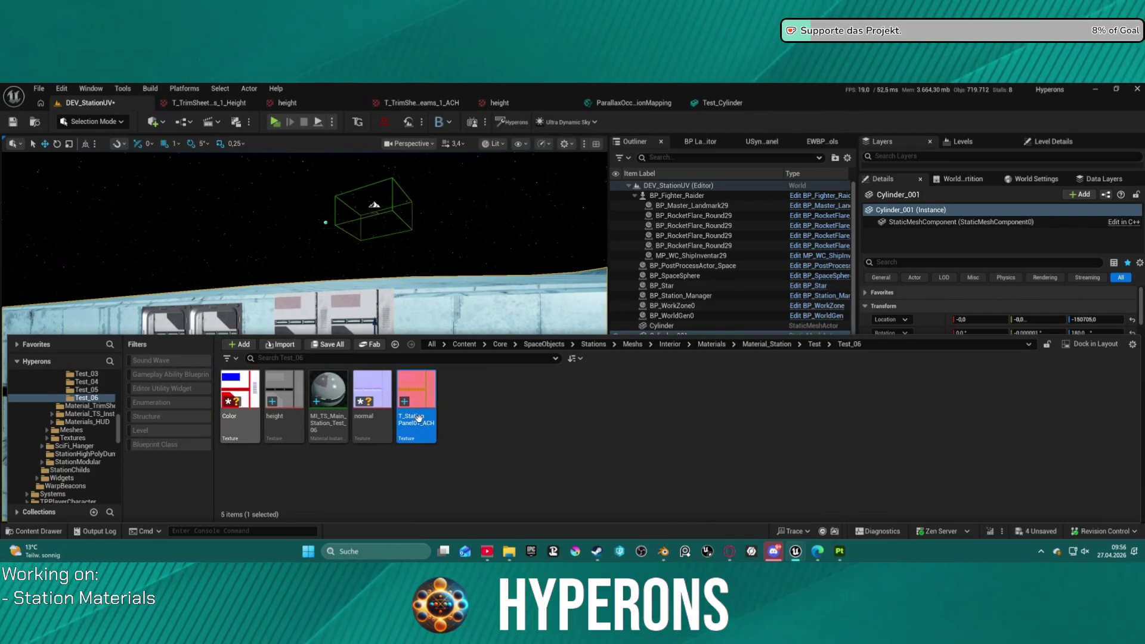
- Rename the normal, height and Color textures with the T_StationPanel01 prefix
left_click(375, 393)
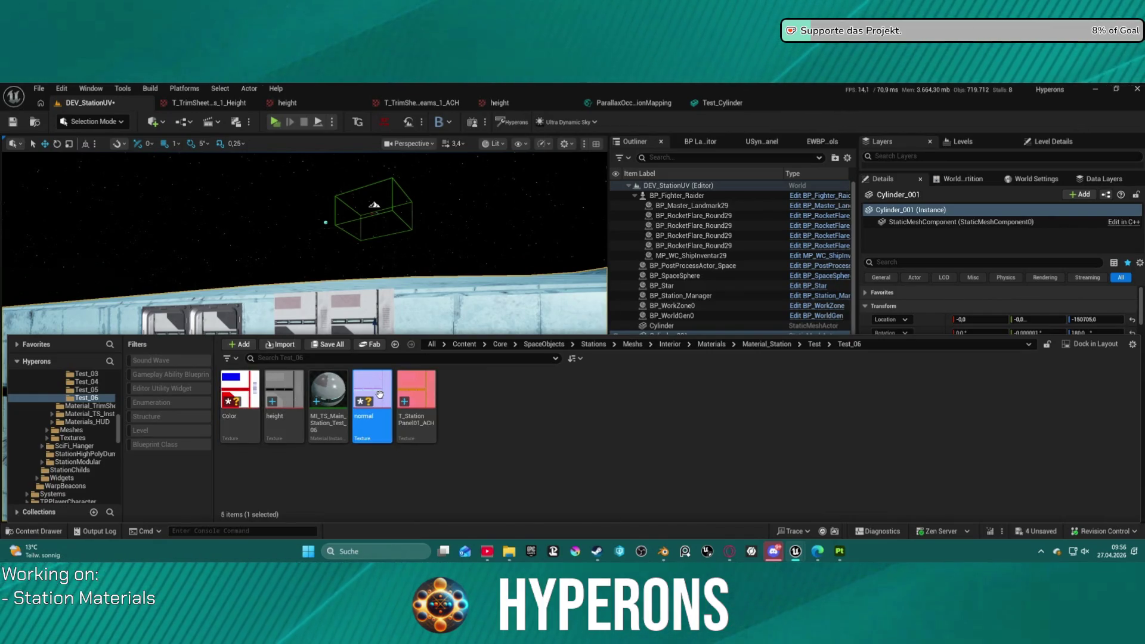
key("F2")
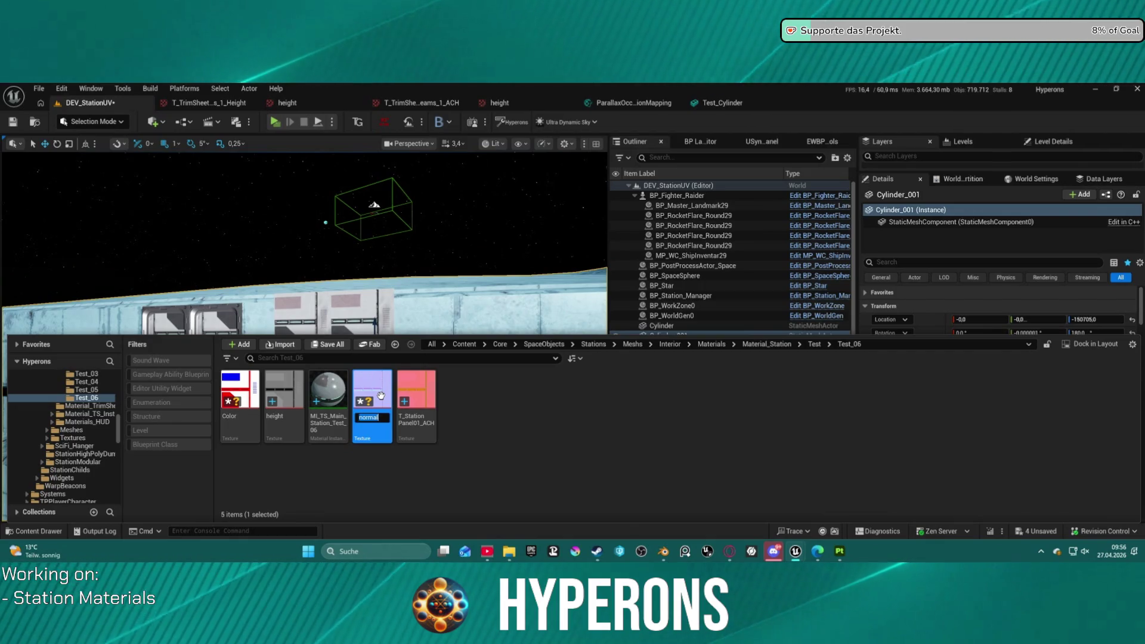
key("ctrl+v")
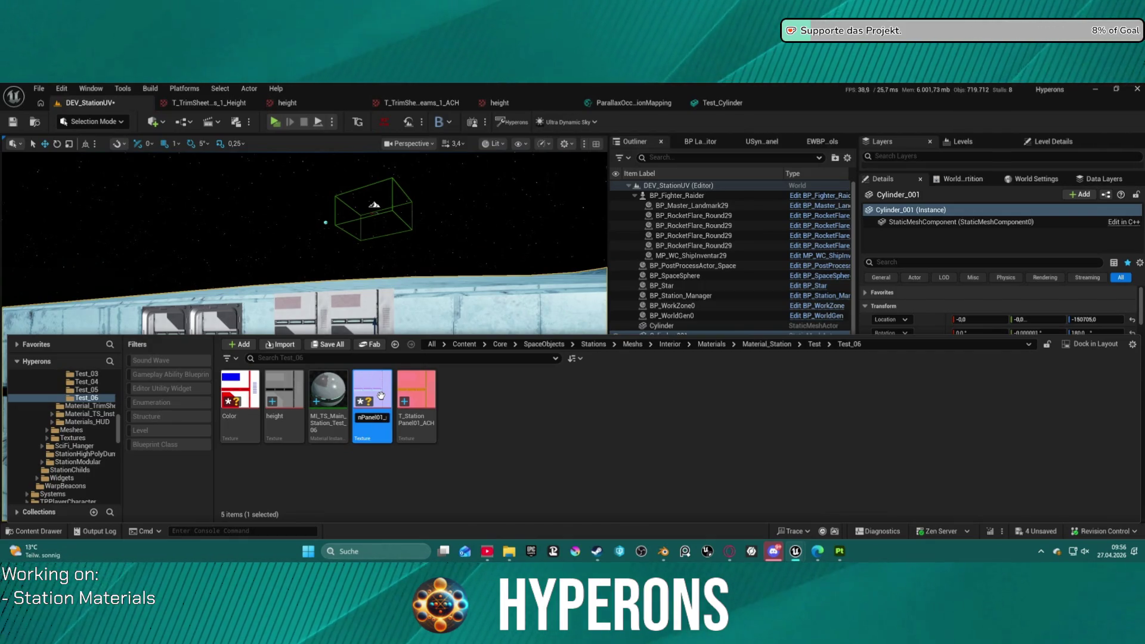
key("Return")
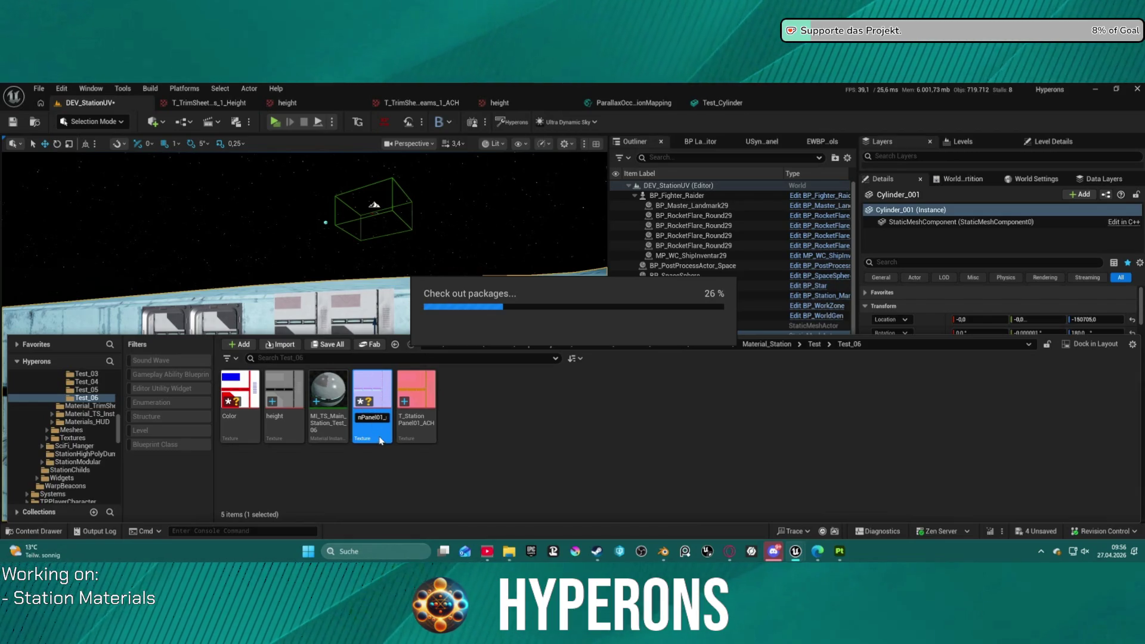
left_click(280, 429)
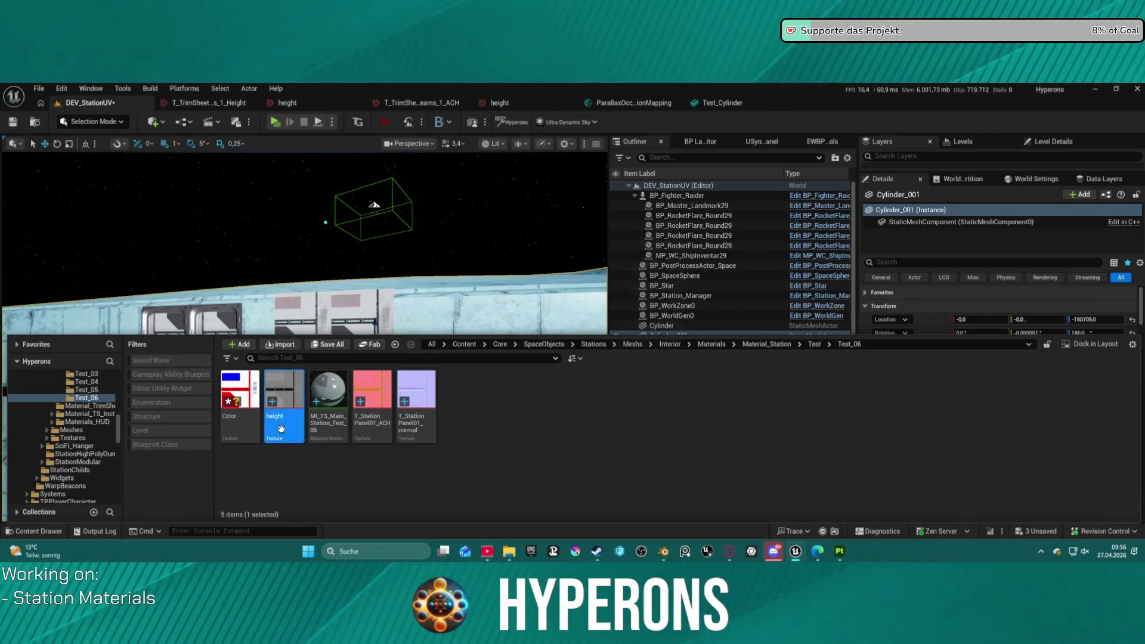
key("F2")
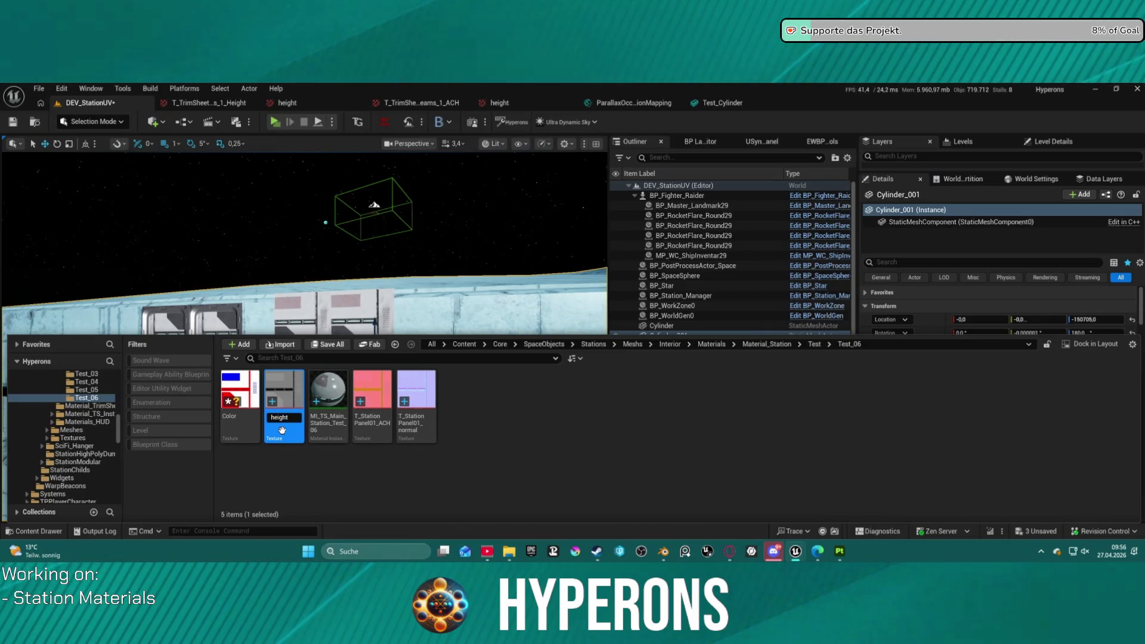
key("Return")
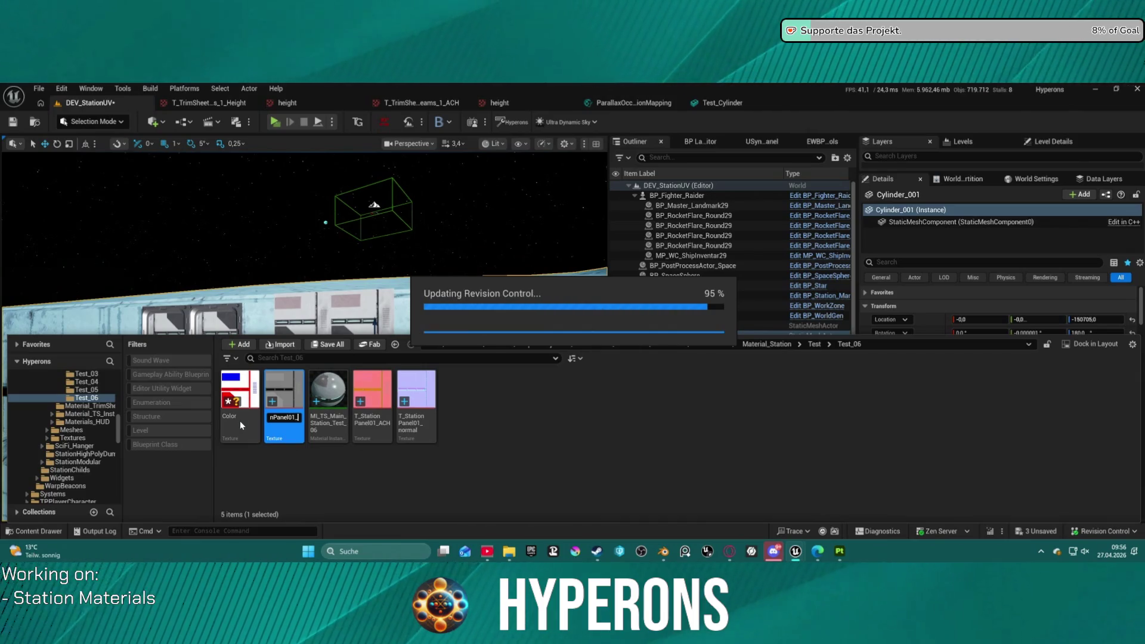
key("F2")
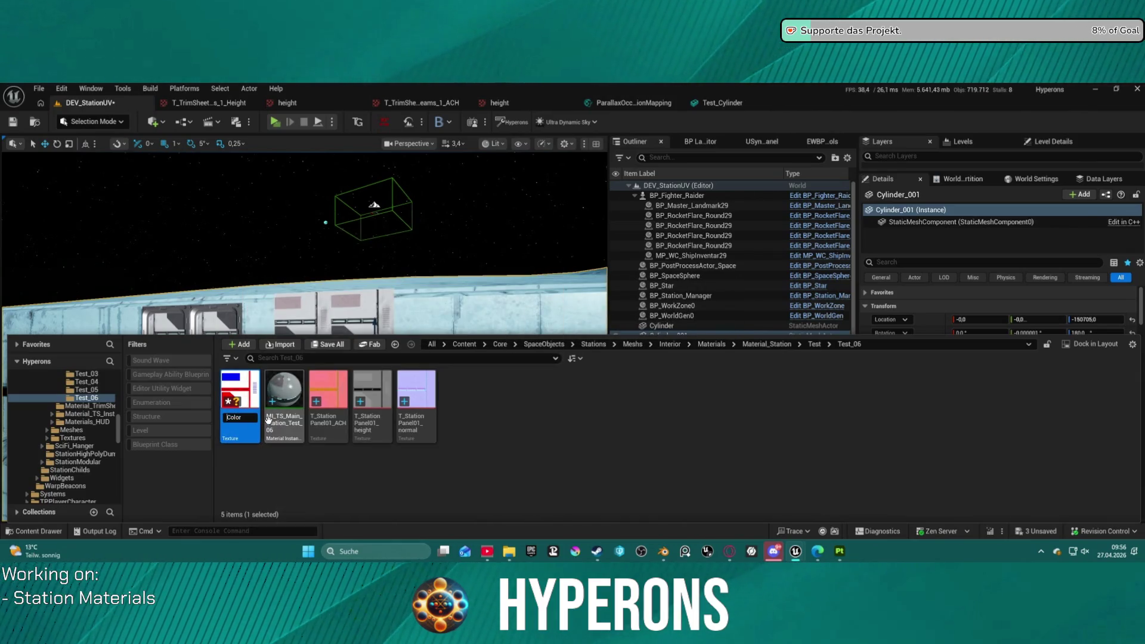
key("Return")
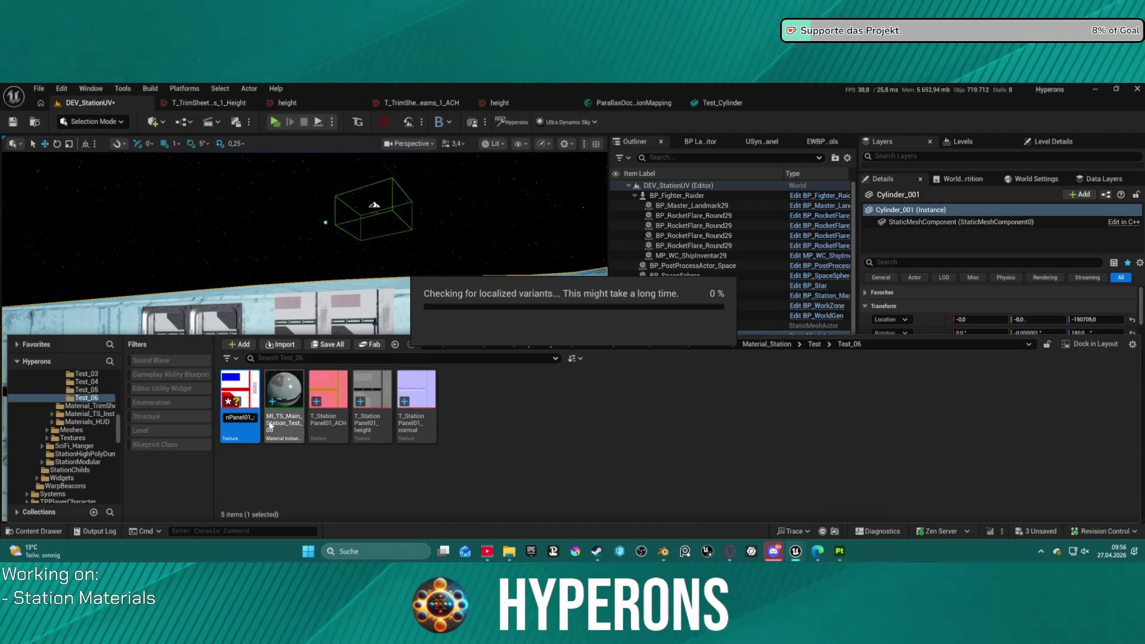
- Rename the material instance to MI_TS_T_StationPanel01
left_click(240, 419)
key("F2")
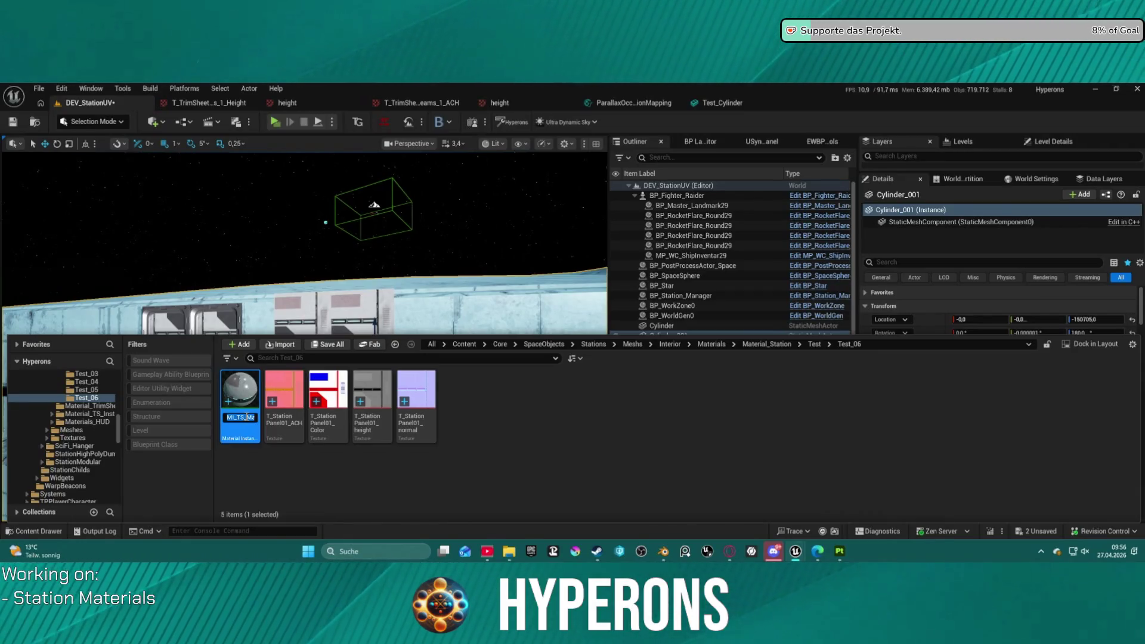
key("End")
key("ctrl+v")
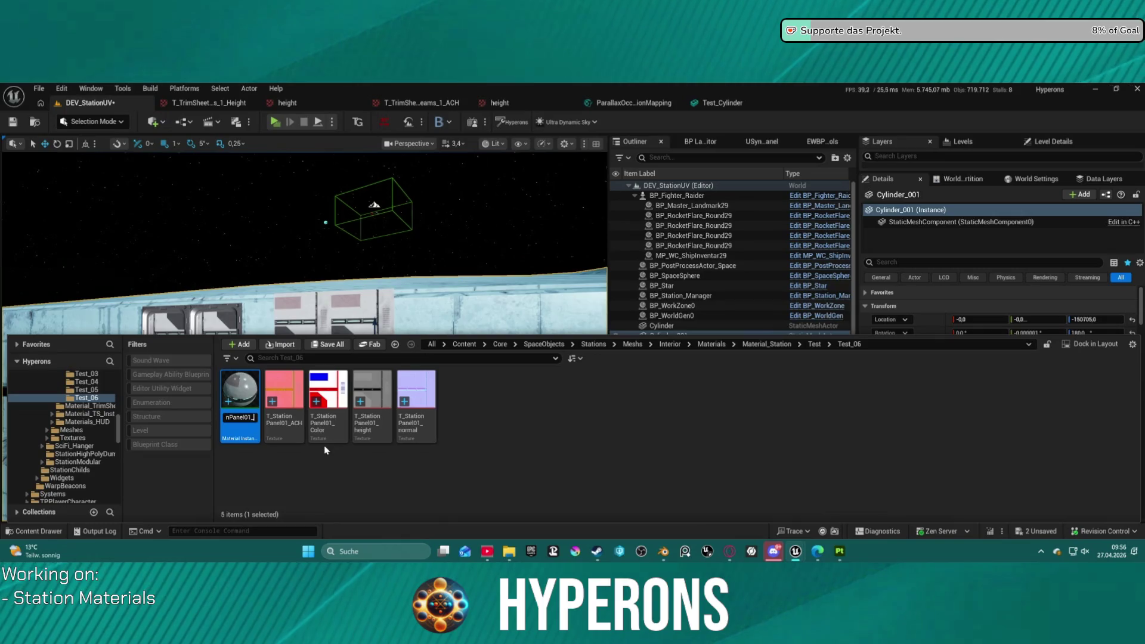
key("BackSpace")
key("Return")
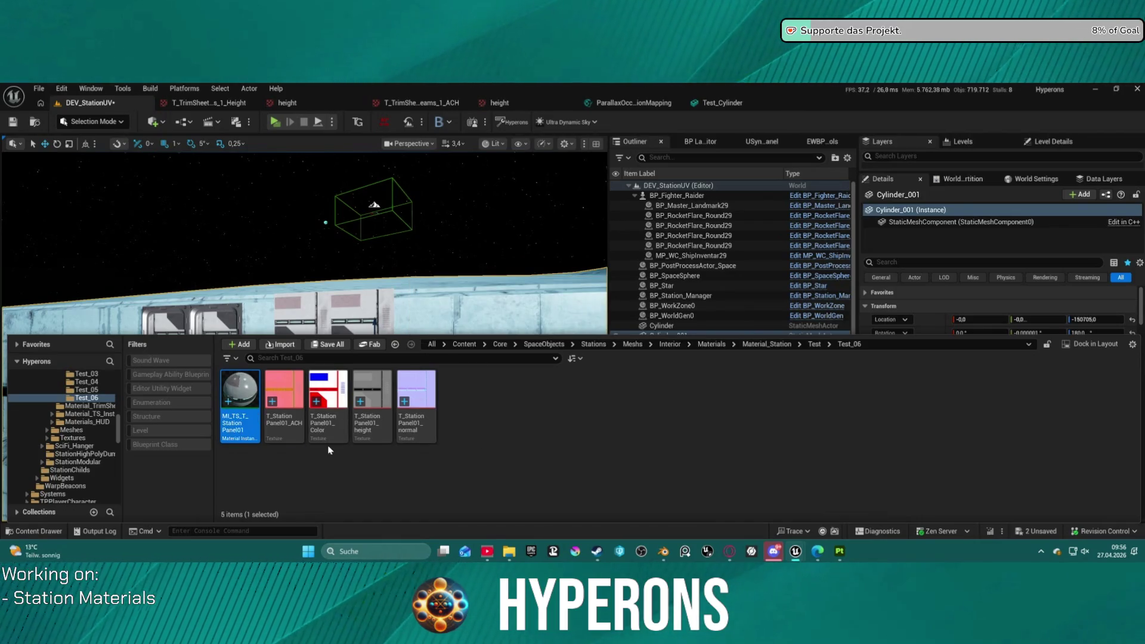
- Rename the Test_06 folder to the StationPanel01 name
left_click(85, 399)
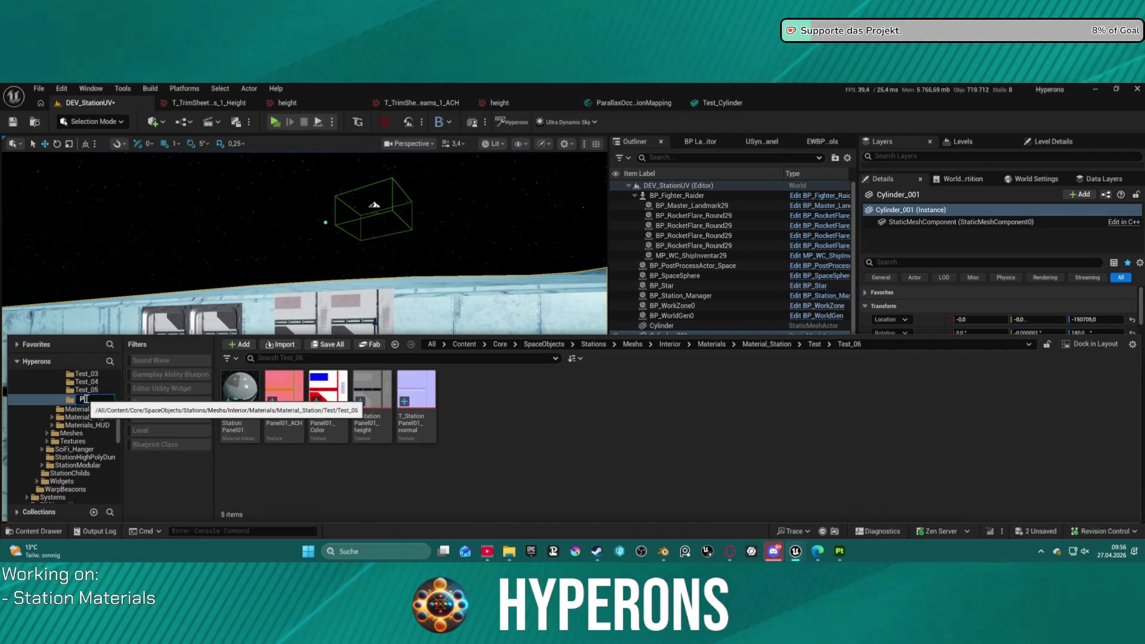
type("T_StationPar")
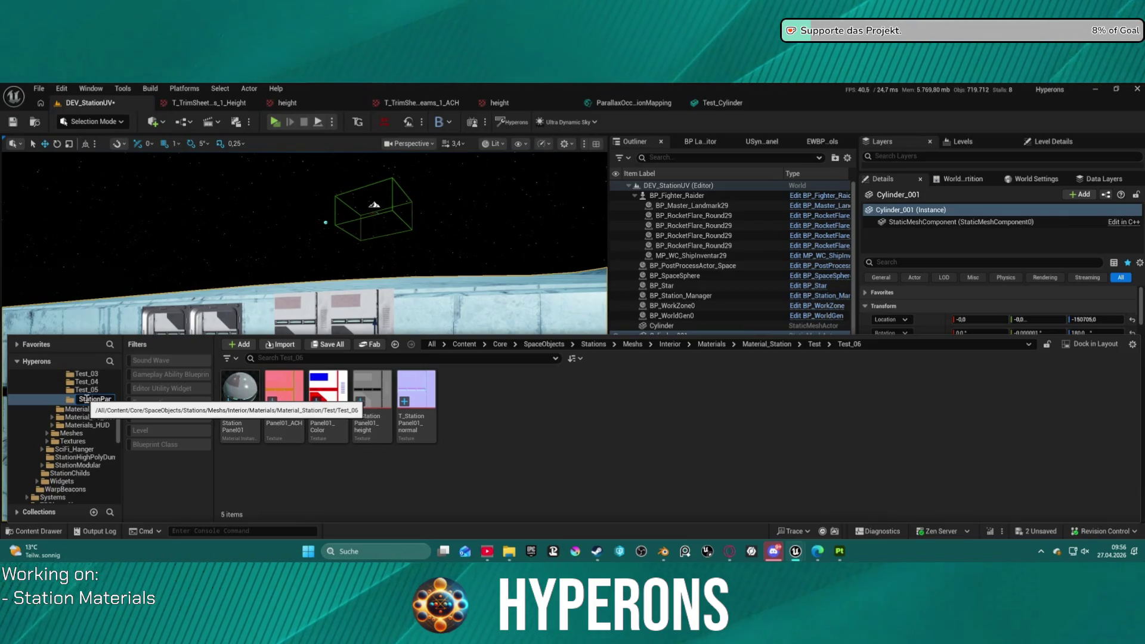
key("Return")
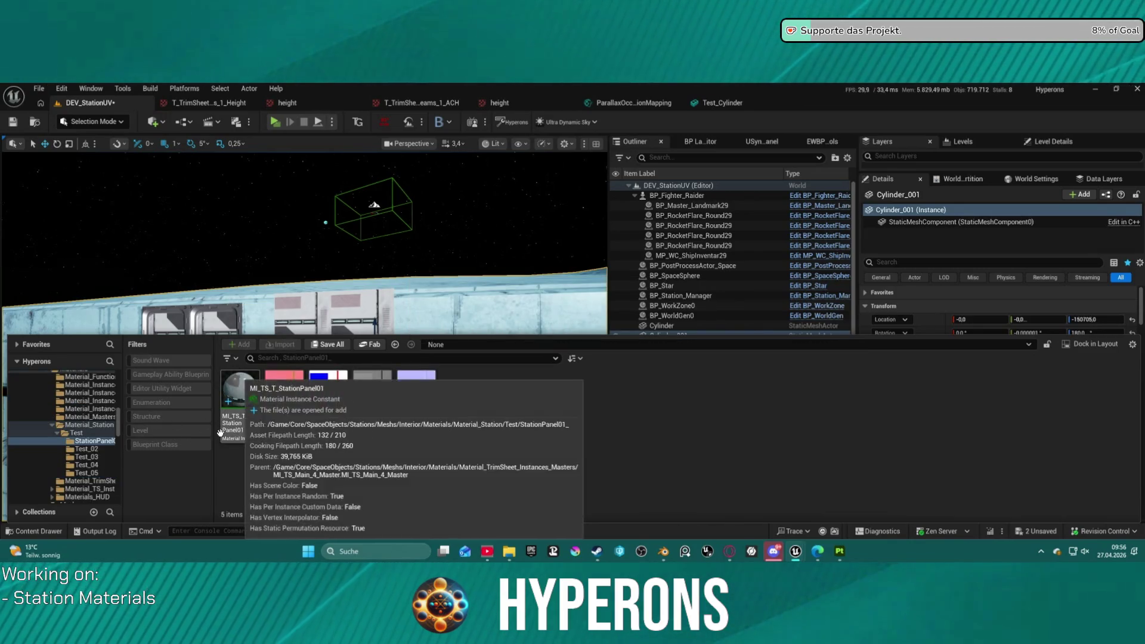
- Create a new StationPanel02 folder inside the Test folder
right_click(76, 433)
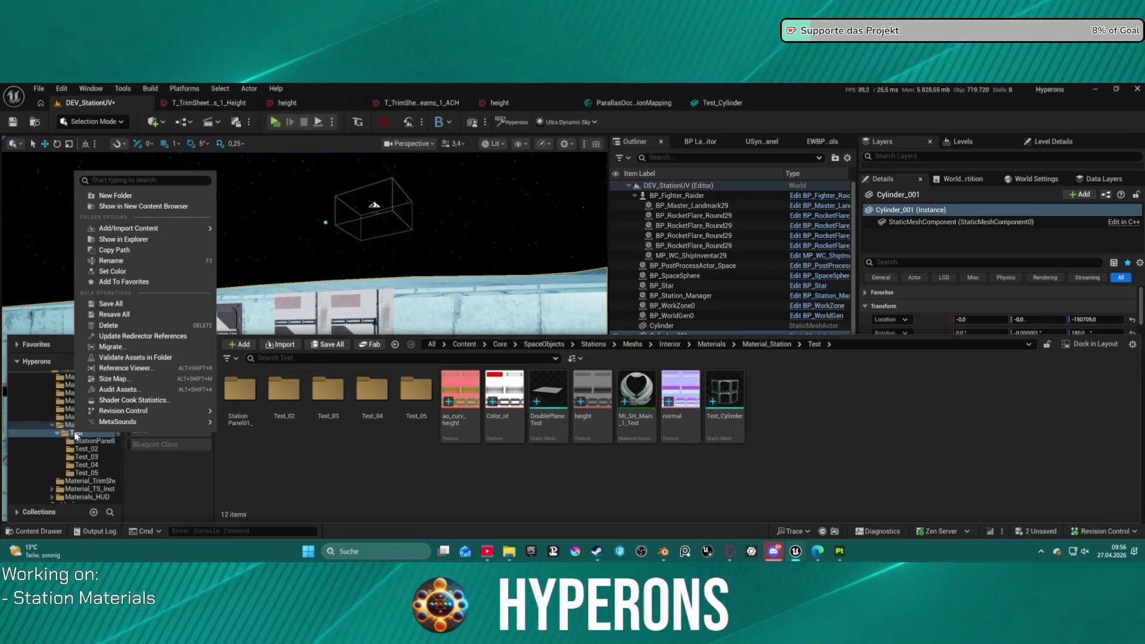
left_click(113, 195)
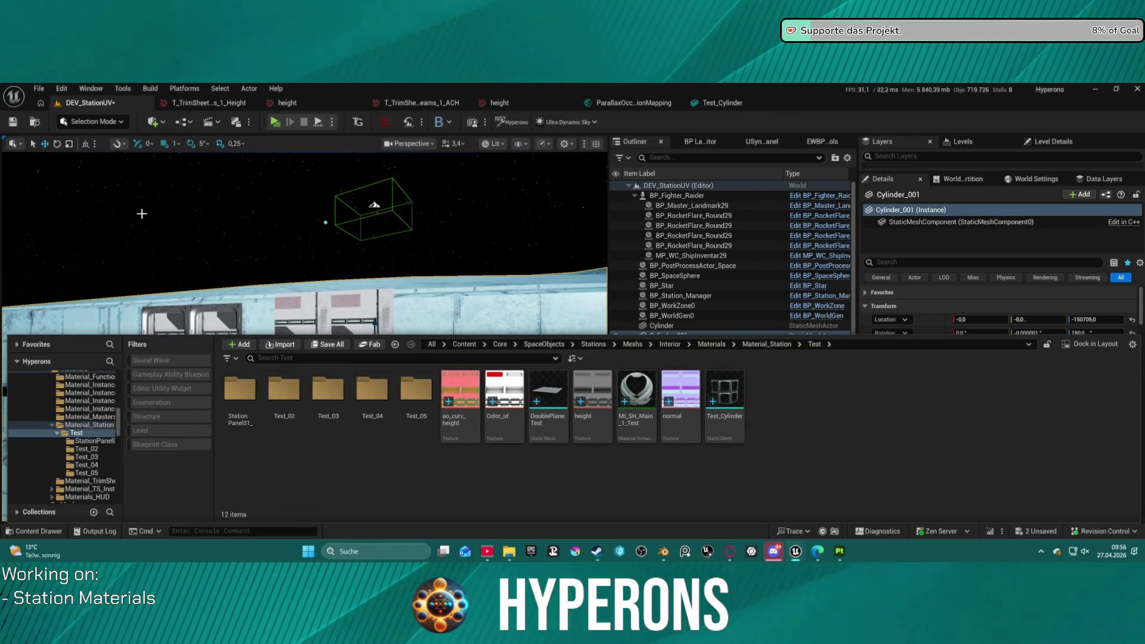
key("ctrl+v")
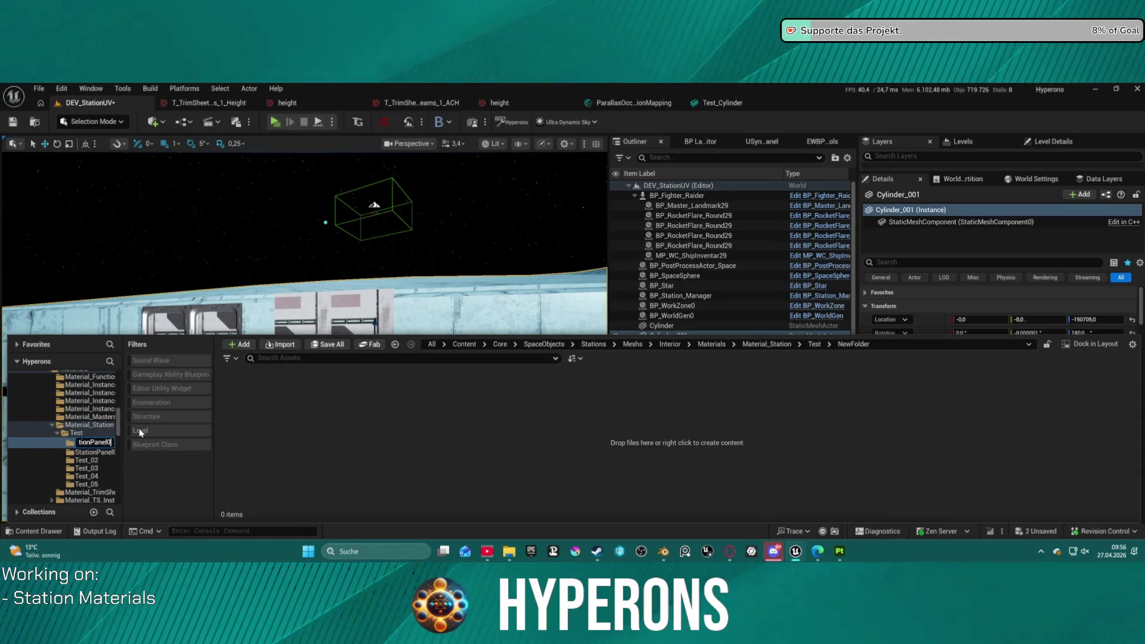
type("2")
key("Return")
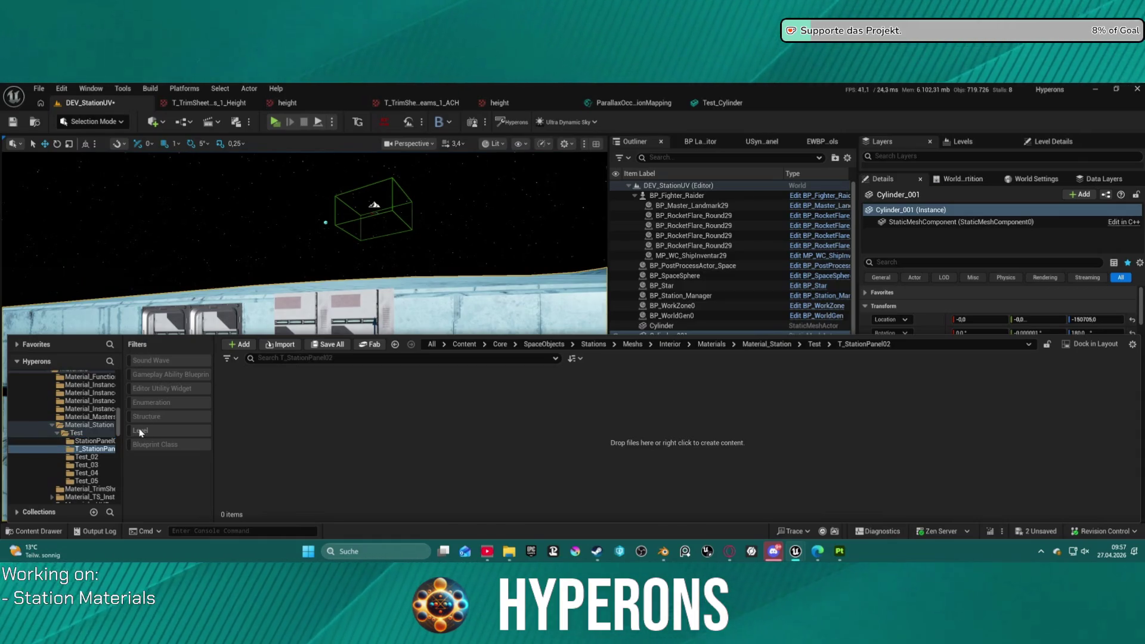
- Drop the trailing underscore so the folder reads StationPanel01
left_click(96, 452)
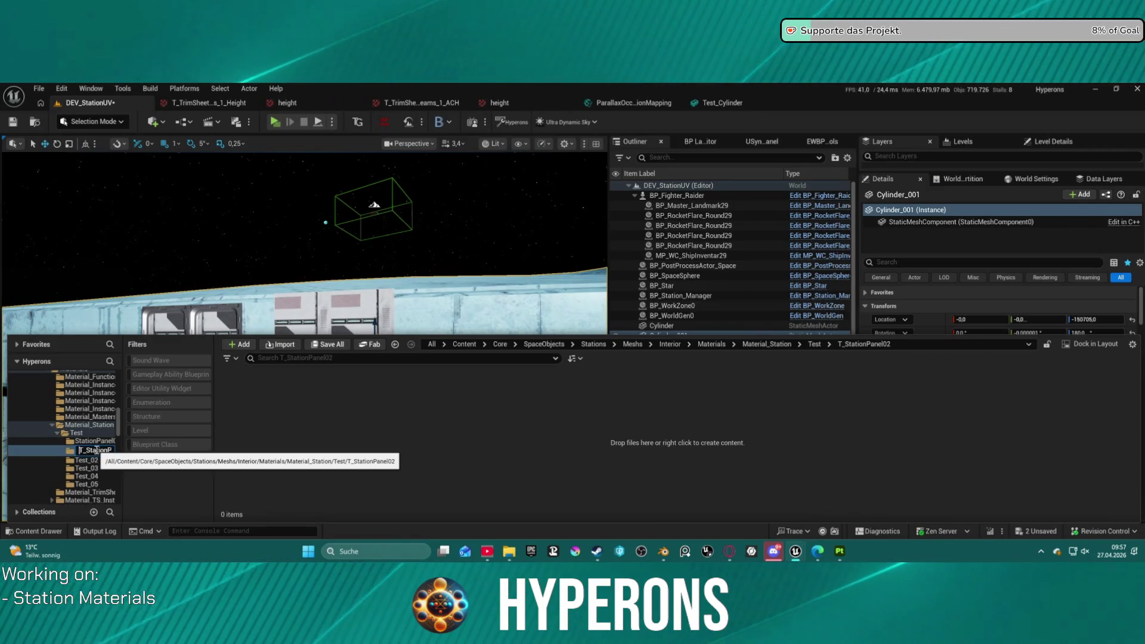
left_click(103, 448)
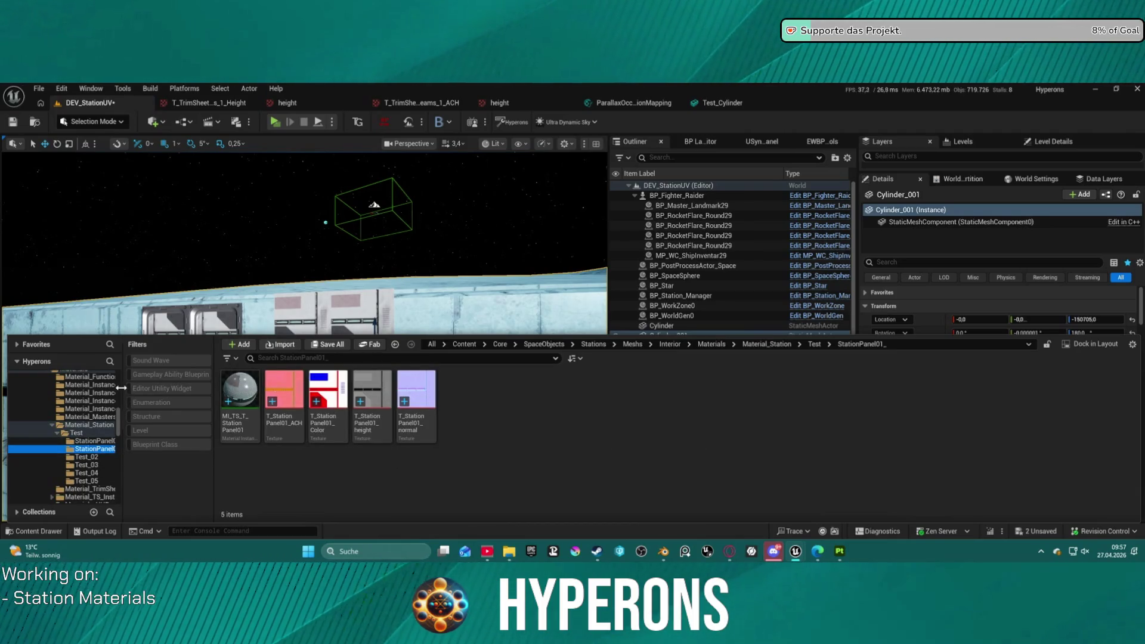
left_click_drag(128, 387, 165, 388)
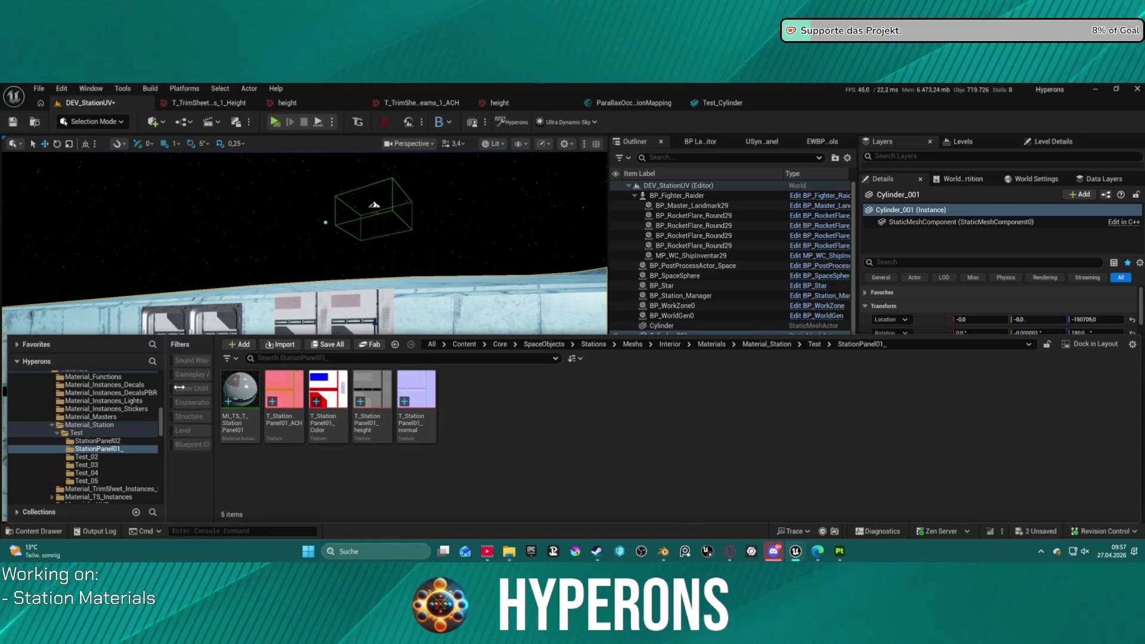
left_click(121, 451)
key("BackSpace")
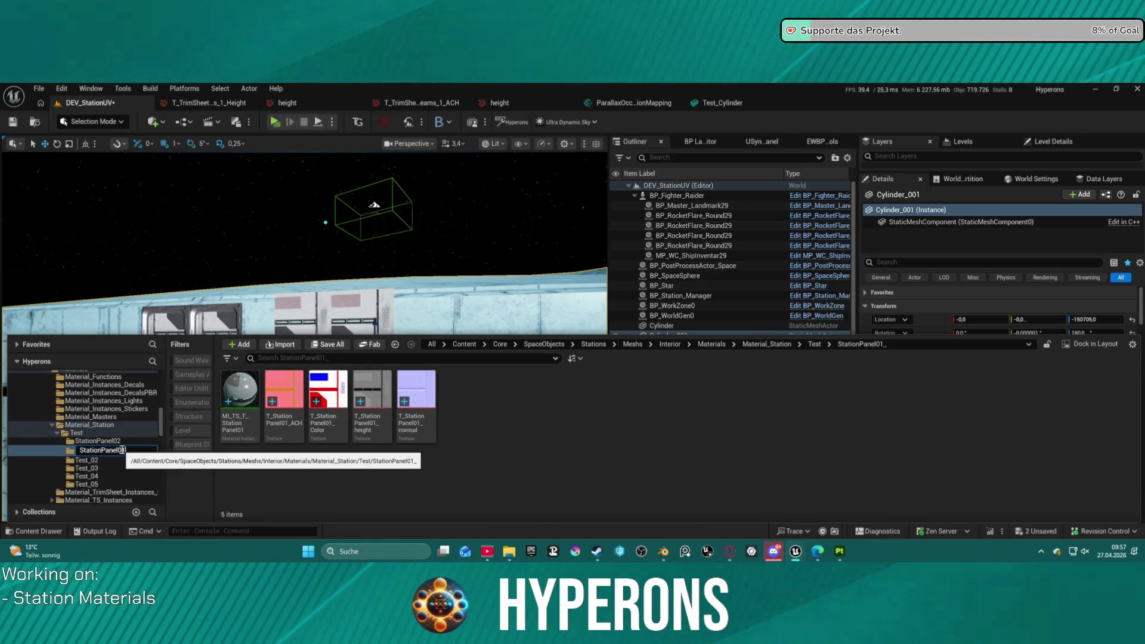
key("Return")
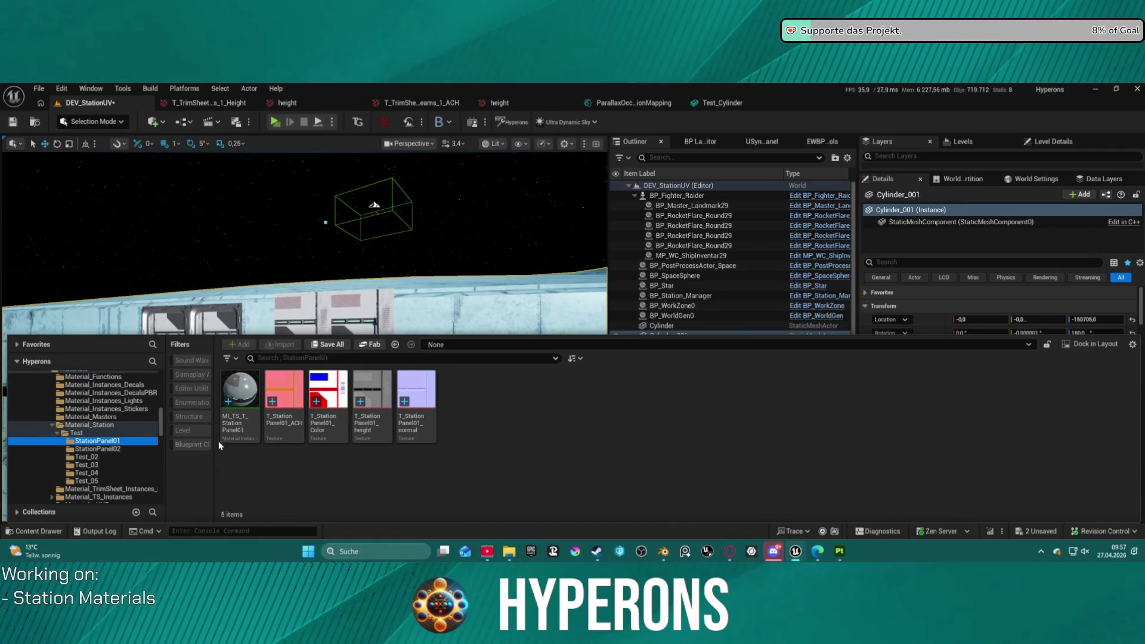
left_click(113, 441)
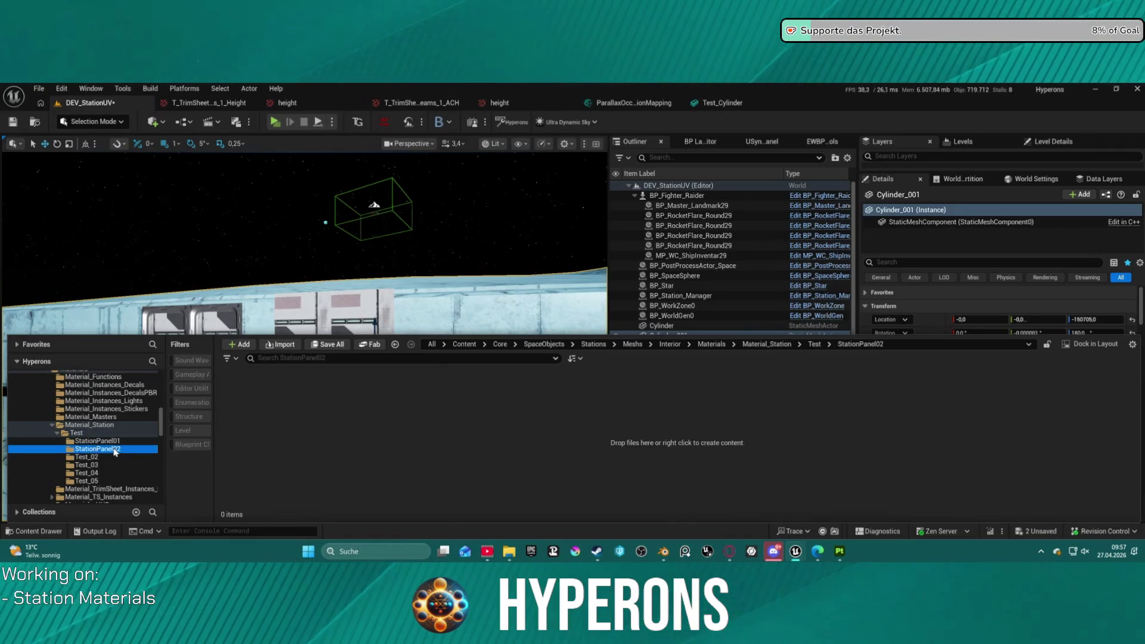
- Copy MI_TS_T_StationPanel01 into StationPanel02, rename it MI_TS_T_StationPanel02, and import an exported texture
mouse_move(239, 388)
left_mouse_down()
mouse_move(188, 430)
mouse_move(119, 462)
mouse_move(107, 454)
left_mouse_up()
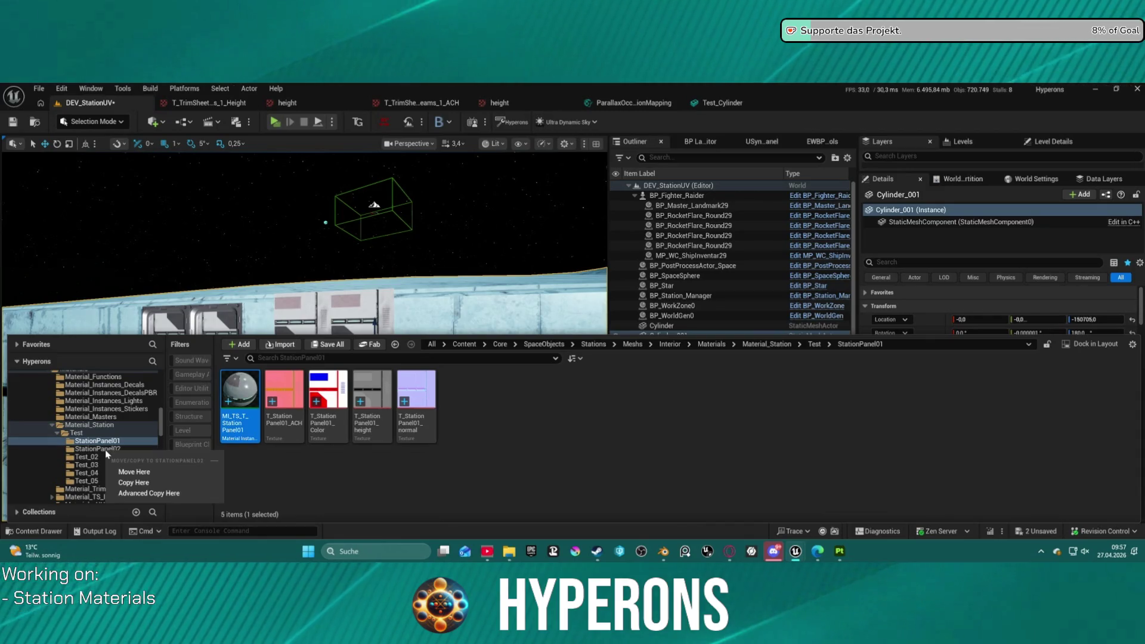
left_click(150, 482)
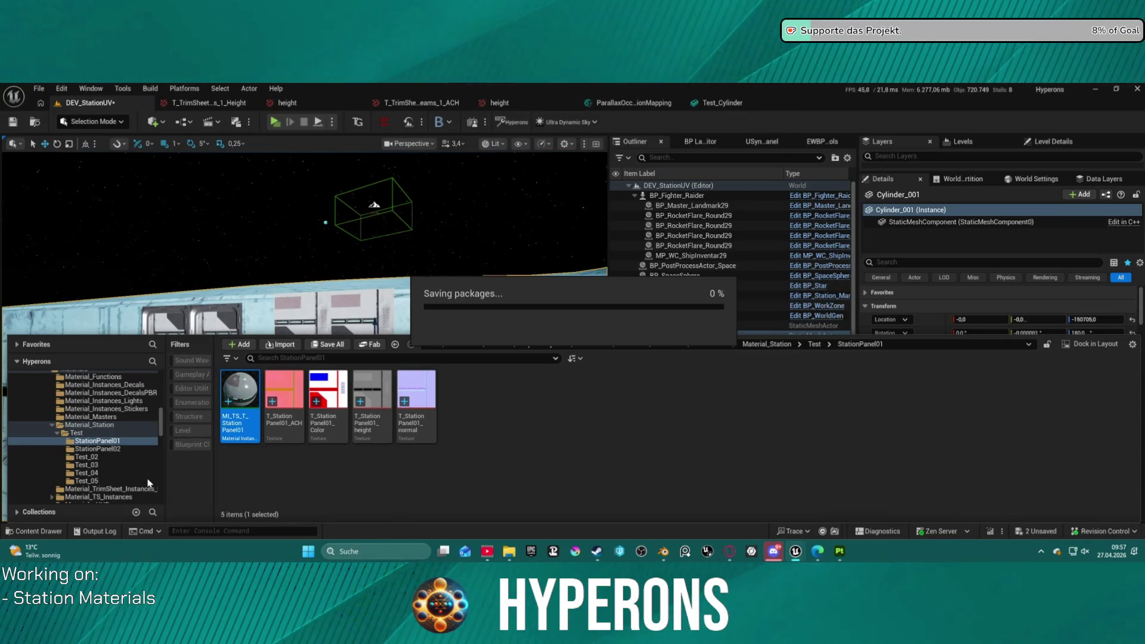
left_click(152, 448)
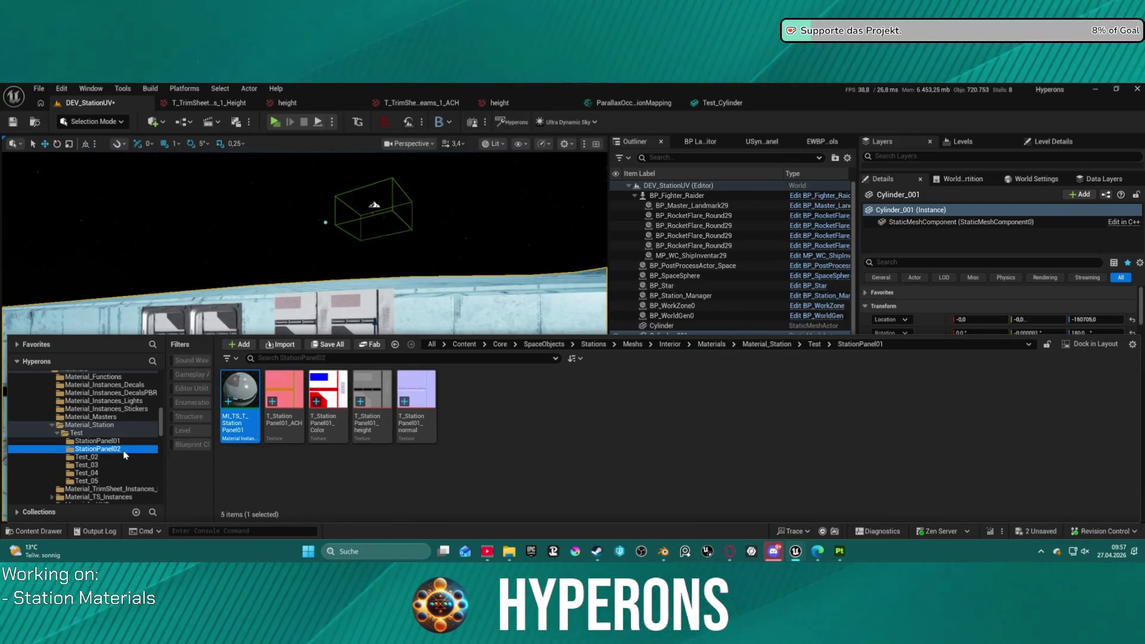
left_click(224, 411)
key("F2")
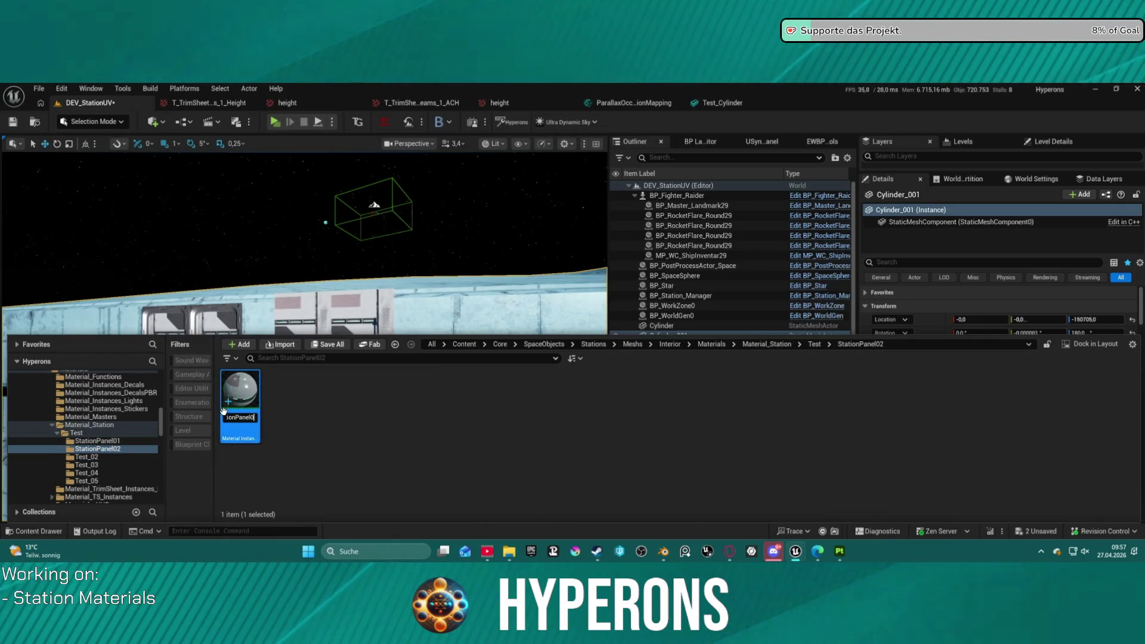
key("End")
key("BackSpace")
type("2")
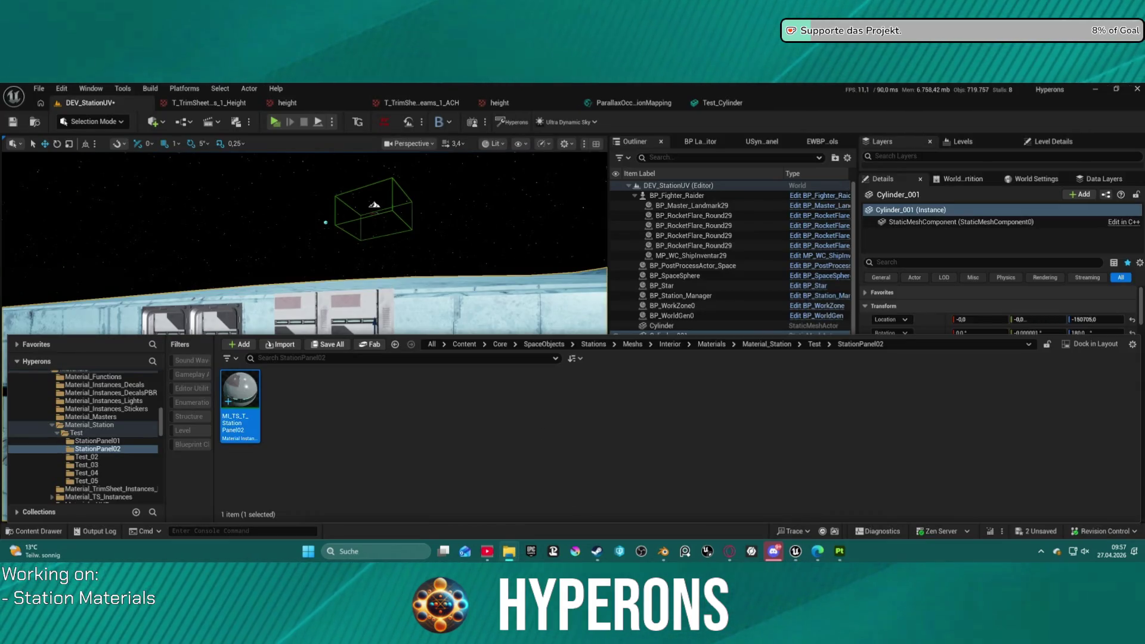
left_click_drag(419, 293, 319, 396)
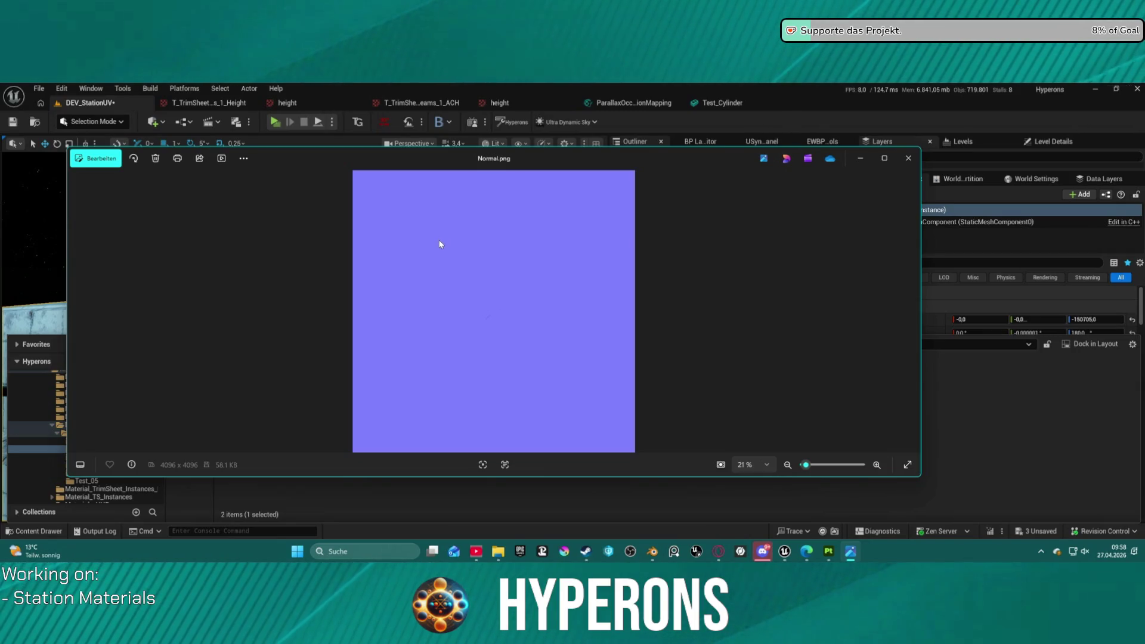
- Inspect the 4096×4096 Normal.png map in the Photos viewer, then close it
mouse_move(421, 159)
left_mouse_down()
mouse_move(838, 171)
mouse_move(672, 173)
left_mouse_up()
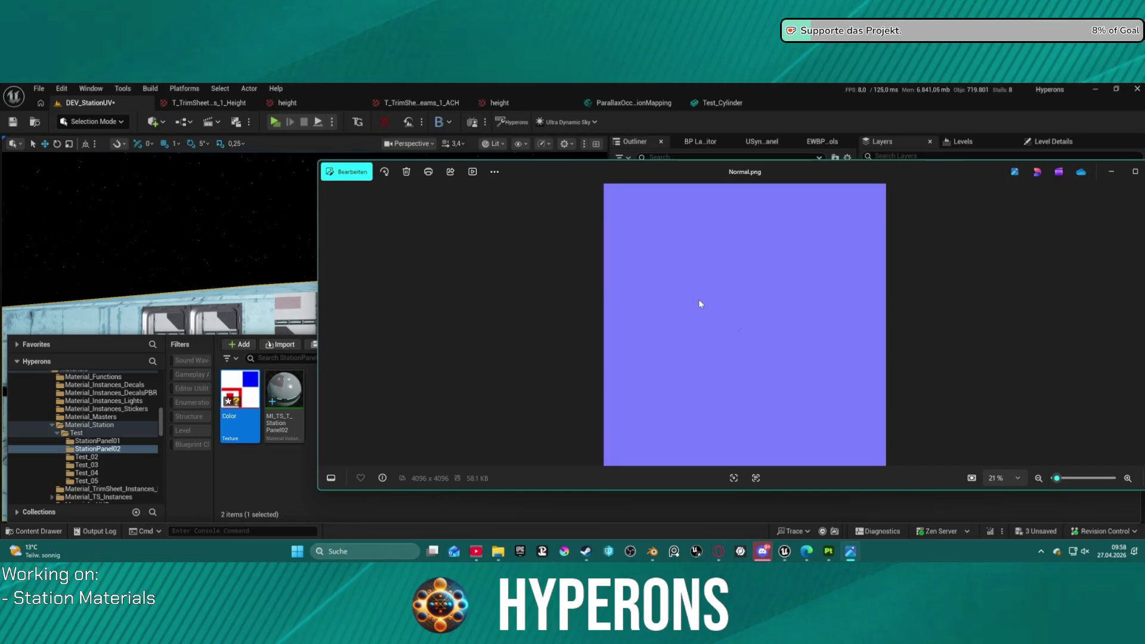
left_click_drag(1098, 178, 997, 180)
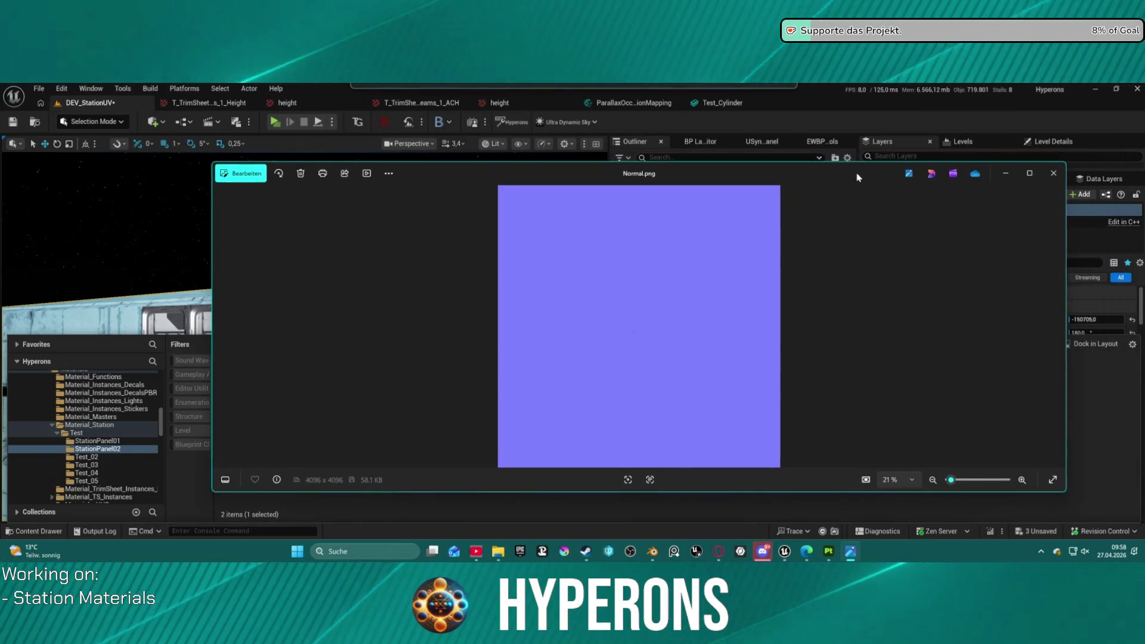
left_click(1059, 175)
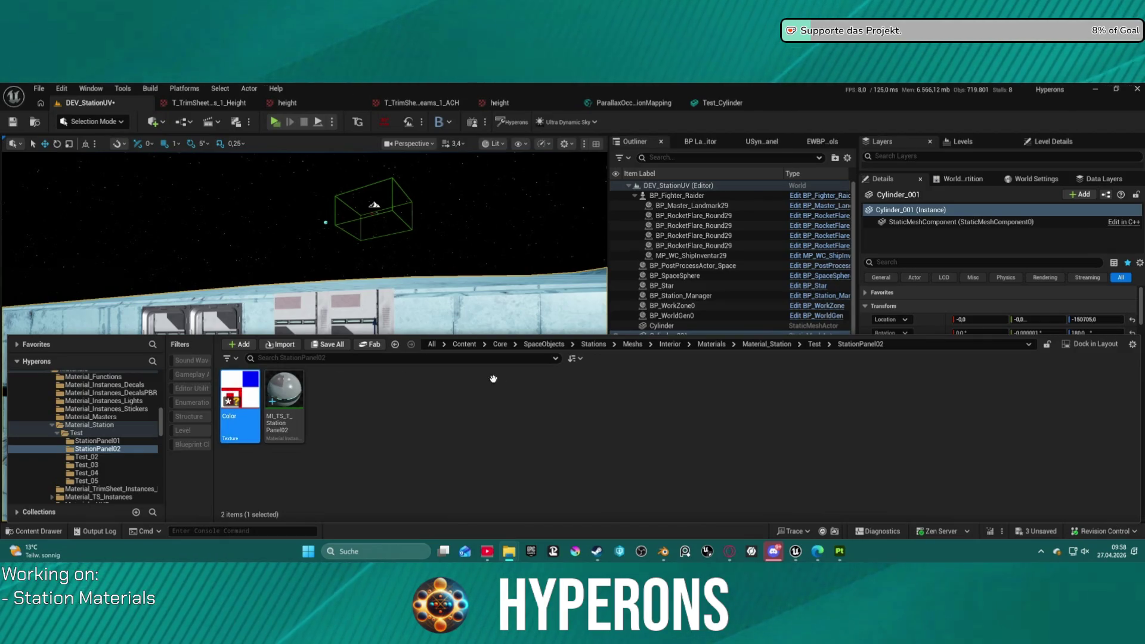
- Open and dock the MI_TS_T_StationPanel02 editor, then return to Blender's Panels.blend scene
left_click(297, 387)
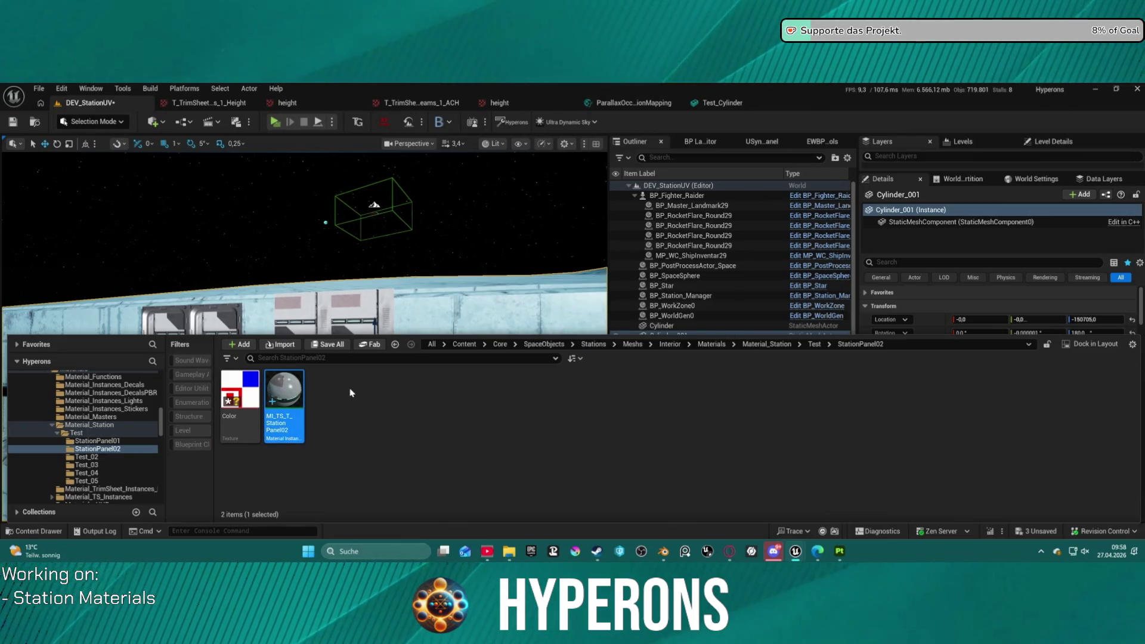
key("ctrl+space")
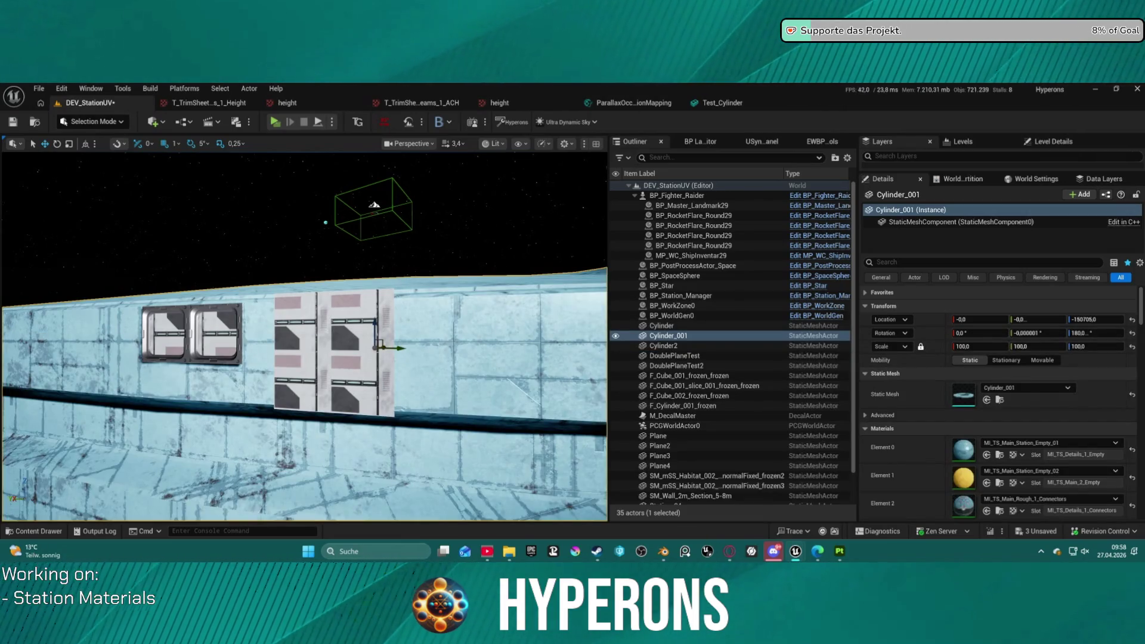
left_click(801, 100)
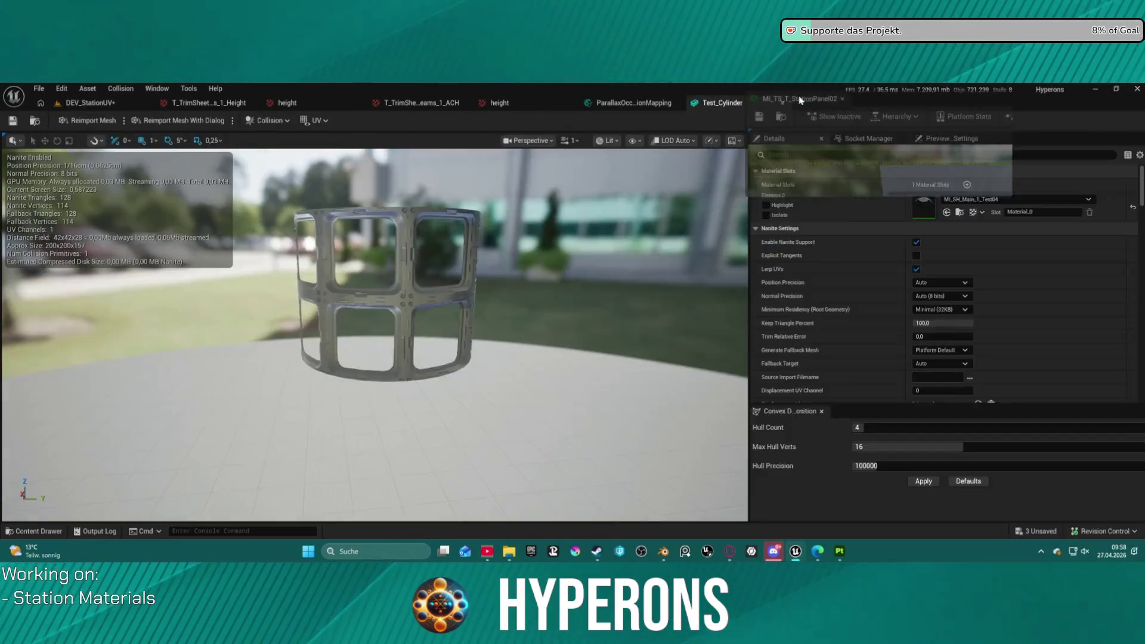
left_click_drag(801, 100, 787, 103)
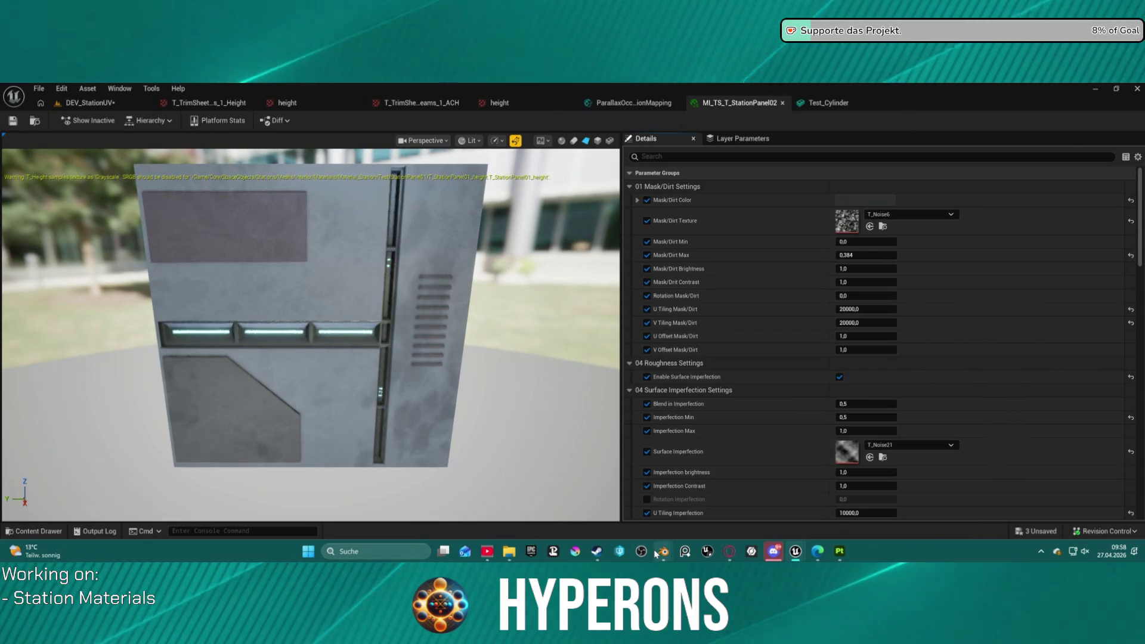
mouse_move(658, 553)
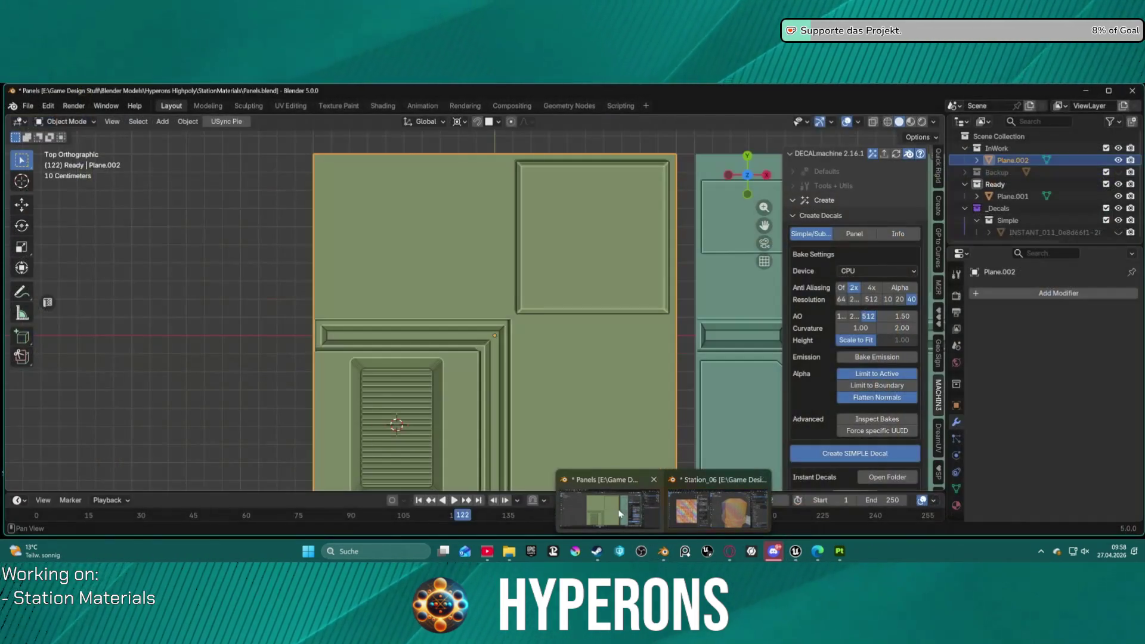
left_click(618, 516)
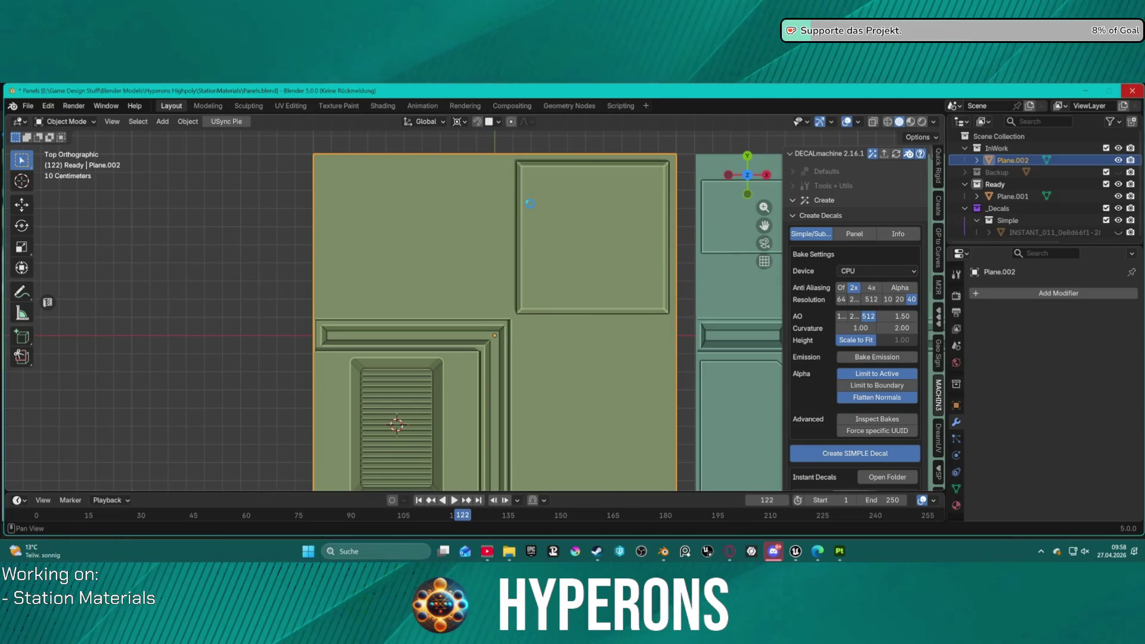
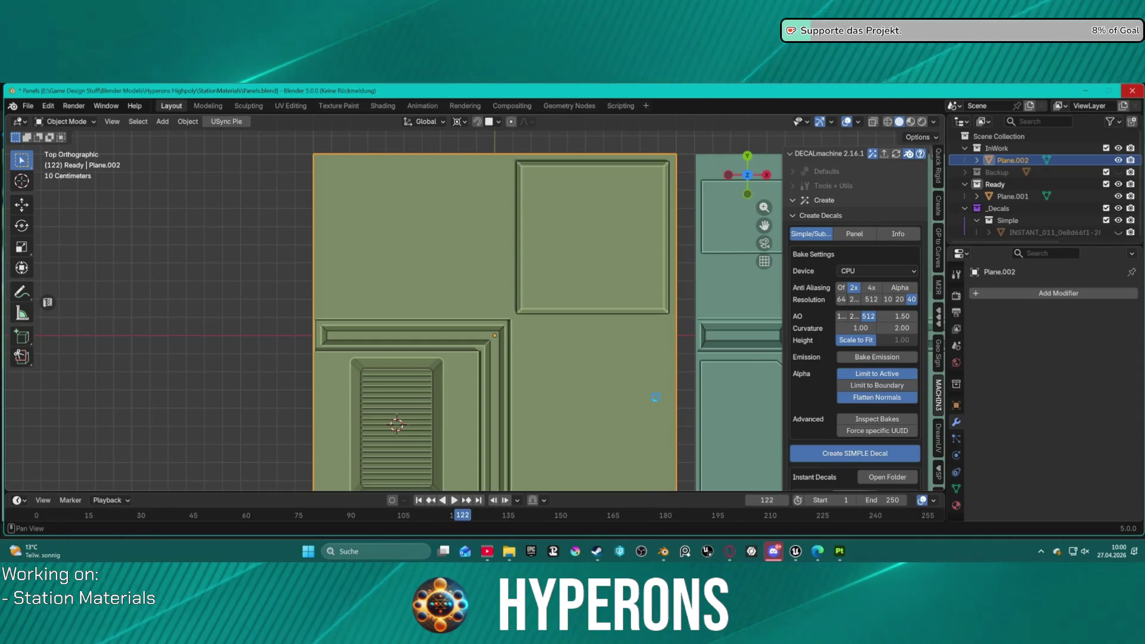
- Bring the Unreal Editor window to the front from its taskbar preview
left_click(553, 553)
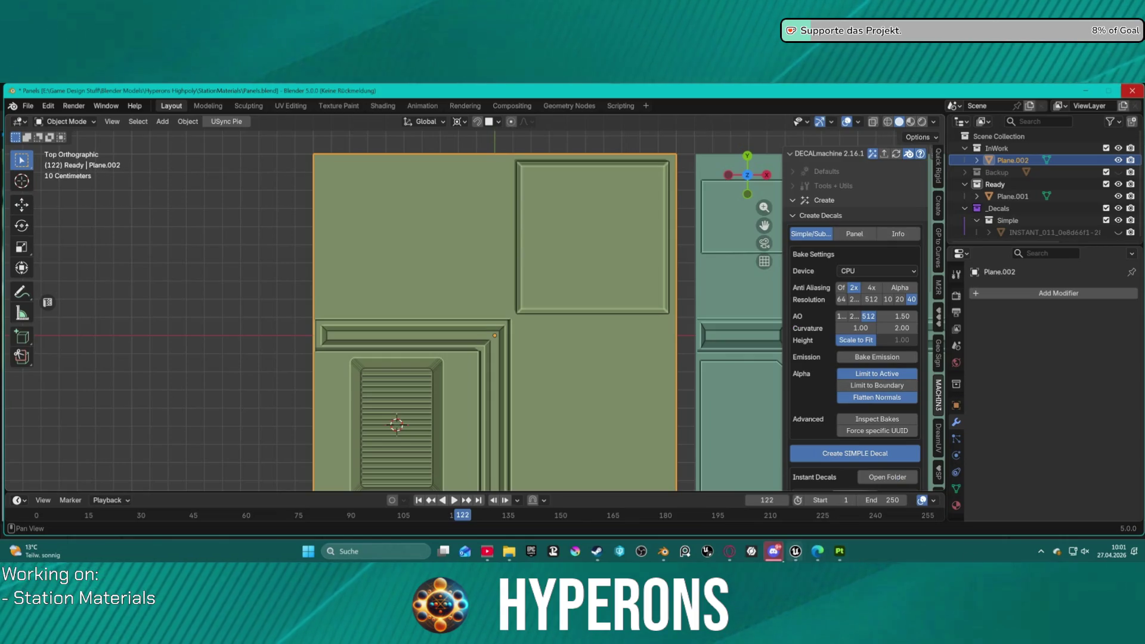
mouse_move(799, 552)
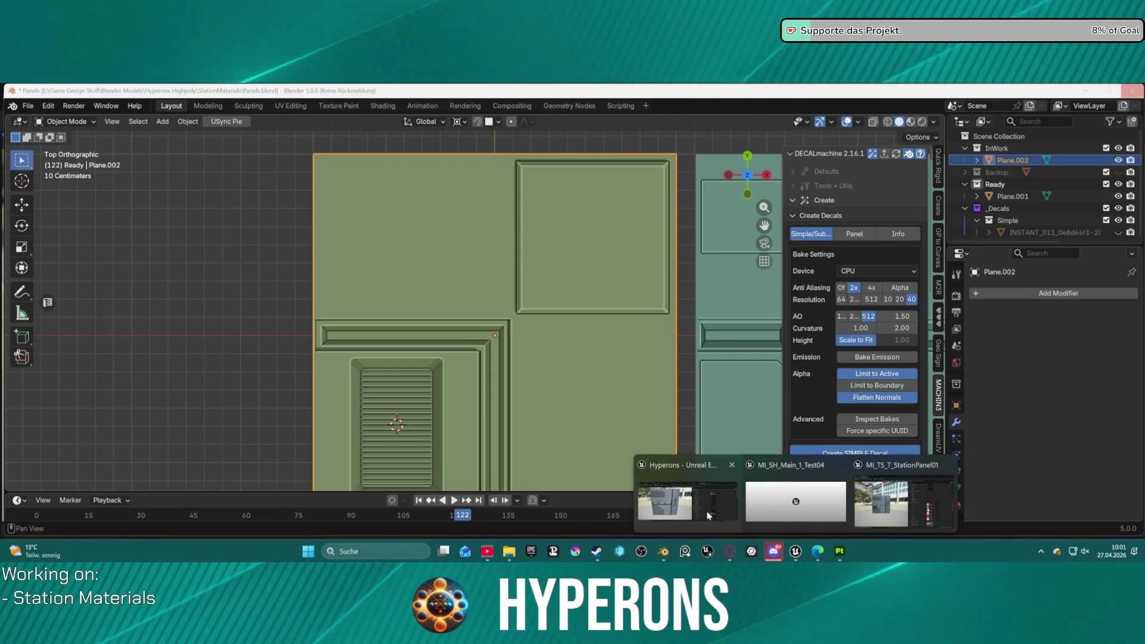
left_click(793, 498)
- Show the DEV_StationUV level and fly around the hull's yellow stripe, window panels and cylinder module
left_click(89, 103)
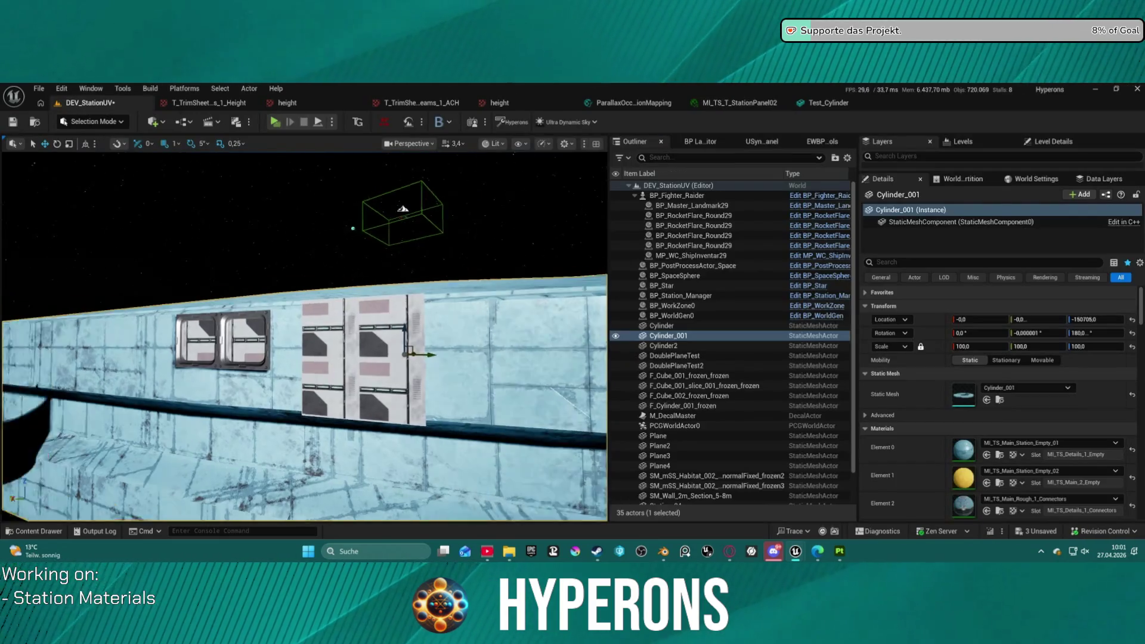
right_click_drag(304, 334, 304, 334)
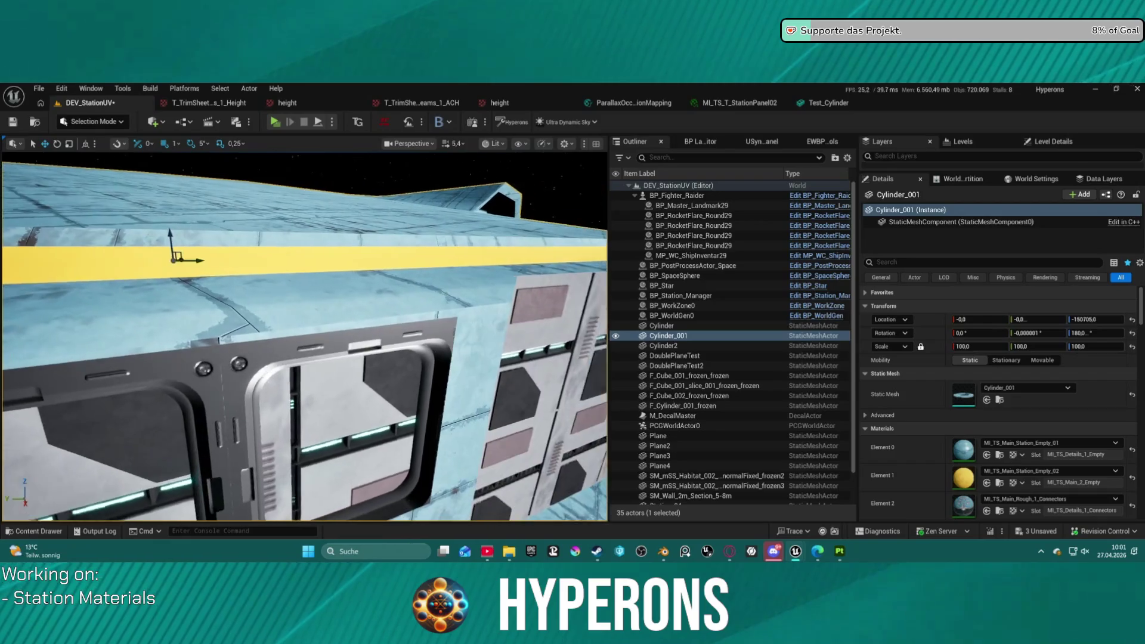
right_click_drag(304, 334, 304, 334)
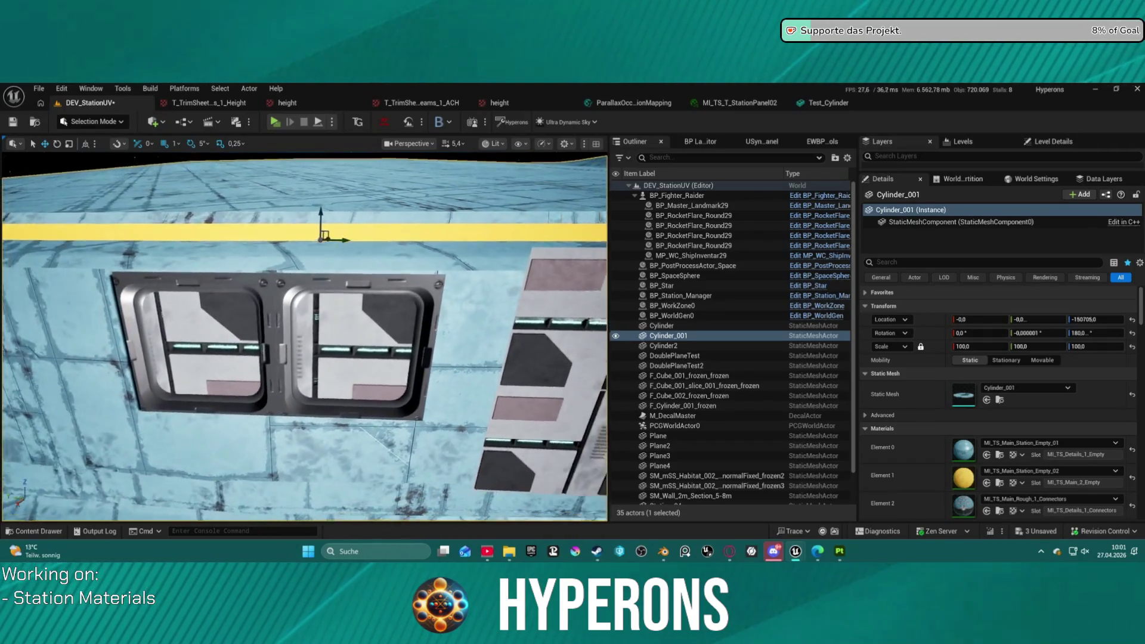
right_click_drag(304, 334, 304, 334)
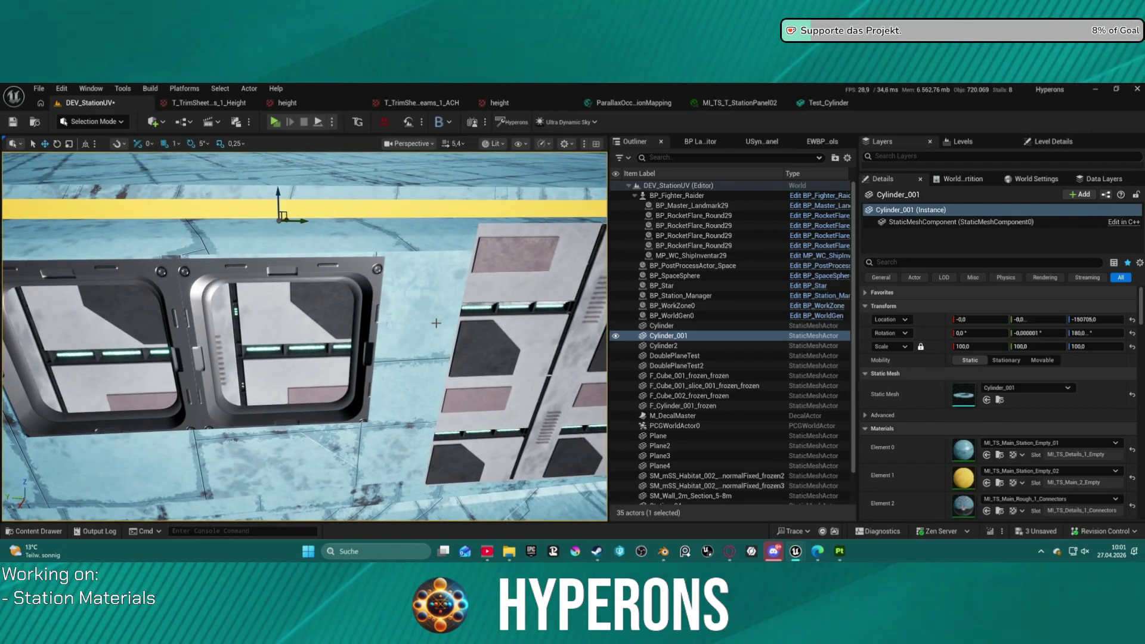
right_click_drag(304, 334, 304, 334)
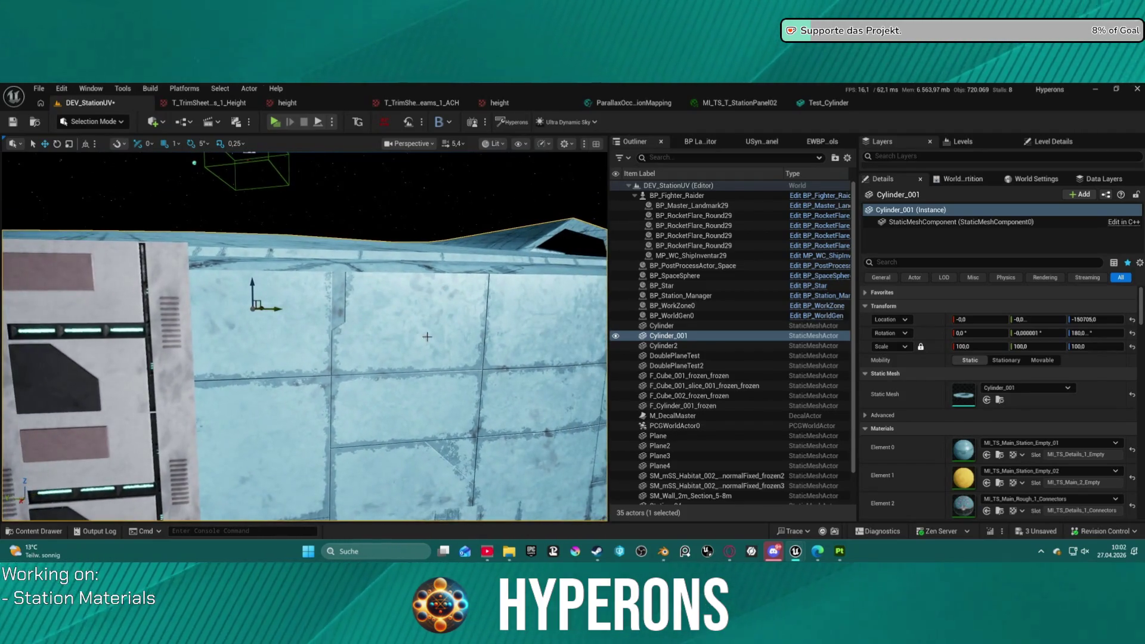
right_click_drag(406, 324, 407, 324)
right_click_drag(304, 334, 304, 334)
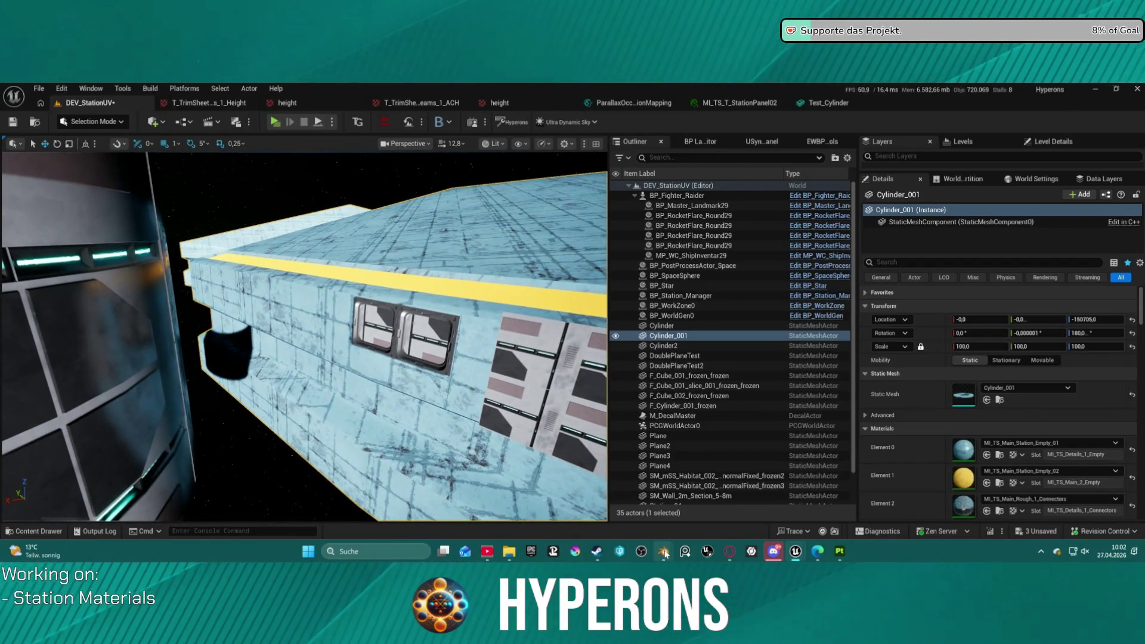
- Return to Blender and open the instant decal's folder to view its ao_curv_height.png map
mouse_move(665, 554)
left_click(617, 504)
scroll(681, 177, "down", 5)
scroll(626, 248, "up", 5)
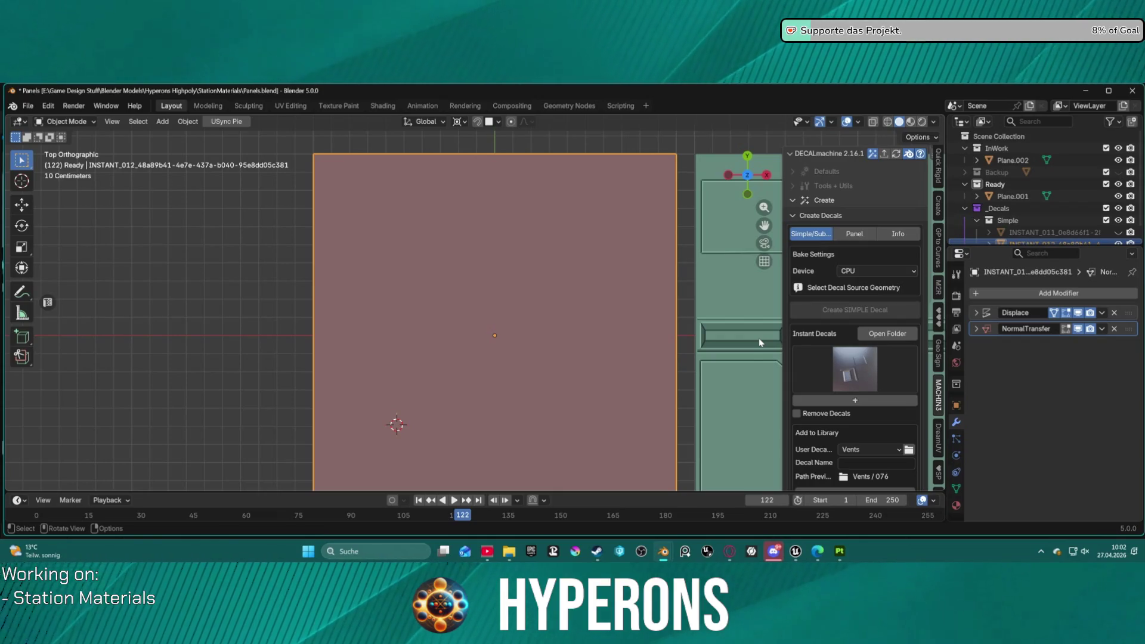
left_click(877, 337)
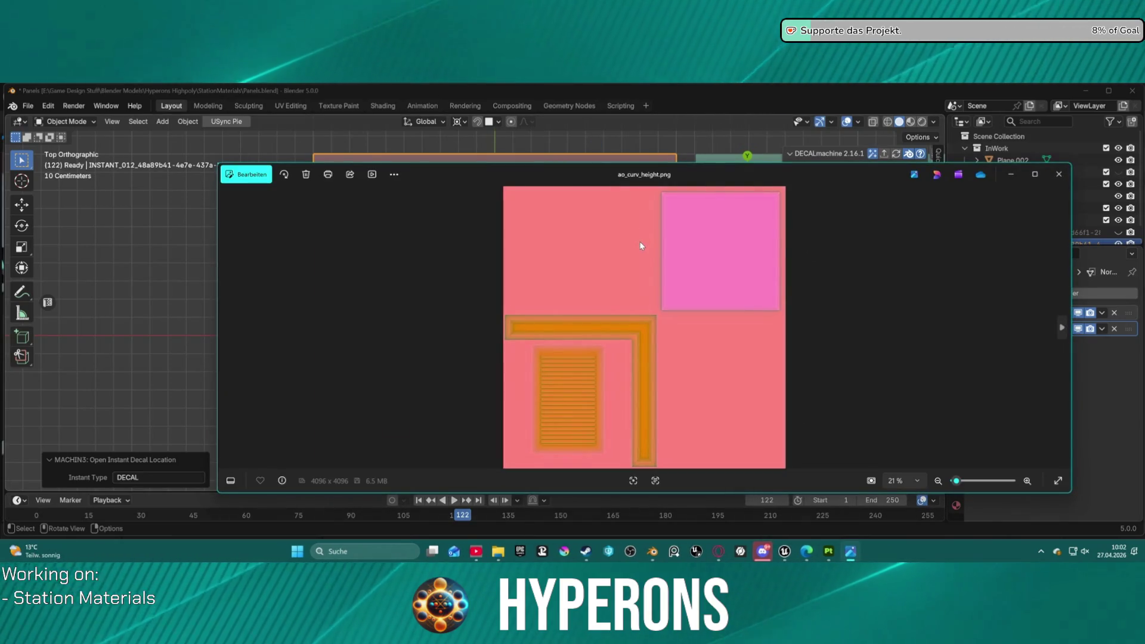
scroll(499, 194, "up", 5)
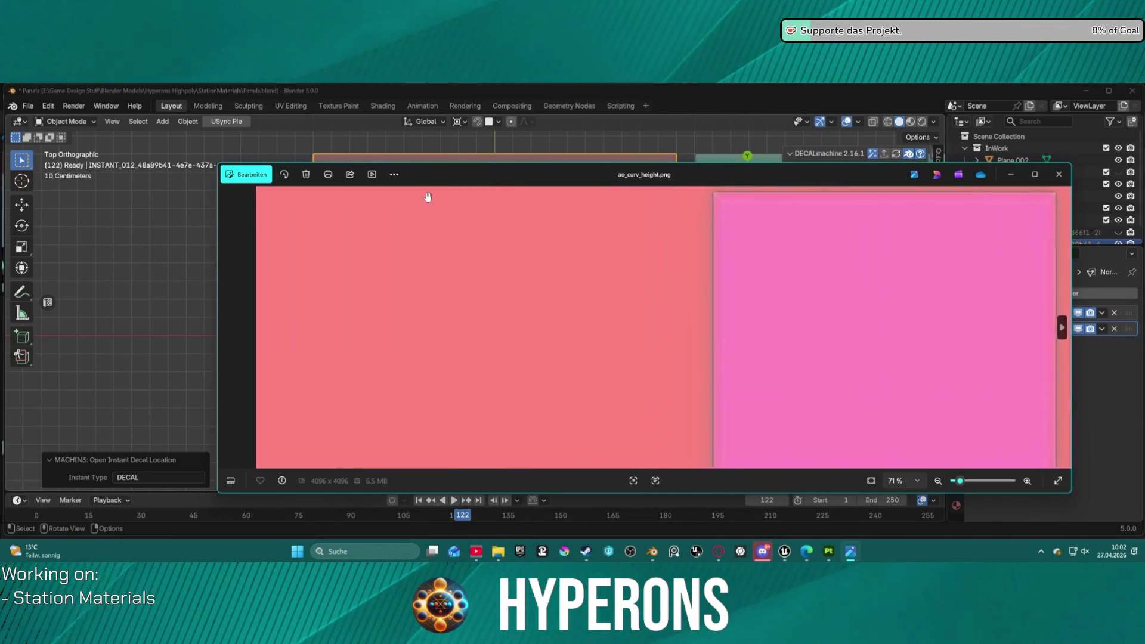
scroll(425, 198, "down", 5)
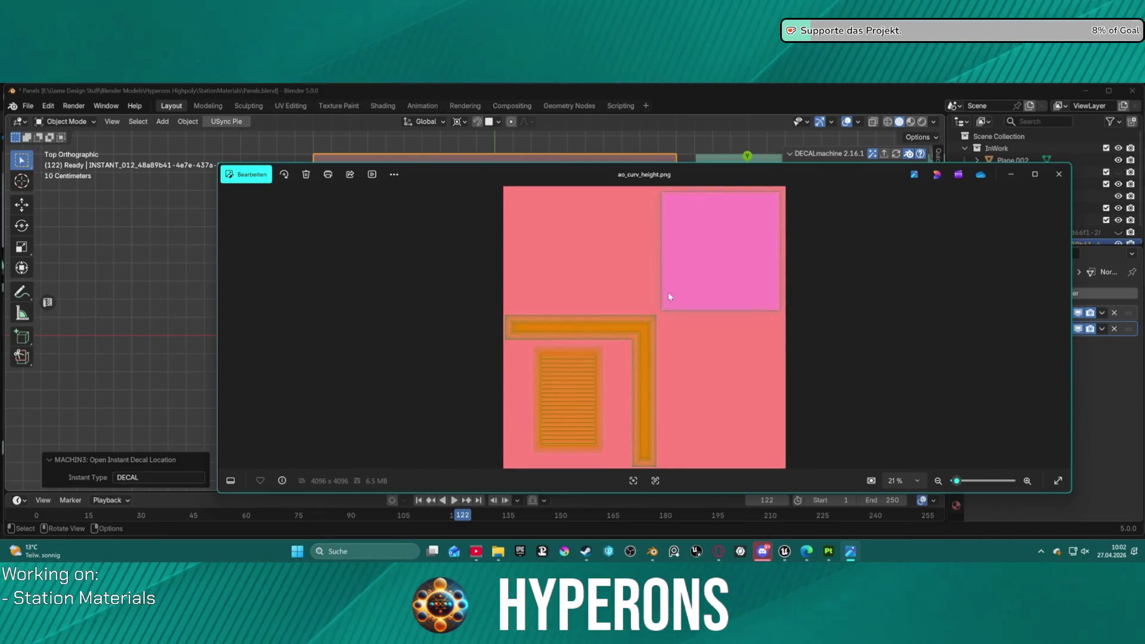
scroll(593, 381, "up", 4)
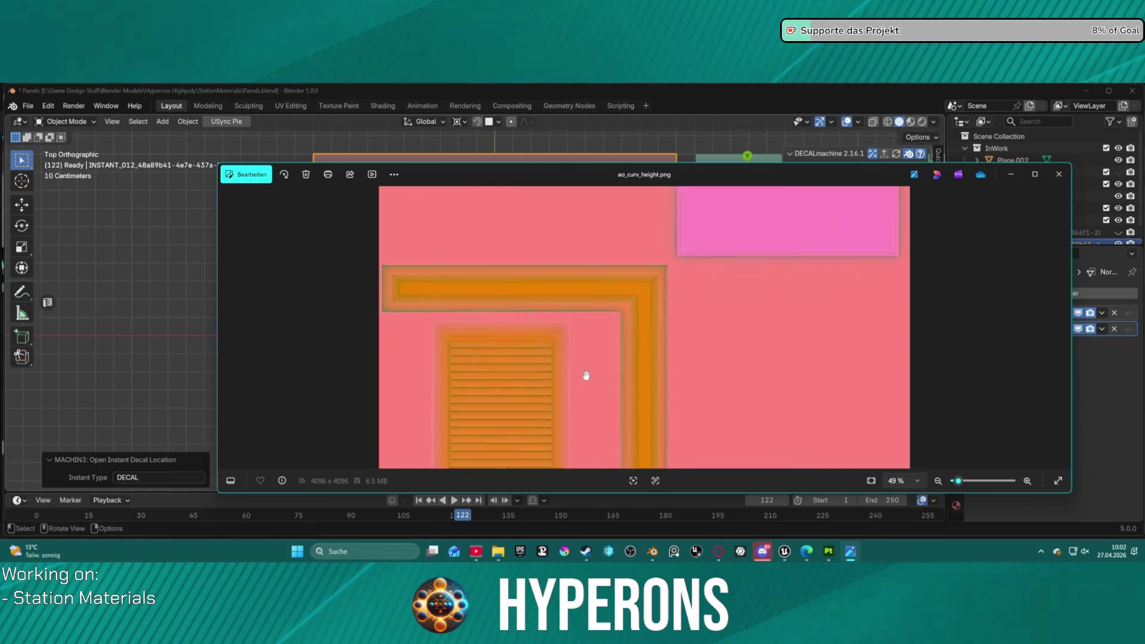
scroll(567, 369, "down", 4)
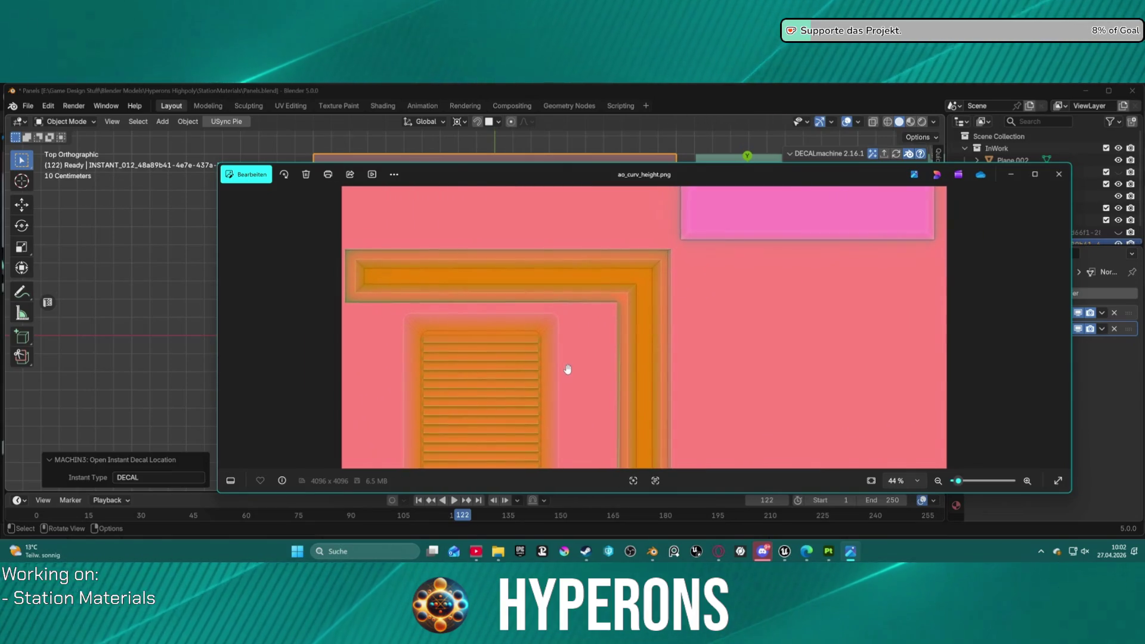
scroll(595, 352, "down", 1)
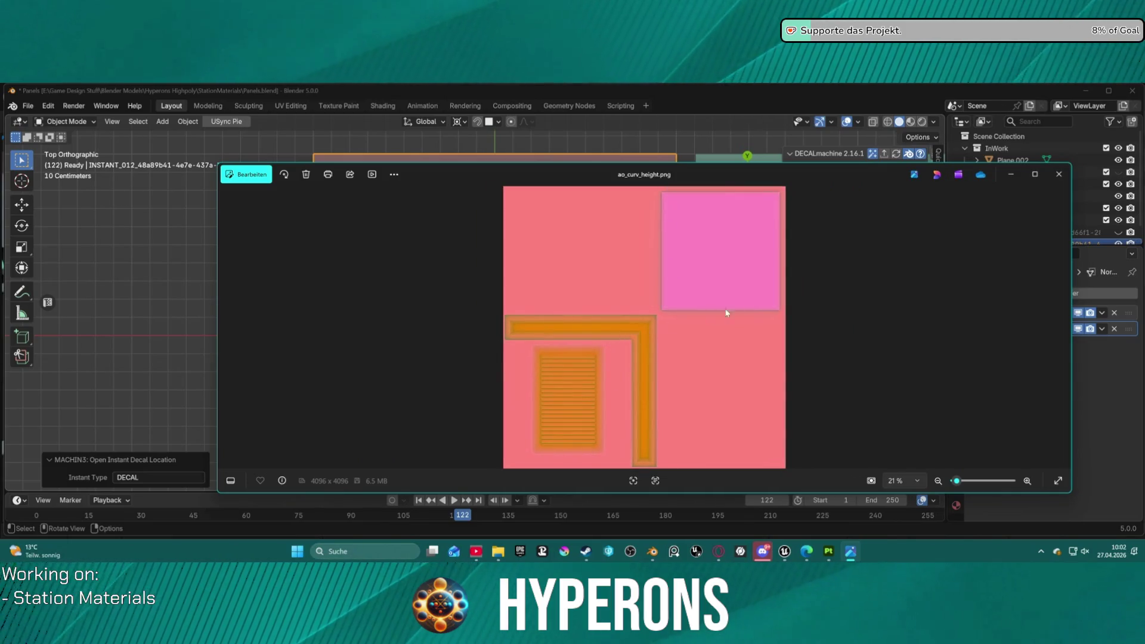
left_click(1058, 174)
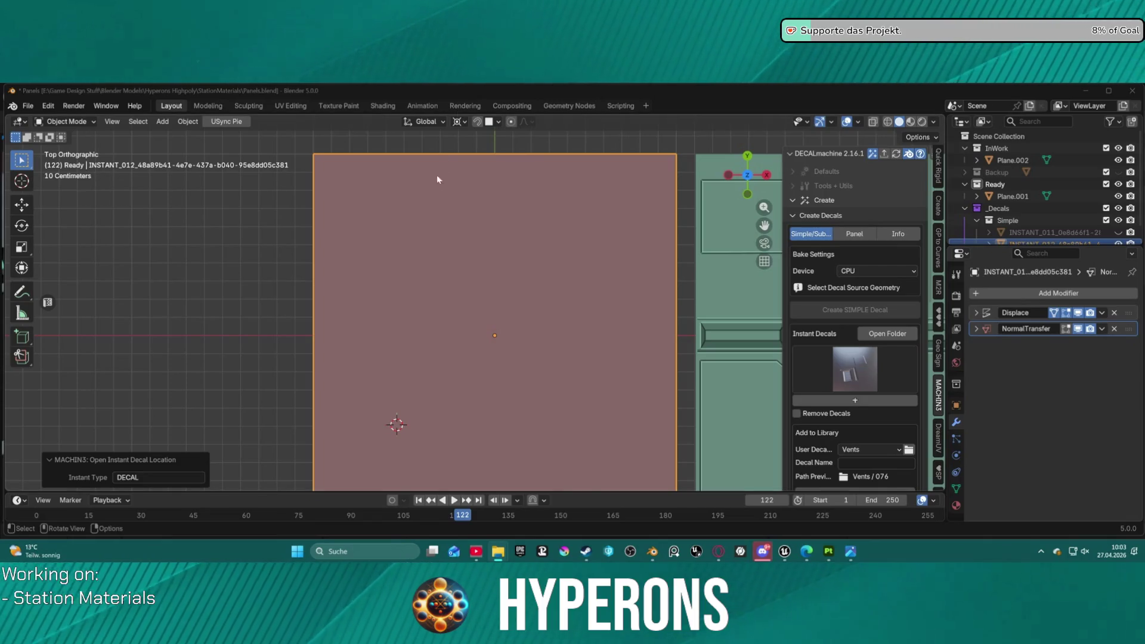
- Back in Unreal, open the imported height texture from StationPanel02 in the texture editor
mouse_move(784, 551)
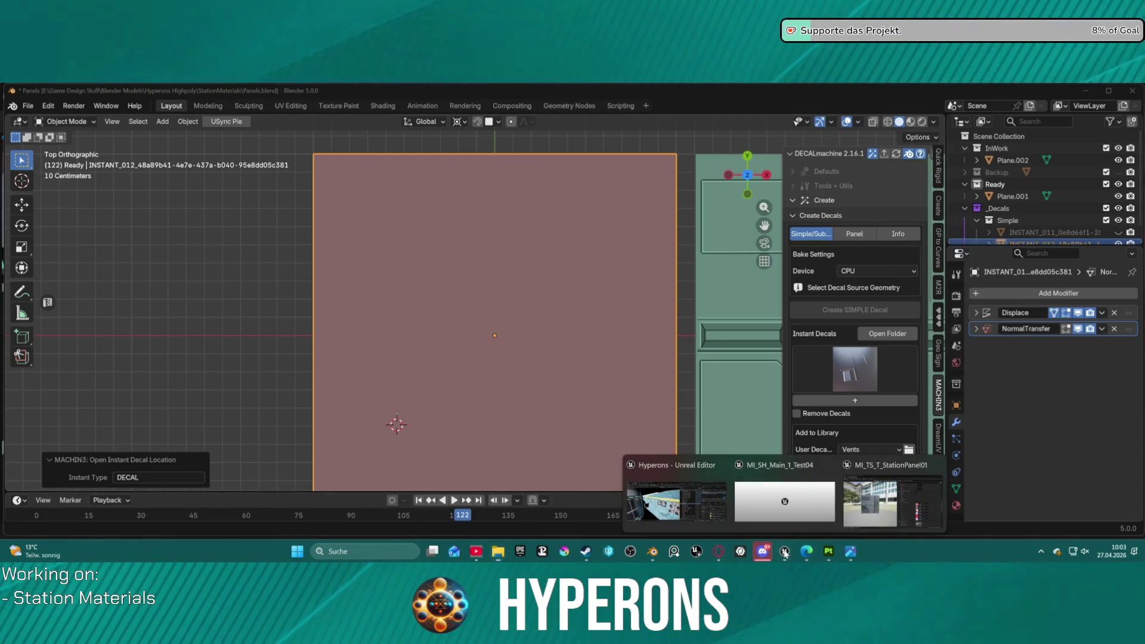
left_click(876, 498)
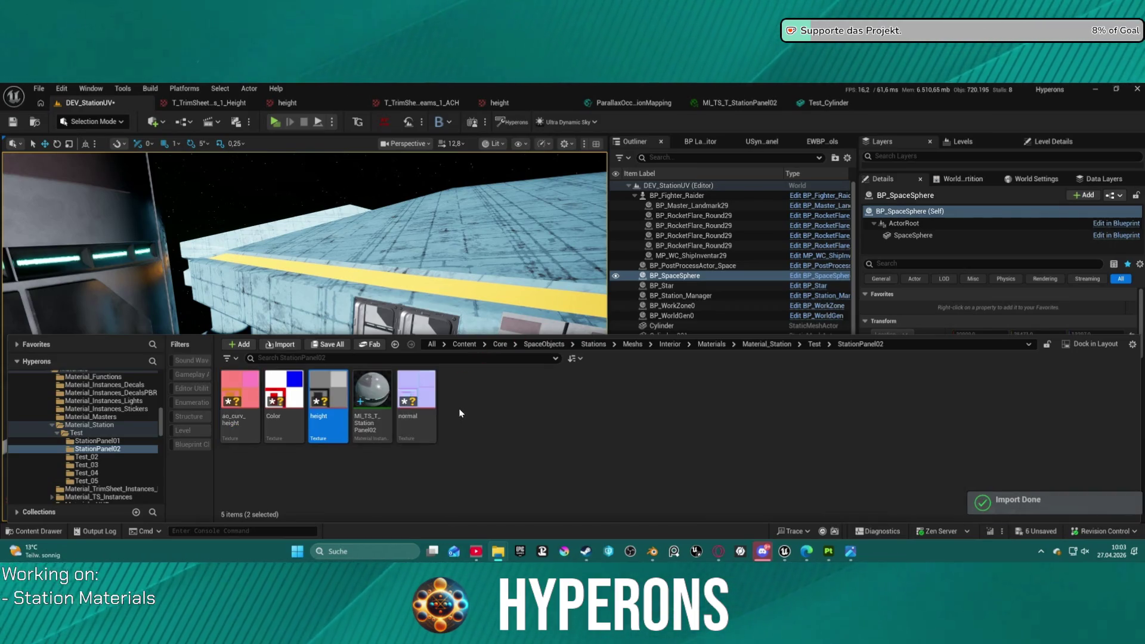
left_click(338, 387)
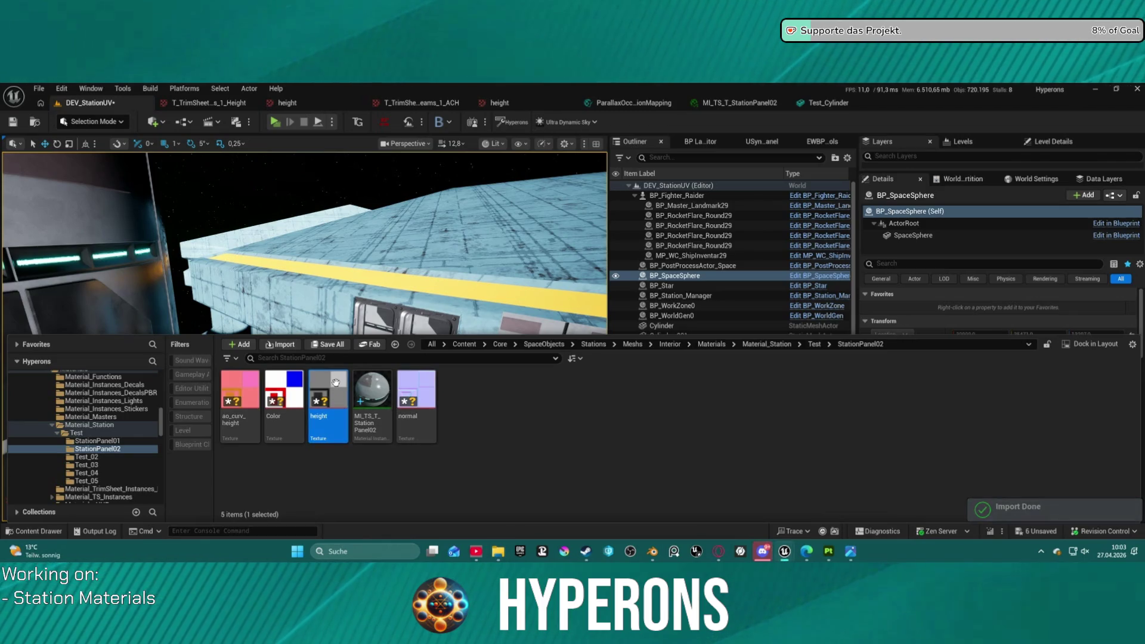
double_click(335, 383)
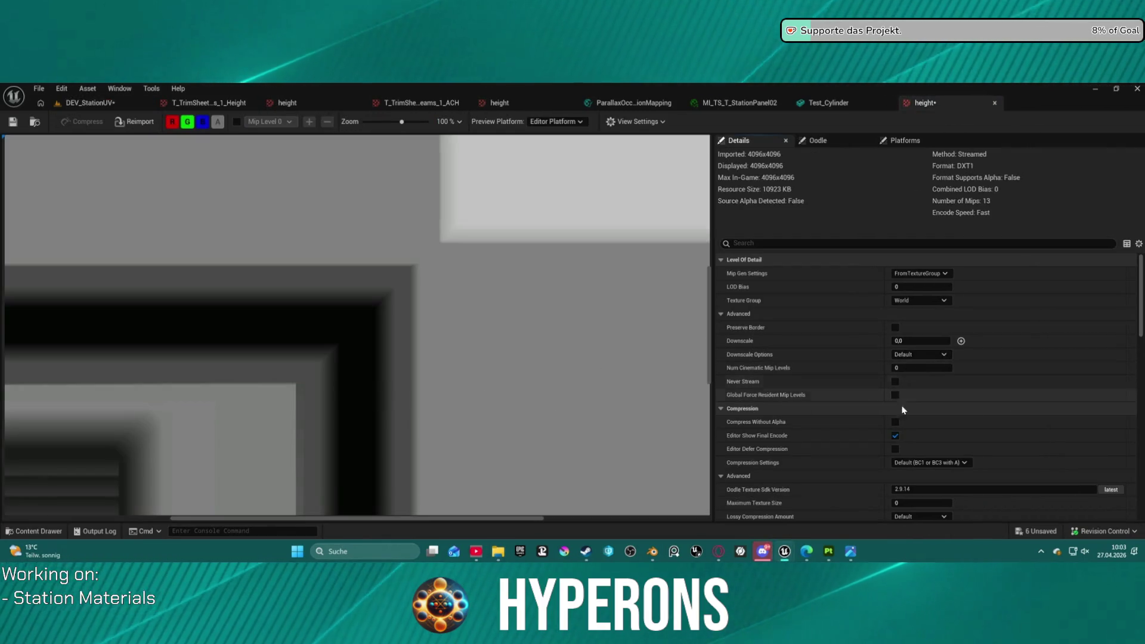
- Set the height texture's compression to B8G8R8A8 and save it
left_click(931, 462)
left_click(922, 342)
scroll(1060, 484, "down", 5)
scroll(1059, 485, "down", 8)
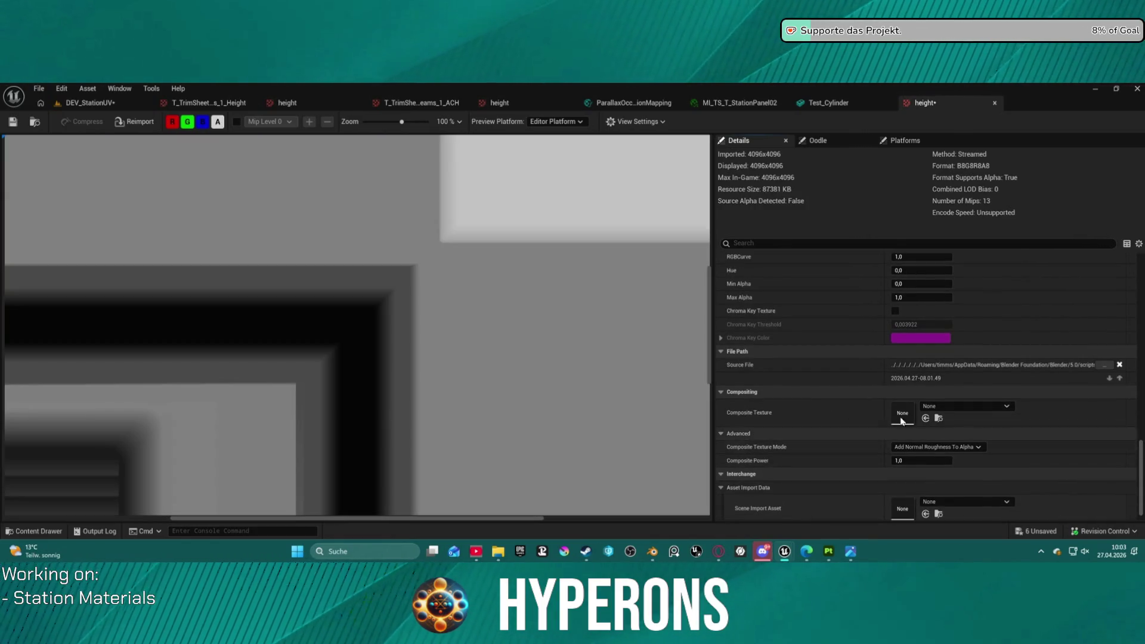
left_click(16, 122)
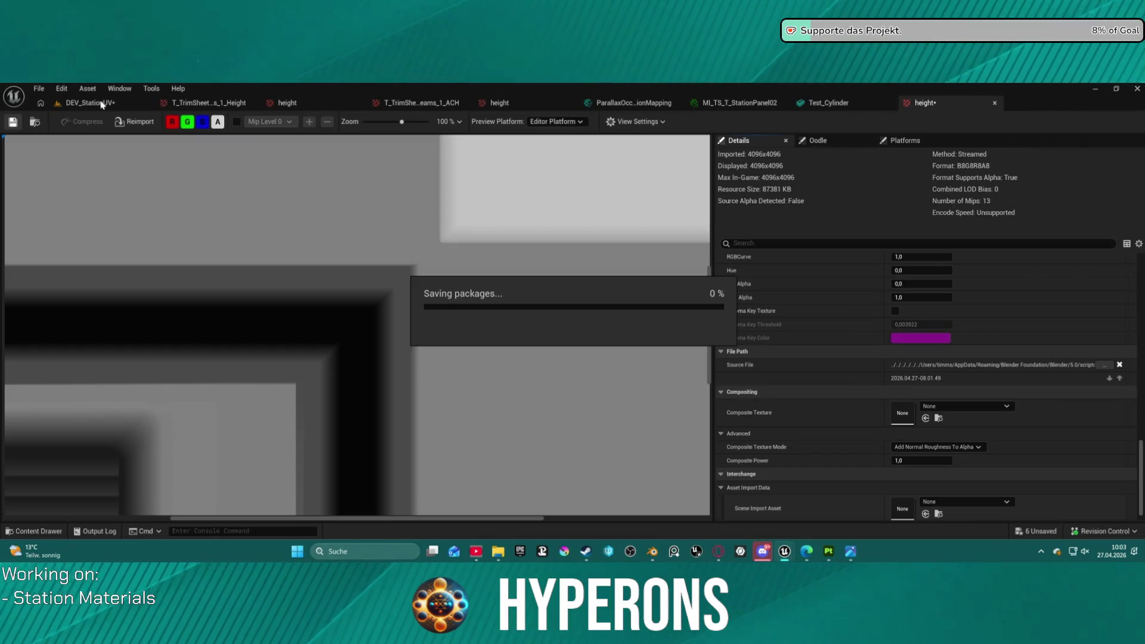
- Select the Plane4 wall panel and assign MI_TS_T_StationPanel02 to its Element 0
left_click(102, 105)
right_click_drag(413, 309, 387, 301)
left_click(429, 358)
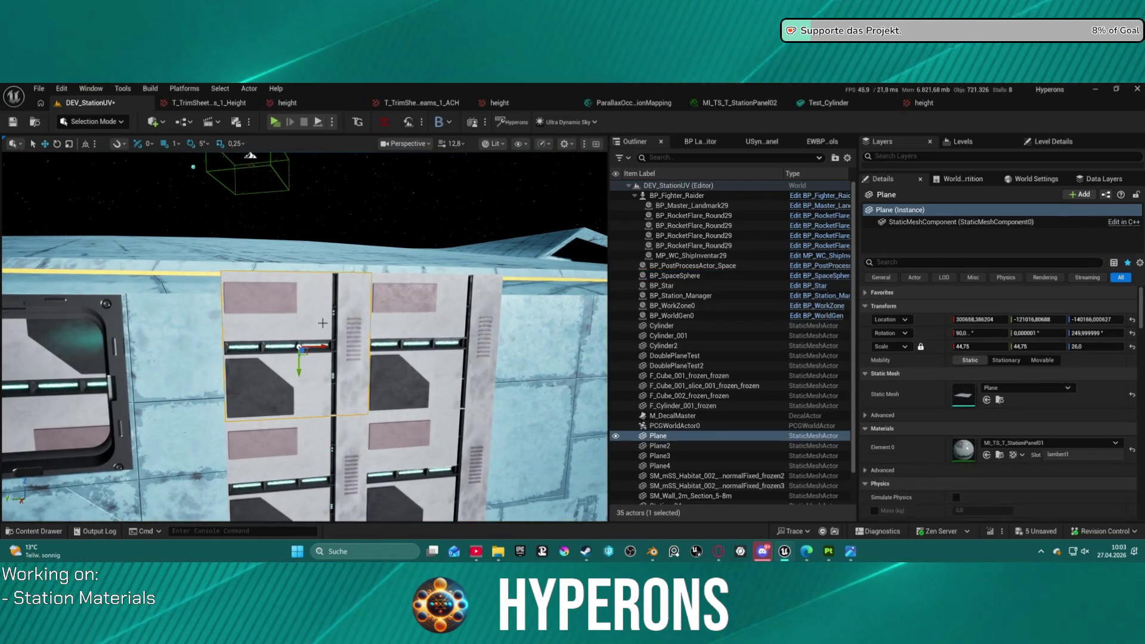
left_click(435, 356)
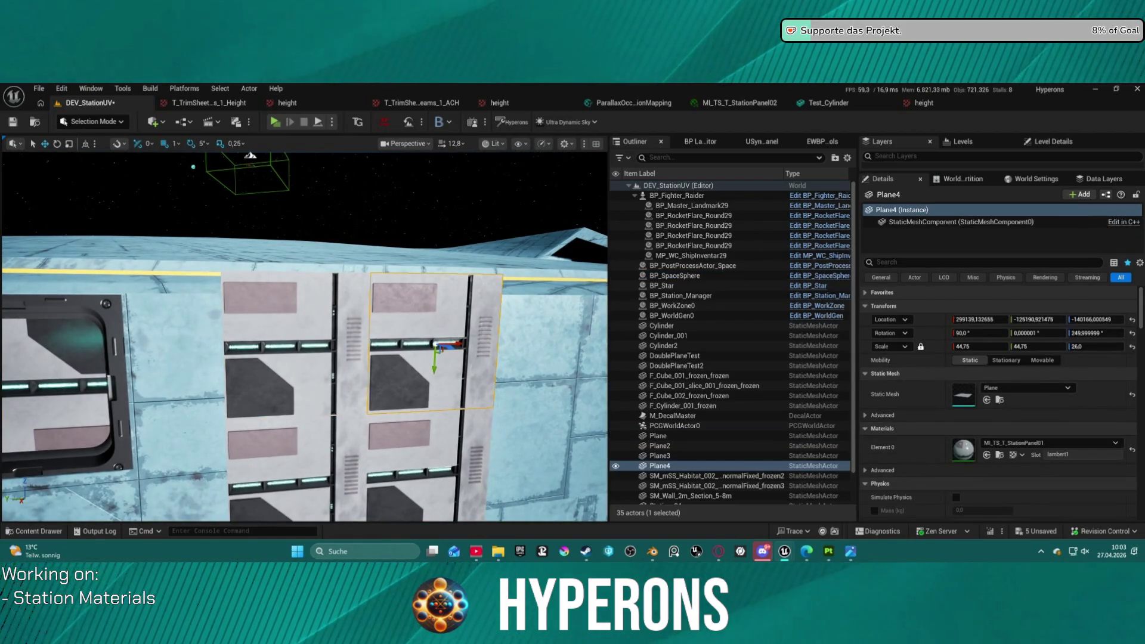
left_click(738, 105)
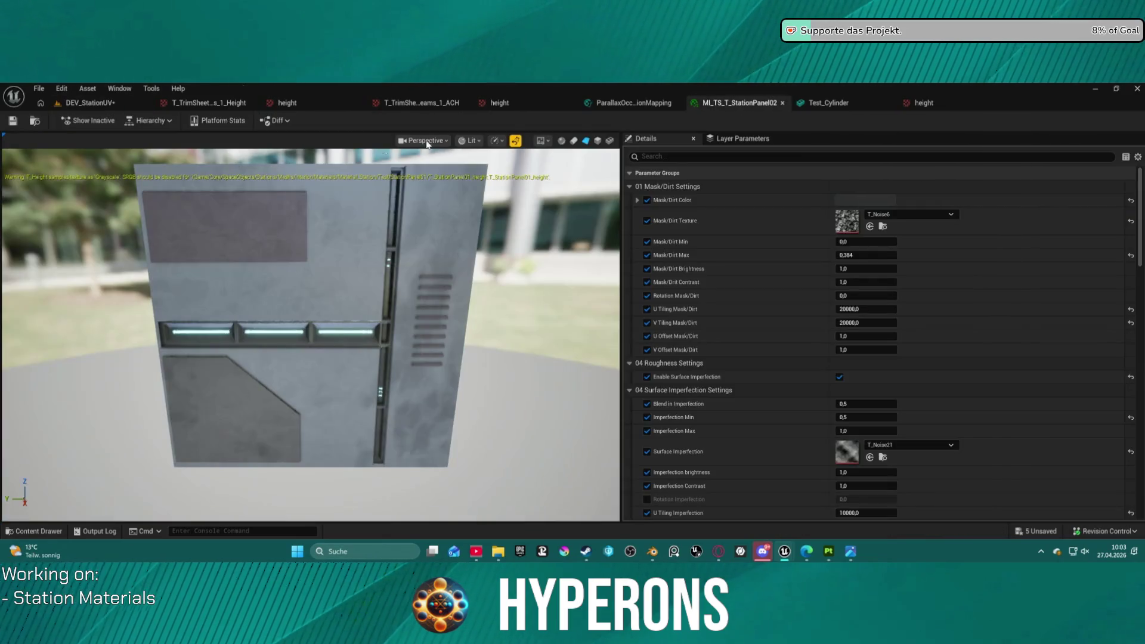
left_click(36, 121)
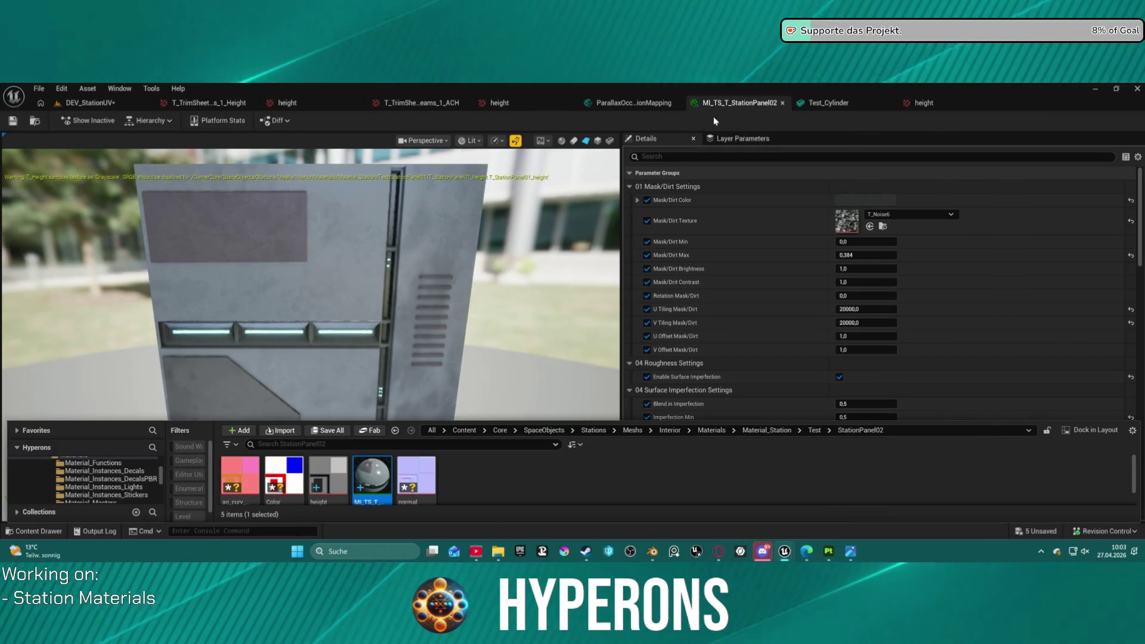
left_click(89, 102)
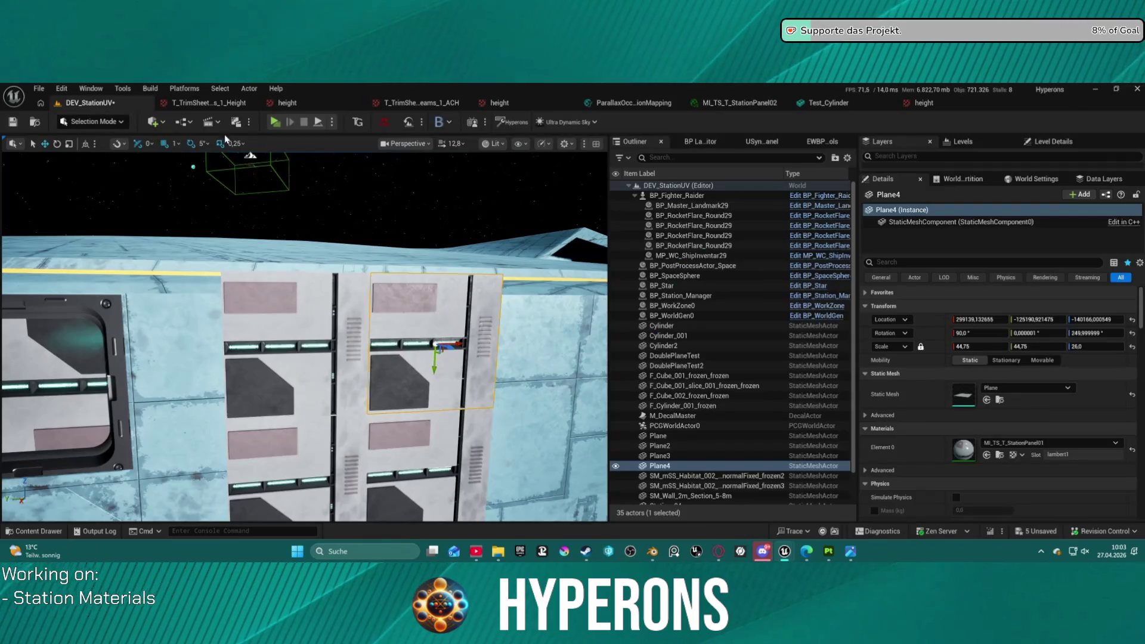
left_click(987, 455)
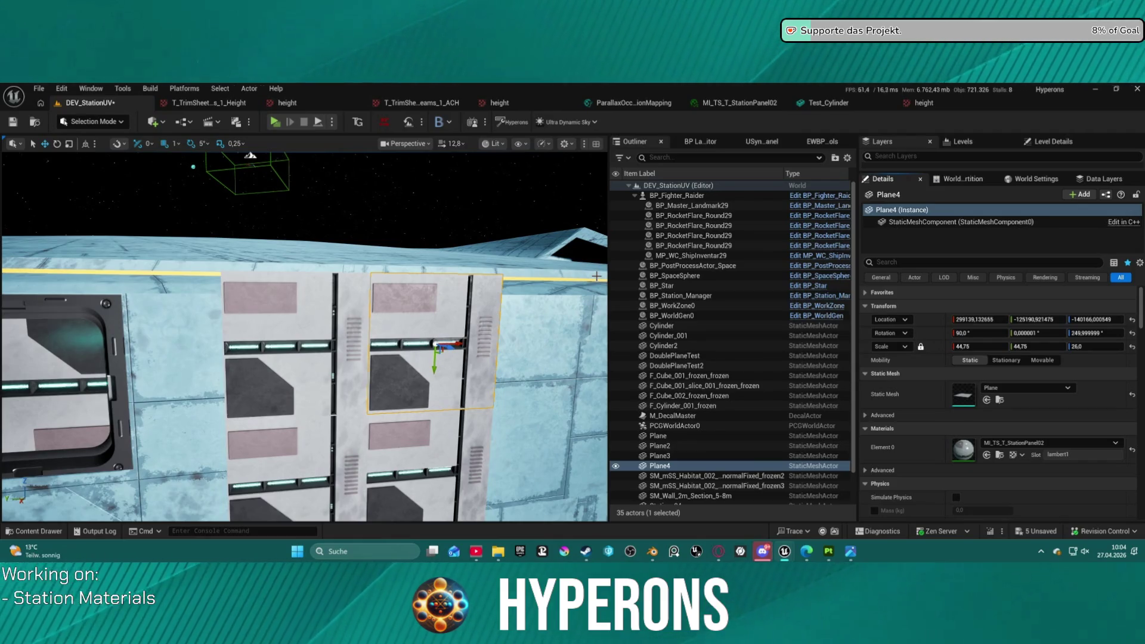
left_click(739, 102)
- Plug ao_curv_height, Color, normal and height into T_AC, T_ID, T_Normal and T_Height, then save
scroll(742, 340, "down", 10)
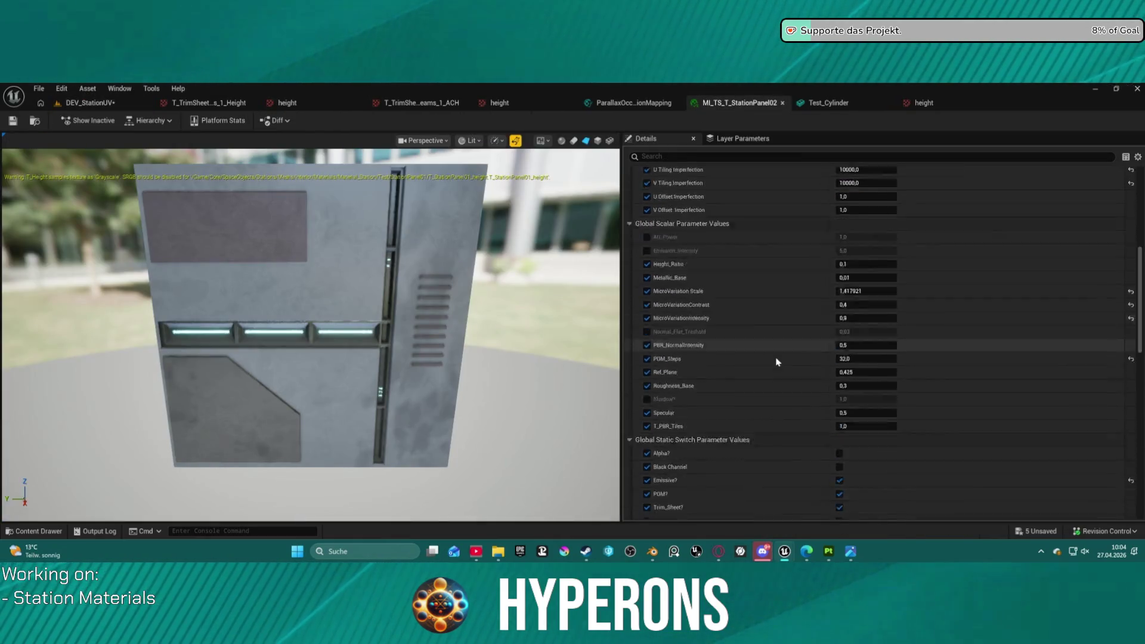
scroll(777, 362, "up", 8)
key("ctrl+space")
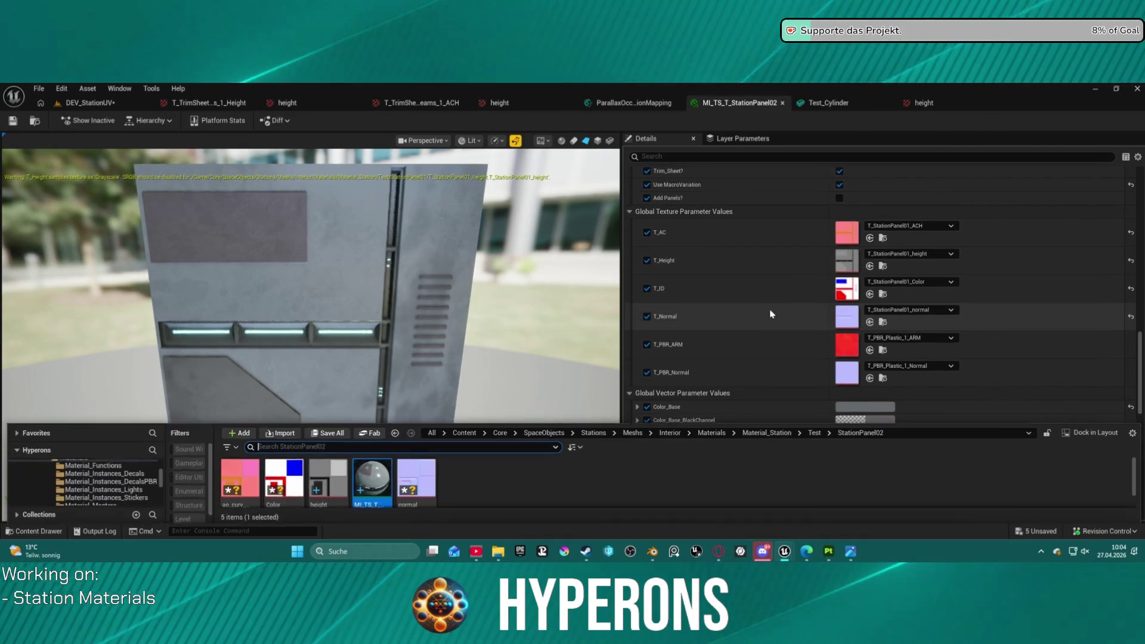
mouse_move(248, 474)
left_mouse_down()
mouse_move(632, 365)
mouse_move(862, 250)
mouse_move(850, 234)
left_mouse_up()
left_click_drag(284, 477, 847, 288)
mouse_move(432, 473)
left_mouse_down()
mouse_move(770, 376)
mouse_move(850, 317)
left_mouse_up()
mouse_move(338, 470)
left_mouse_down()
mouse_move(895, 304)
mouse_move(850, 260)
left_mouse_up()
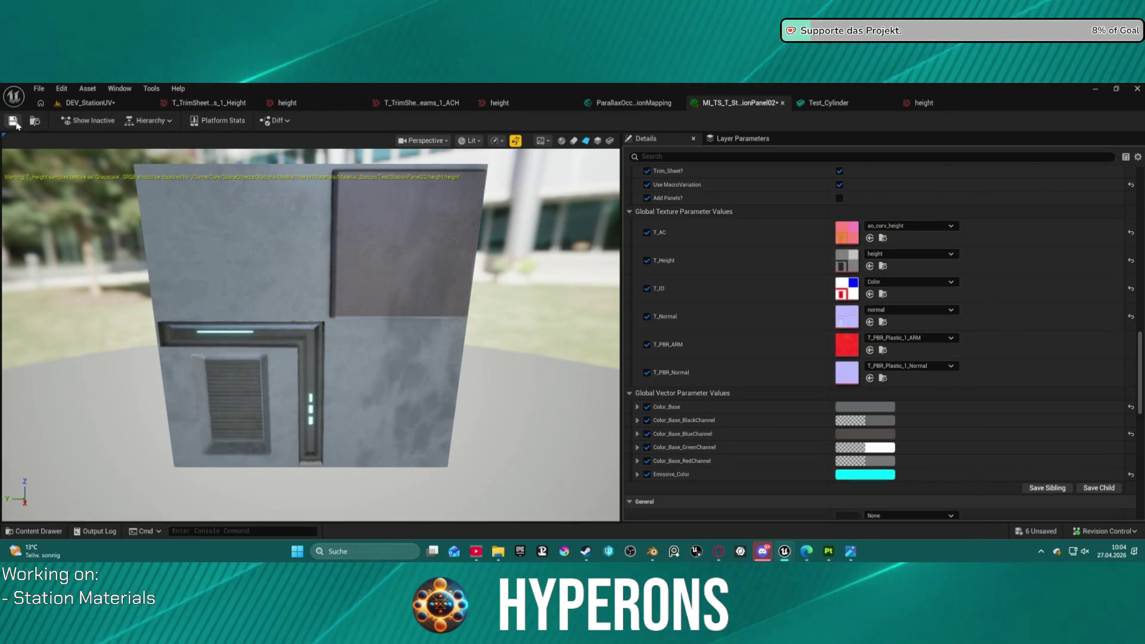
key("ctrl+s")
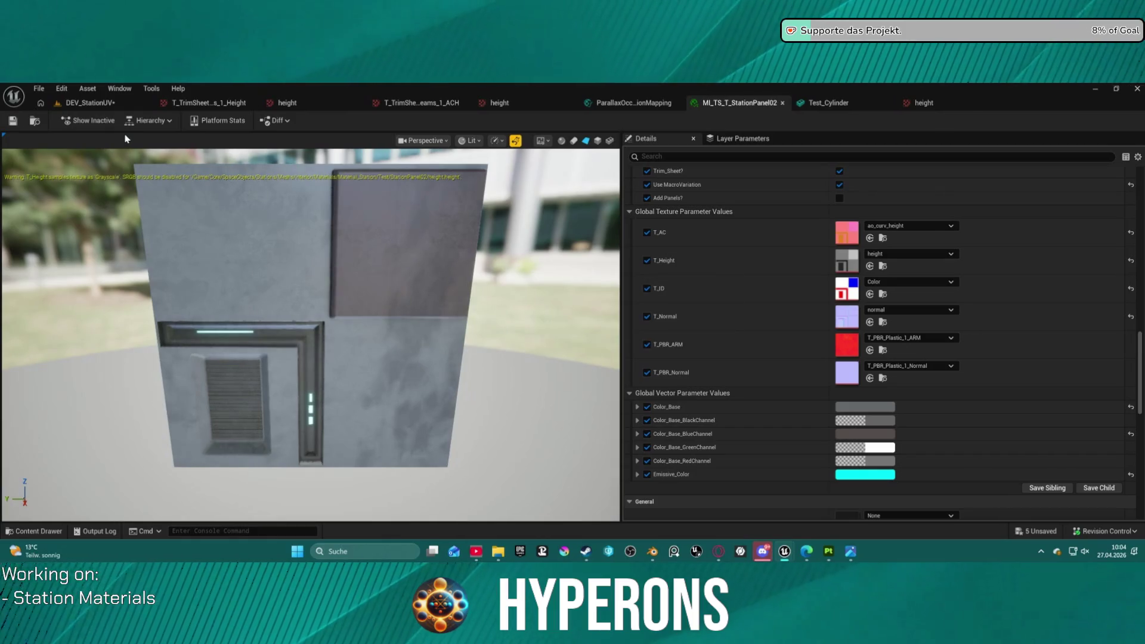
left_click(102, 105)
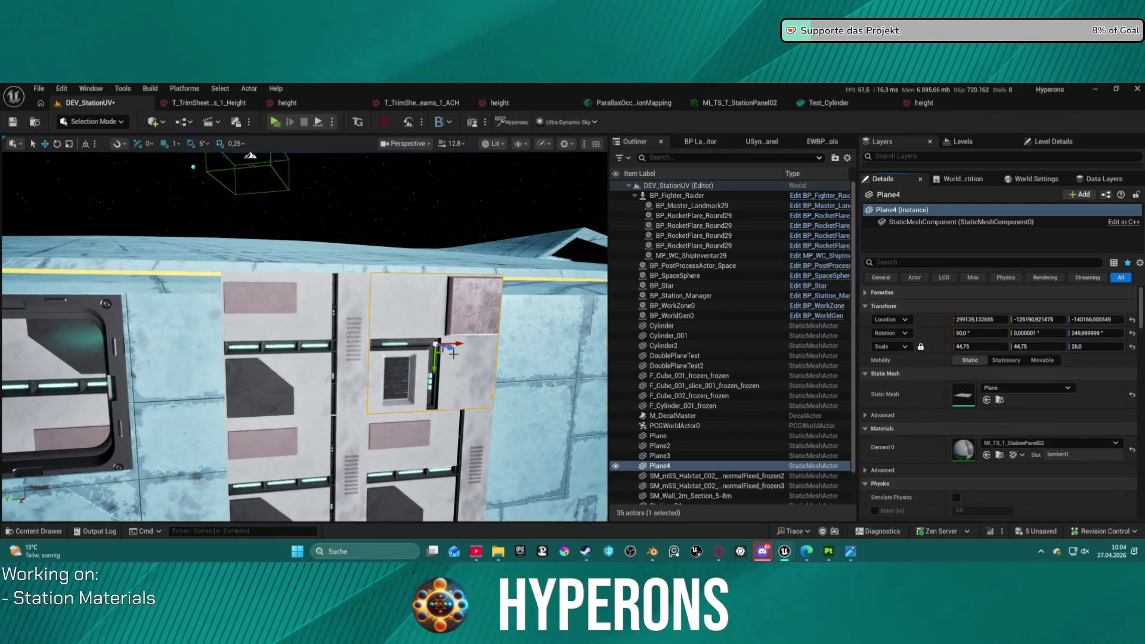
- Rotate Plane4 to 95° and back, then select Cylinder_001 and view the wall from new angles
mouse_move(304, 337)
right_mouse_down()
mouse_move(343, 327)
mouse_move(304, 337)
mouse_move(405, 377)
right_mouse_up()
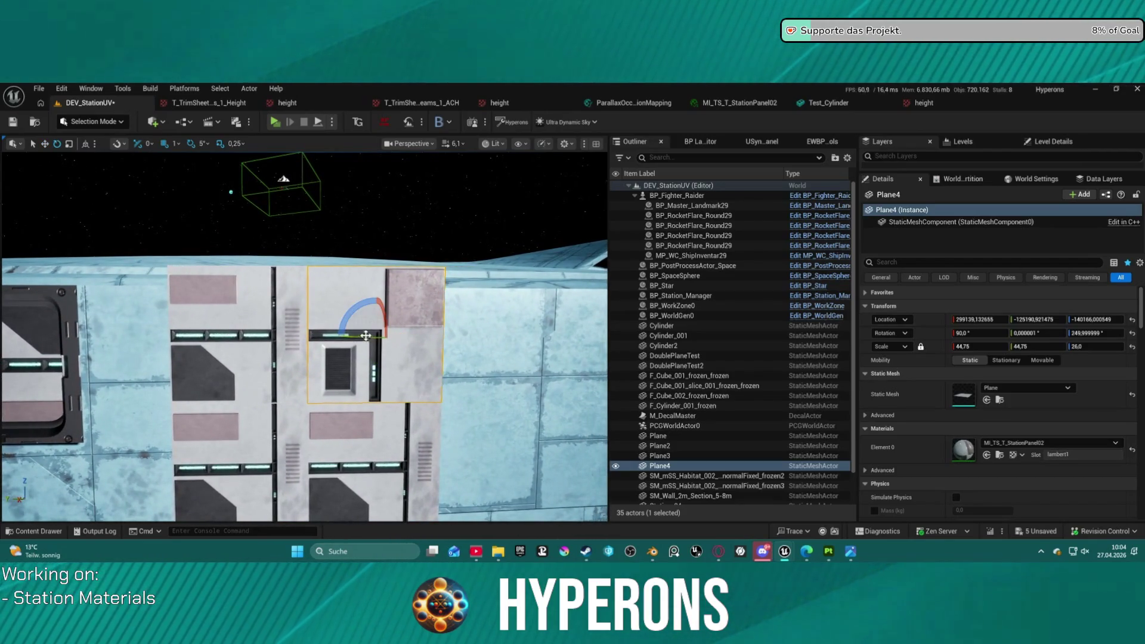
left_click_drag(388, 366, 372, 371)
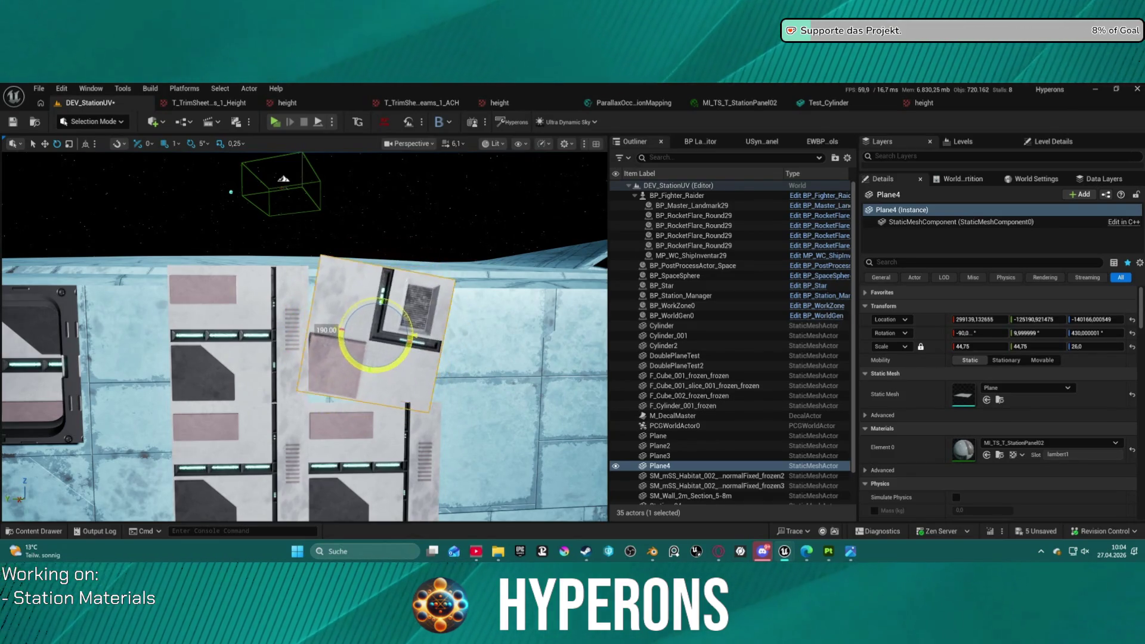
left_click(230, 314)
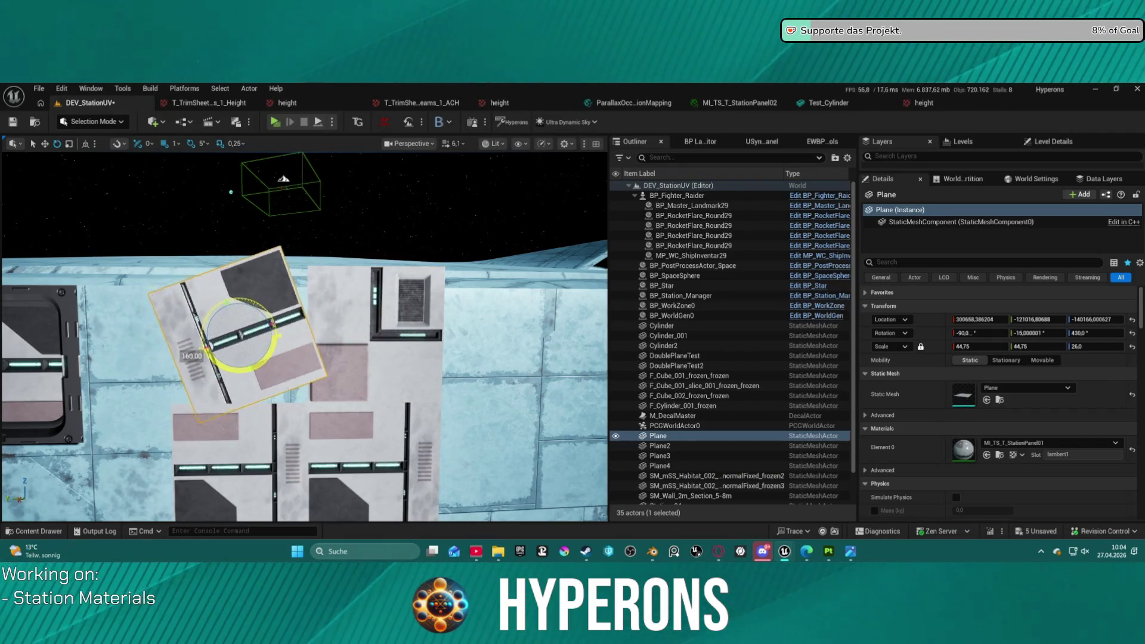
left_click(330, 275)
left_click_drag(338, 334, 378, 371)
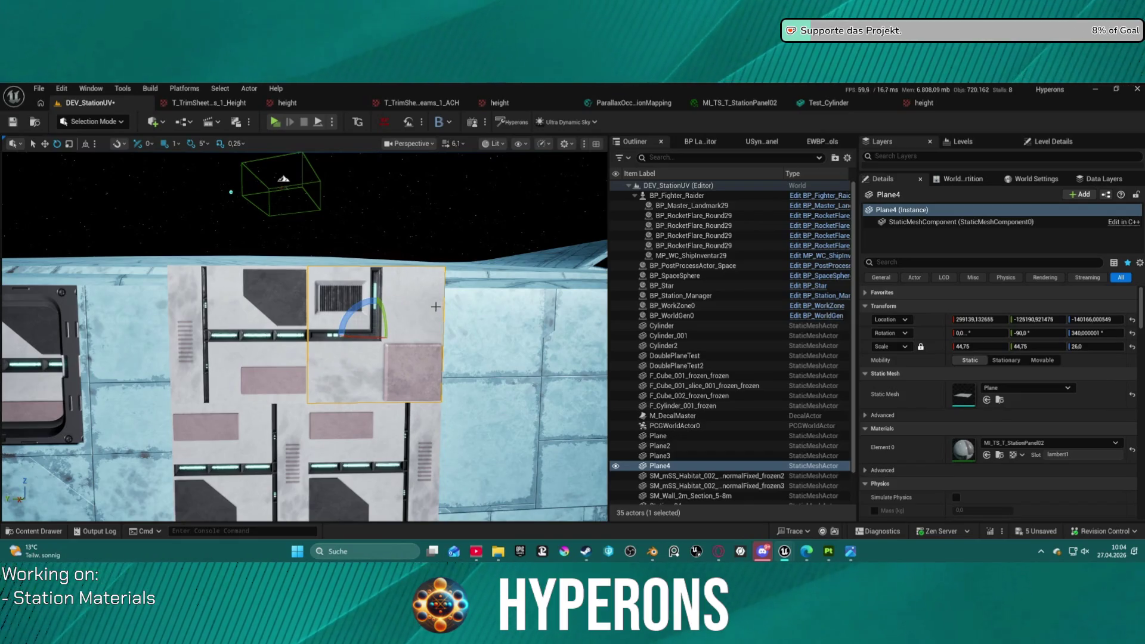
left_click(466, 322)
mouse_move(465, 322)
right_mouse_down()
mouse_move(454, 298)
mouse_move(406, 316)
mouse_move(372, 306)
right_mouse_up()
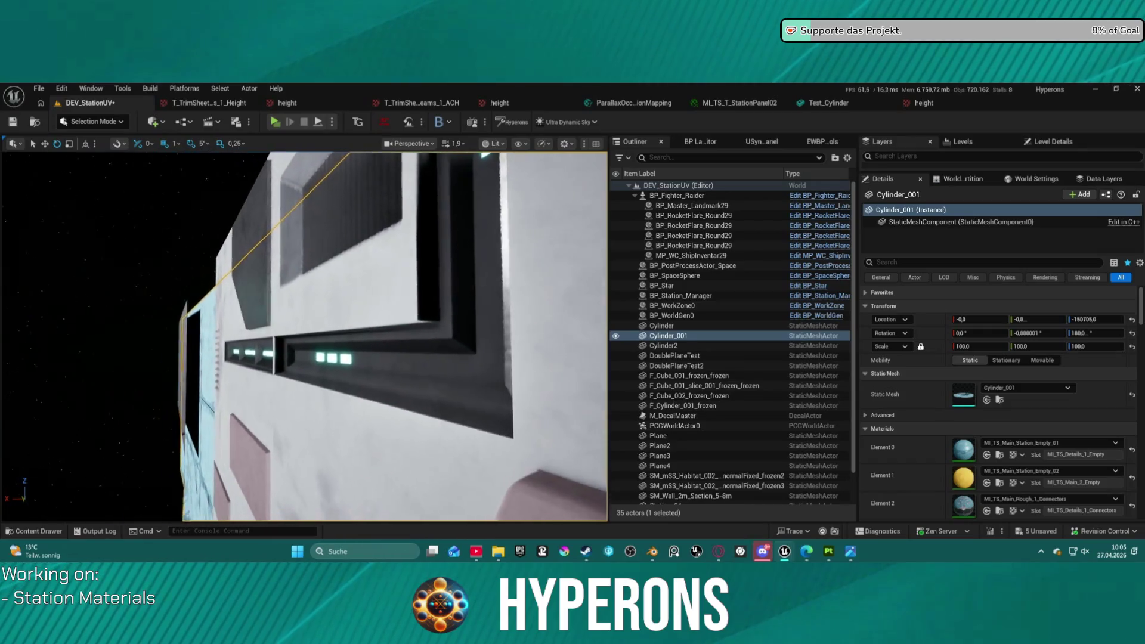
right_click_drag(372, 306, 324, 257)
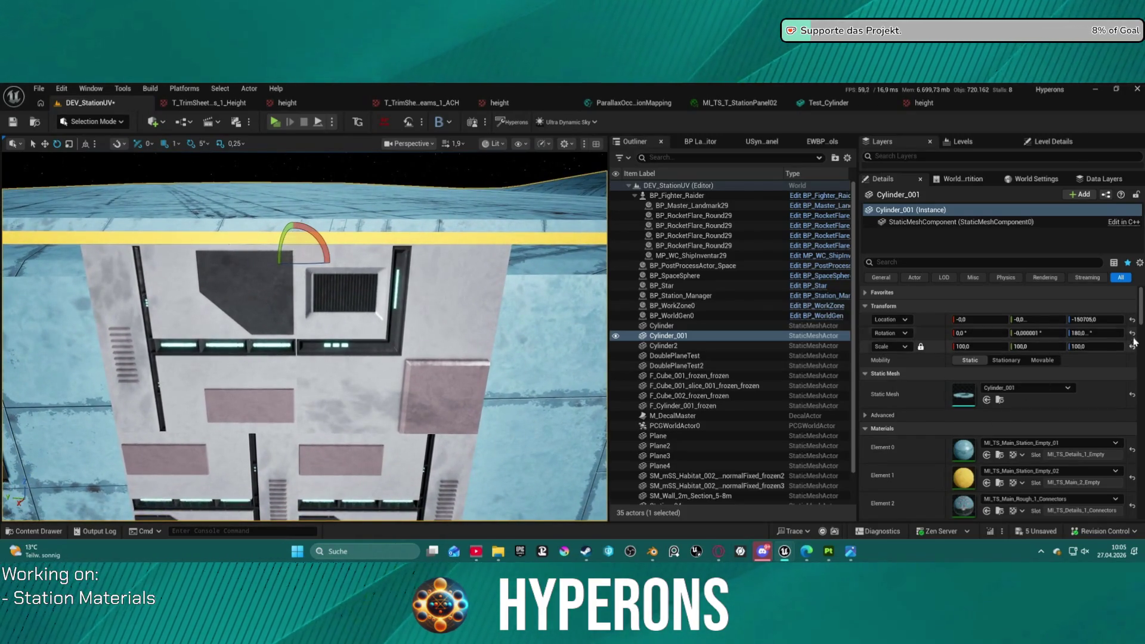
- Reset Plane4's rotation, then roll it to -90° and spin it to 70° (-90, 0, 70)
left_click(439, 324)
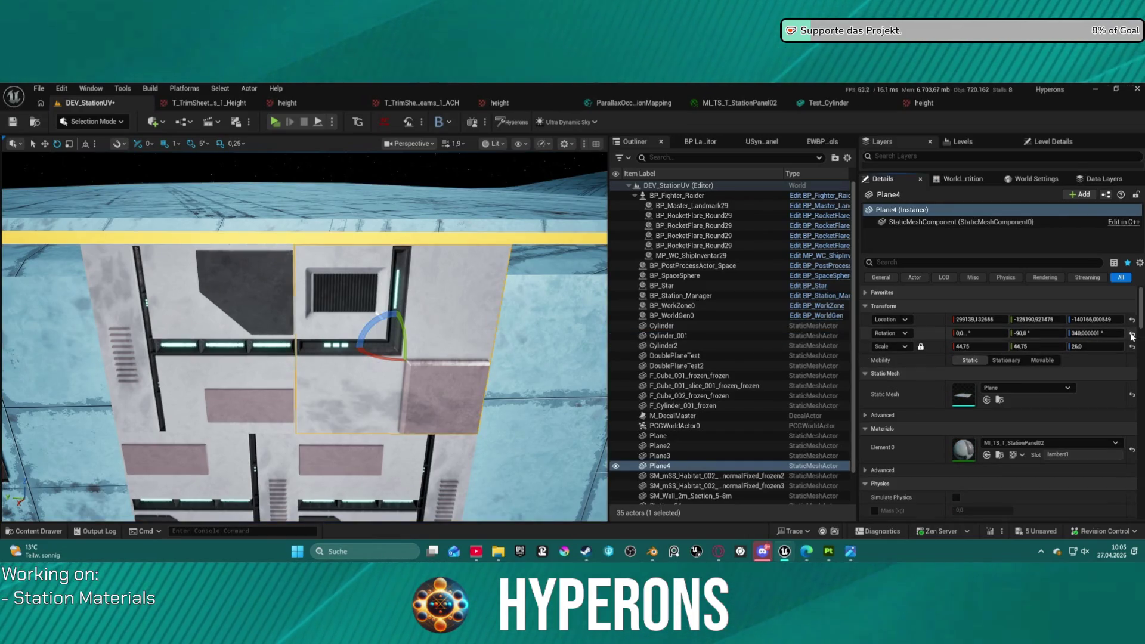
left_click(1132, 335)
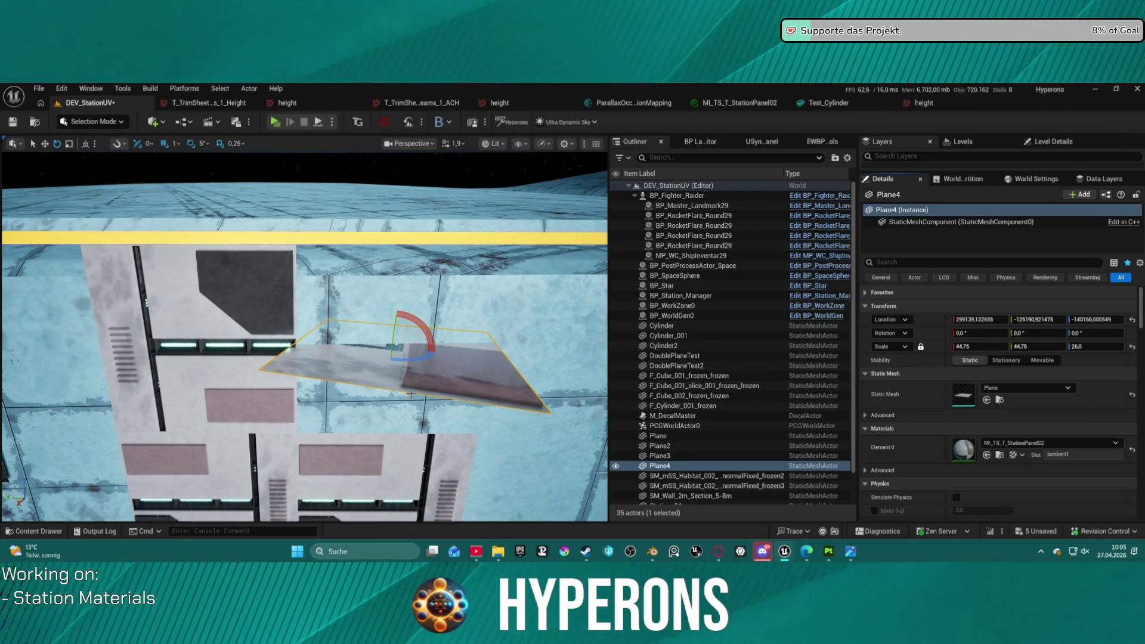
left_click_drag(413, 331, 433, 354)
right_click_drag(433, 355, 444, 346)
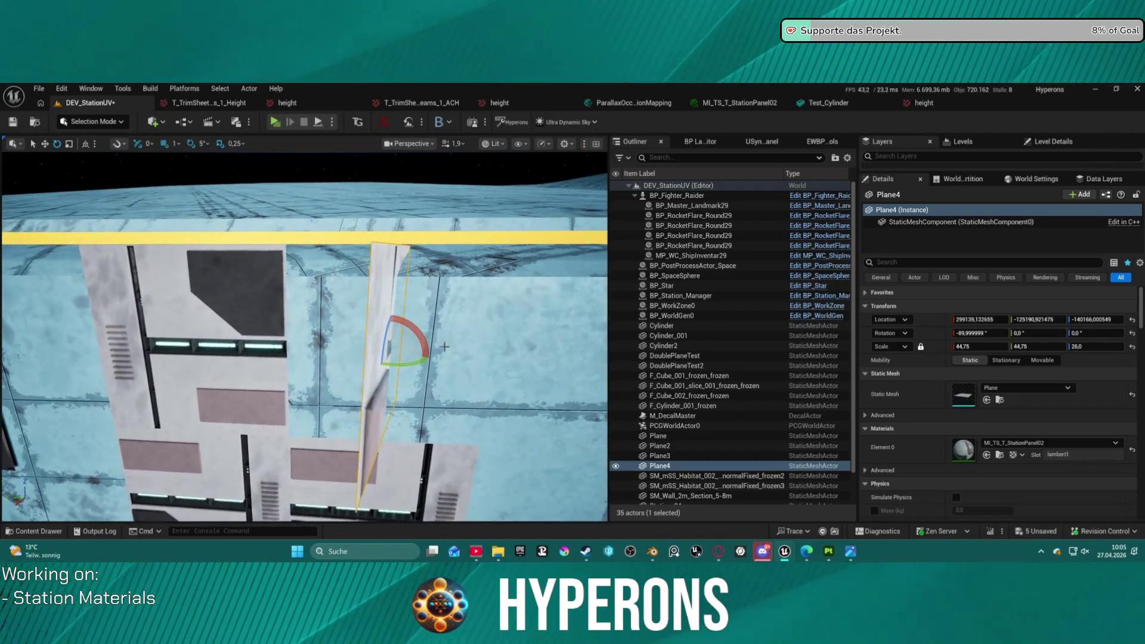
left_click_drag(417, 365, 396, 365)
right_click_drag(395, 365, 349, 322)
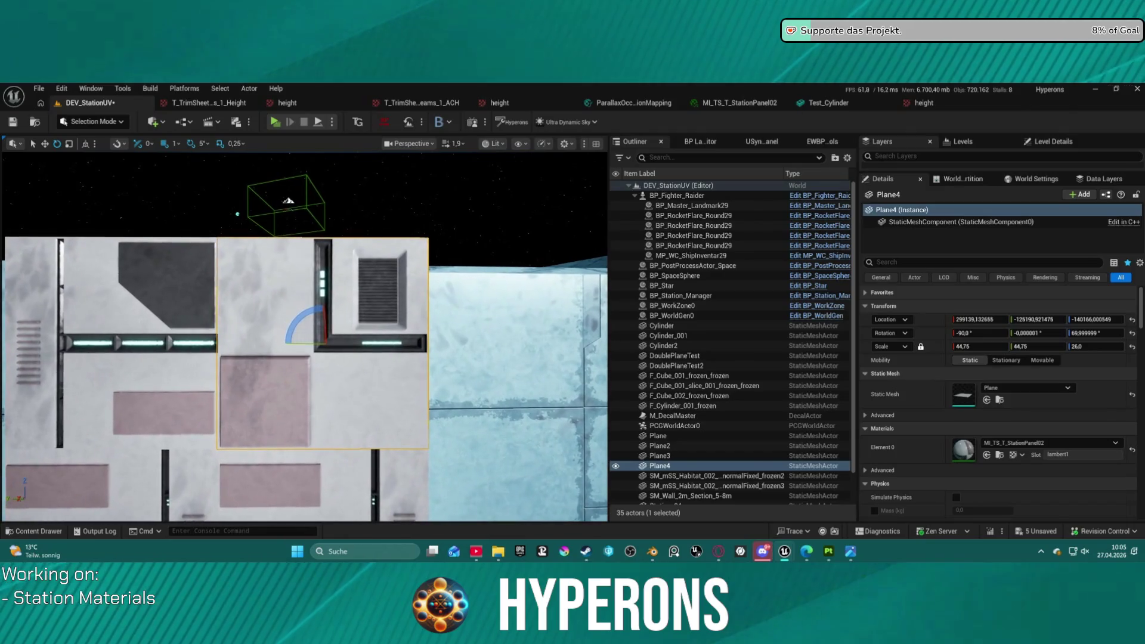
- Fly in close along the wall to inspect Plane4, adjusting camera speed
right_click_drag(349, 323, 349, 322)
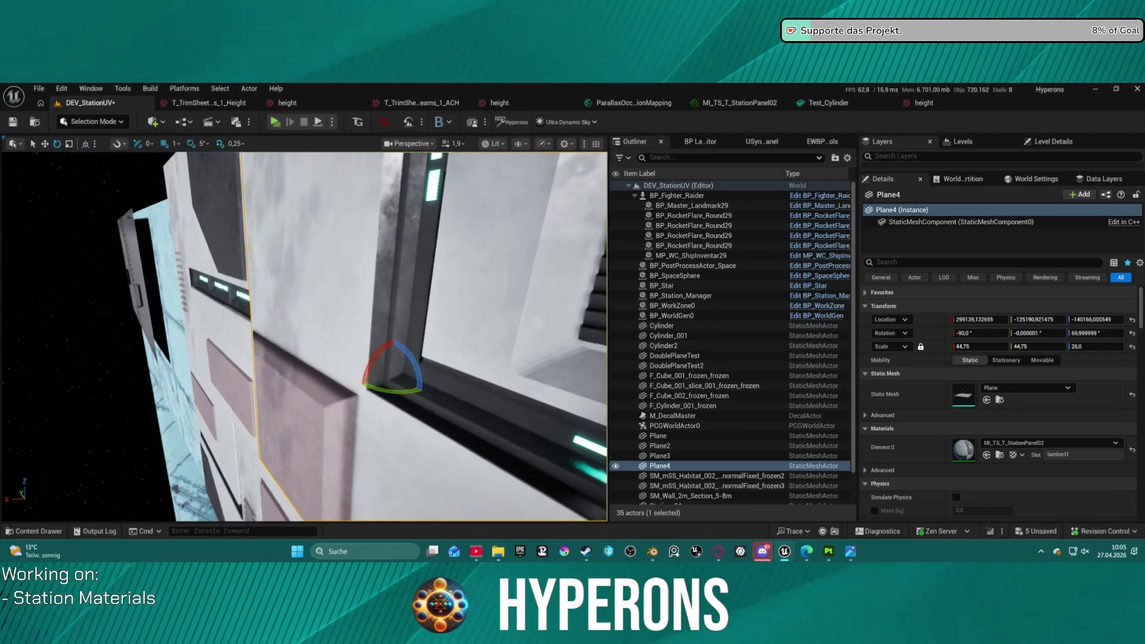
right_click_drag(349, 322, 338, 311)
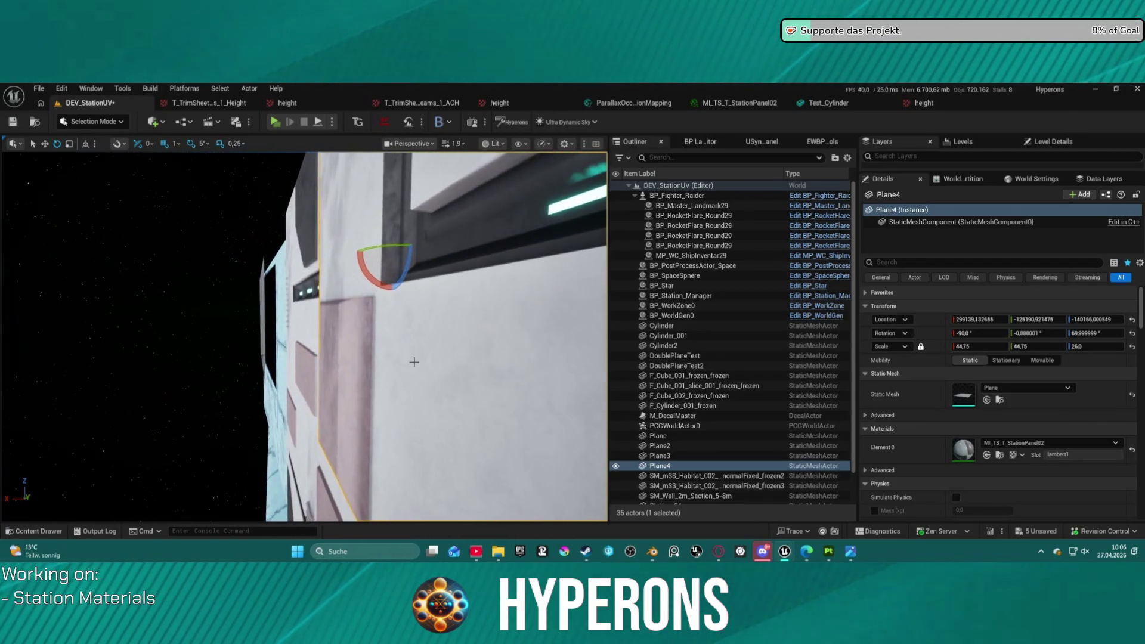
right_click_drag(338, 311, 325, 331)
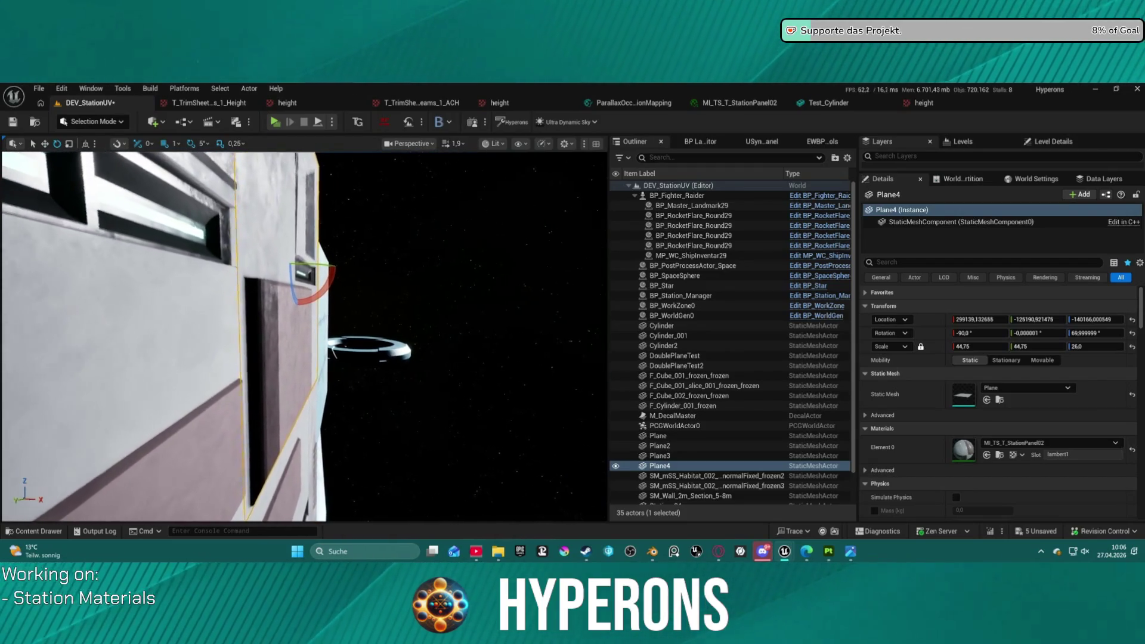
right_click_drag(277, 301, 260, 284)
scroll(272, 296, "up", 3)
scroll(267, 290, "up", 2)
scroll(264, 288, "up", 5)
scroll(262, 285, "down", 2)
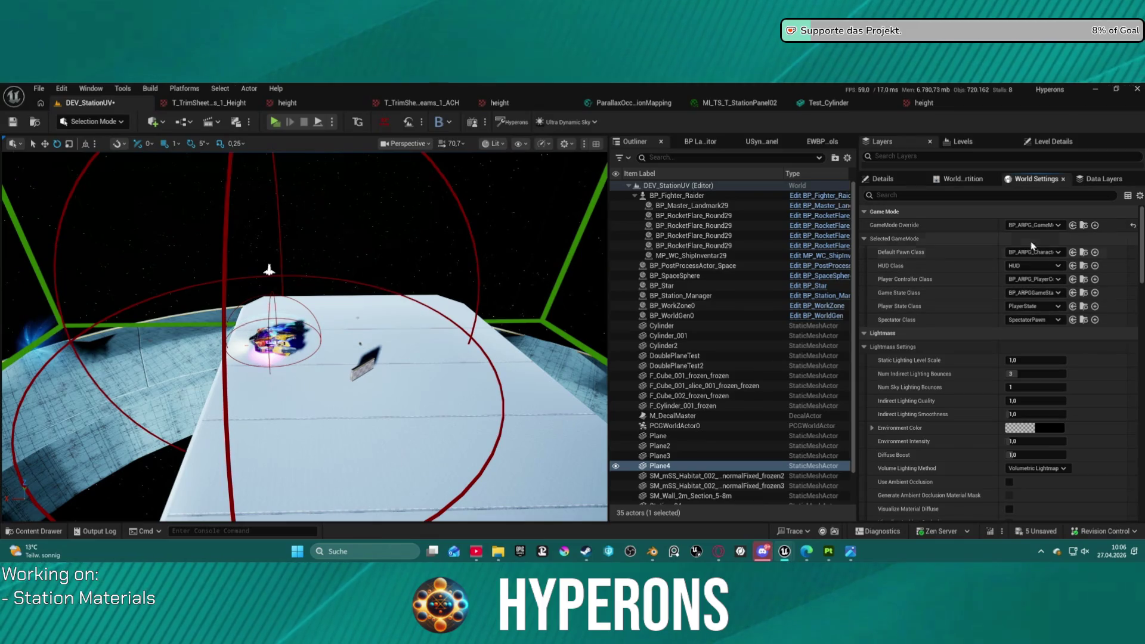
- Frame the fighter ship on the station deck and start a play test
mouse_move(304, 334)
right_mouse_down()
mouse_move(304, 370)
mouse_move(299, 328)
right_mouse_up()
mouse_move(357, 358)
right_mouse_down()
mouse_move(334, 369)
mouse_move(346, 358)
mouse_move(469, 354)
right_mouse_up()
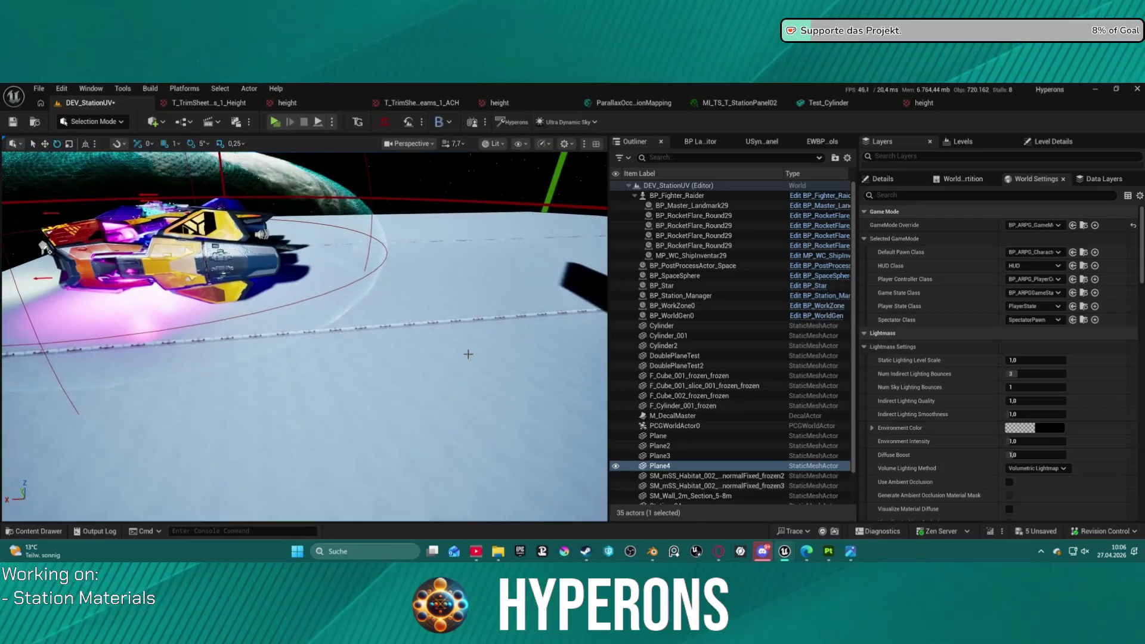
left_click(273, 127)
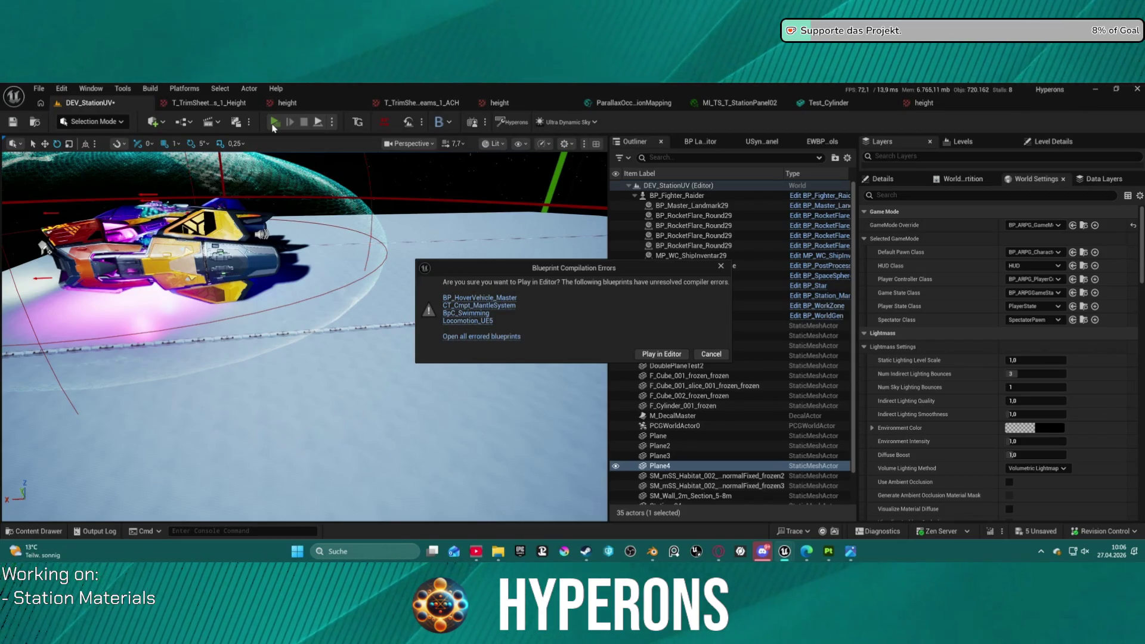
- Play despite the blueprint errors, walk to the ship, board it and lift off
left_click(644, 356)
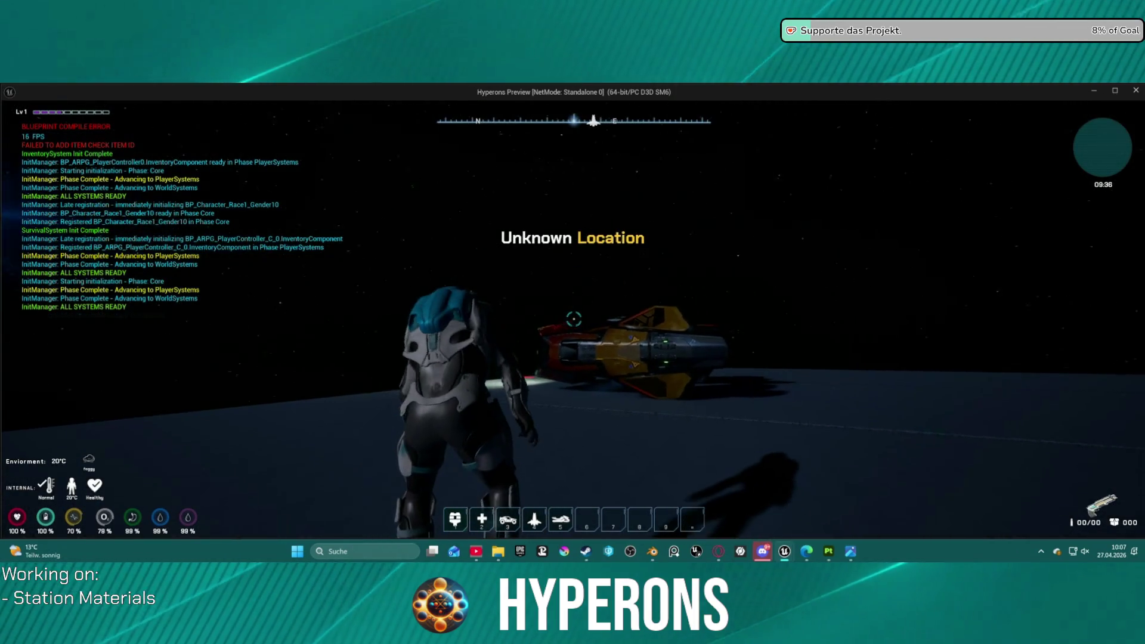
key("w")
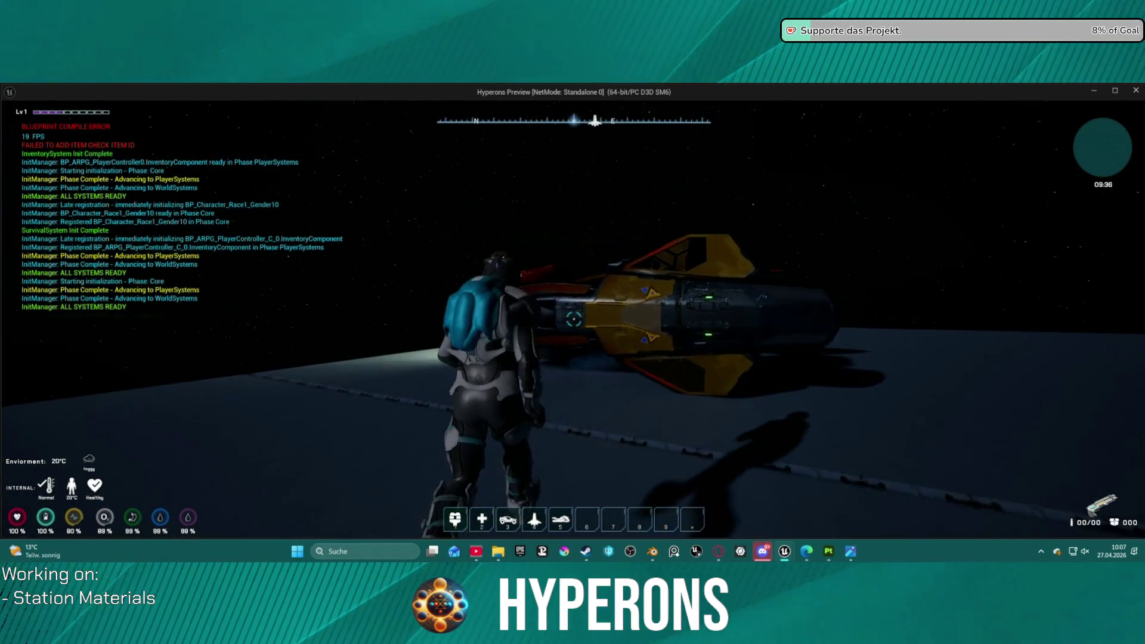
key("w")
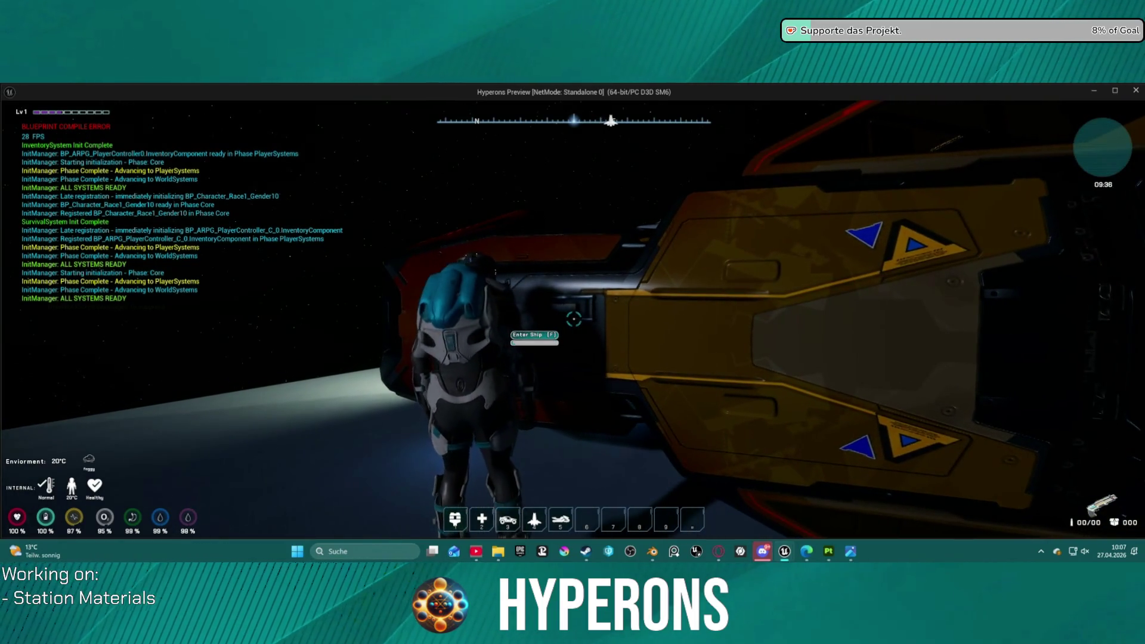
key("f")
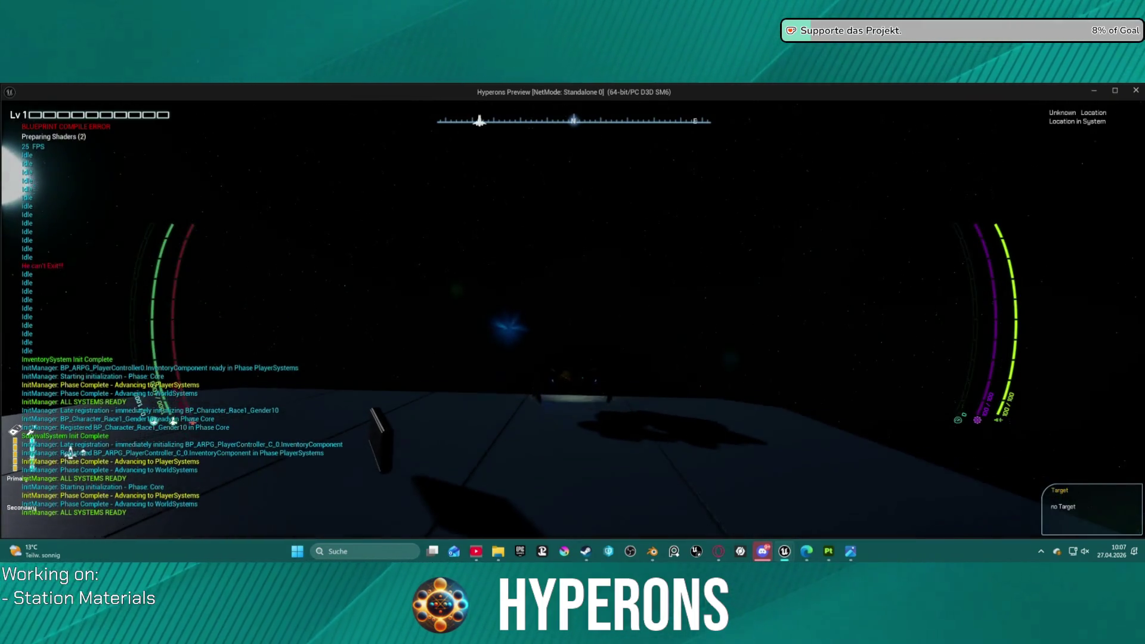
key("space")
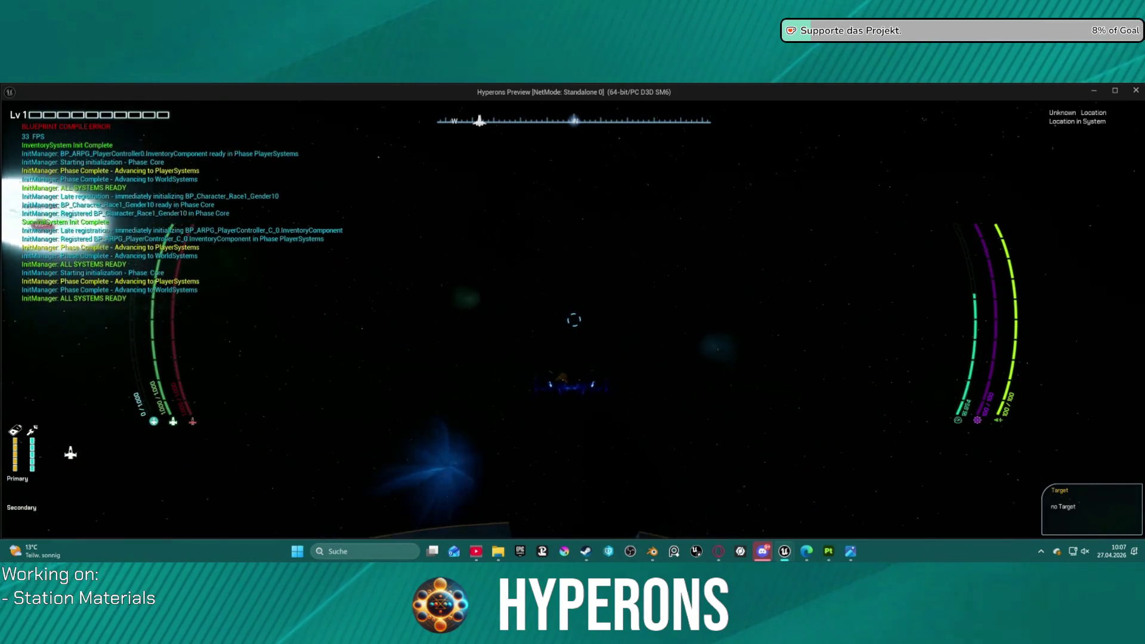
- Yaw the ship around toward the station and fly into it
key("a")
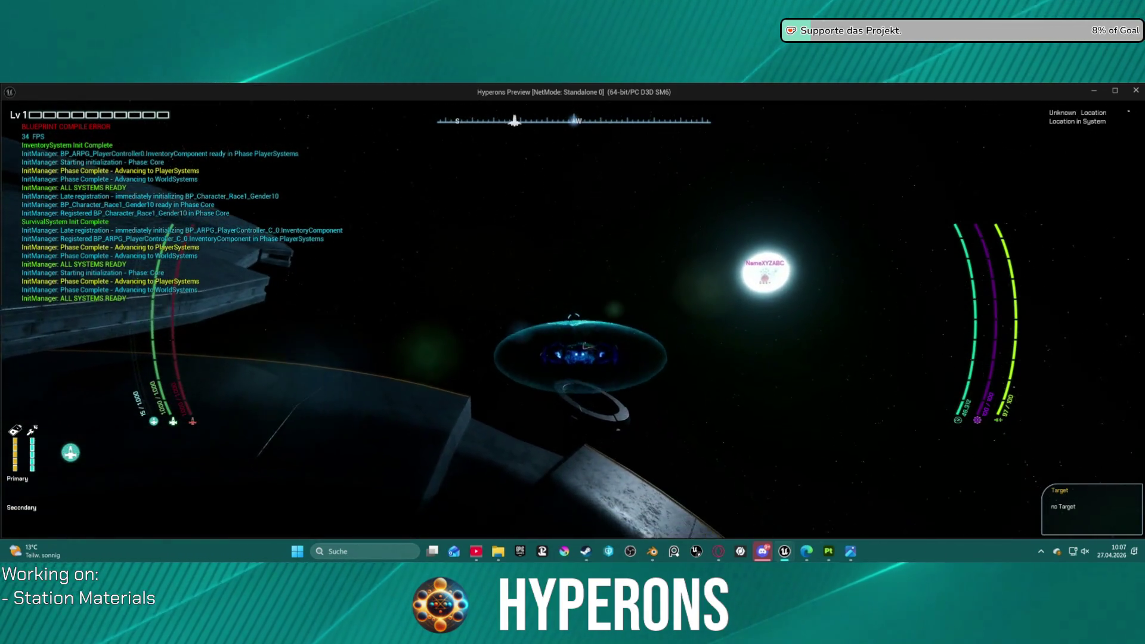
key("d")
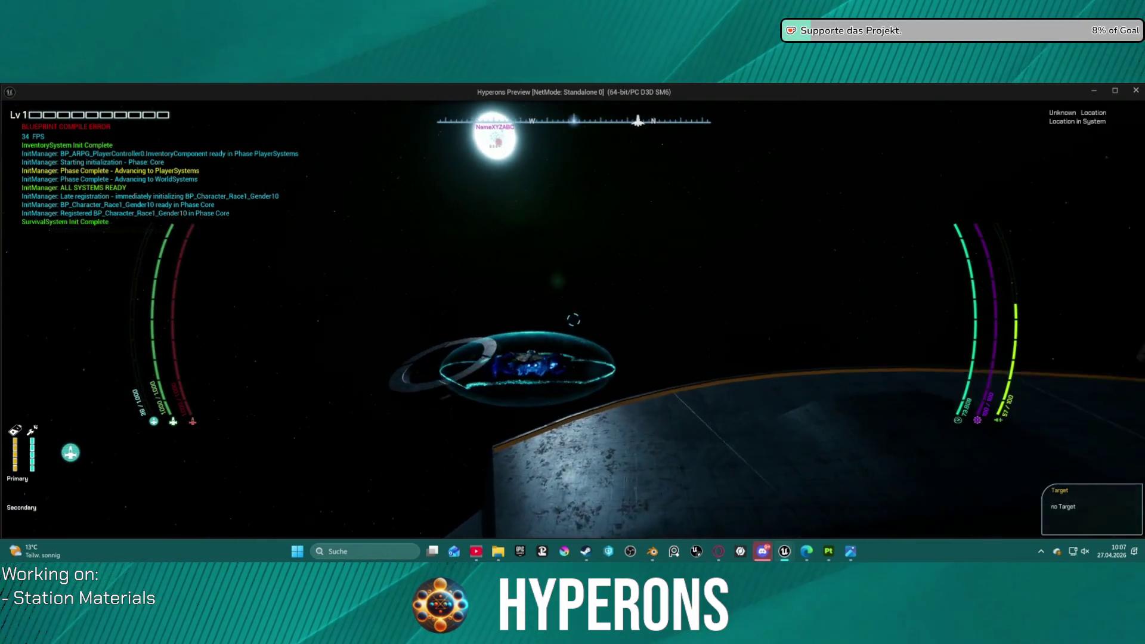
key("d")
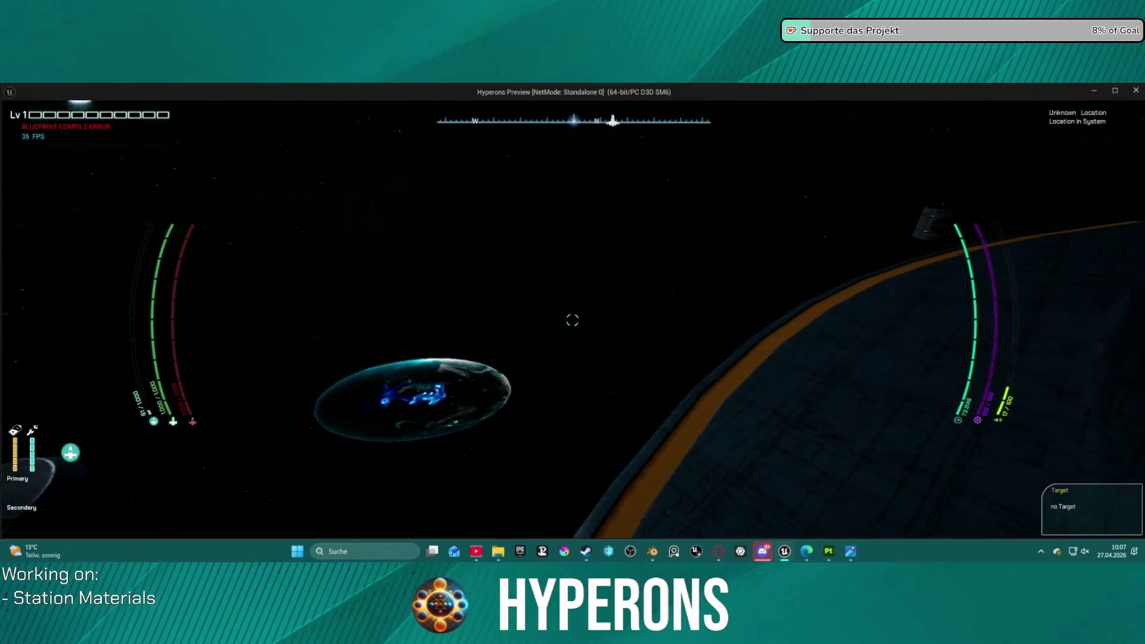
key("d")
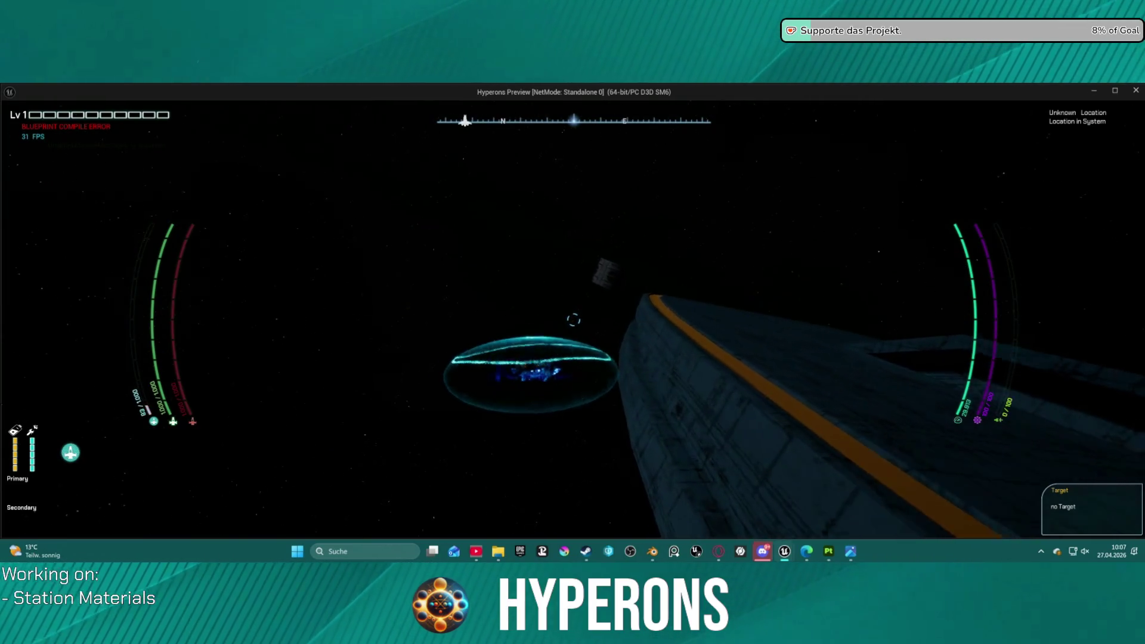
key("d")
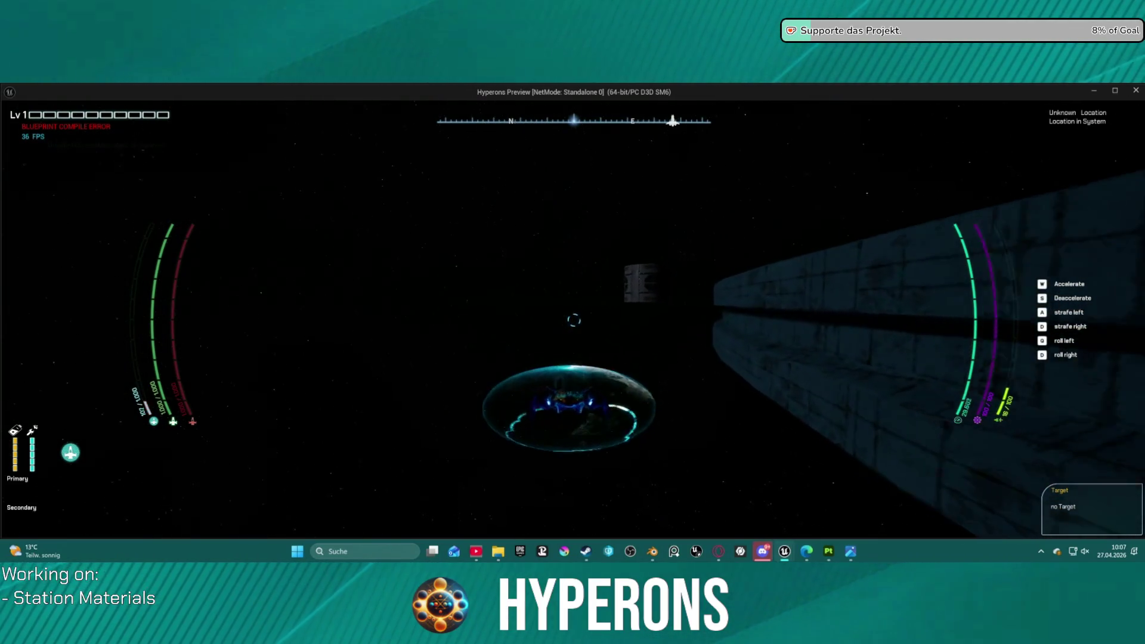
key("d")
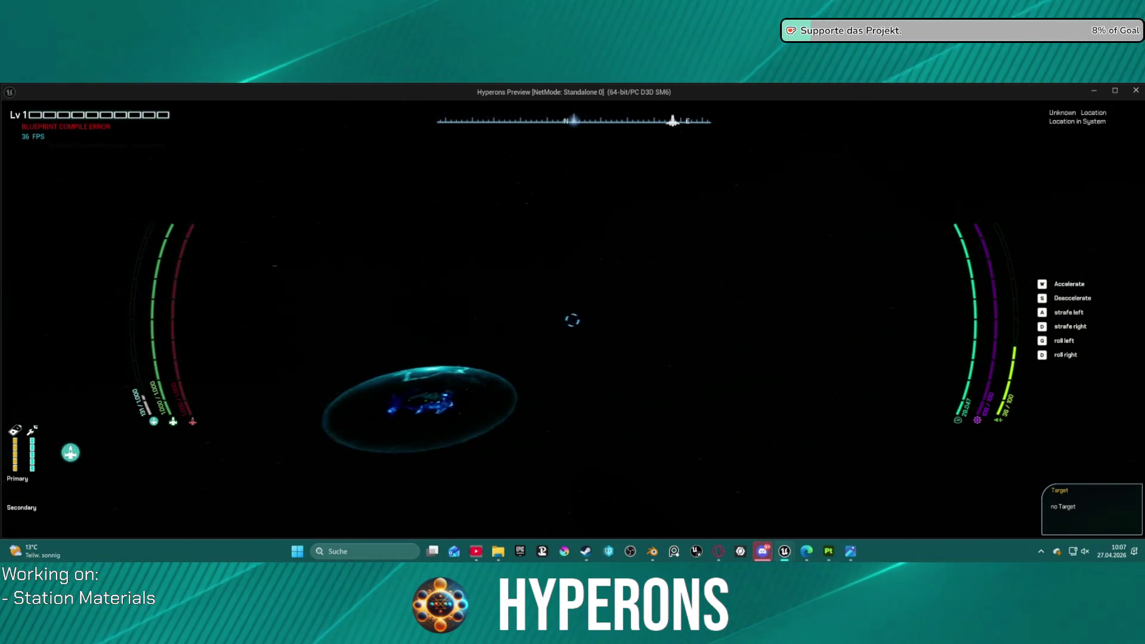
key("d")
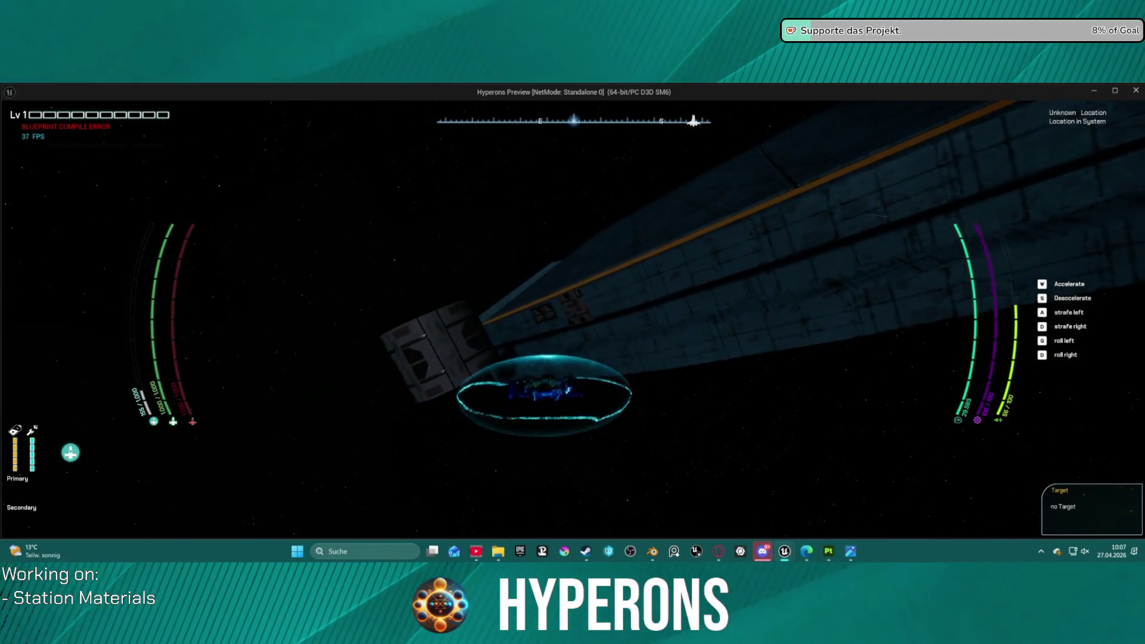
key("d")
key("w")
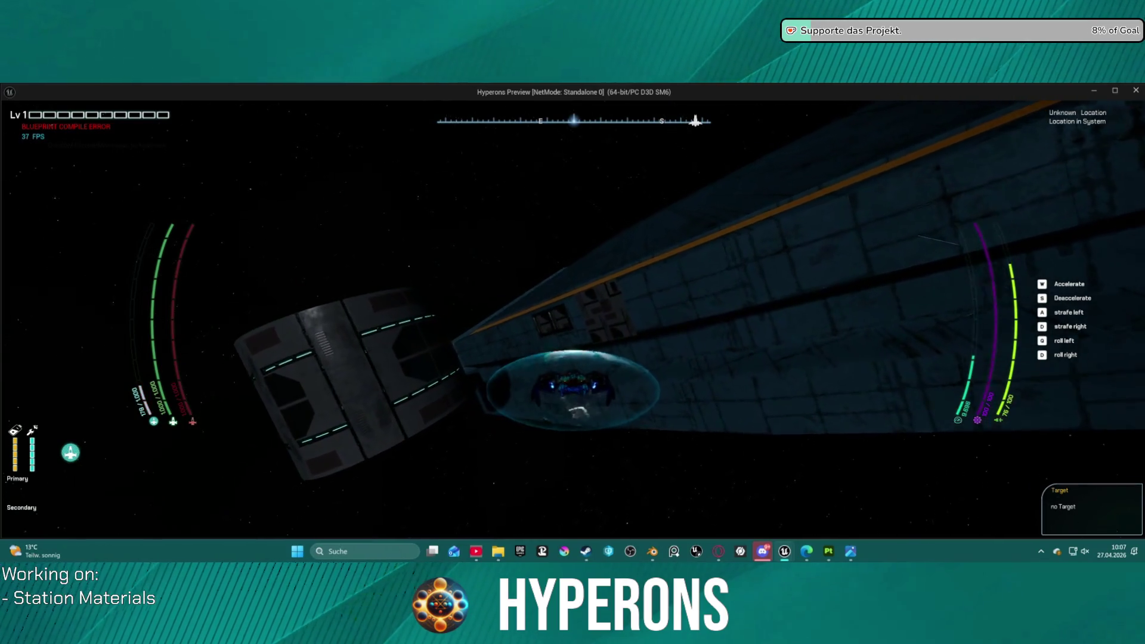
key("w")
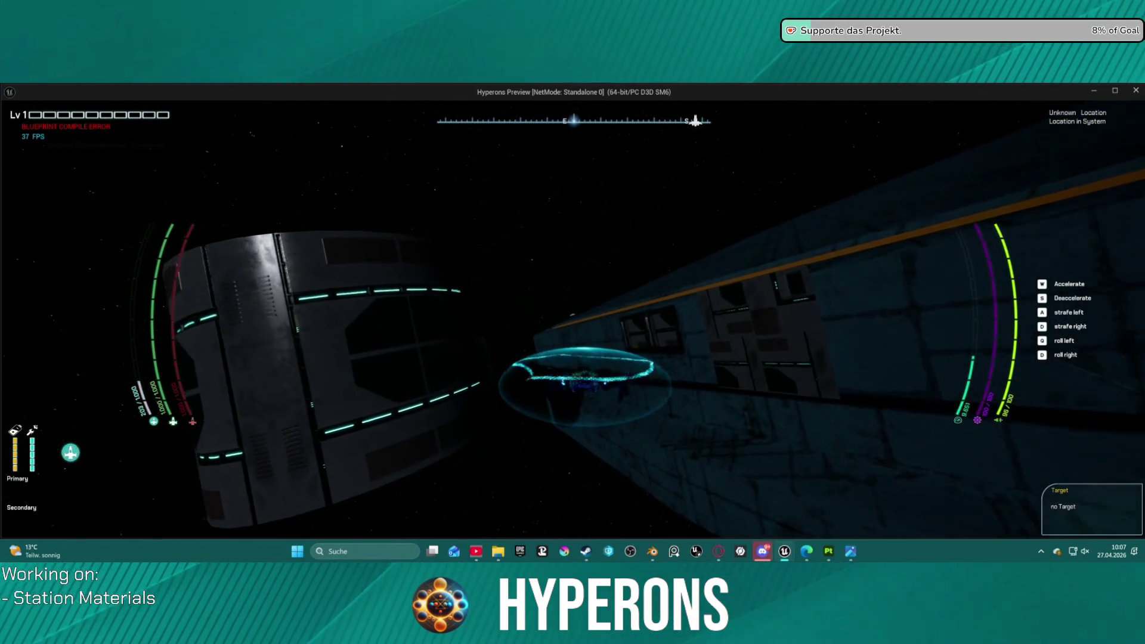
- Steer the ship back out and around the station wall, then end the preview
key("a")
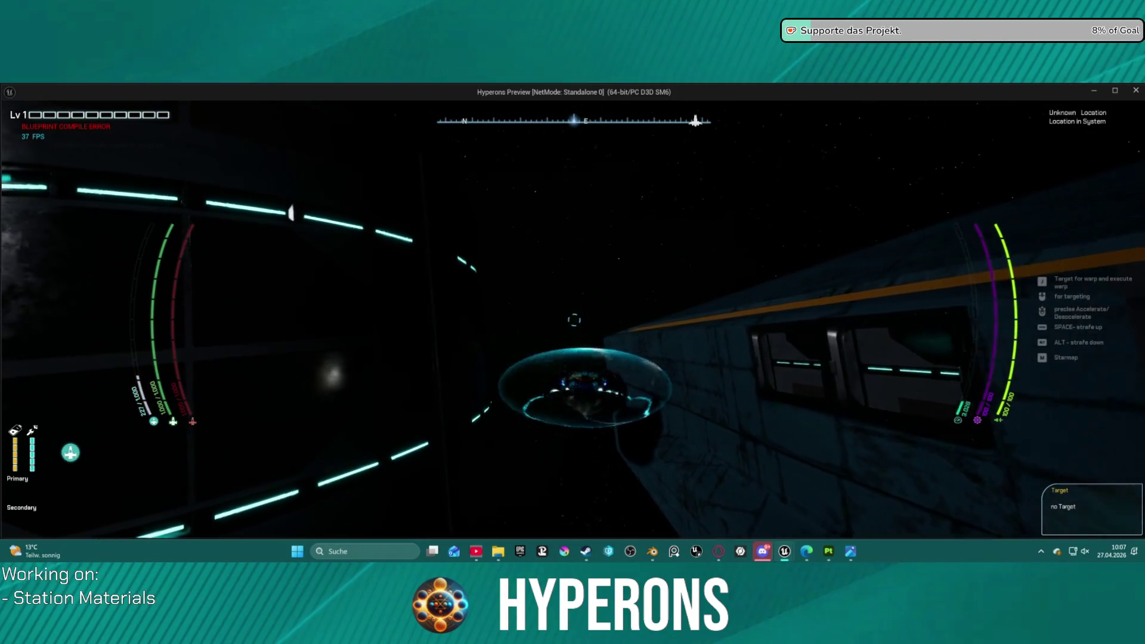
key("a")
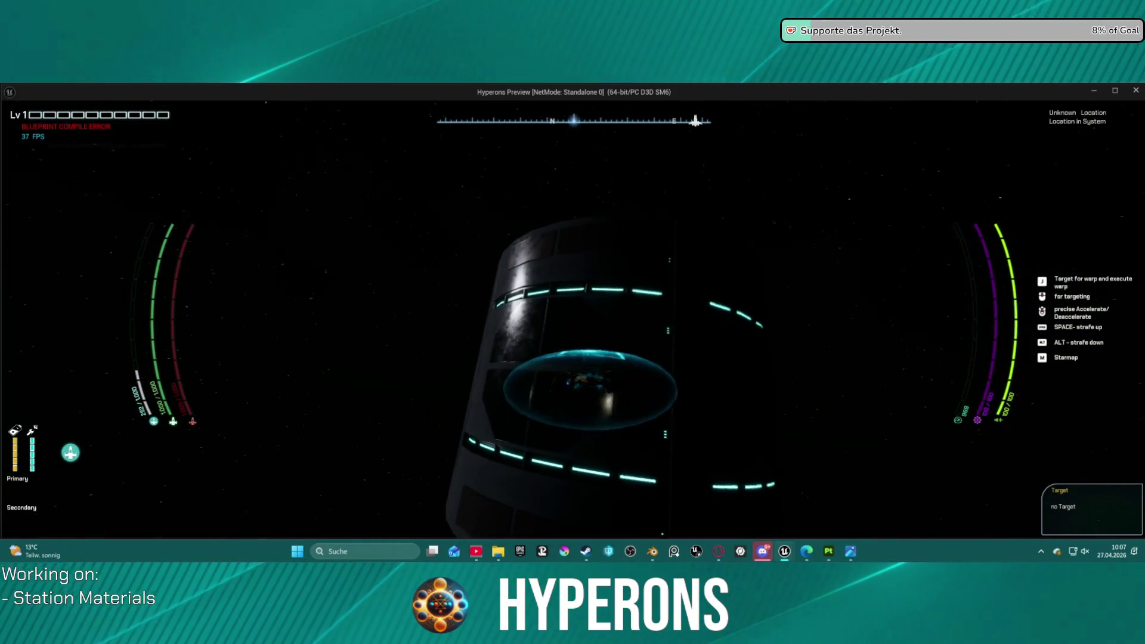
key("a")
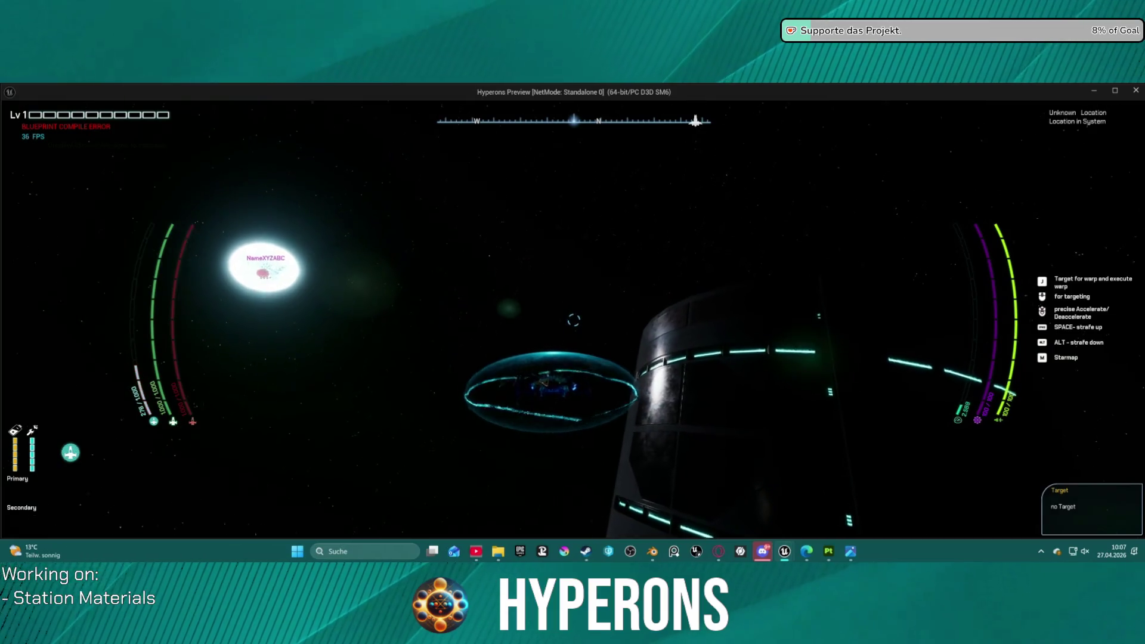
key("d")
key("d")
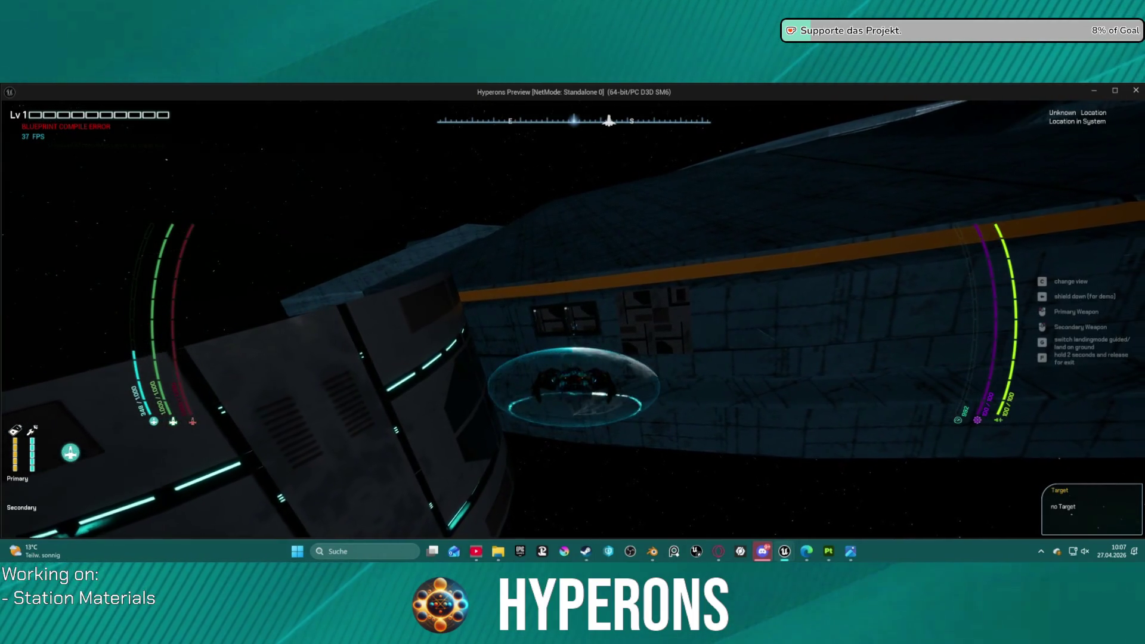
key("a")
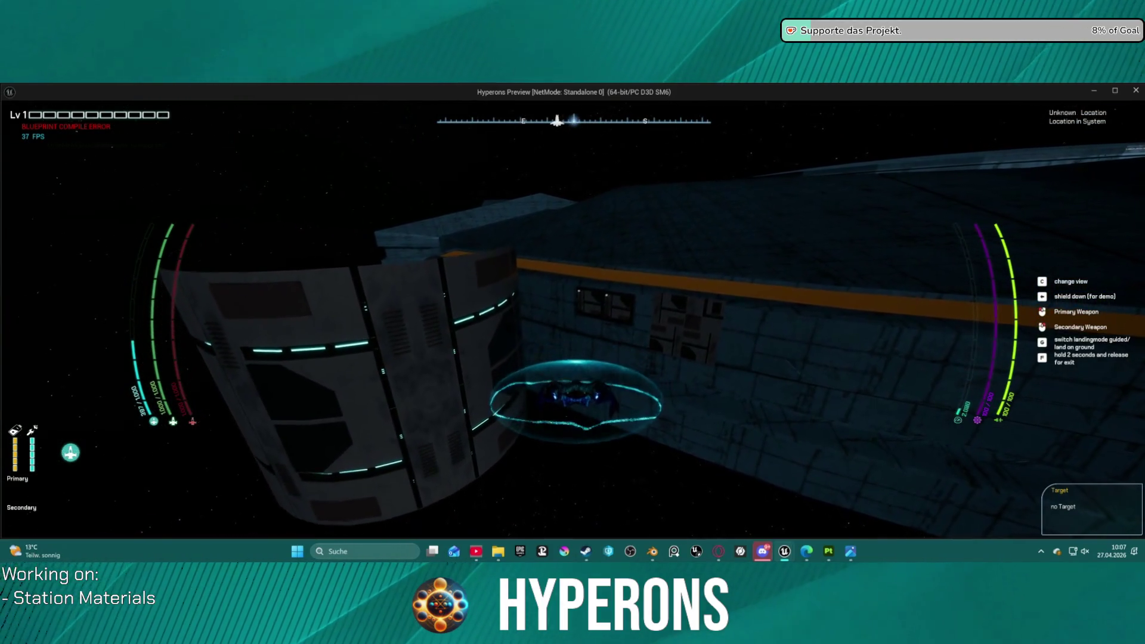
key("d")
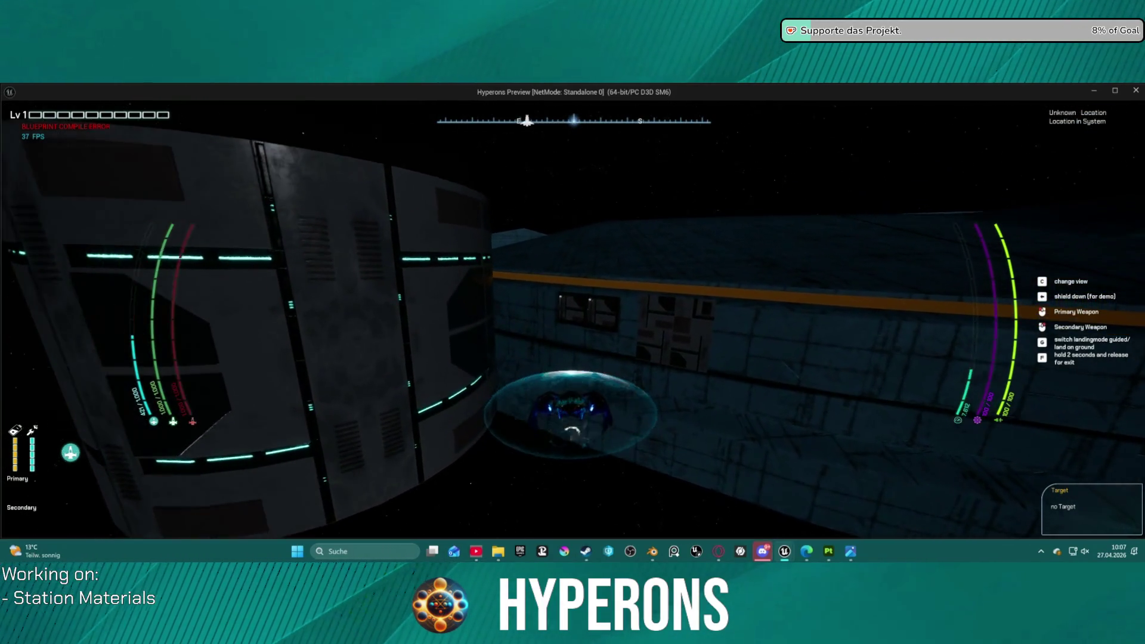
key("d")
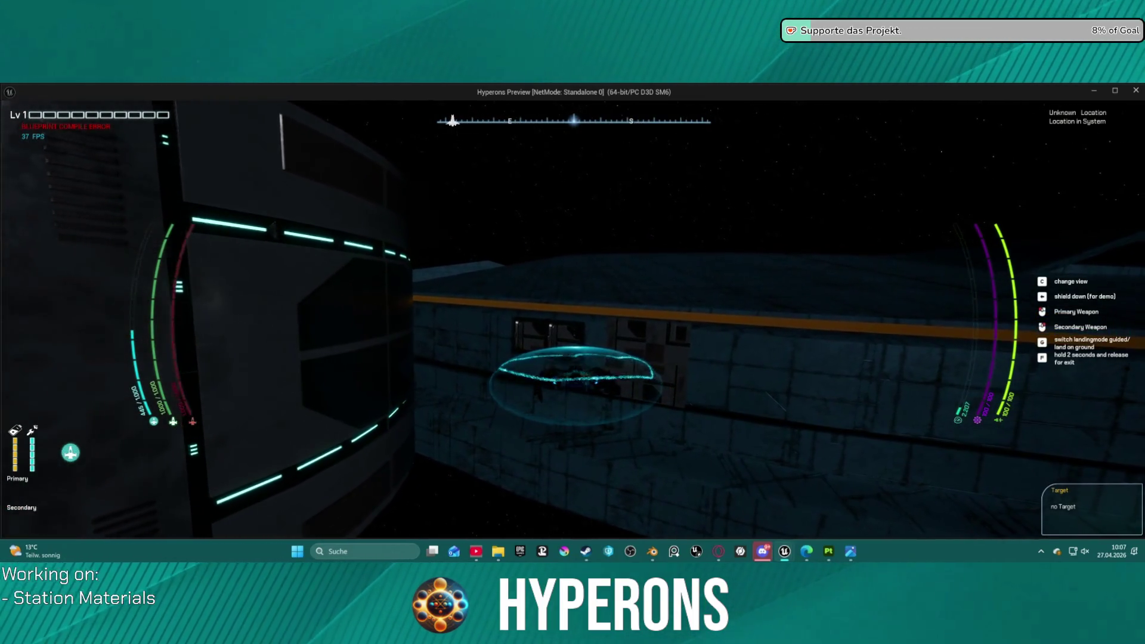
key("a")
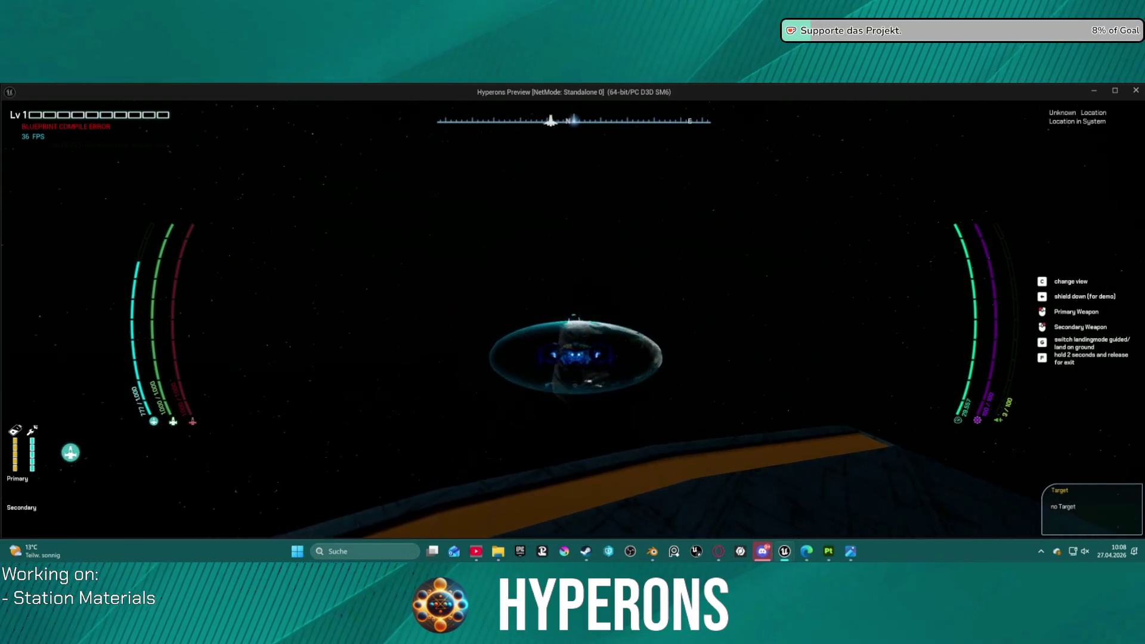
key("Escape")
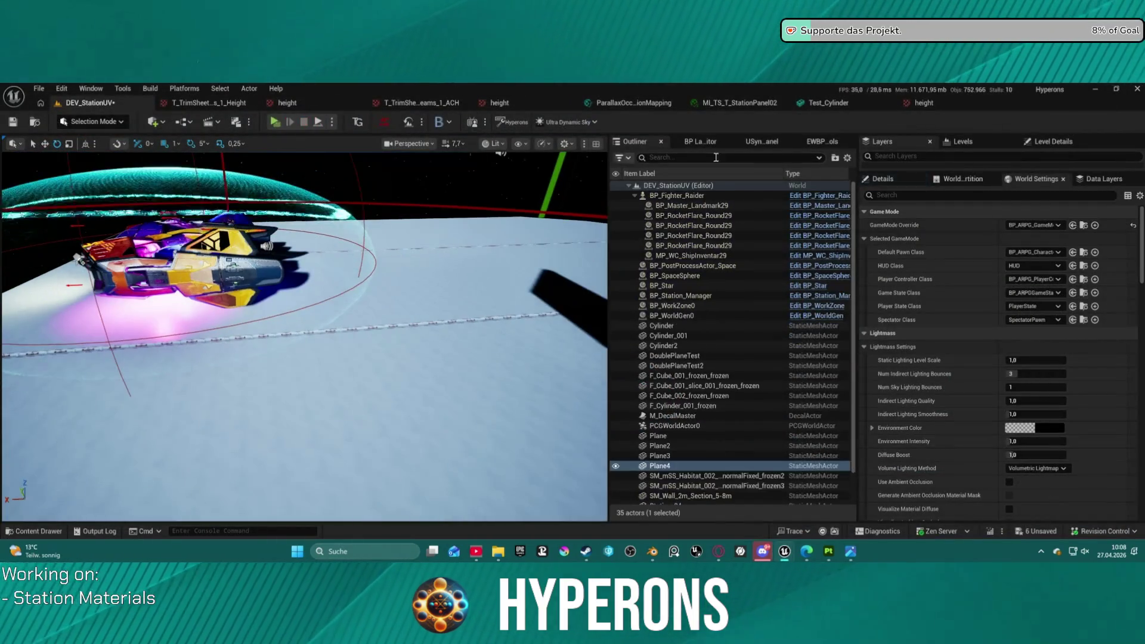
- Lower the intensity of BP_Star's DirectionalLight1 component from 3 to 1 lux
mouse_move(464, 208)
right_mouse_down()
mouse_move(411, 167)
mouse_move(417, 197)
right_mouse_up()
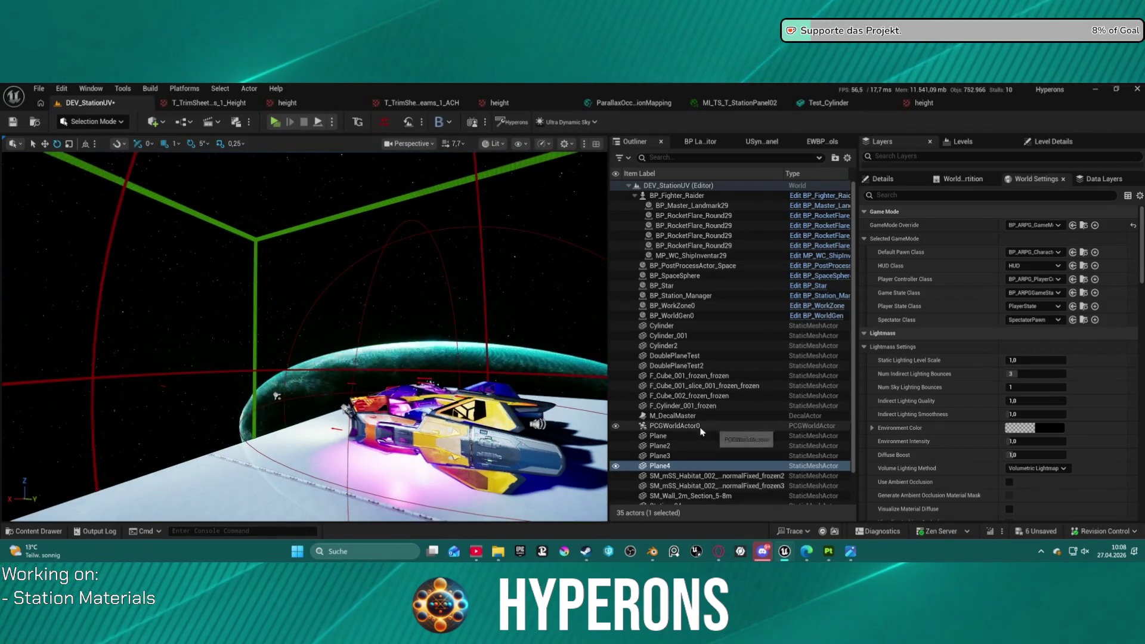
scroll(731, 370, "down", 3)
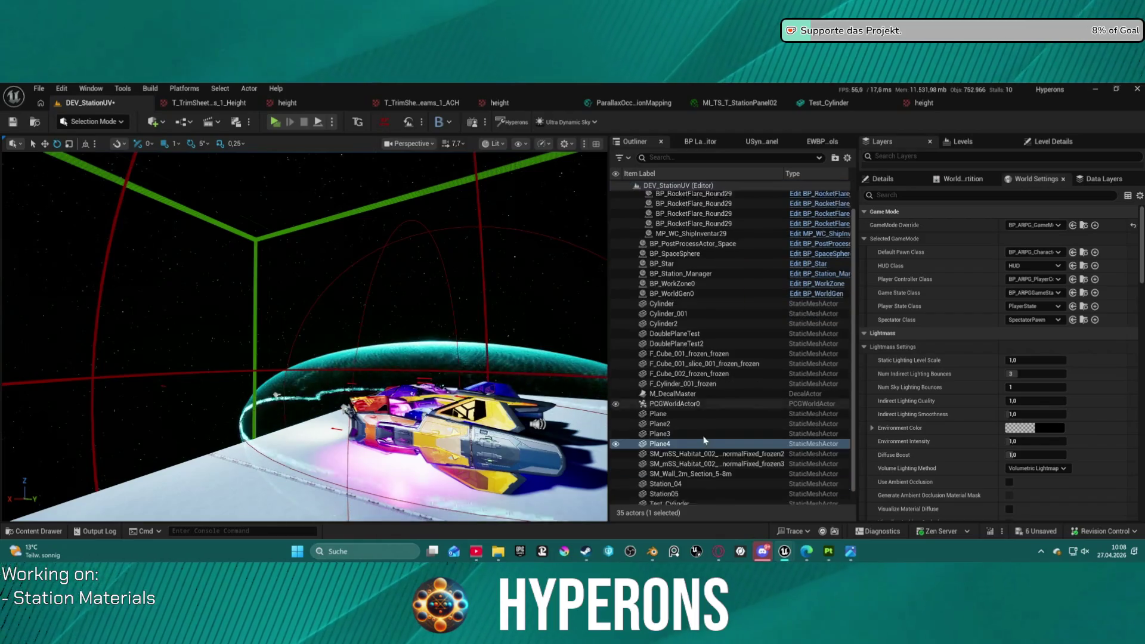
scroll(764, 361, "up", 3)
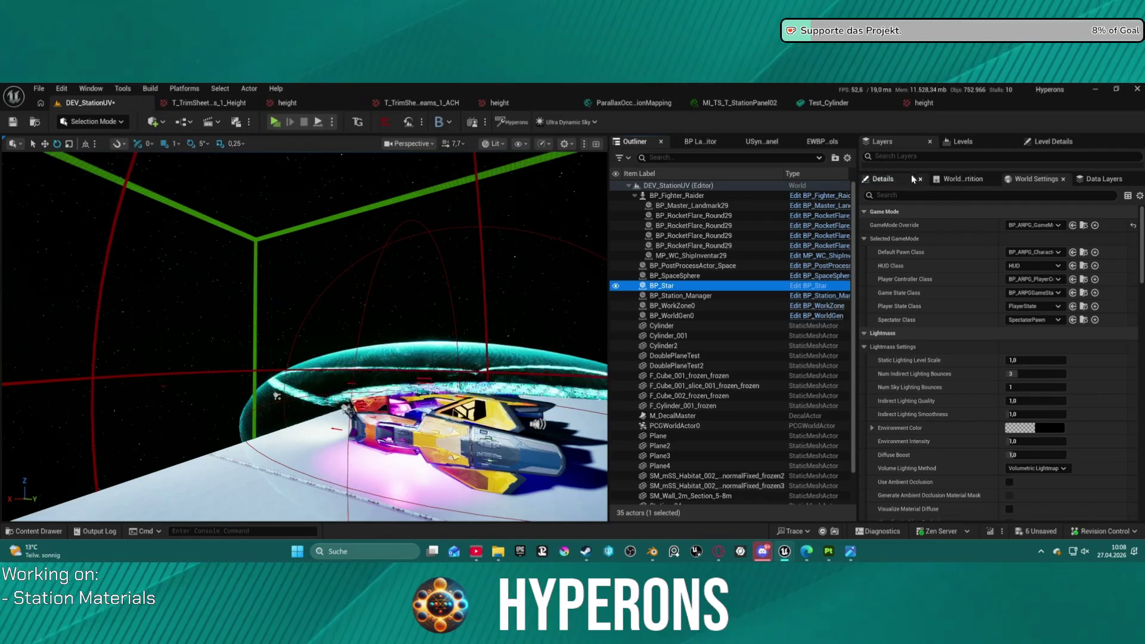
left_click(893, 182)
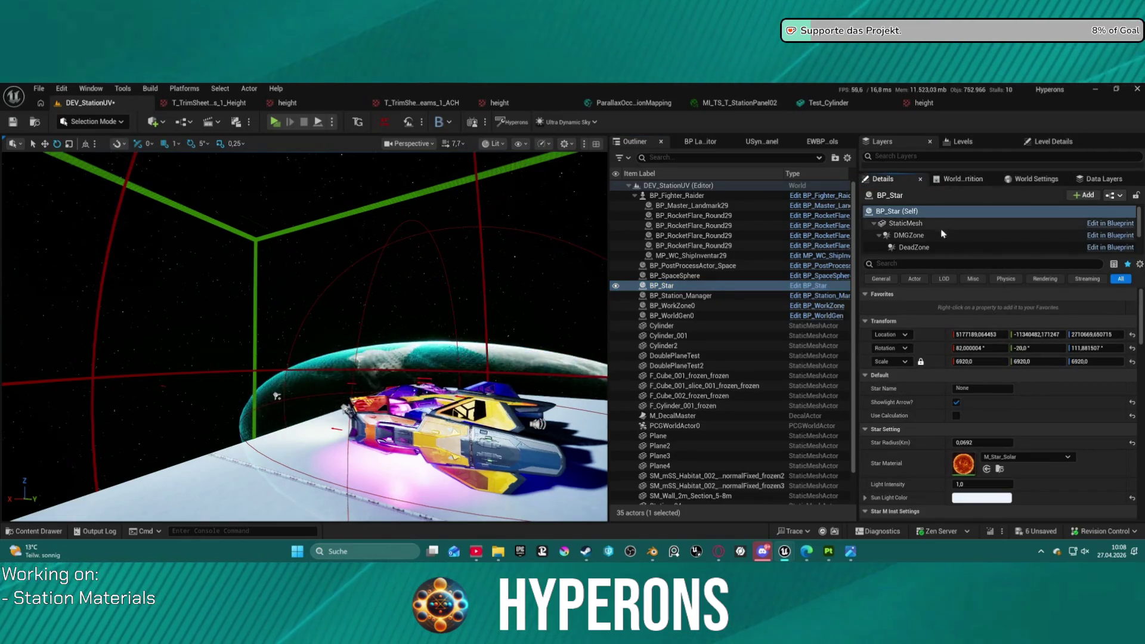
left_click(975, 238)
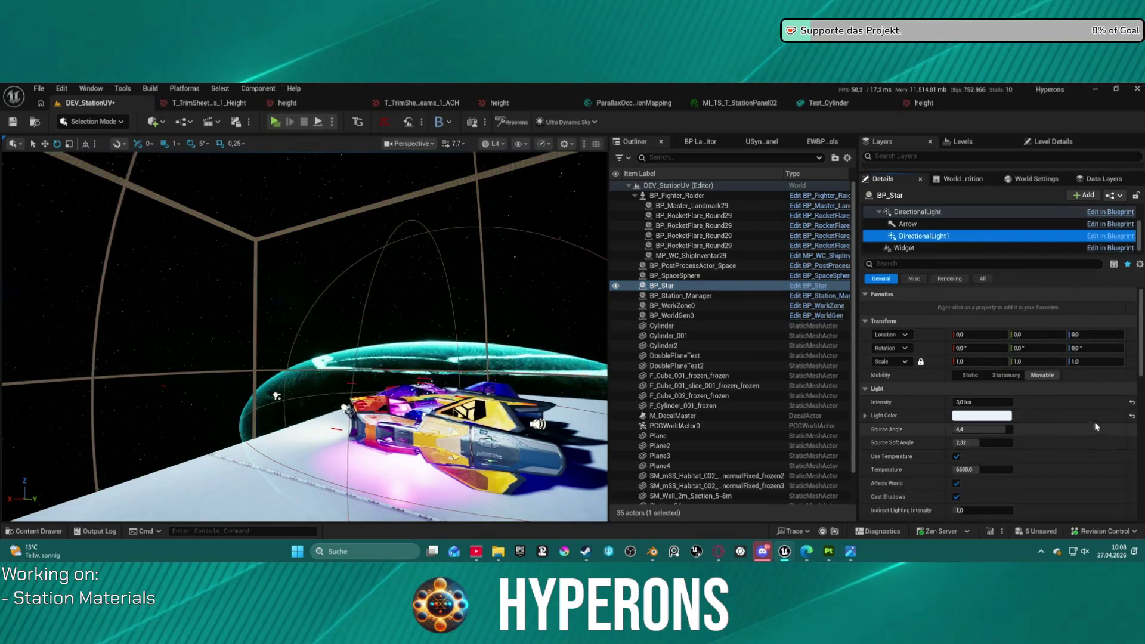
left_click(1132, 403)
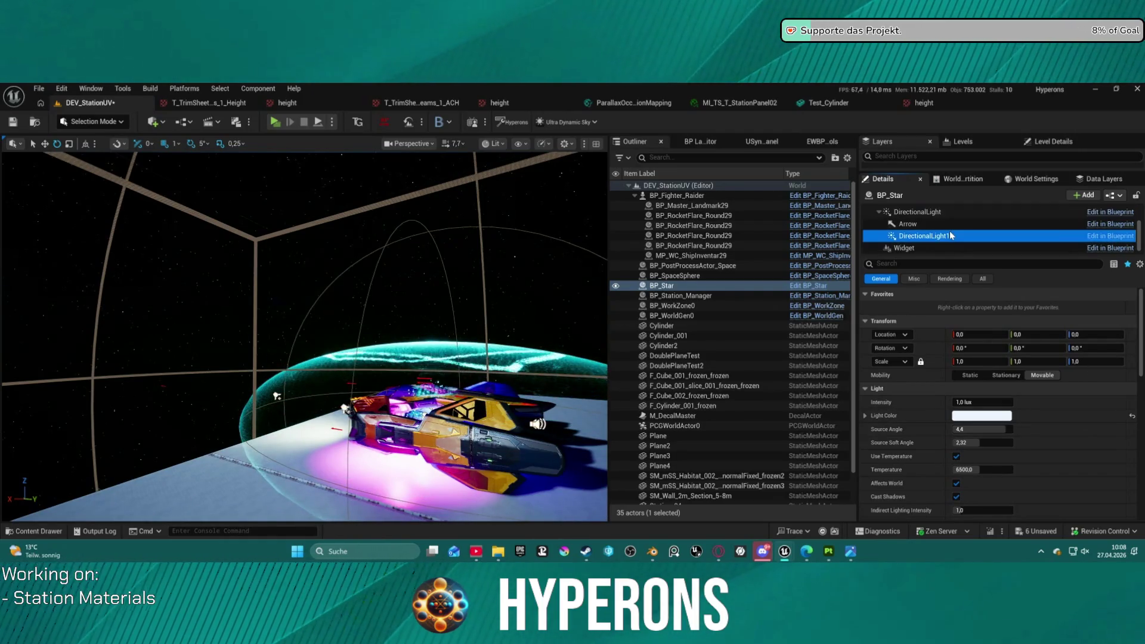
- Select the BP_Star actor itself and review its light settings in Details
scroll(1015, 437, "down", 3)
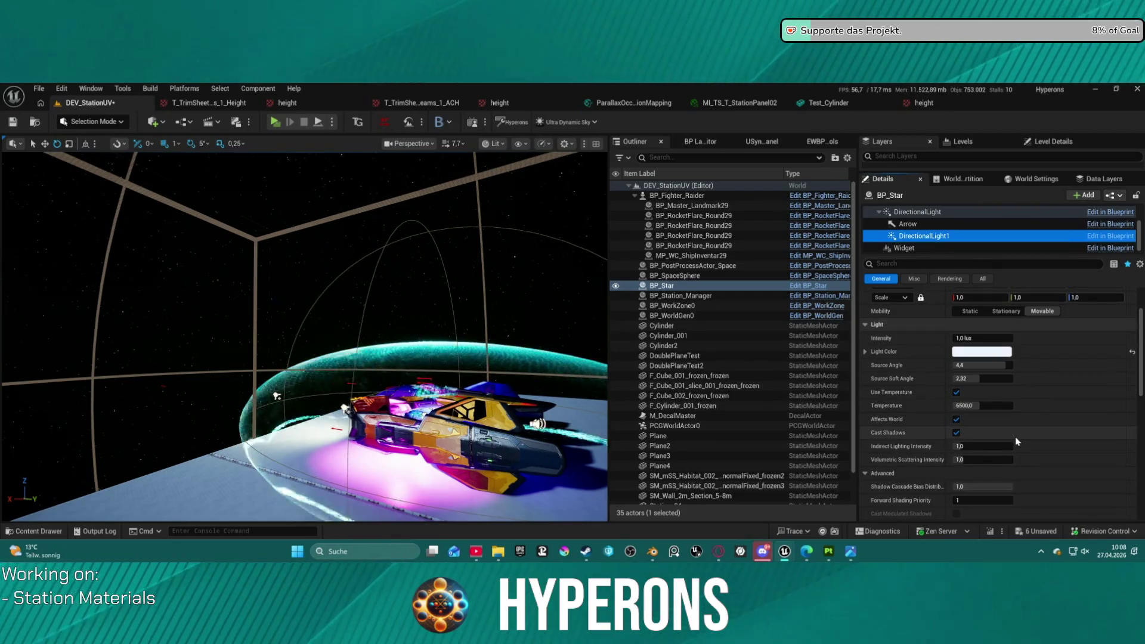
scroll(1016, 424, "up", 2)
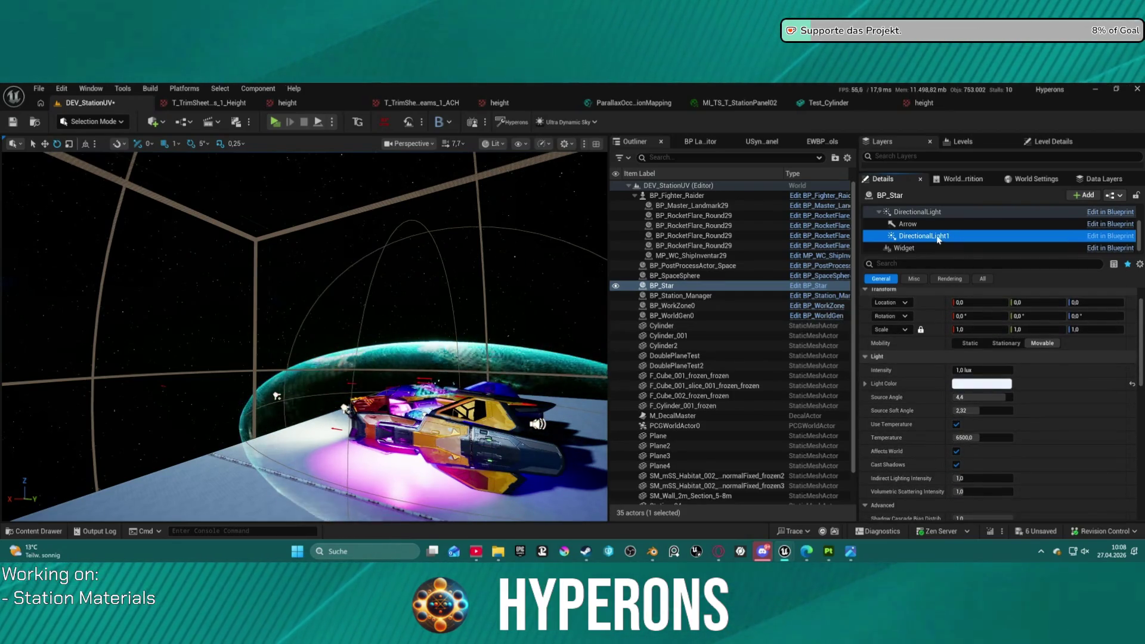
scroll(935, 217, "up", 3)
left_click(930, 211)
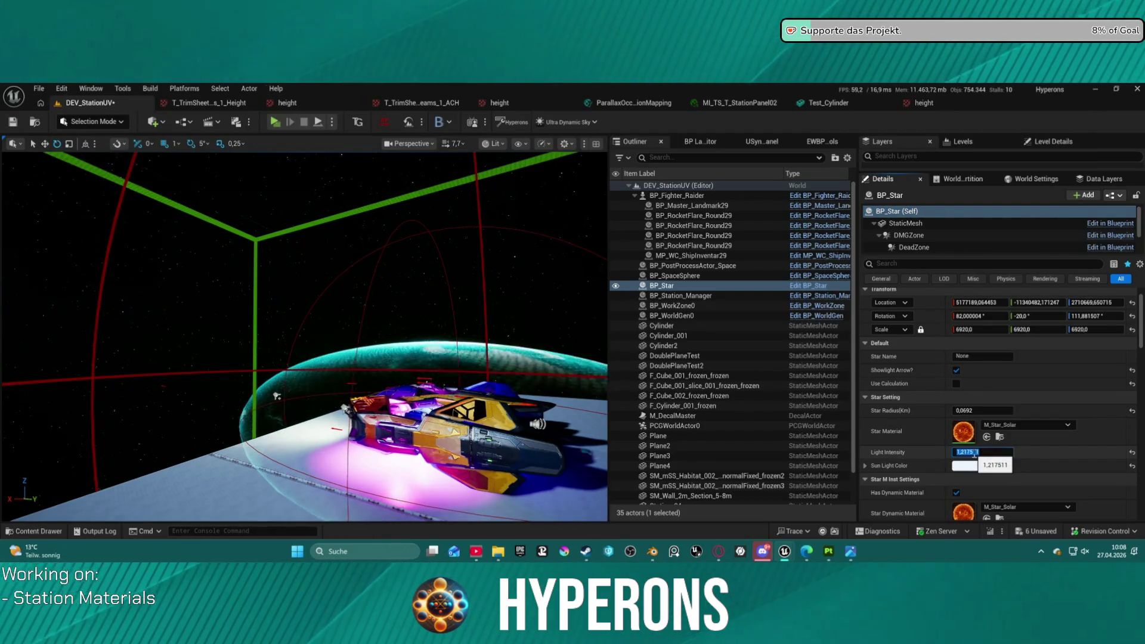
scroll(1014, 492, "down", 5)
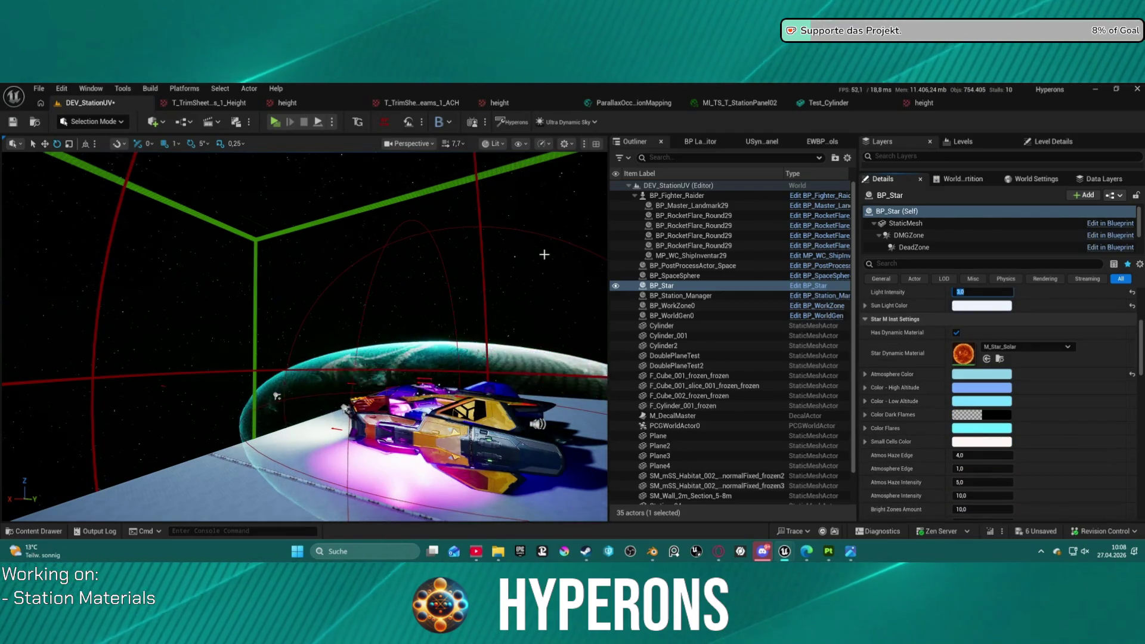
scroll(955, 468, "down", 2)
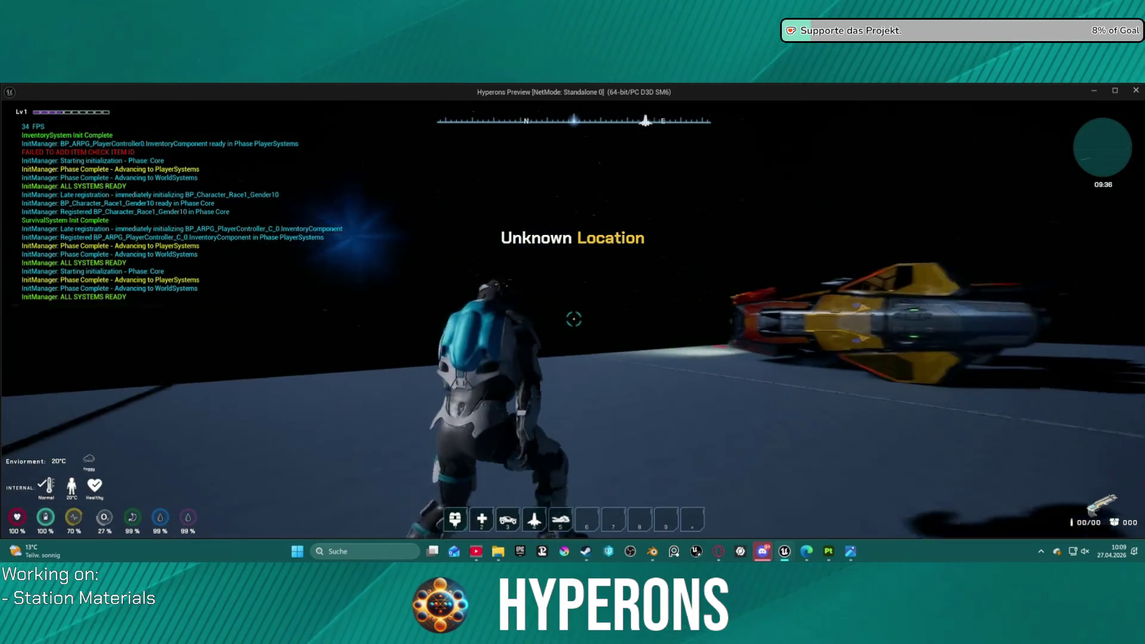
- Walk to the parked ship, board it, and fly it around the ring station
key("w")
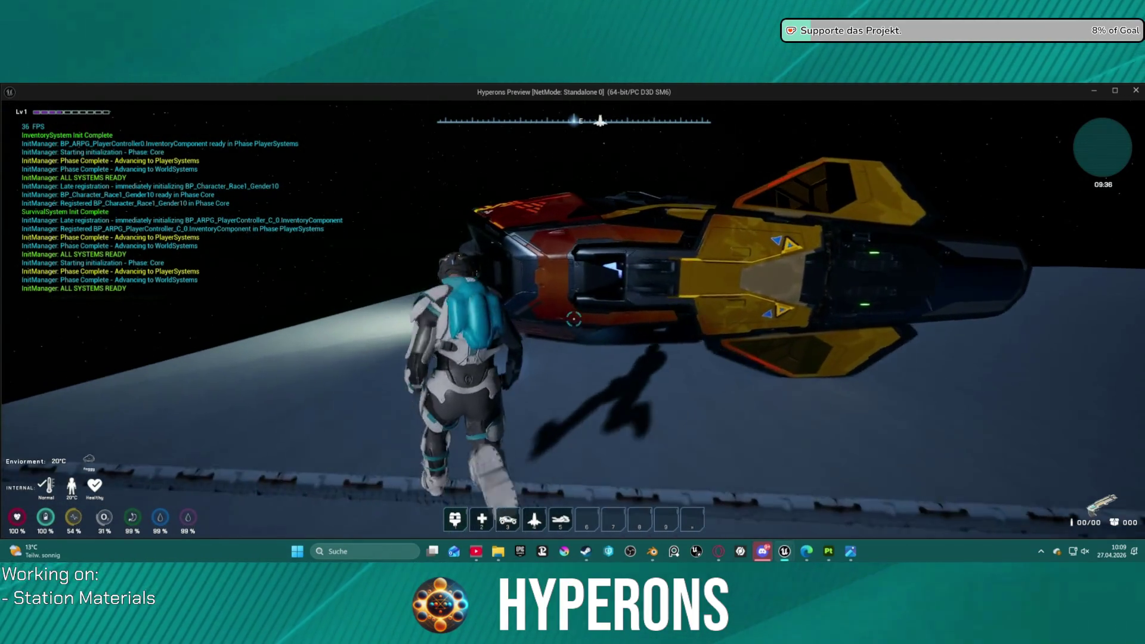
key("f")
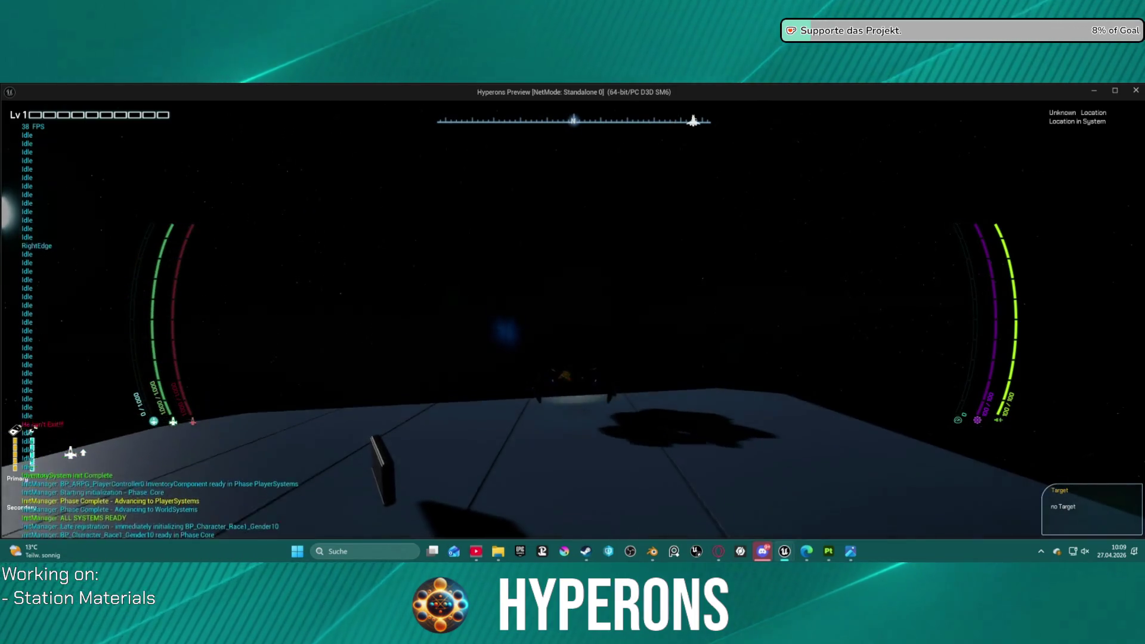
key("a")
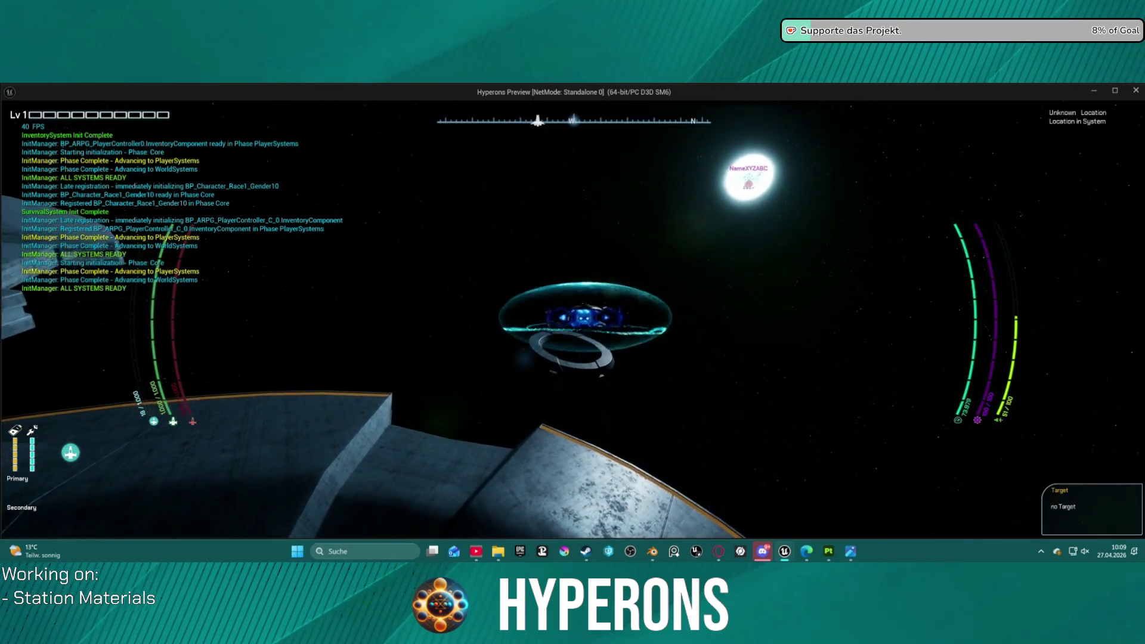
key("d")
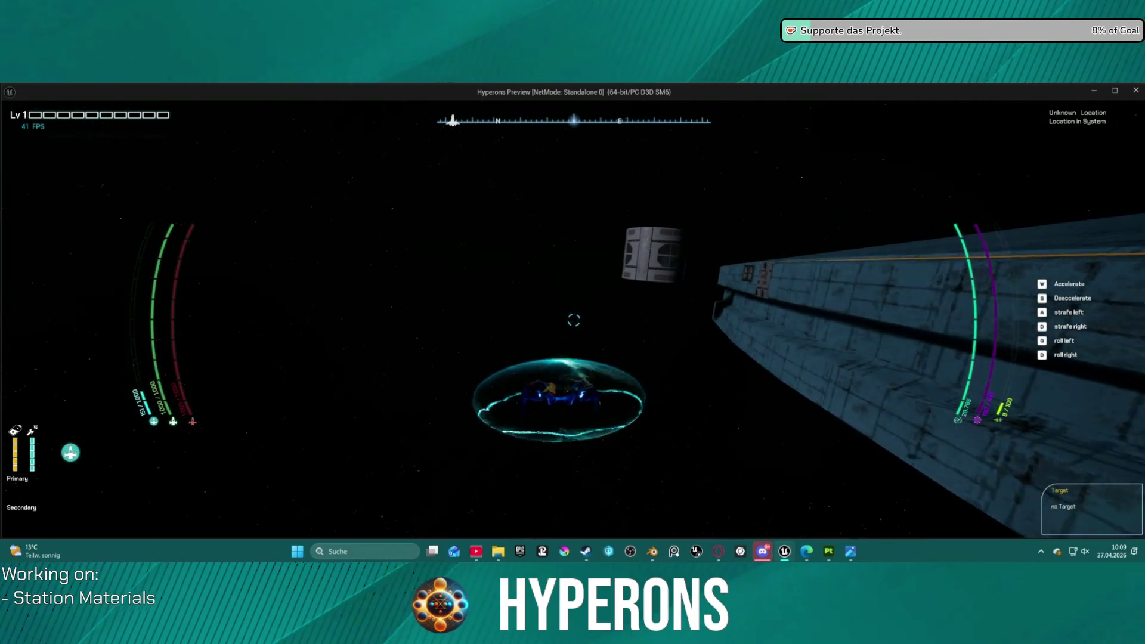
key("d")
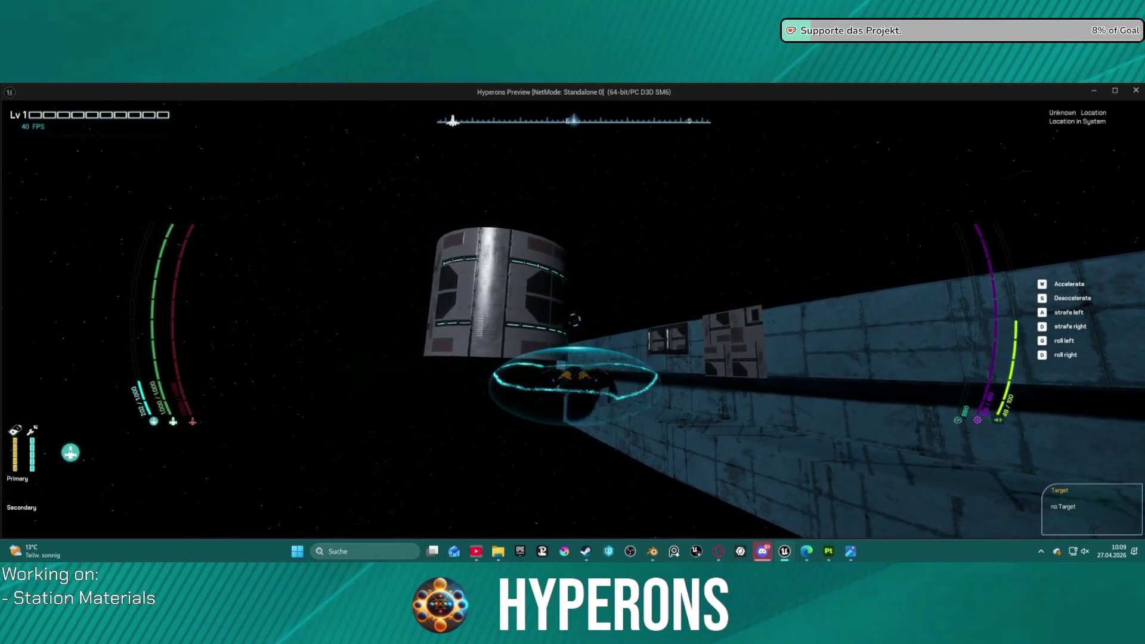
key("w")
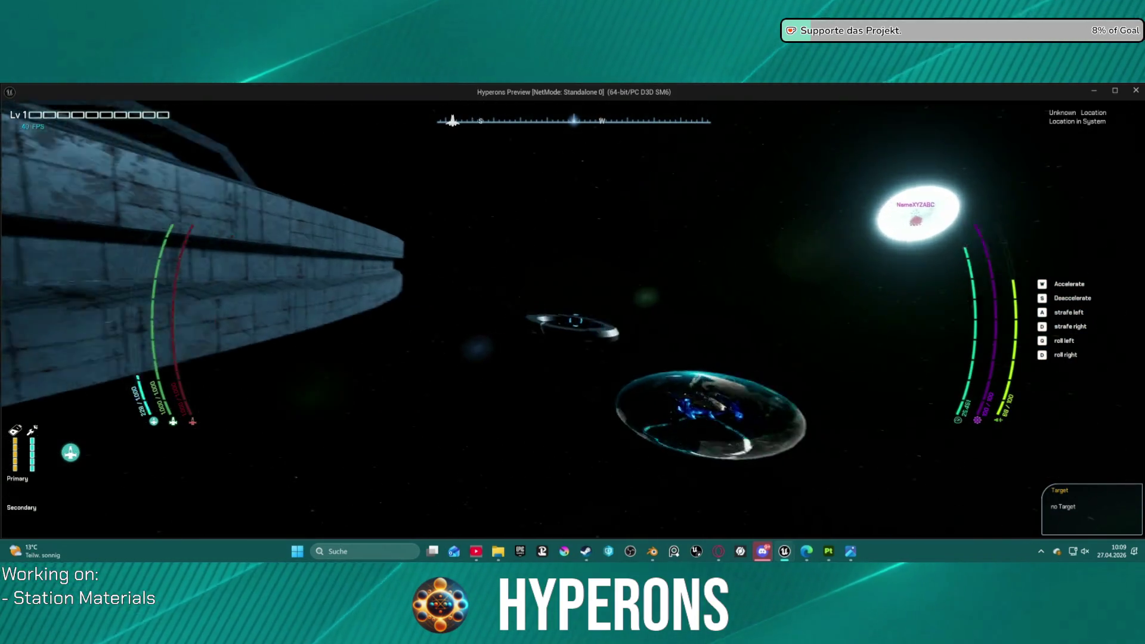
key("s")
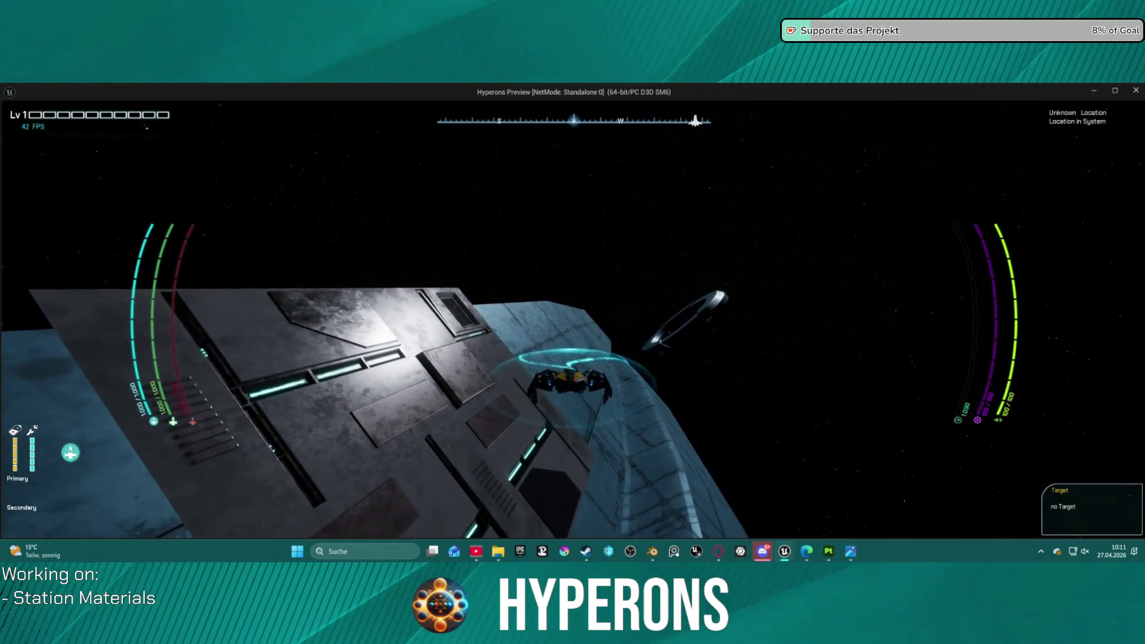
- Check the ship control hints, then end the preview and return to DEV_StationUV
key("h")
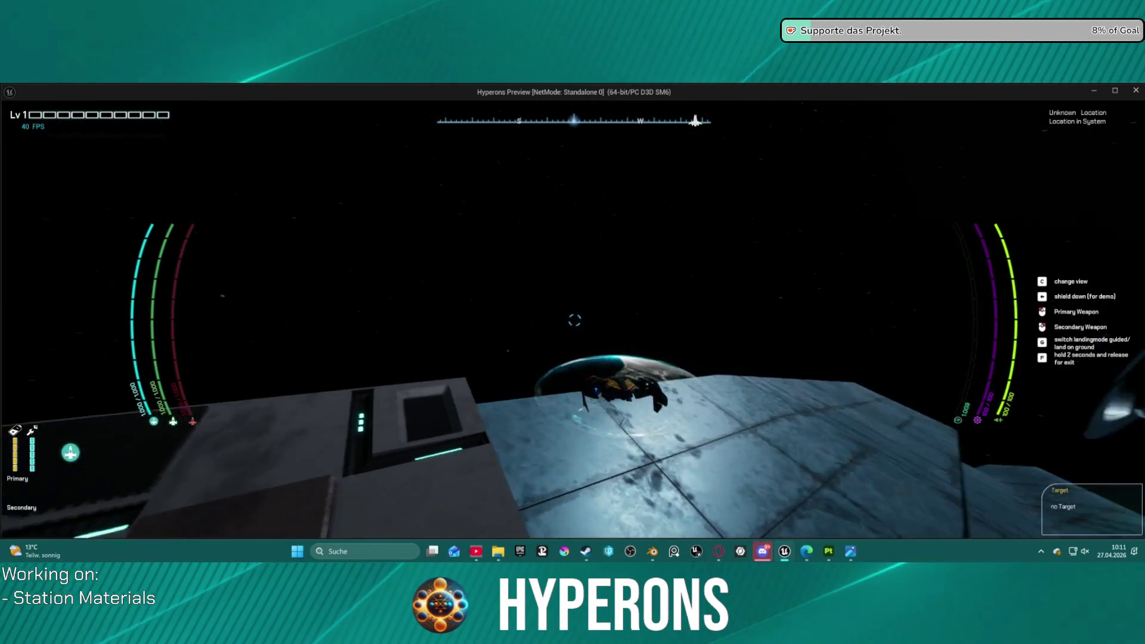
key("h")
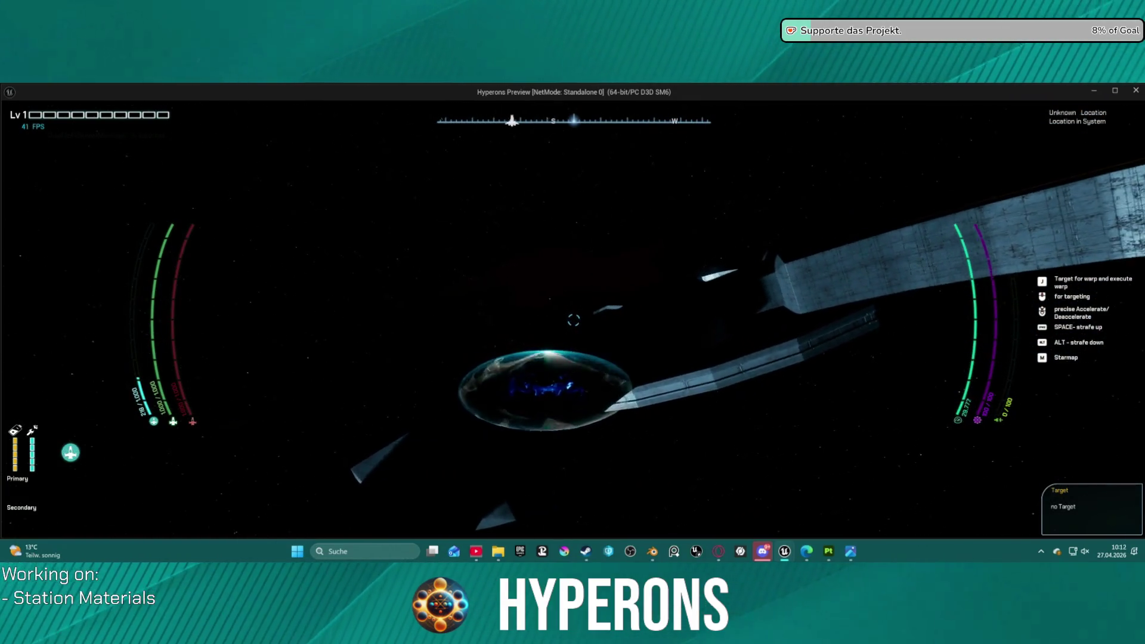
key("Escape")
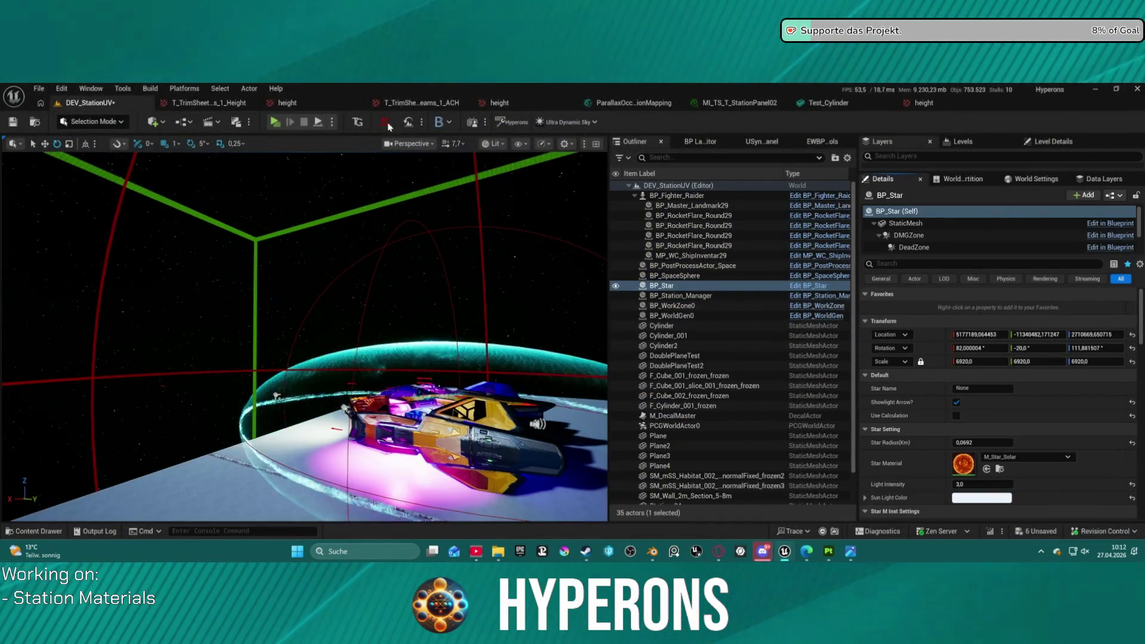
left_click(332, 122)
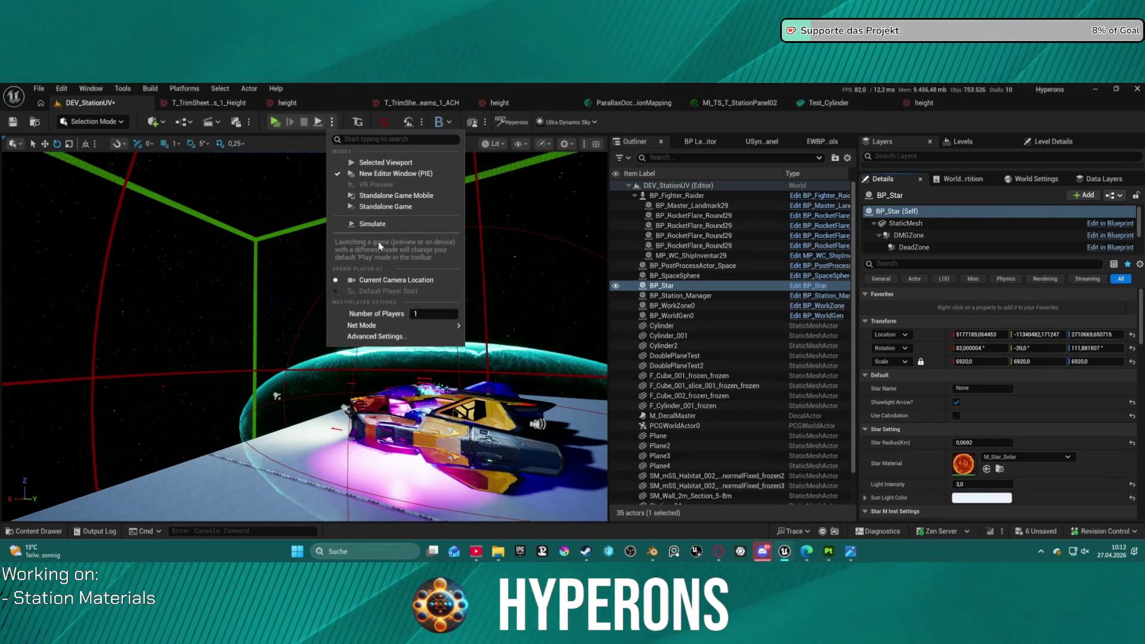
- Launch the level as a Standalone Game, save the unsaved assets, and open the resolution settings
left_click(397, 207)
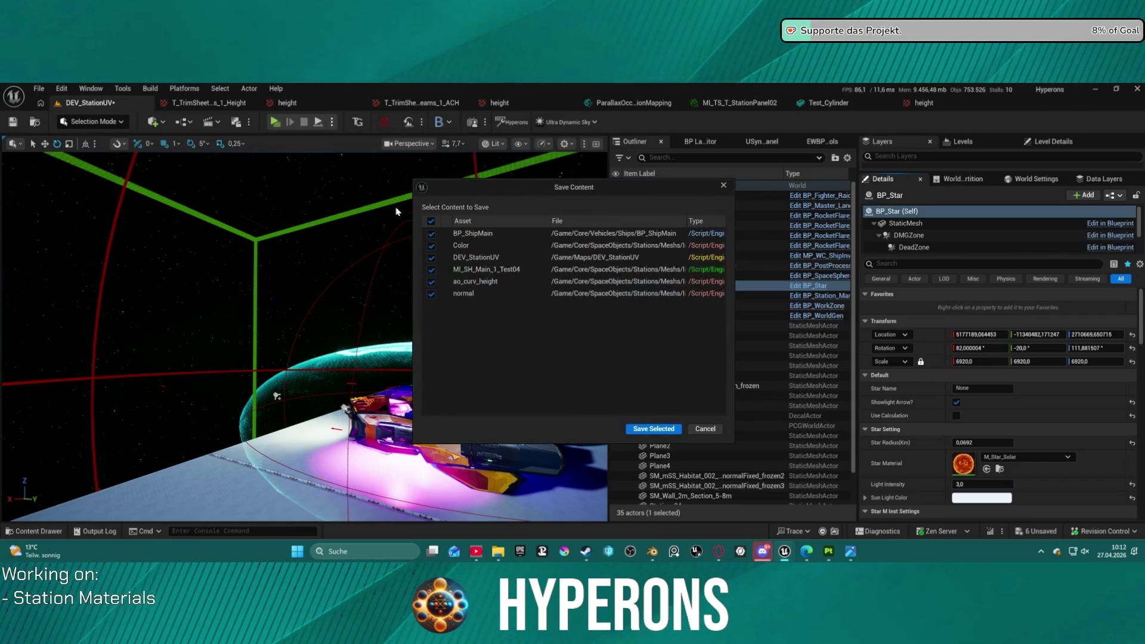
left_click(657, 431)
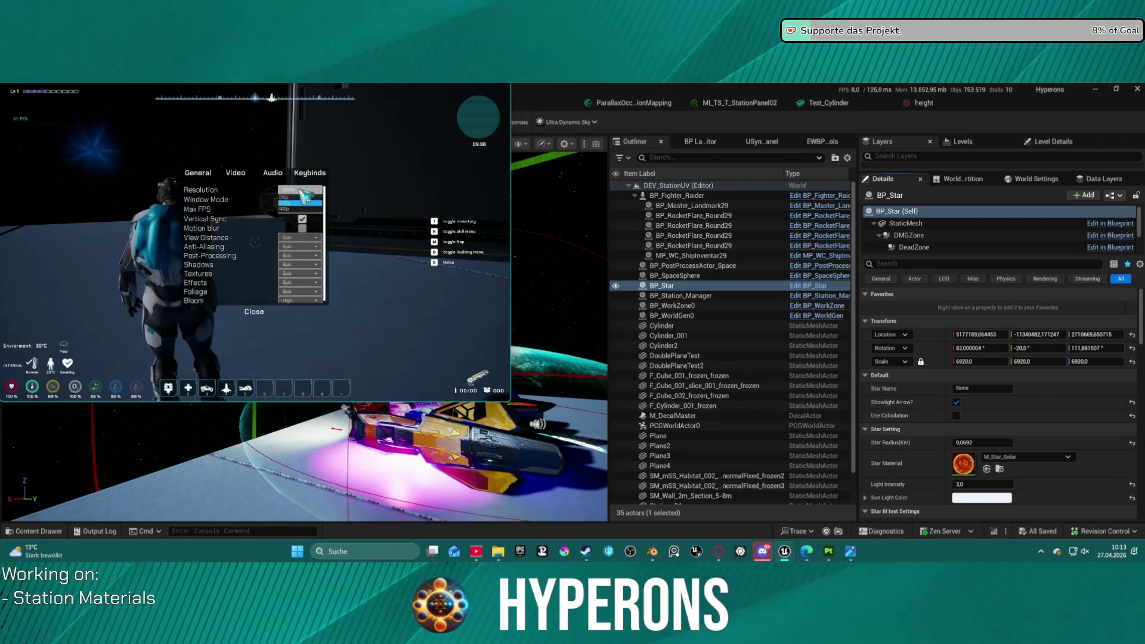
left_click(301, 209)
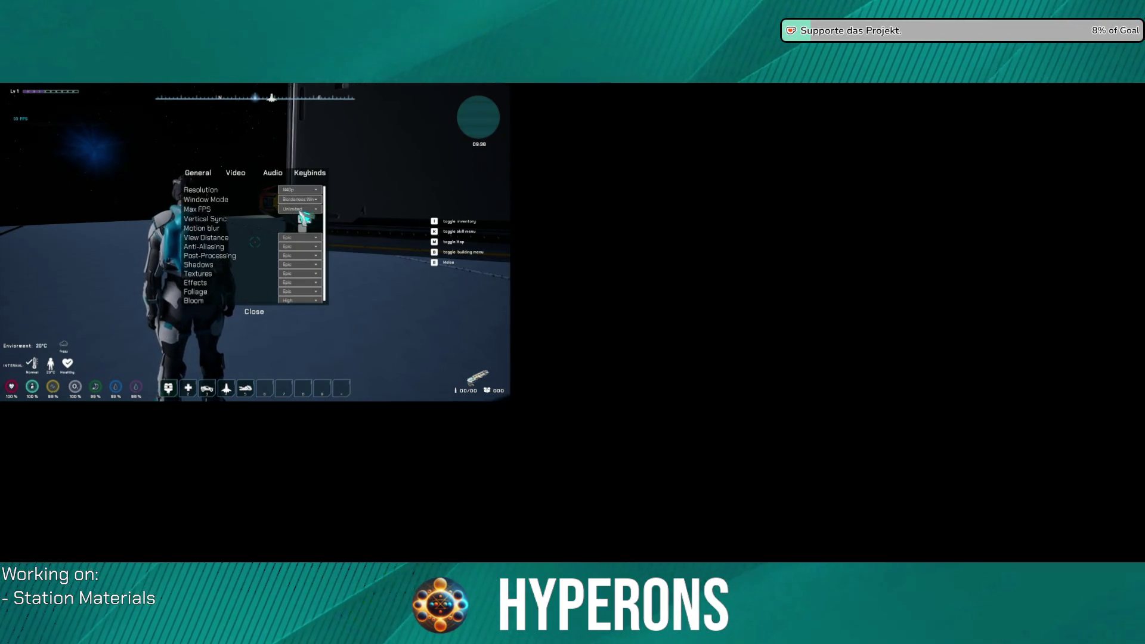
- Close the game settings and run the character over to board the yellow ship
left_click(572, 427)
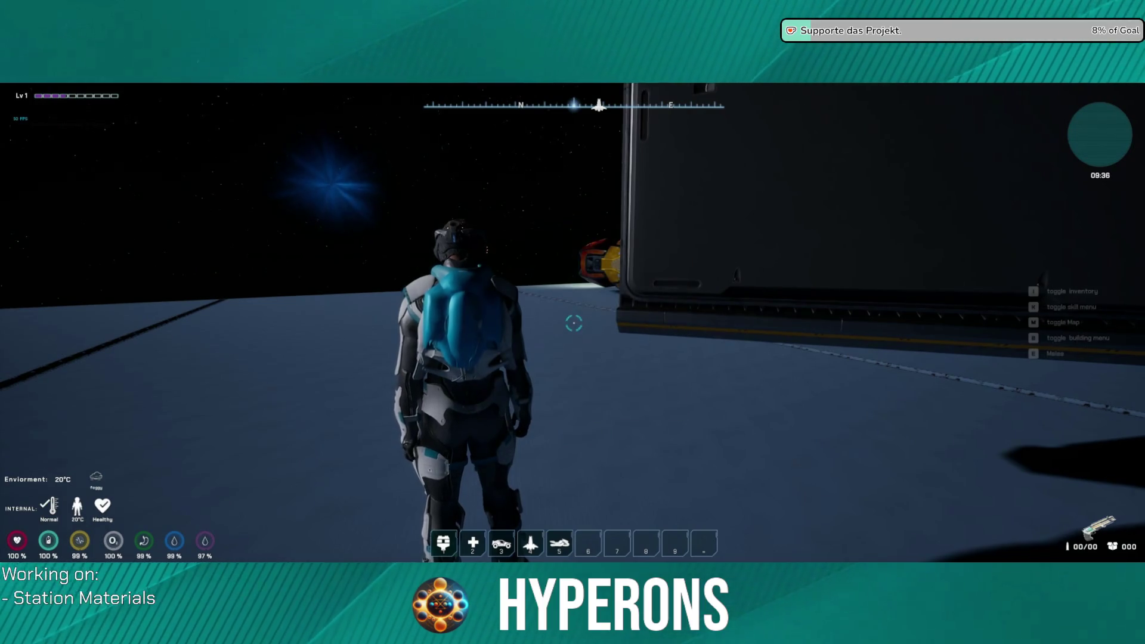
key("w")
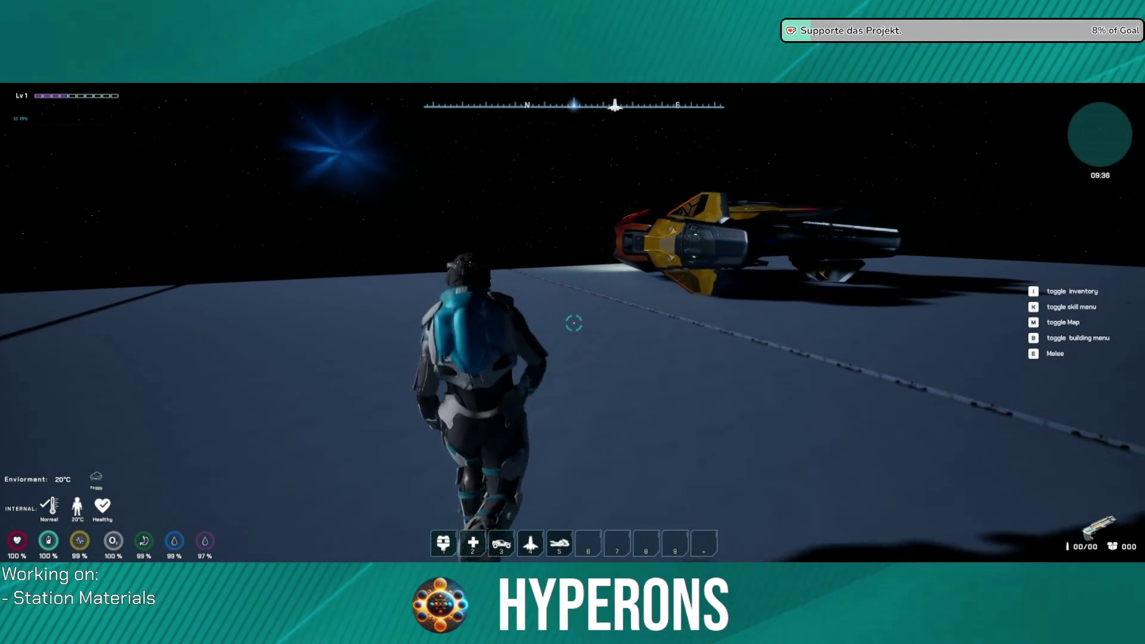
key("w")
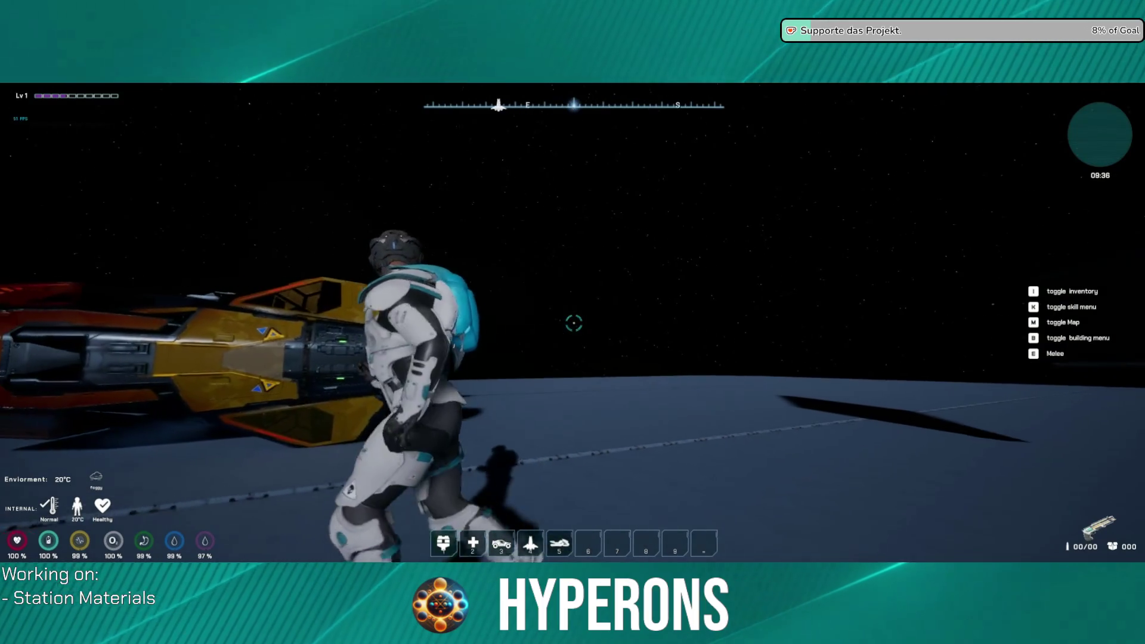
key("w")
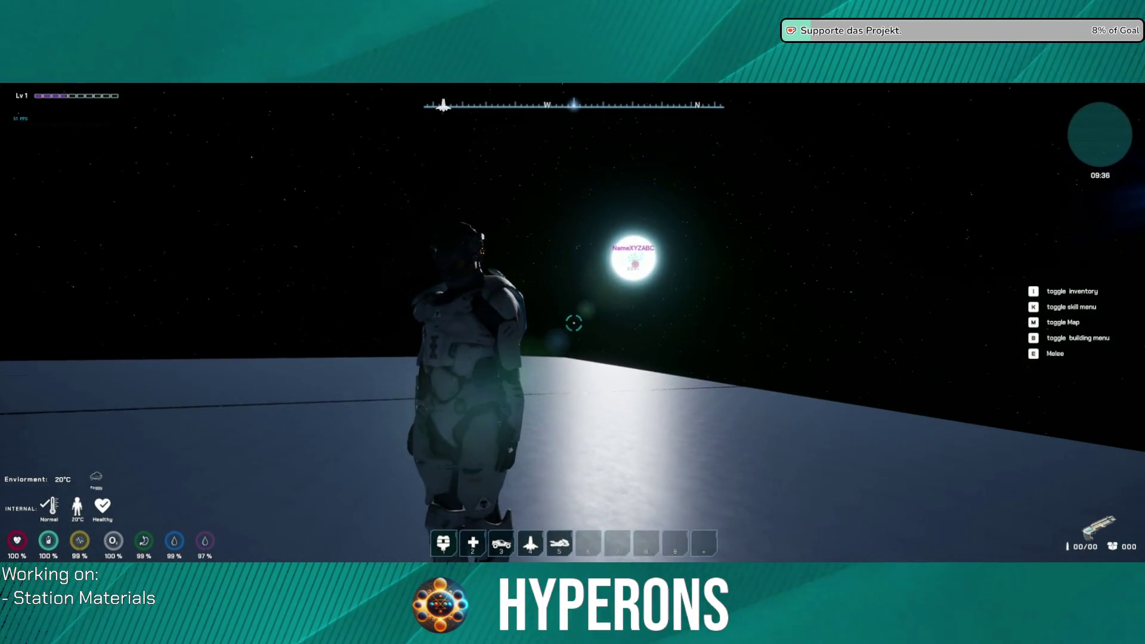
key("w")
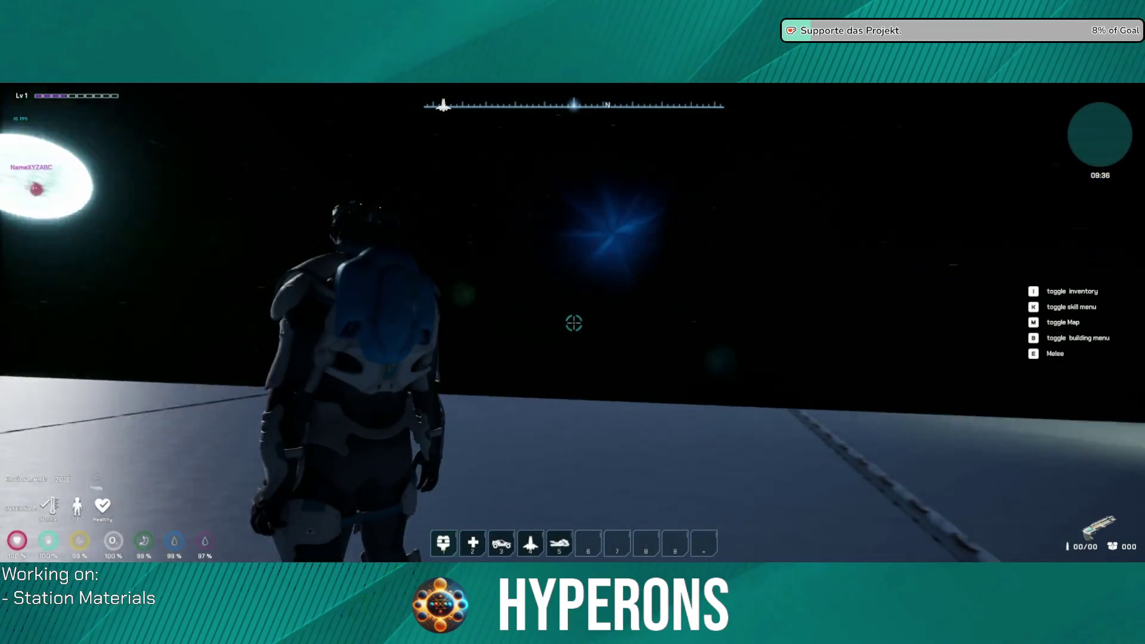
key("w")
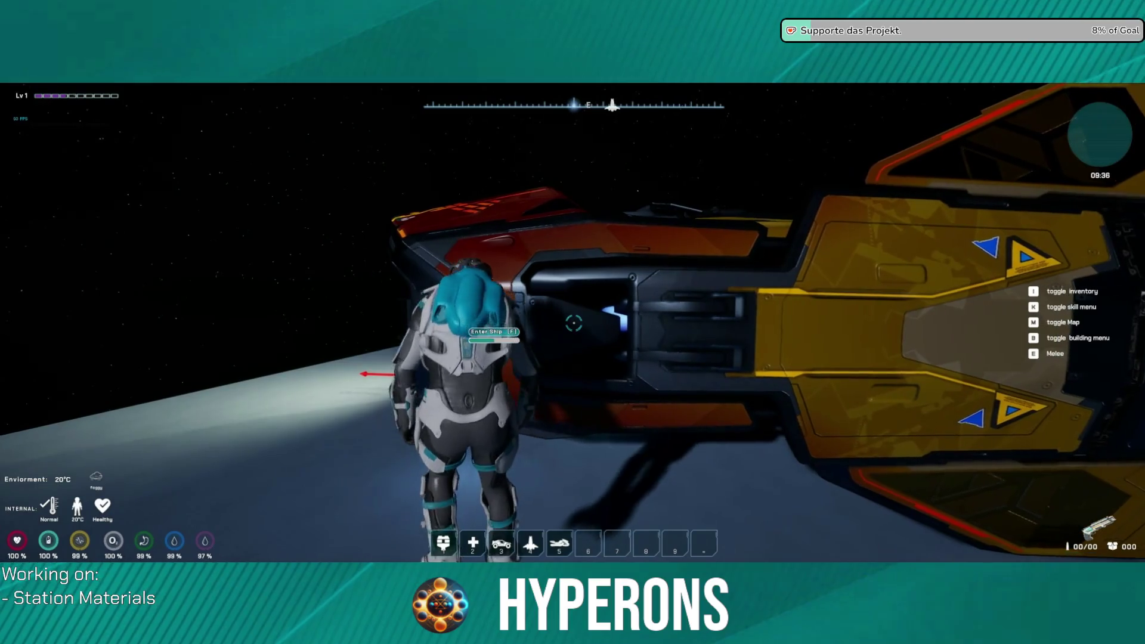
key("f")
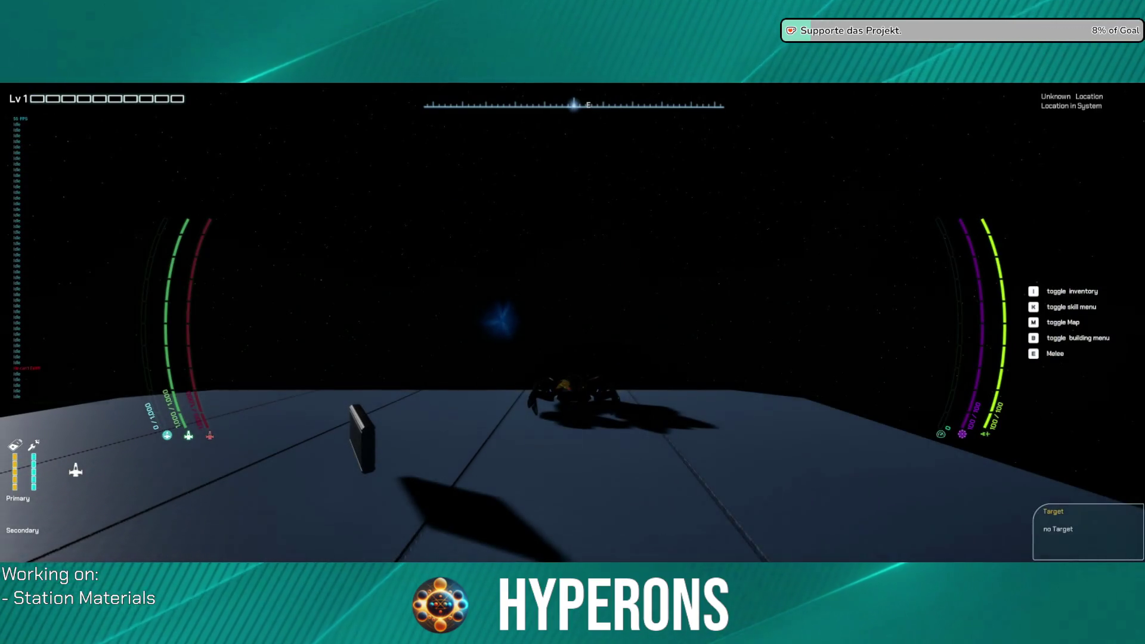
- Lift the ship off the platform, circle left around the station and accelerate past it
key("space")
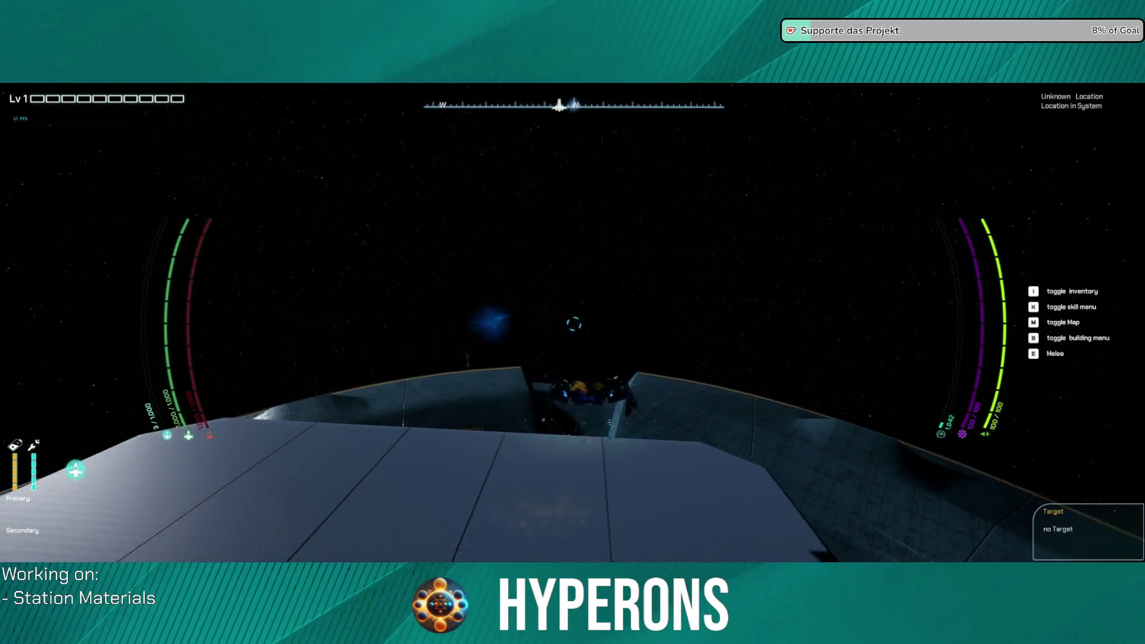
key("w")
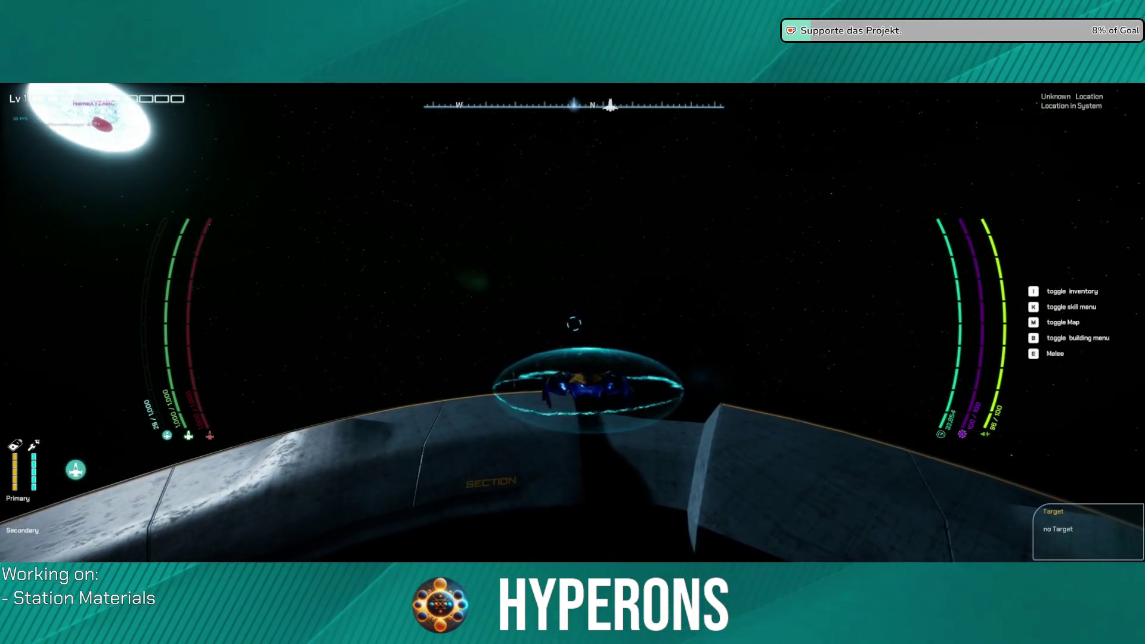
key("a")
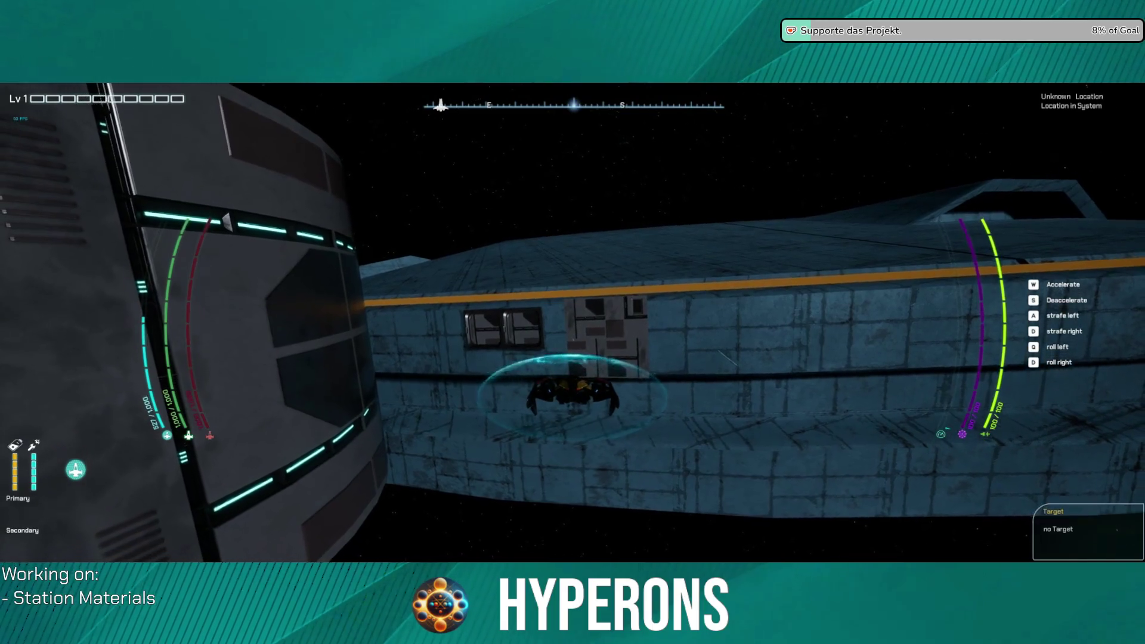
key("s")
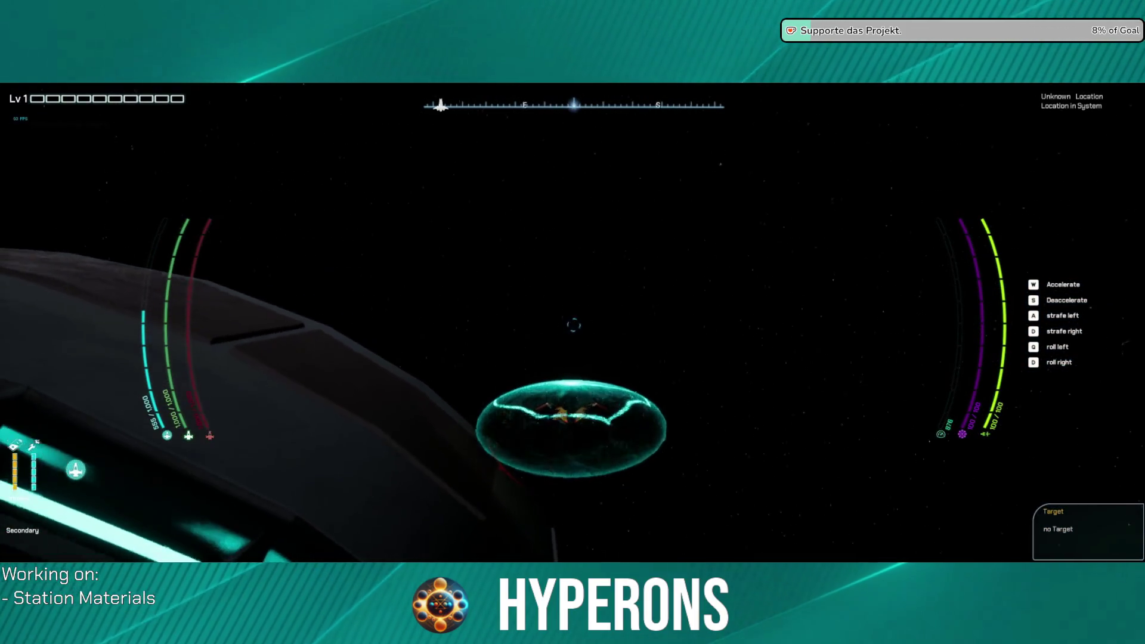
key("w")
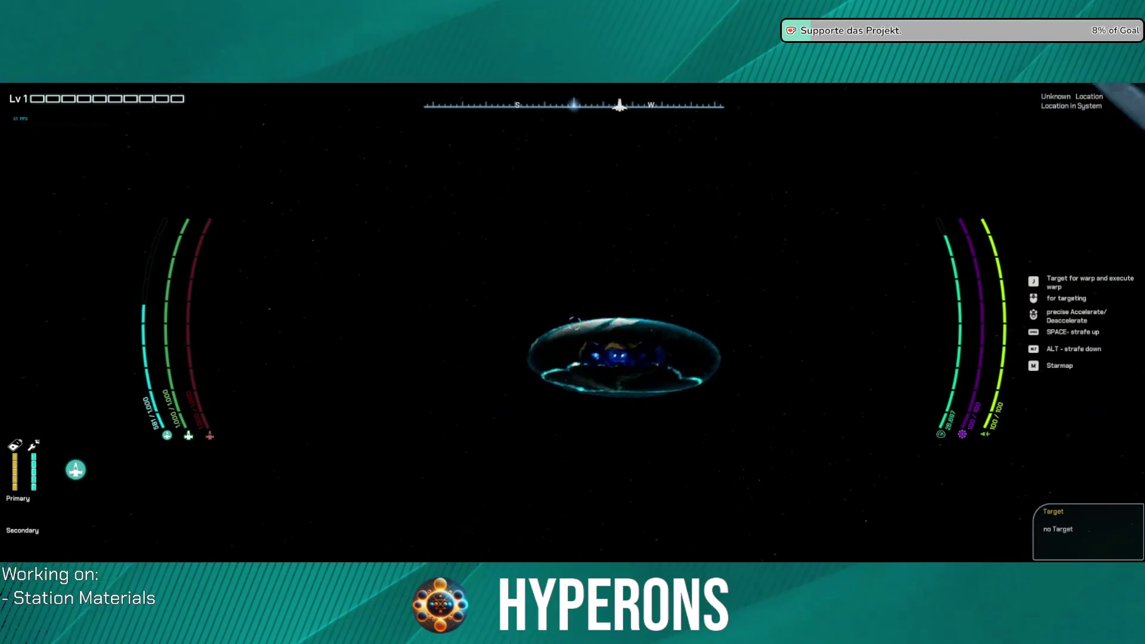
key("w")
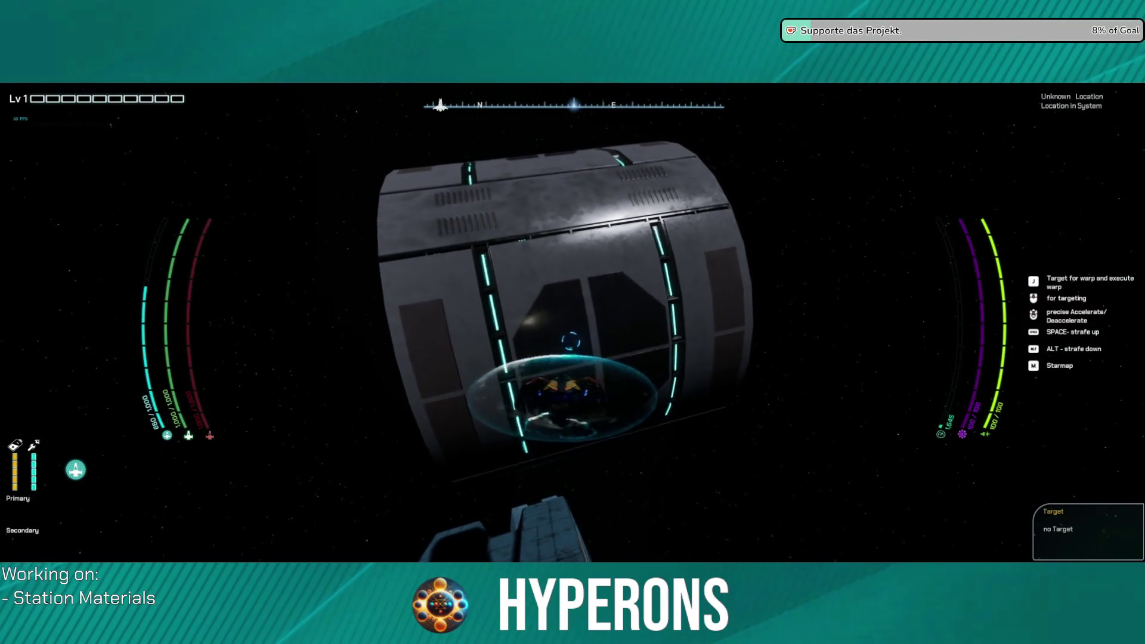
- Fly close along the station walls, turning left and rolling under a wall
key("w")
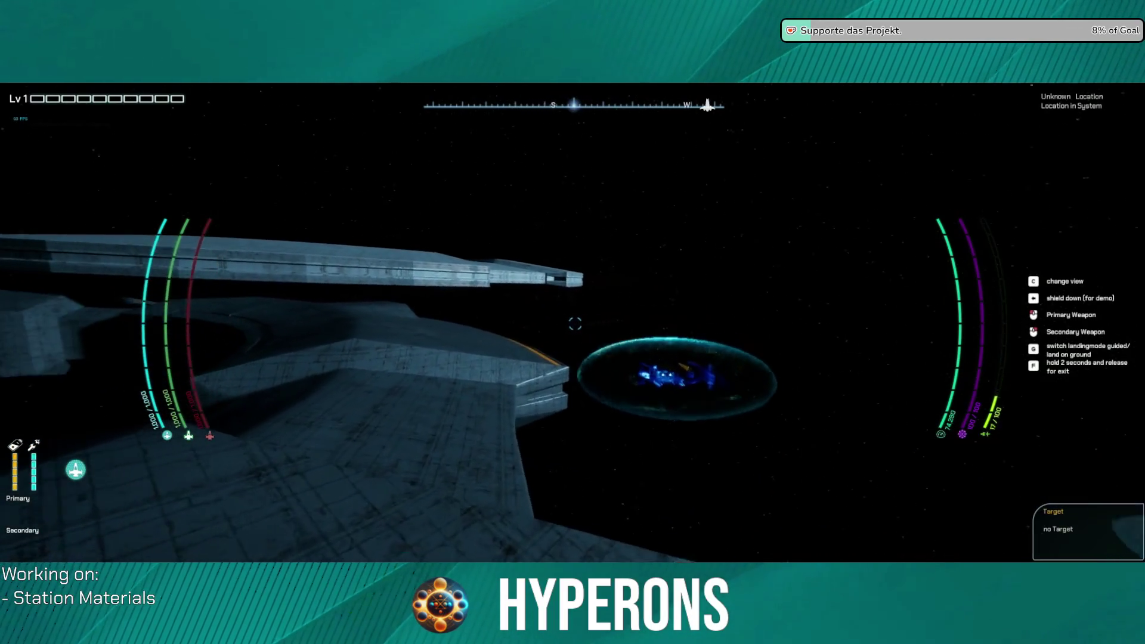
key("w")
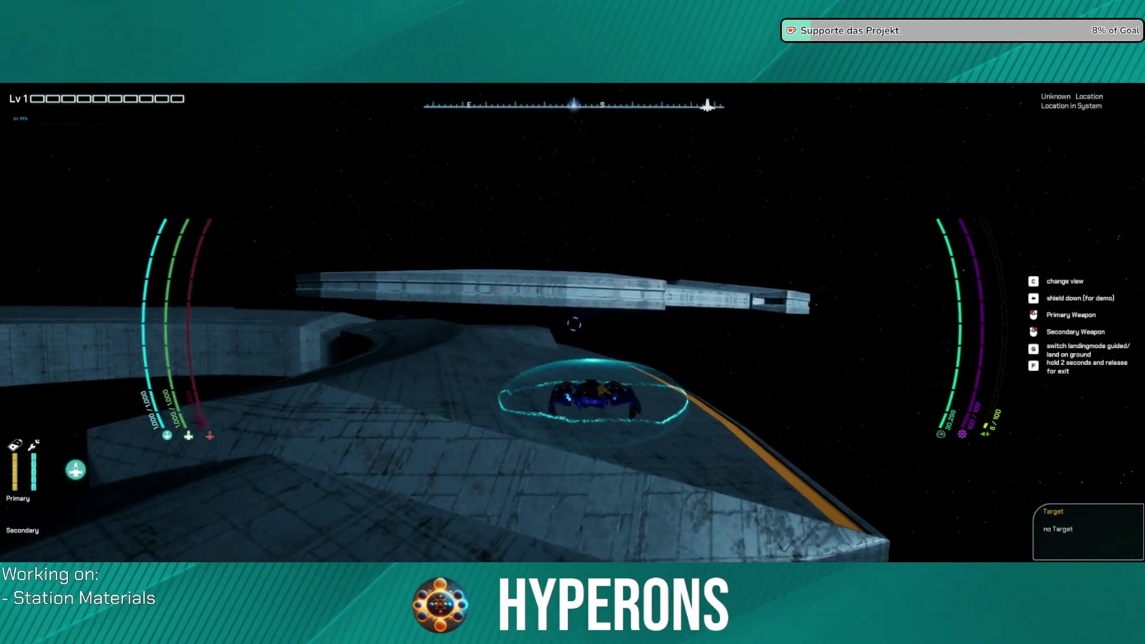
key("a")
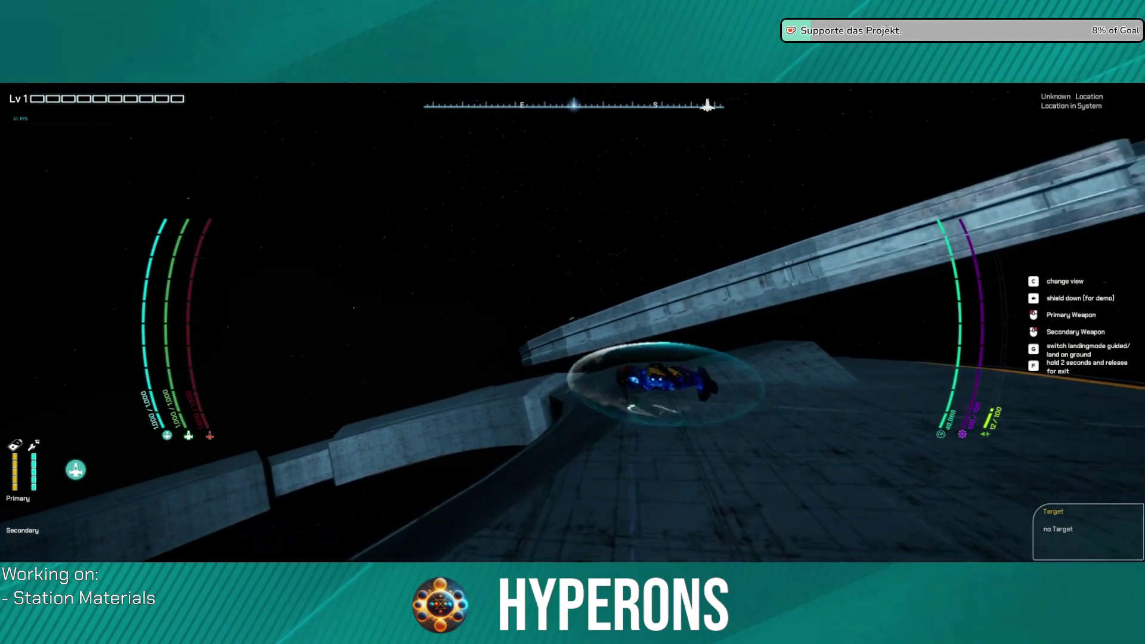
key("a")
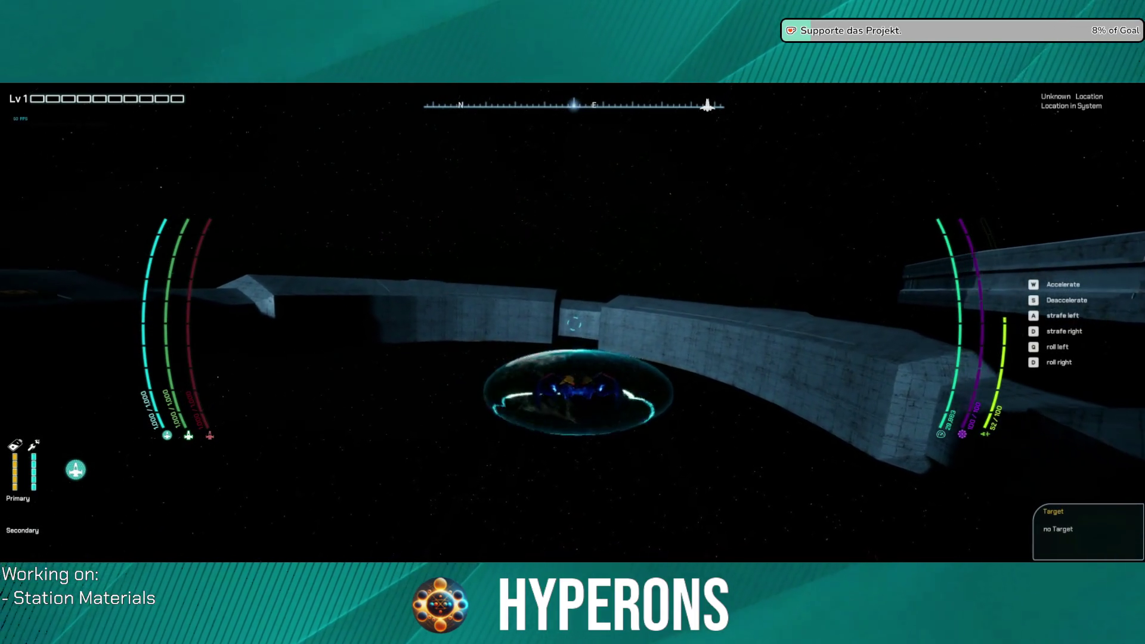
key("w")
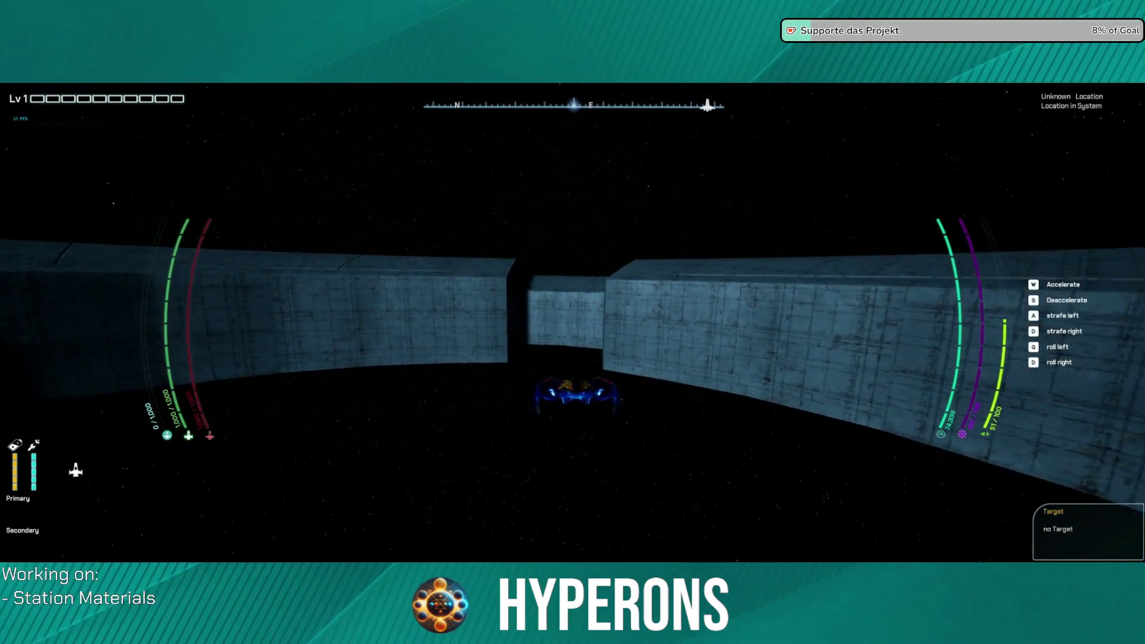
key("e")
- Swing the ship south-west, then pause and exit the game back to the editor
key("s")
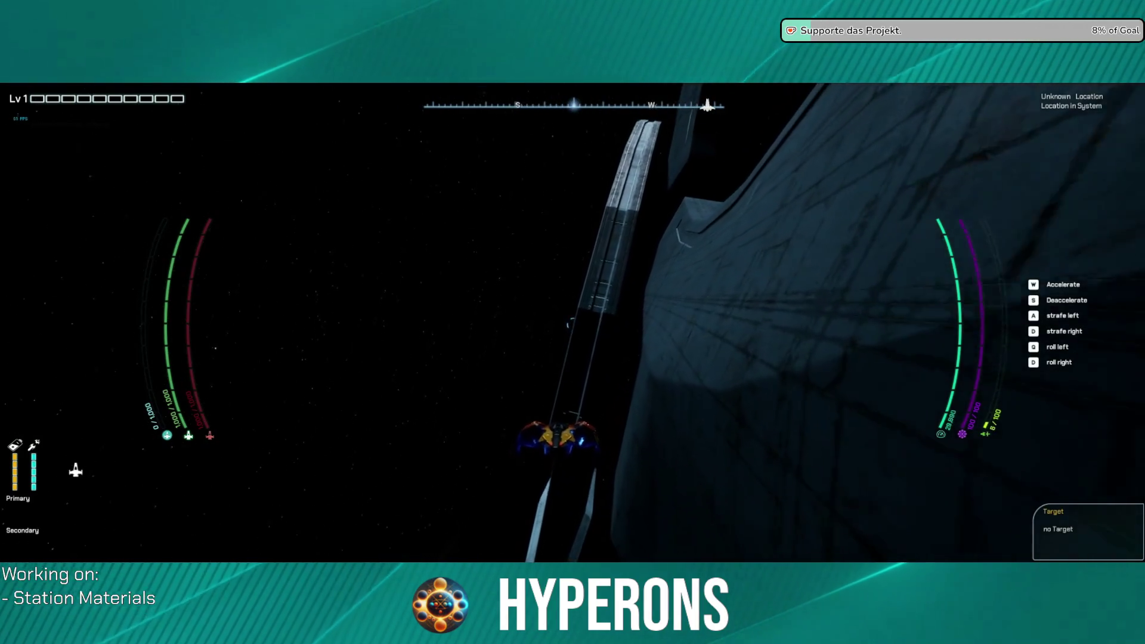
key("Escape")
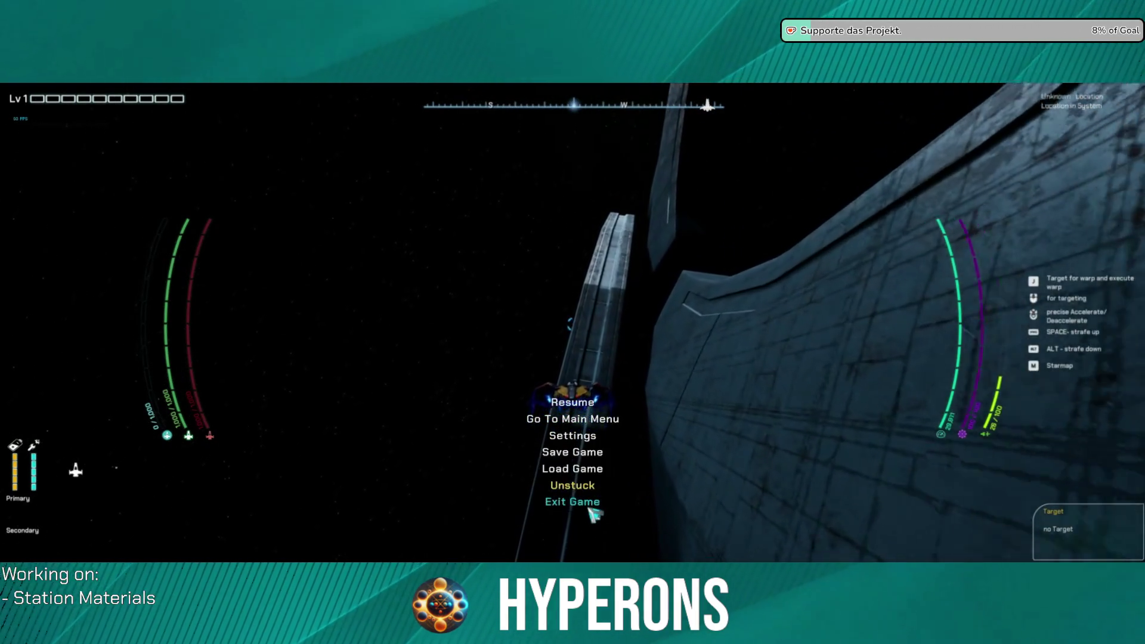
left_click(572, 502)
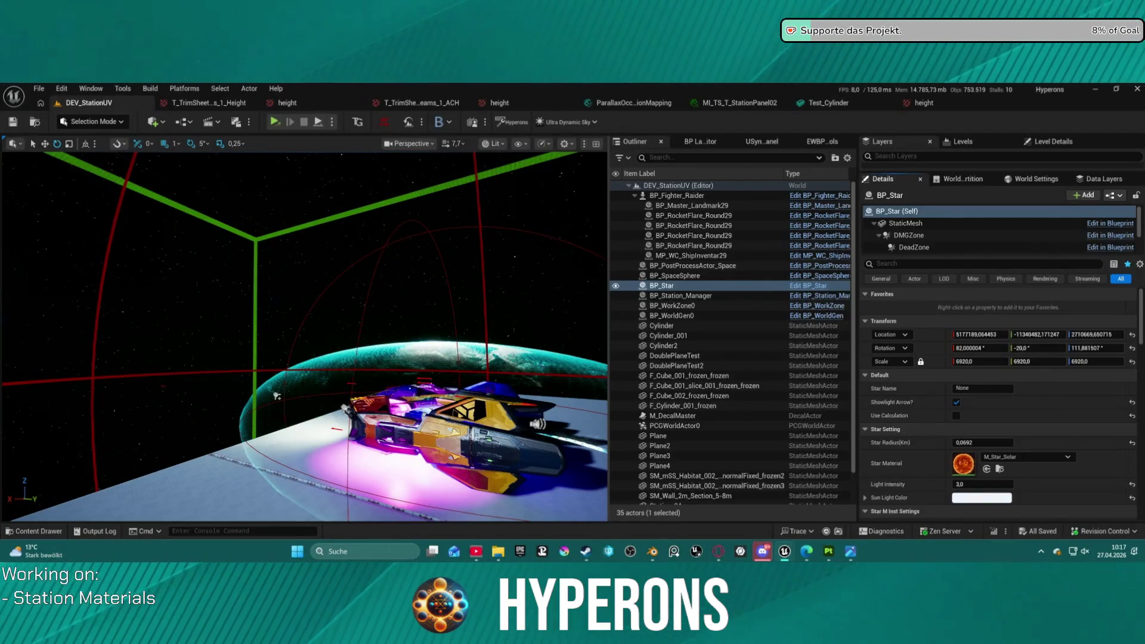
- Switch to the browser's Star Citizen station references and step to the next image
mouse_move(387, 160)
right_mouse_down()
mouse_move(358, 167)
mouse_move(387, 160)
right_mouse_up()
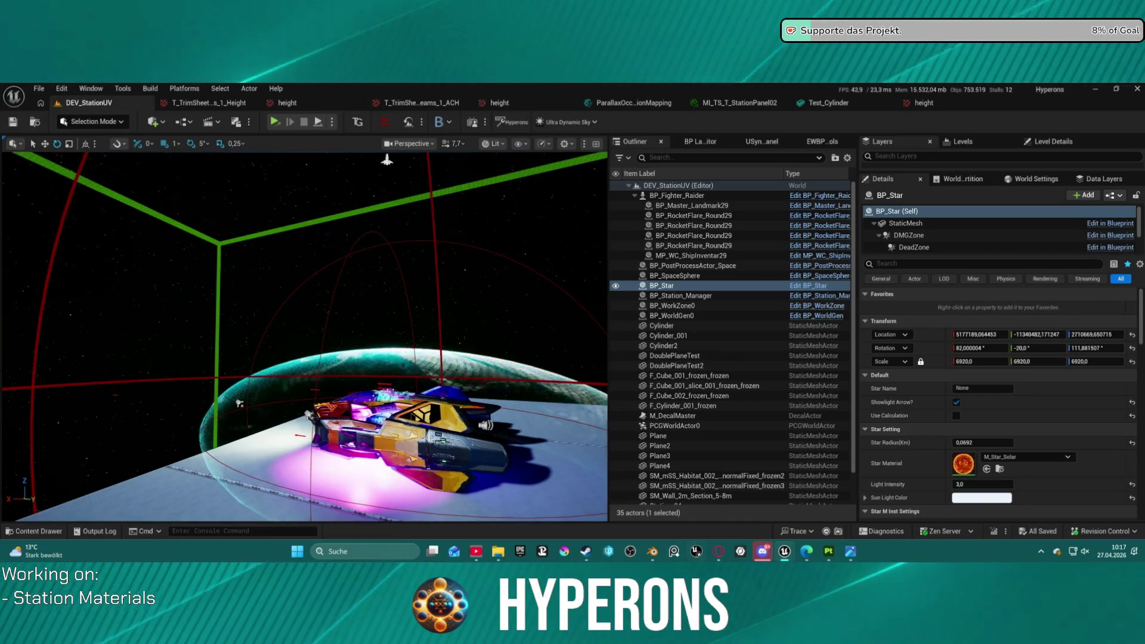
mouse_move(652, 552)
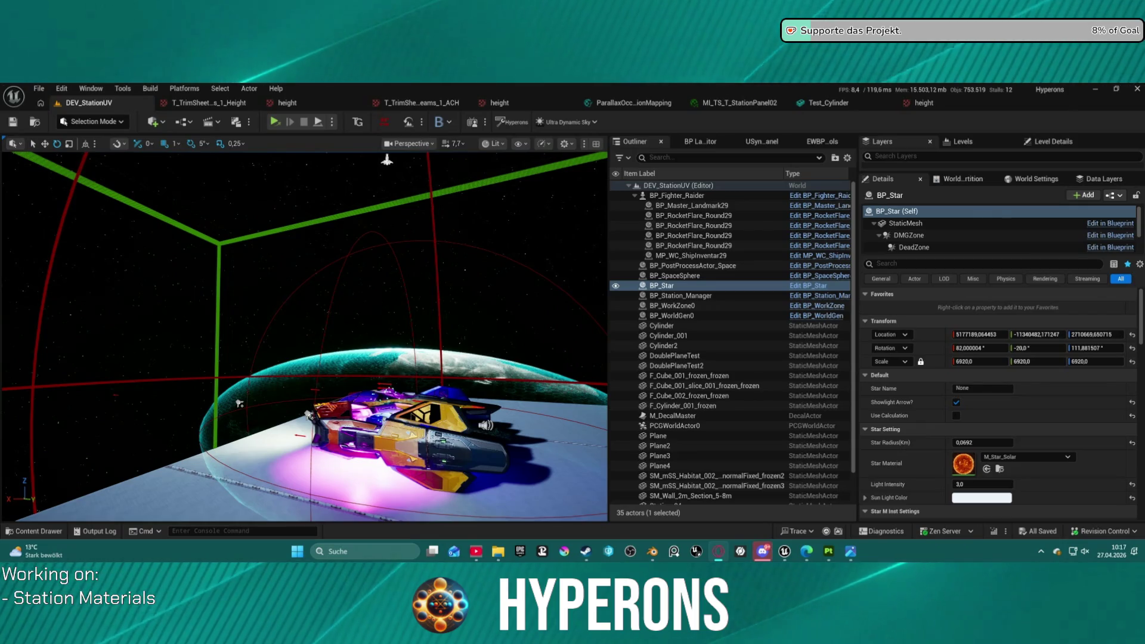
key("alt+Tab")
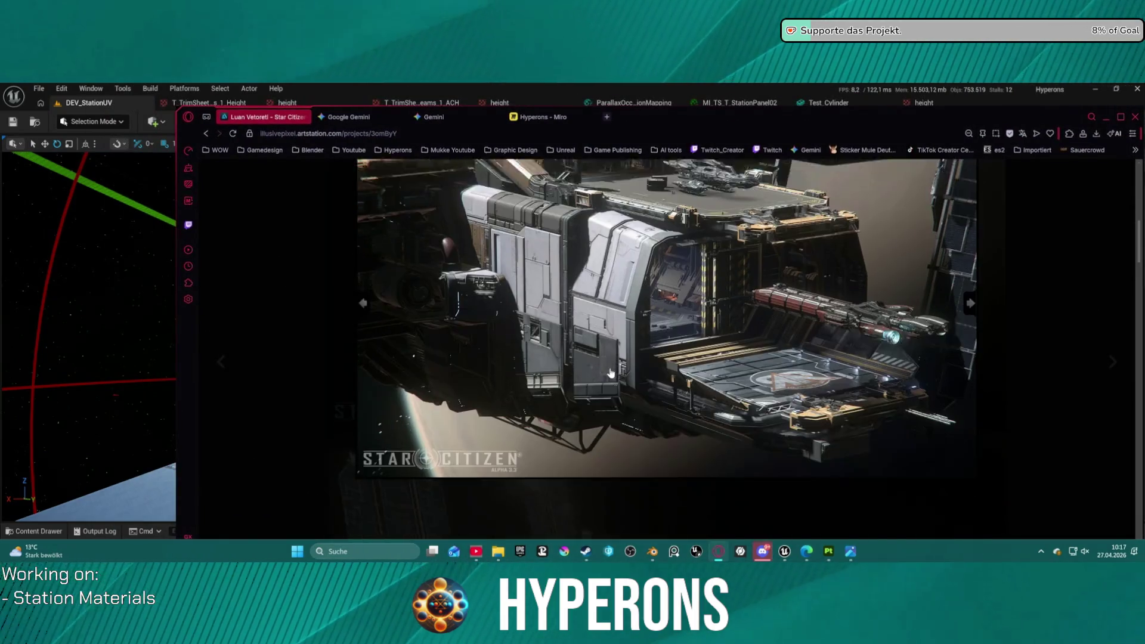
key("Right")
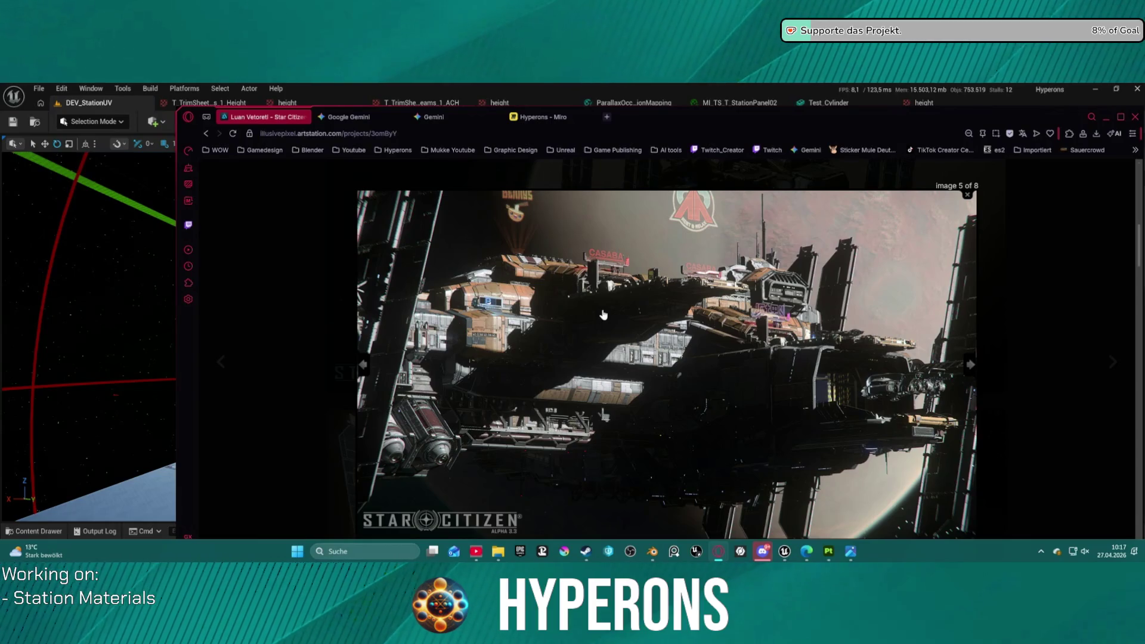
- Open the docking-bay reference image full-size in a new browser tab
left_click(362, 368)
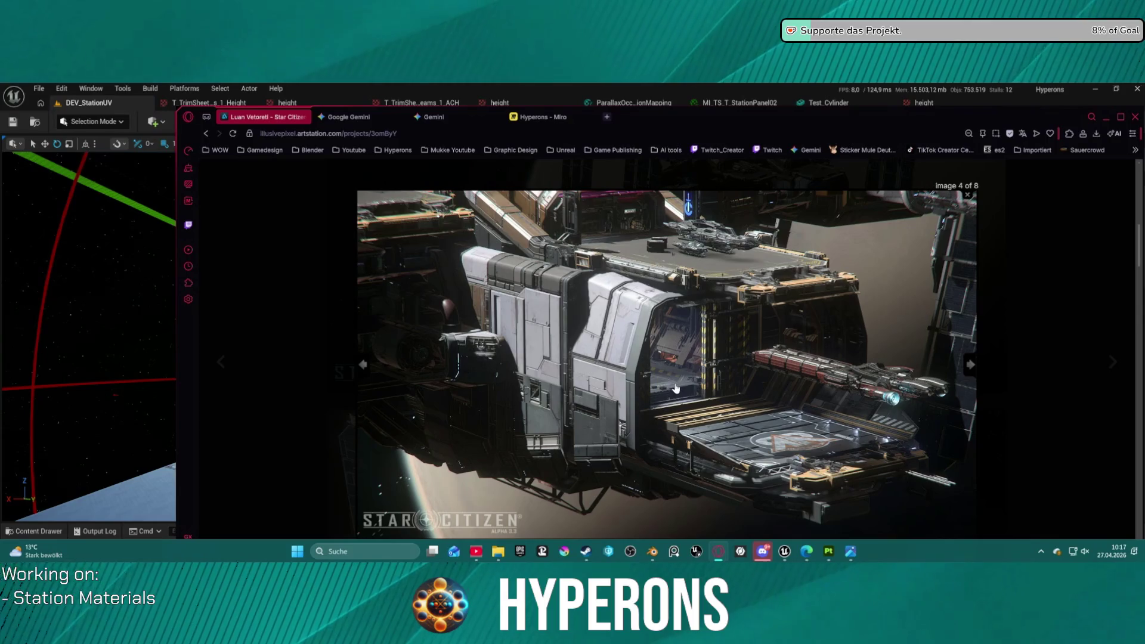
right_click(582, 336)
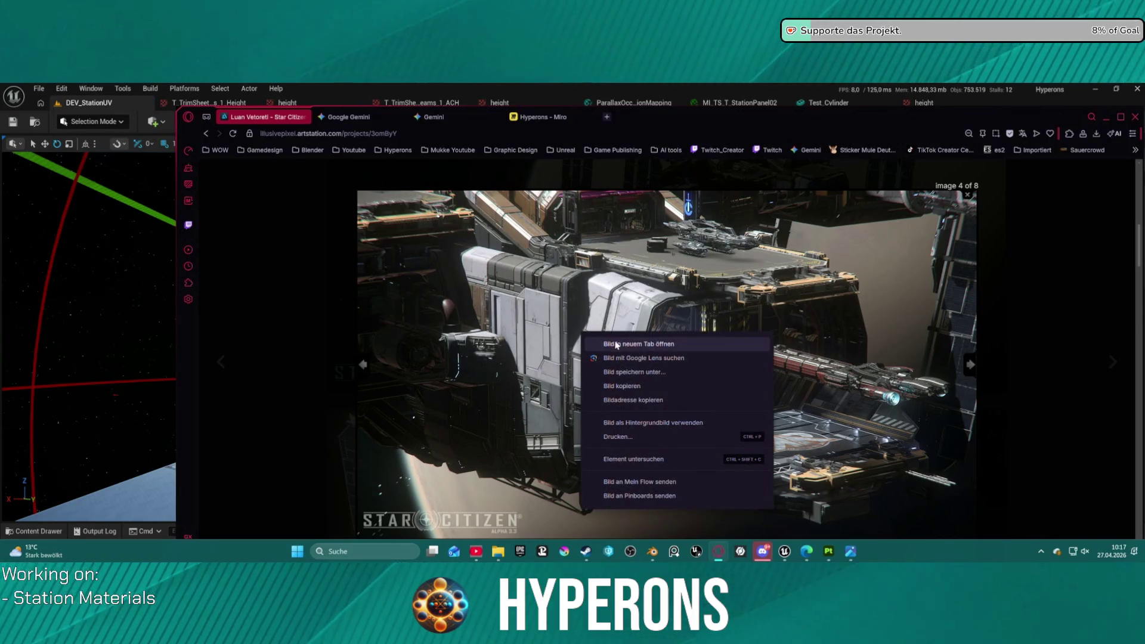
left_click(655, 346)
left_click(361, 117)
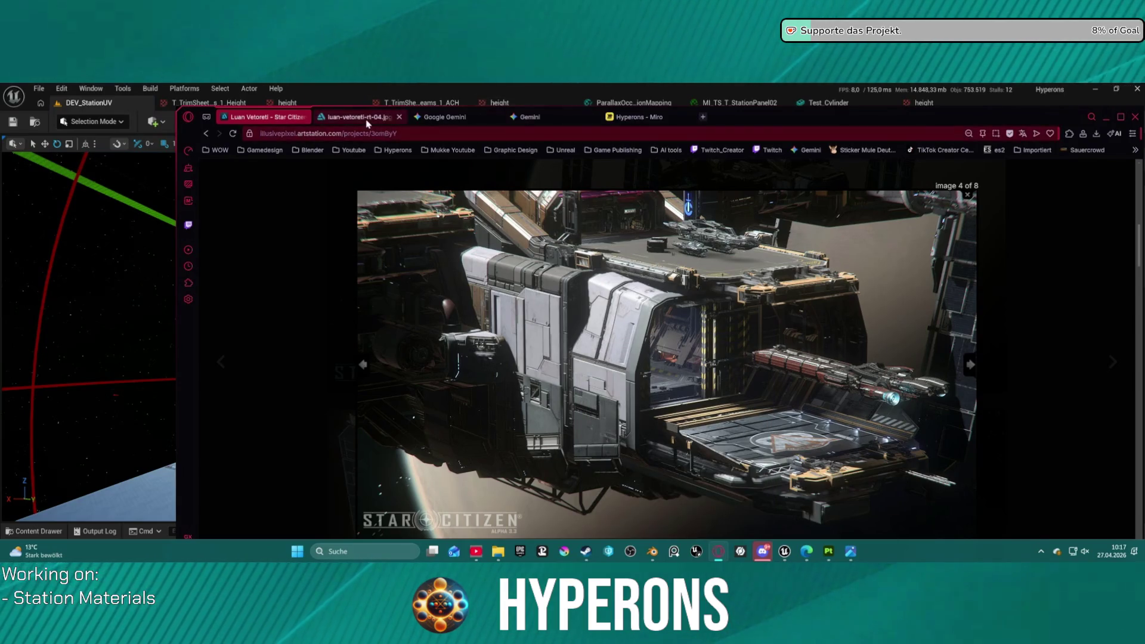
- Zoom in and out across the docking-bay image to study its panel details
scroll(578, 378, "up", 4, "ctrl")
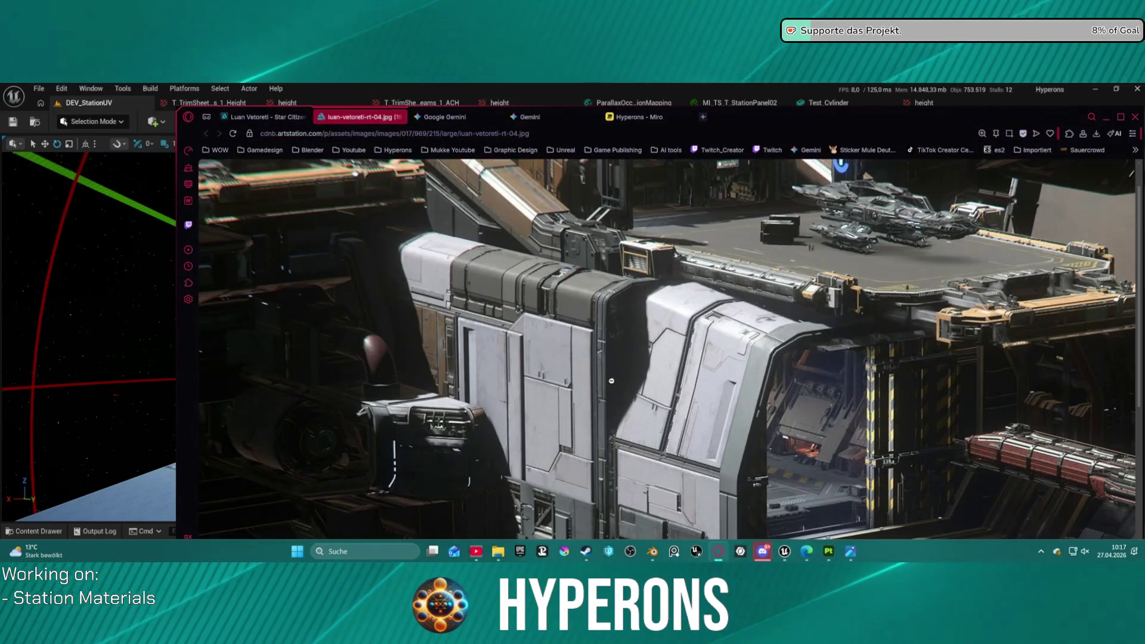
scroll(673, 367, "up", 3, "ctrl")
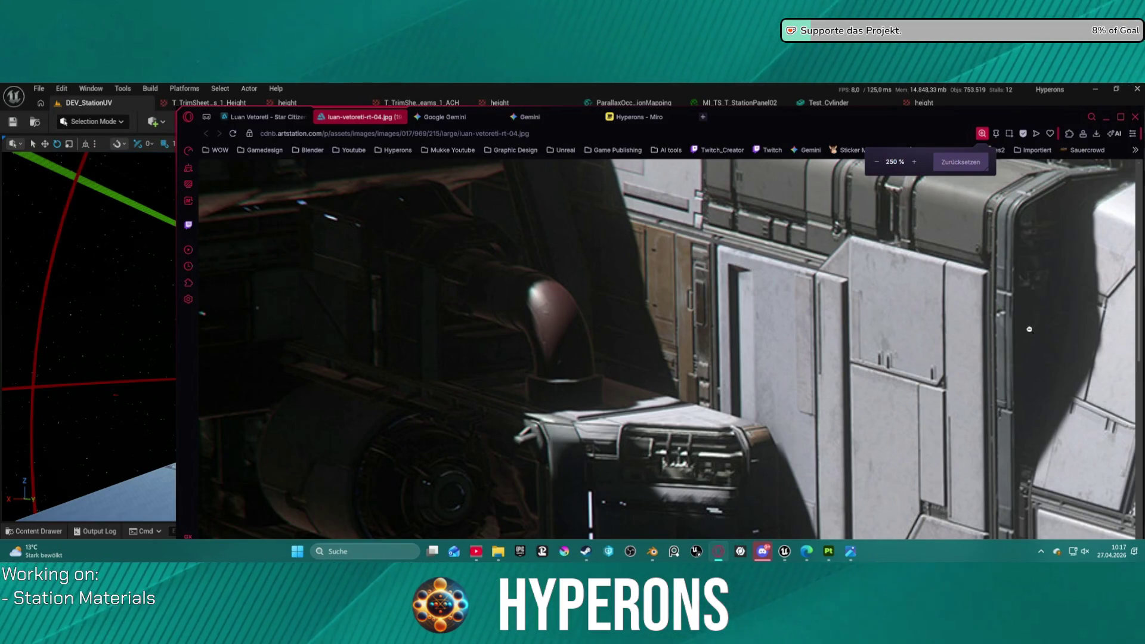
scroll(1009, 339, "down", 2, "ctrl")
scroll(999, 340, "down", 1, "ctrl")
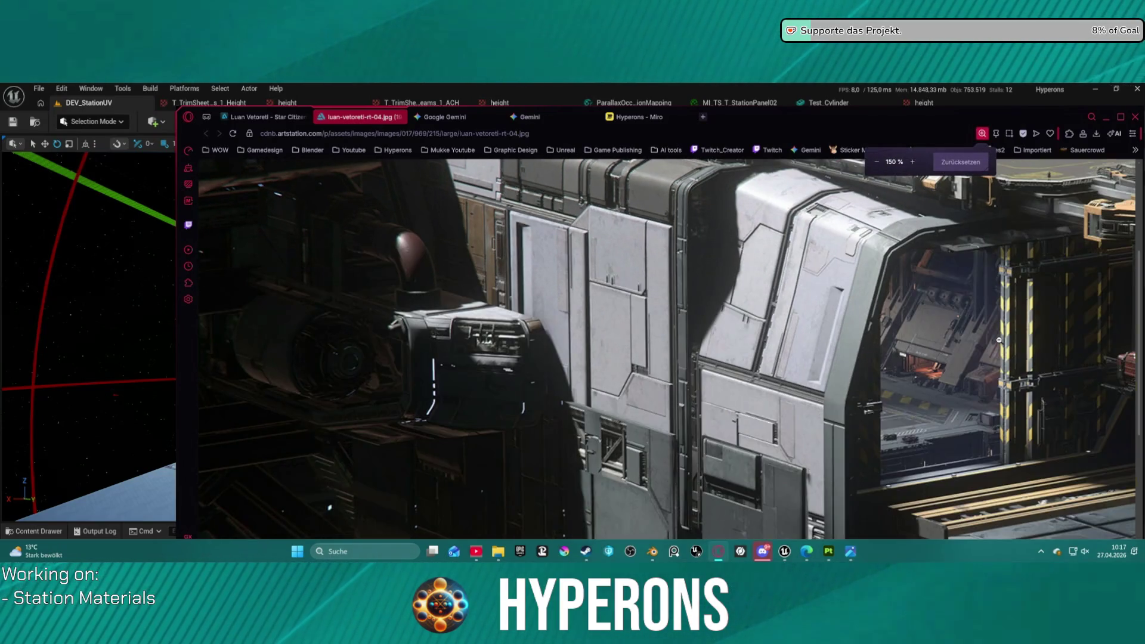
scroll(999, 340, "down", 1, "ctrl")
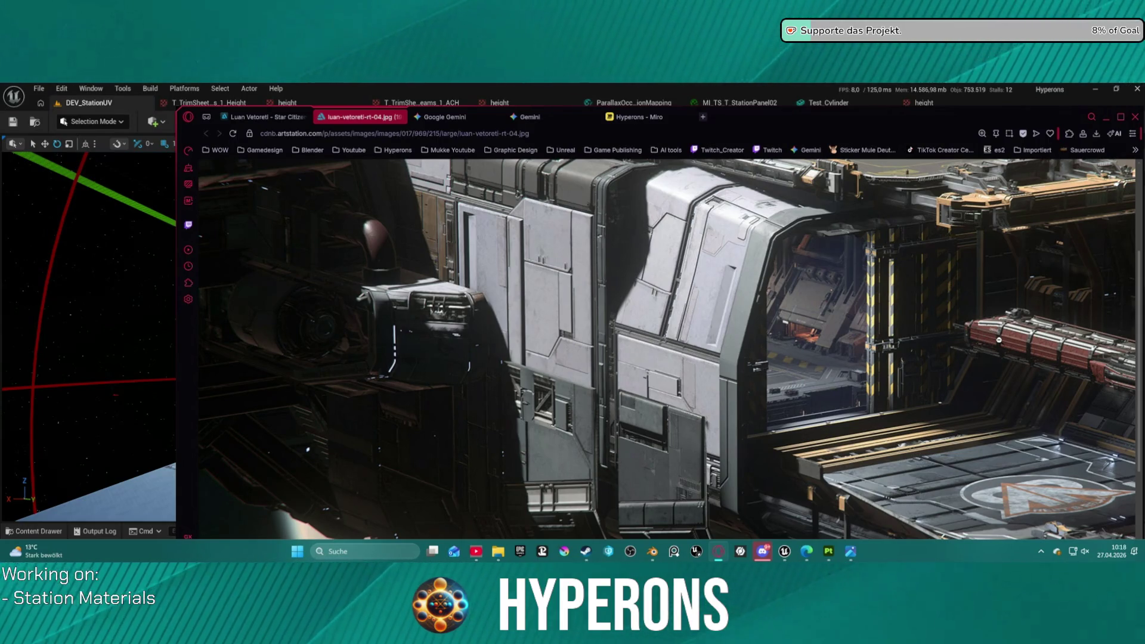
scroll(999, 340, "down", 2, "ctrl")
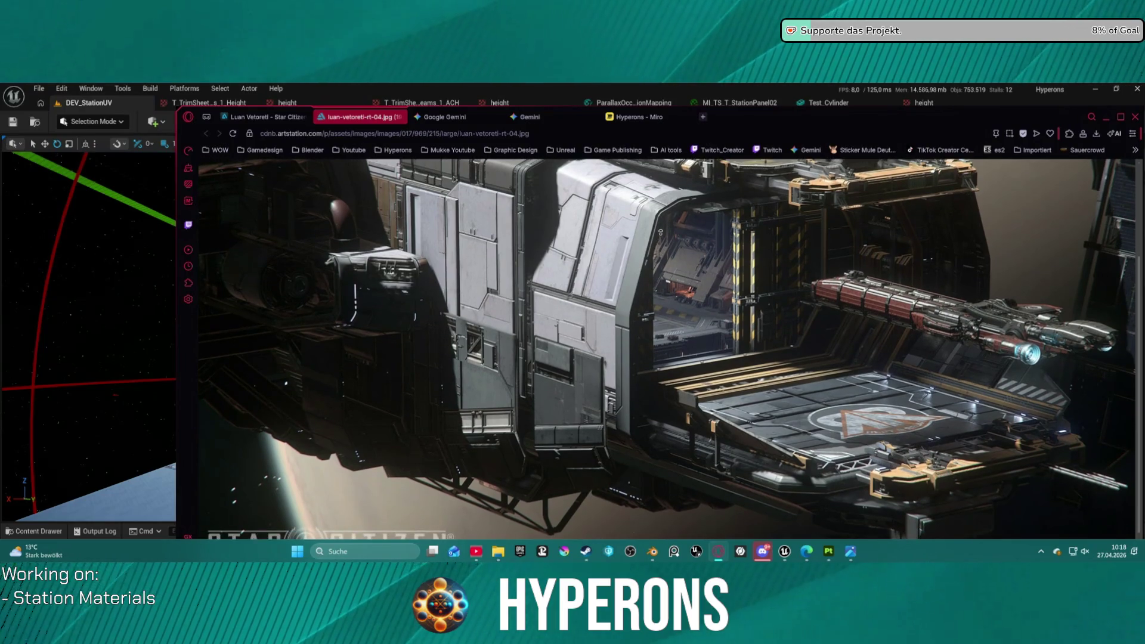
scroll(670, 223, "up", 3)
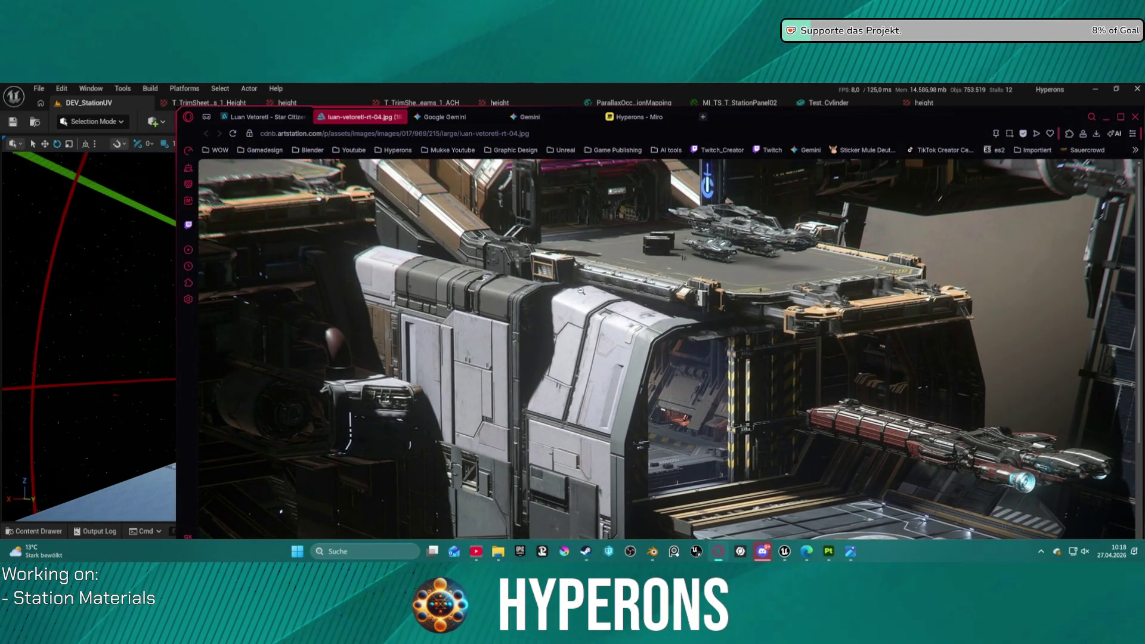
- View the image fitted and at full resolution, then return to Unreal Editor
left_click(482, 279)
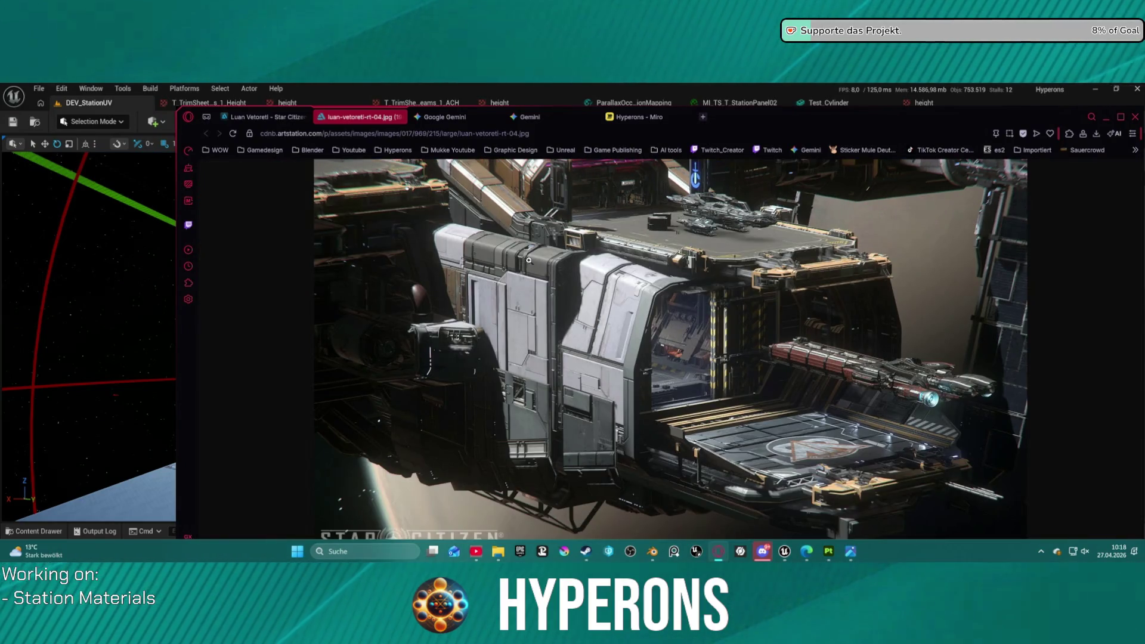
left_click(528, 260)
scroll(718, 414, "up", 5, "ctrl")
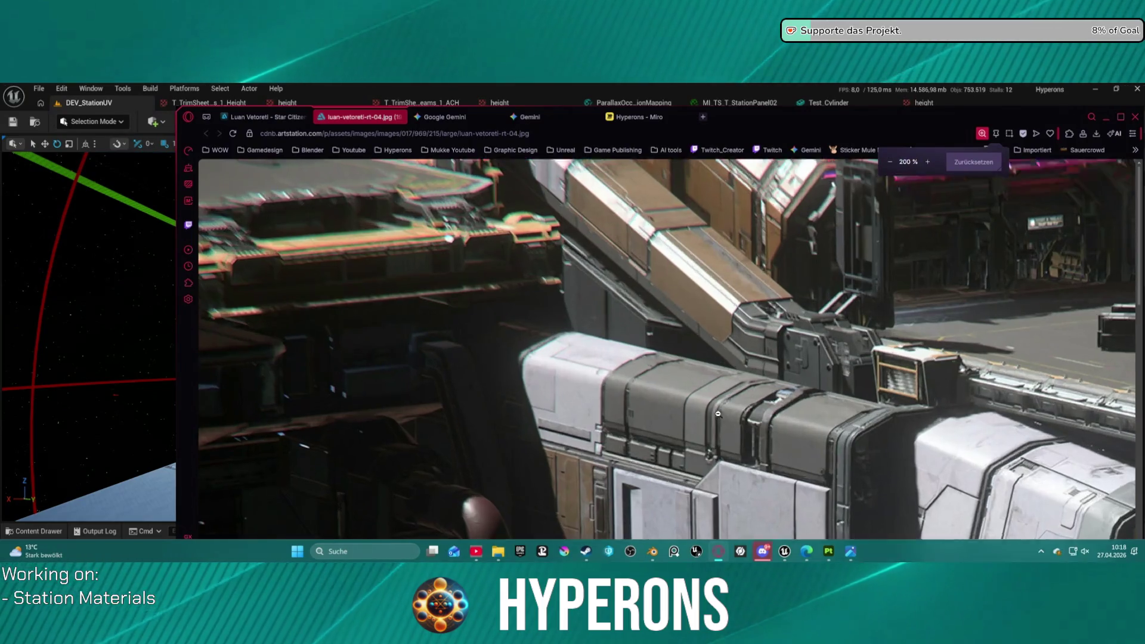
scroll(718, 414, "down", 1, "ctrl")
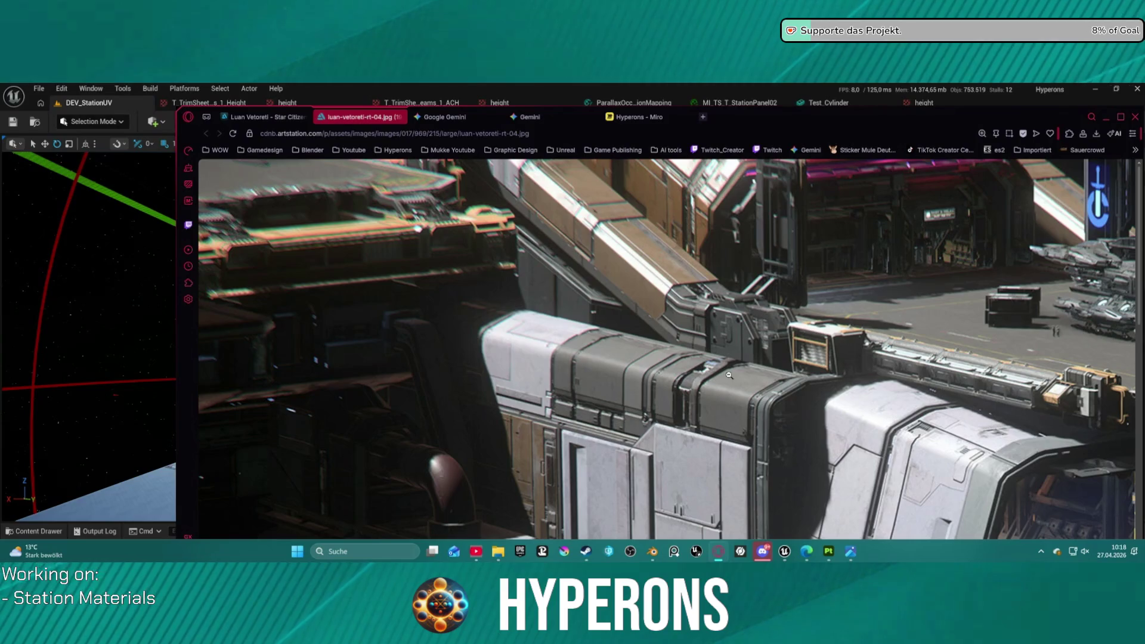
scroll(728, 376, "down", 3)
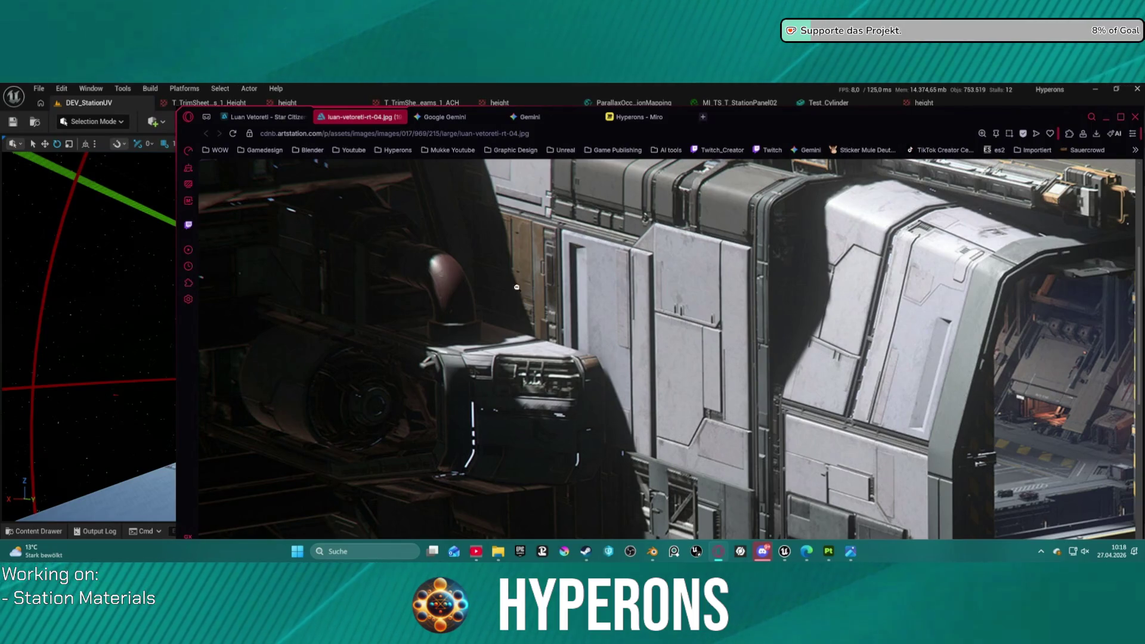
key("alt+Tab")
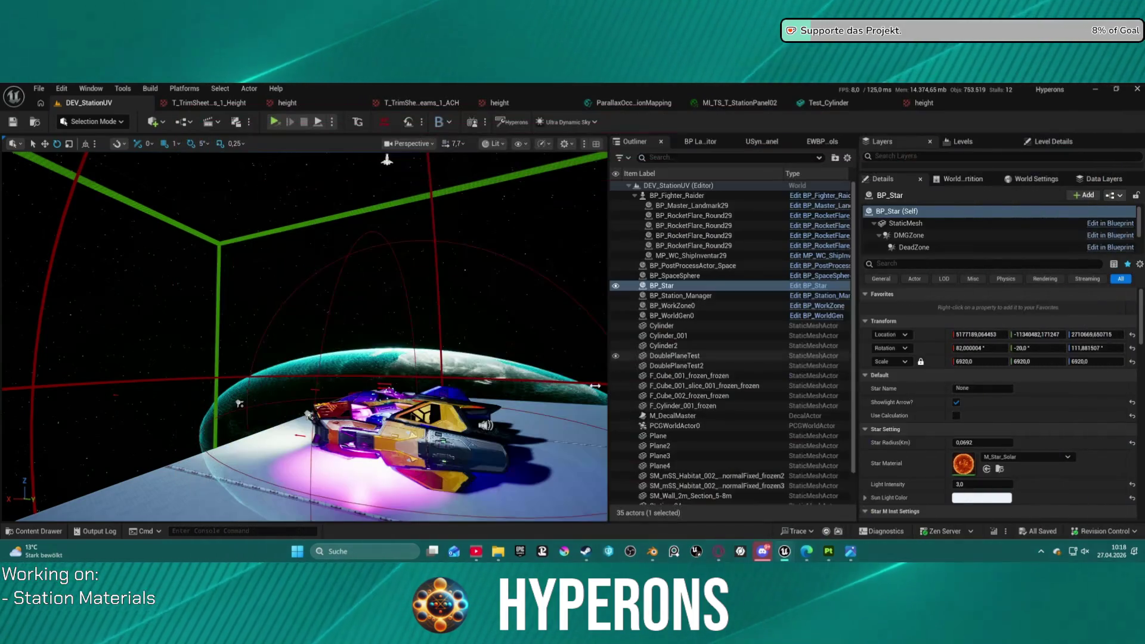
- Bring Blender's Panels.blend to front and hide the INSTANT_012 decal in the Outliner
mouse_move(652, 551)
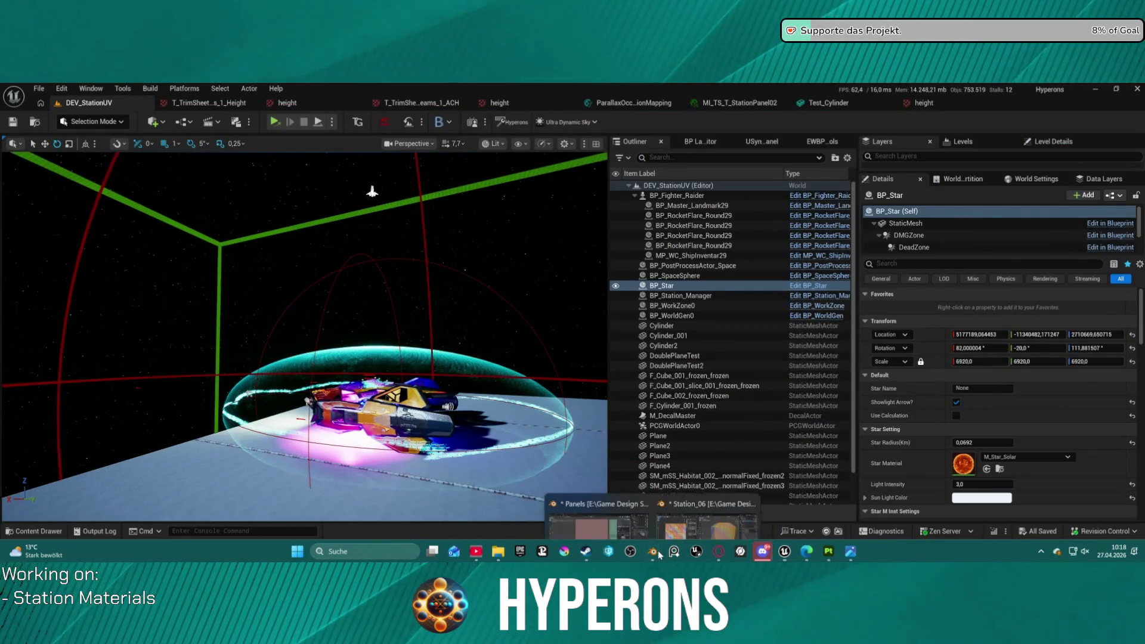
left_click(632, 522)
scroll(608, 239, "down", 4)
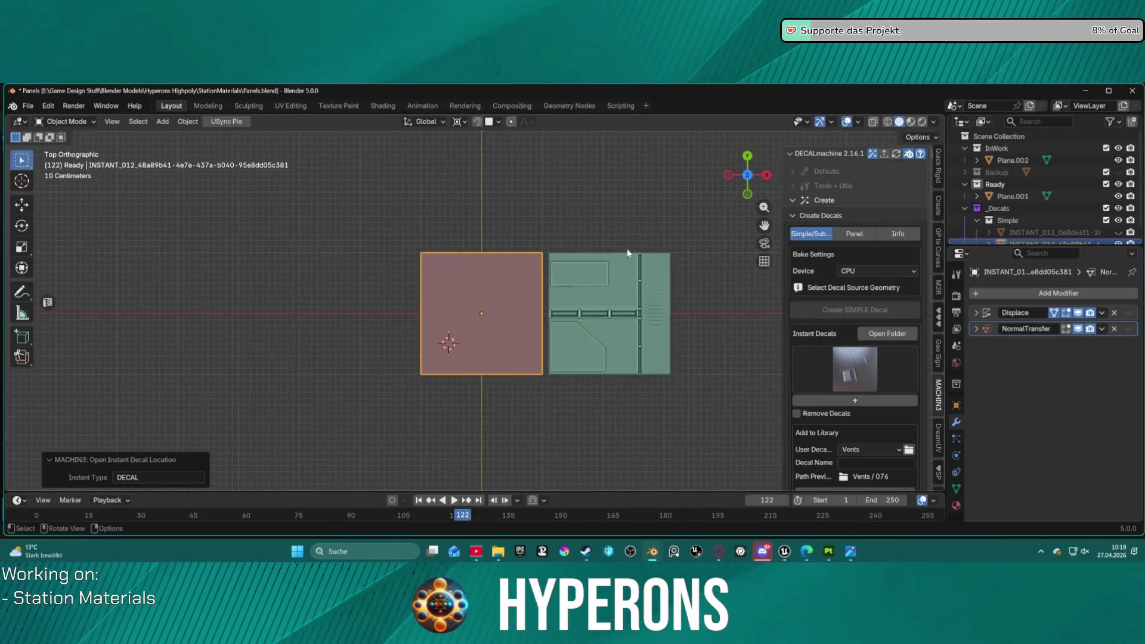
scroll(587, 289, "down", 1)
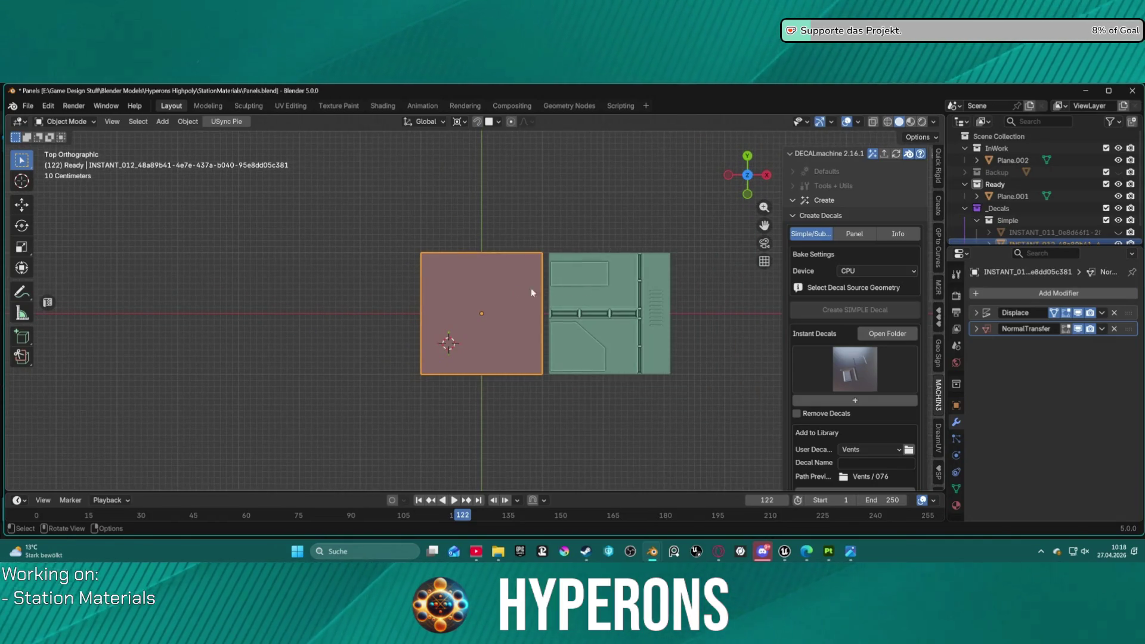
scroll(1121, 230, "down", 1)
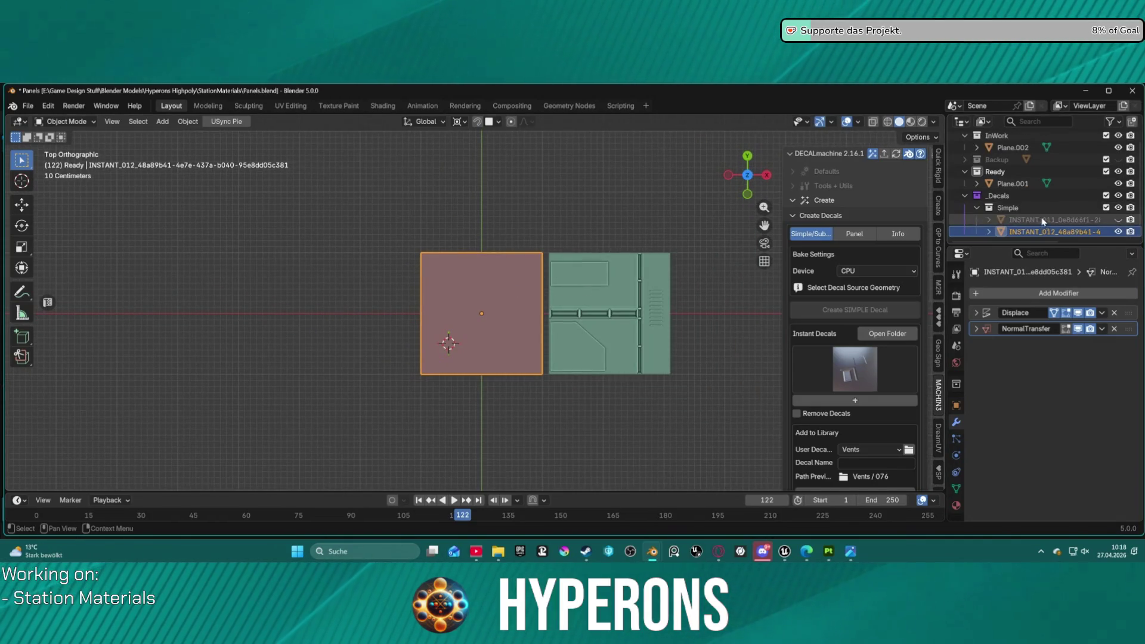
left_click(1118, 231)
scroll(535, 326, "up", 3)
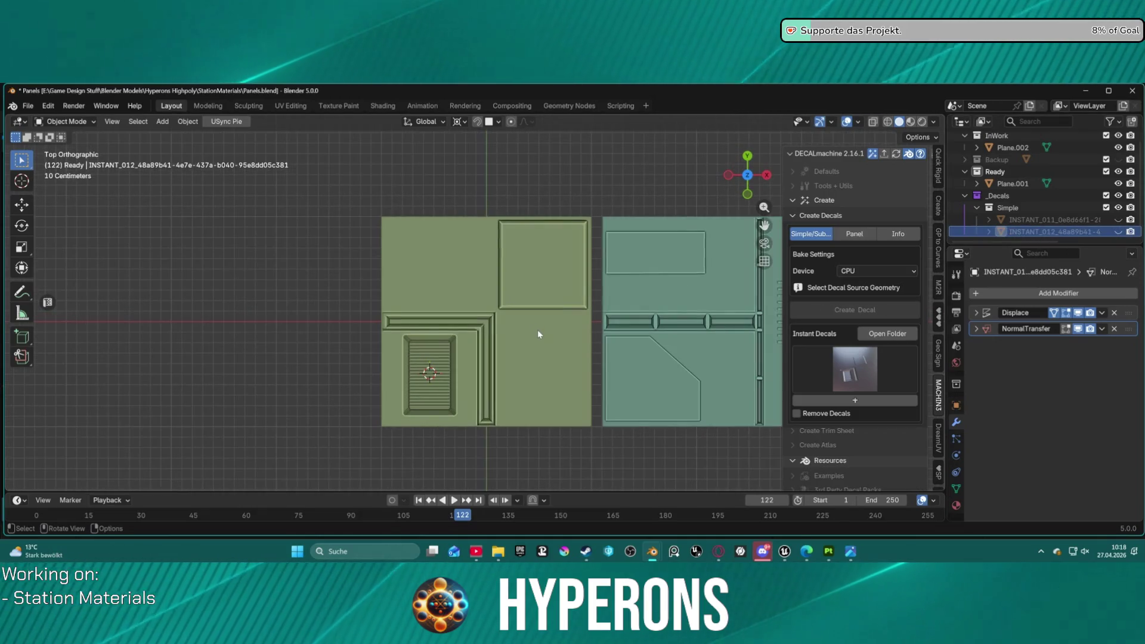
- Move the green panel Plane.002 further left along the X axis to make room
left_click(538, 330)
scroll(538, 333, "down", 3)
key("g")
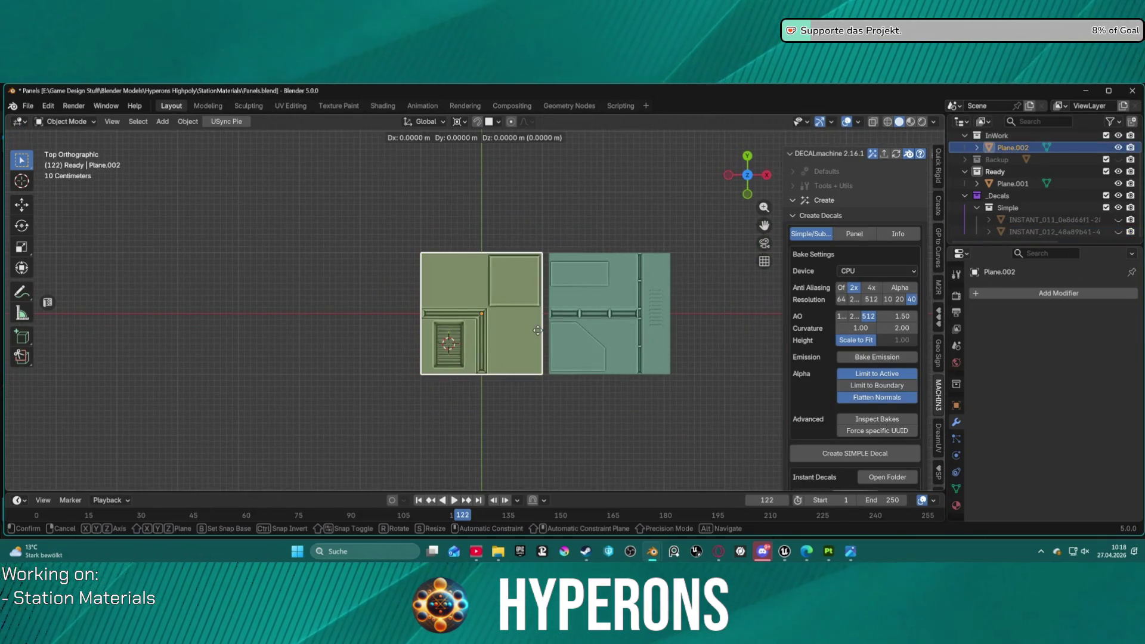
key("x")
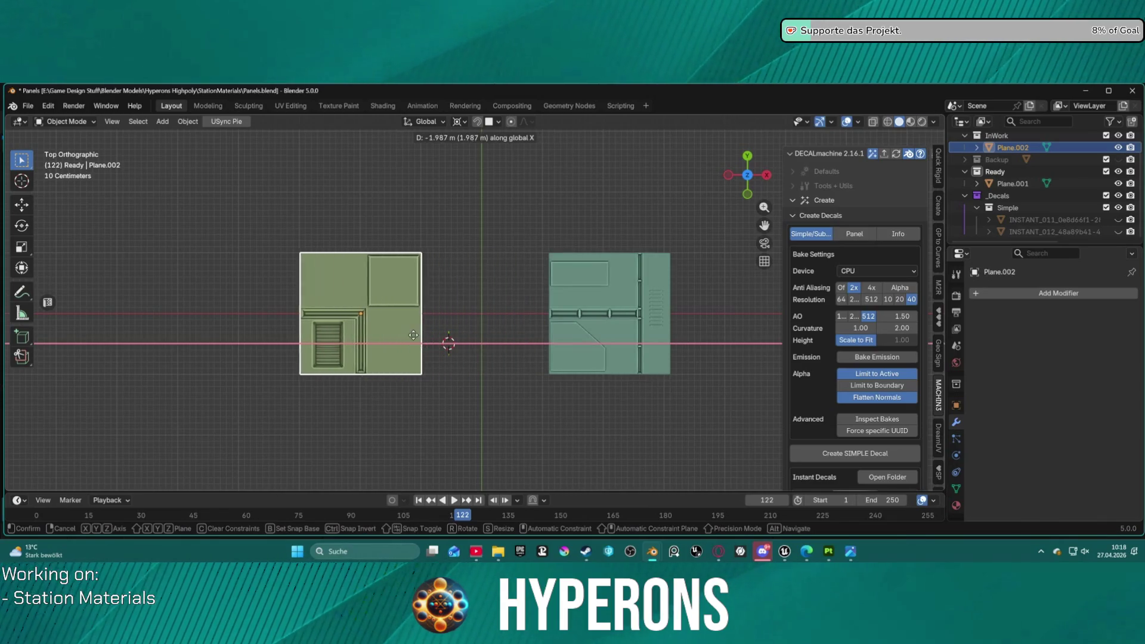
left_click(402, 334)
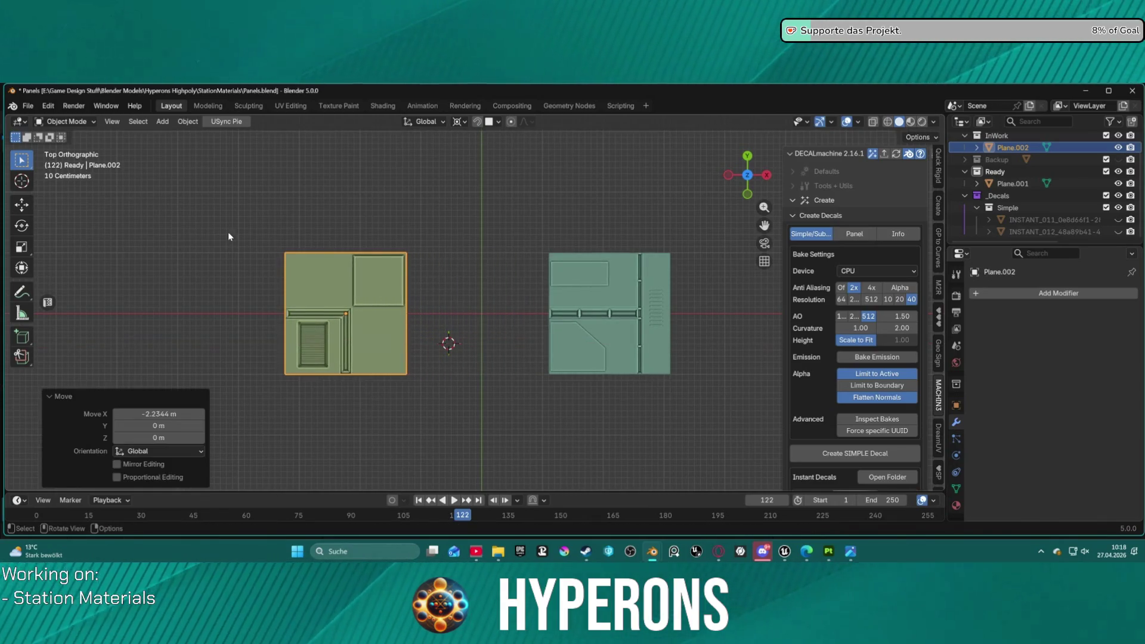
- Copy Plane.001, then copy and paste the Plane.blank backup from the Backup collection
left_click(1012, 185)
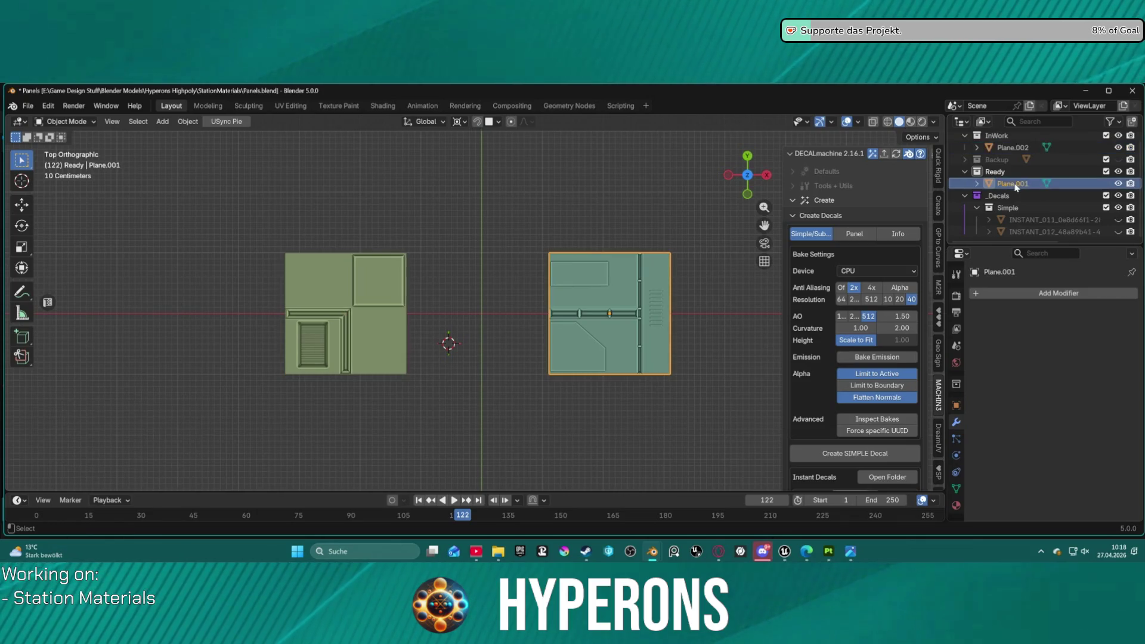
key("ctrl+c")
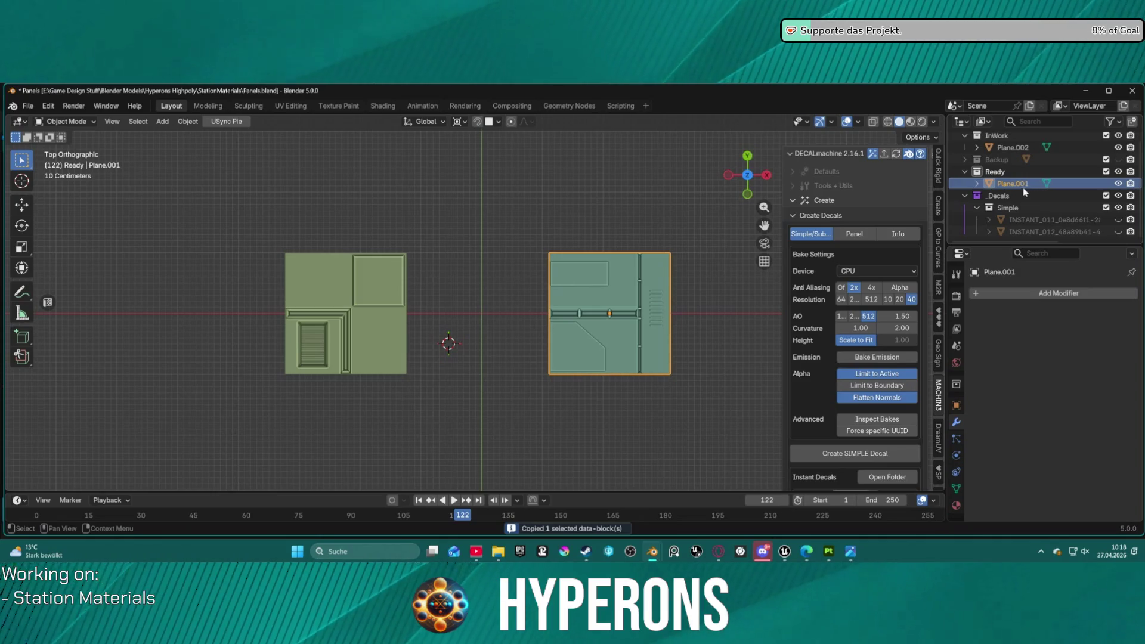
left_click(965, 159)
left_click(1013, 173)
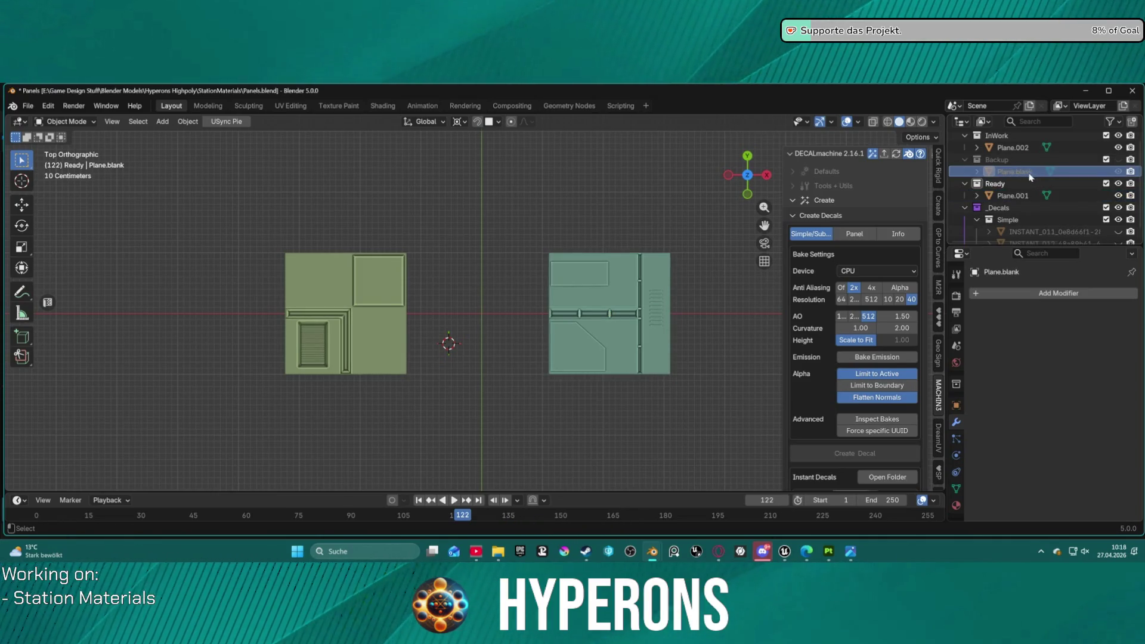
key("ctrl+c")
key("ctrl+v")
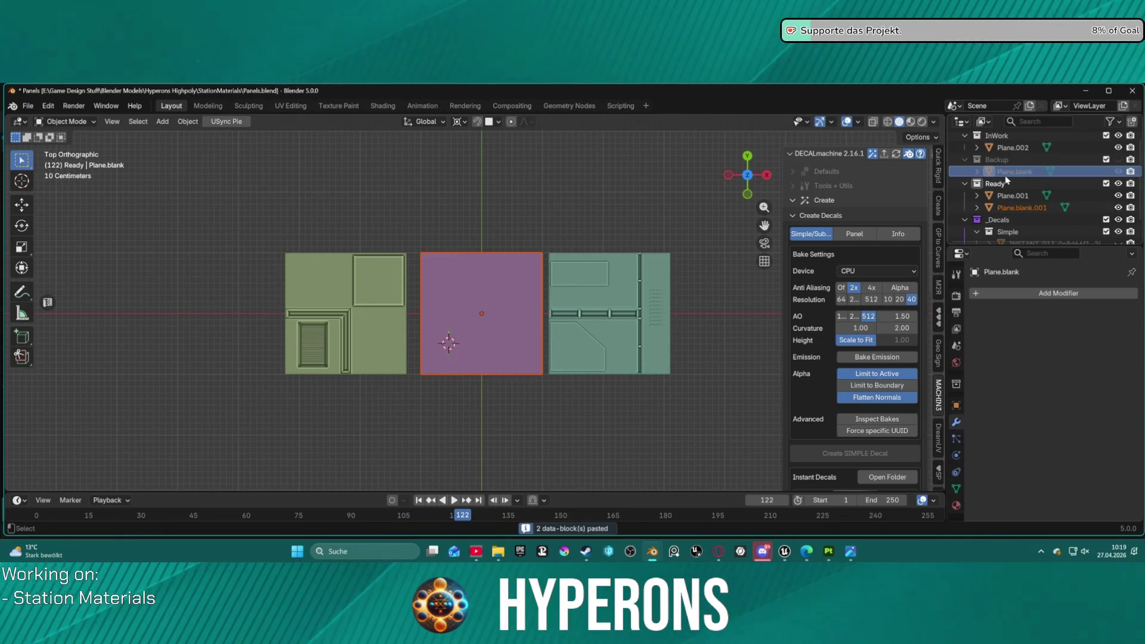
- Rename the pasted Plane.blank.001 to Plane.003 and frame it between the panels
double_click(1031, 209)
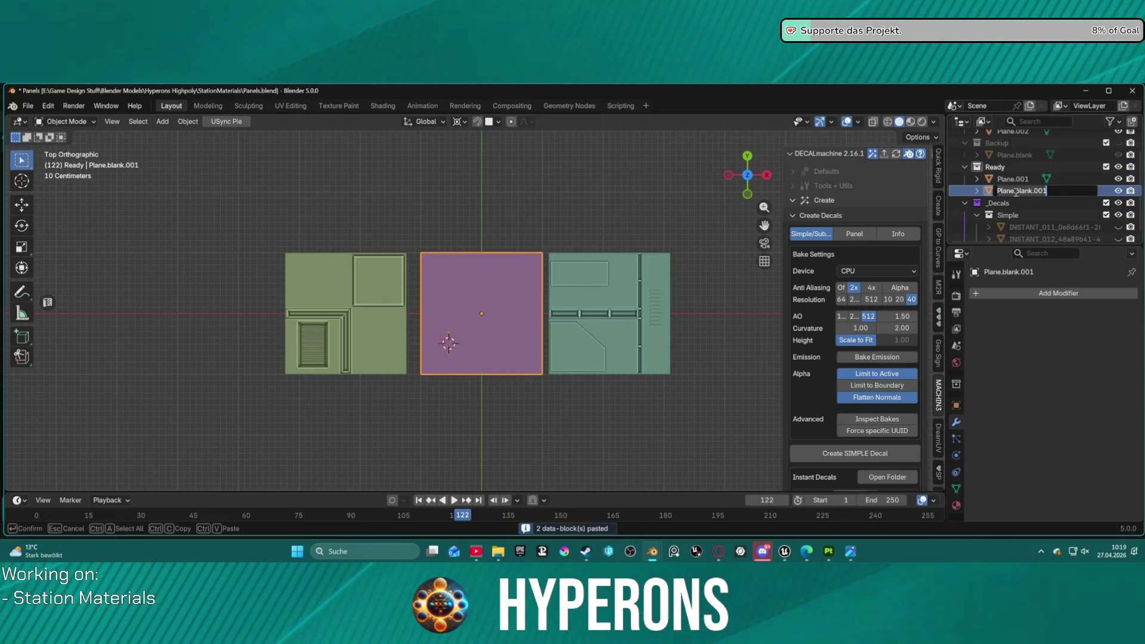
type("Plane.003")
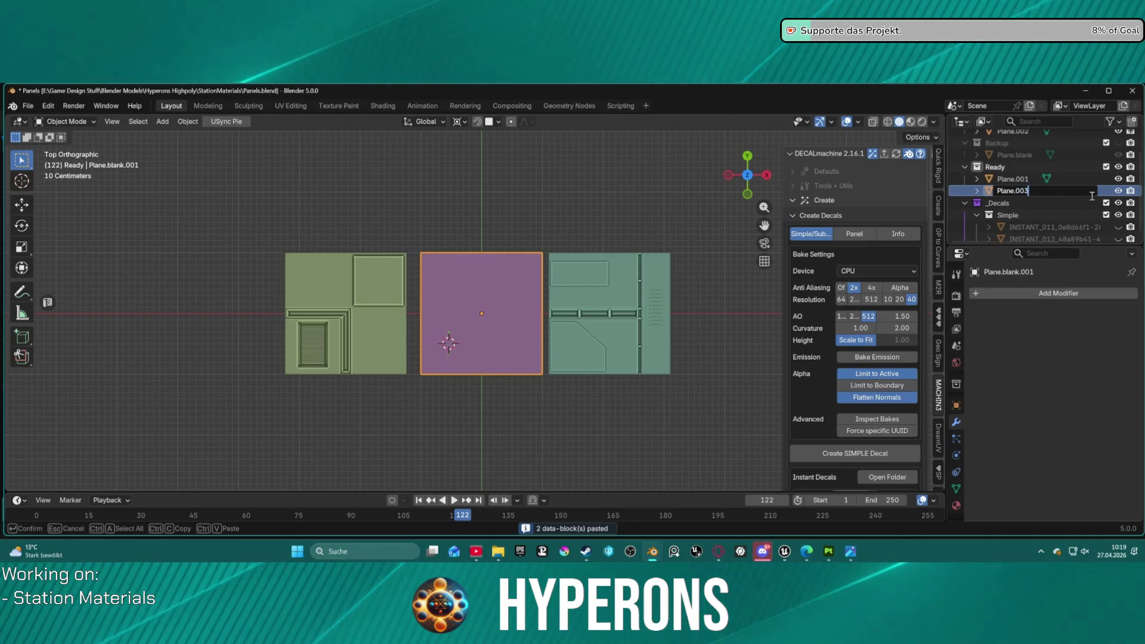
key("Return")
scroll(525, 259, "up", 4)
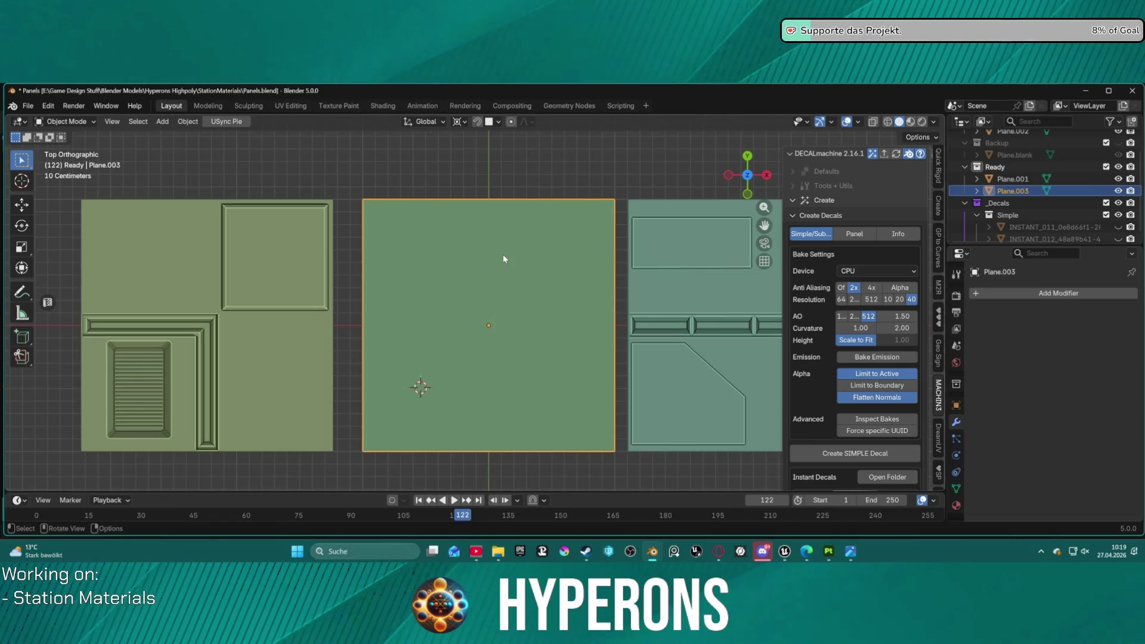
scroll(503, 254, "up", 1)
mouse_move(534, 274)
middle_mouse_down("shift")
mouse_move(454, 250)
mouse_move(409, 262)
middle_mouse_up("shift")
key("ctrl+Tab")
left_click(545, 251)
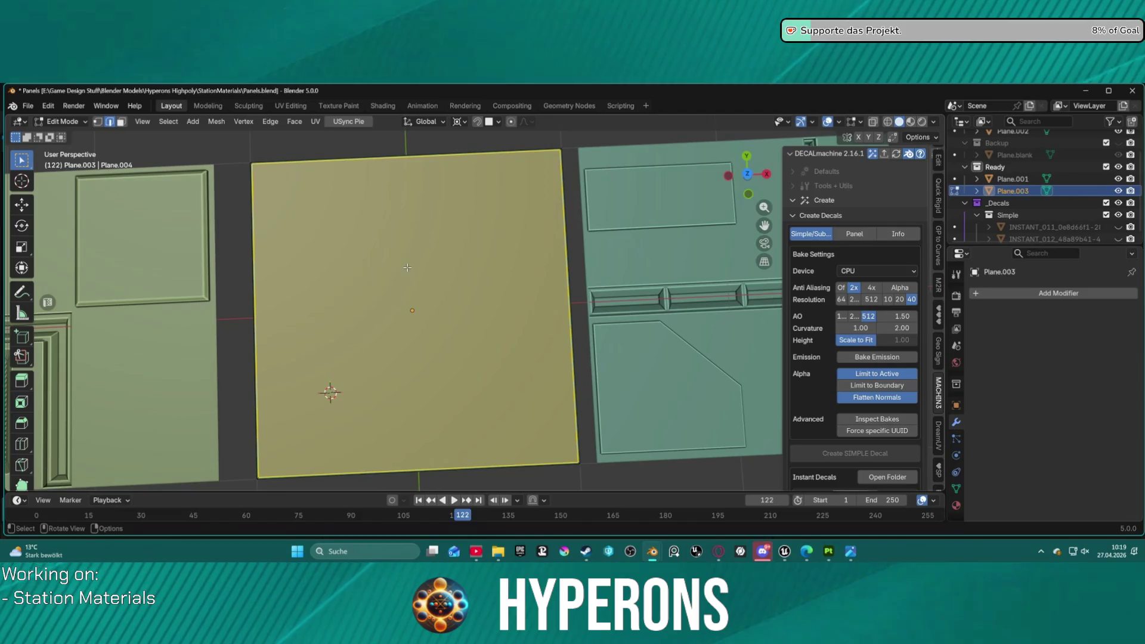
key("KP_3")
key("KP_7")
key("KP_Decimal")
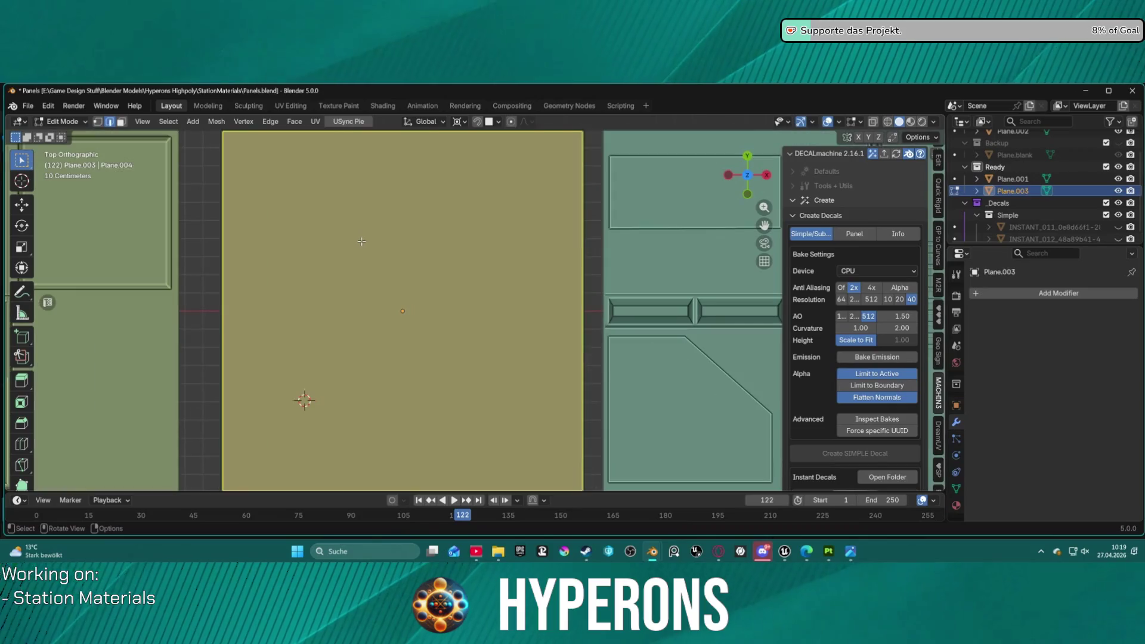
right_click(365, 242)
left_click(327, 158)
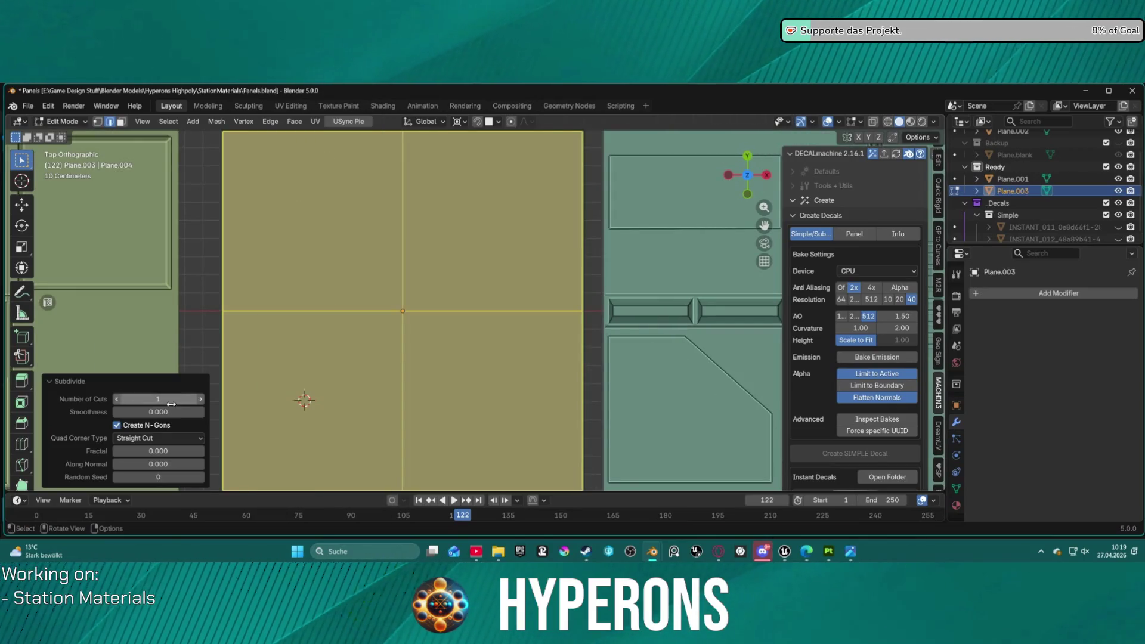
left_click(201, 399)
left_click(201, 399)
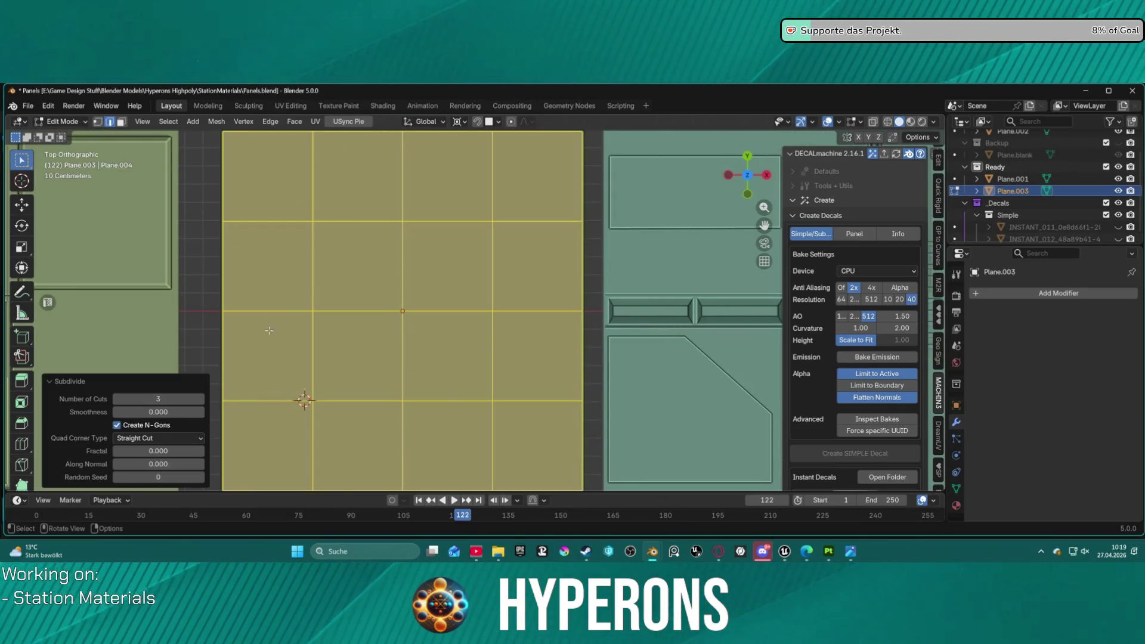
left_click(330, 303)
scroll(325, 197, "down", 1)
key("1")
left_click(341, 161)
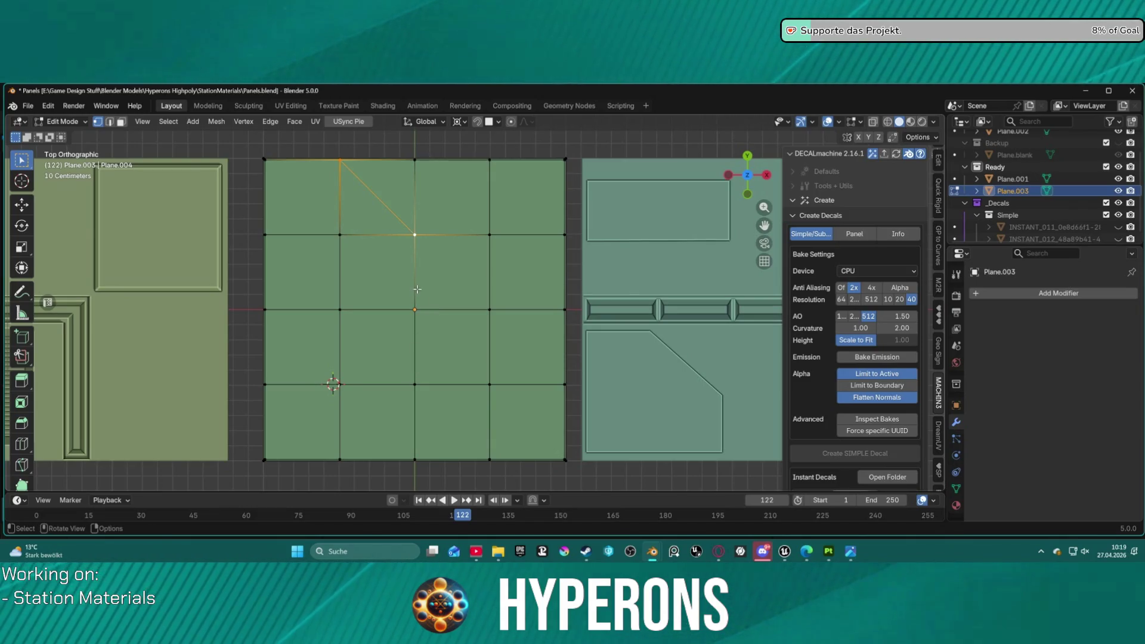
left_click(488, 309)
left_click(415, 235, "shift")
key("j")
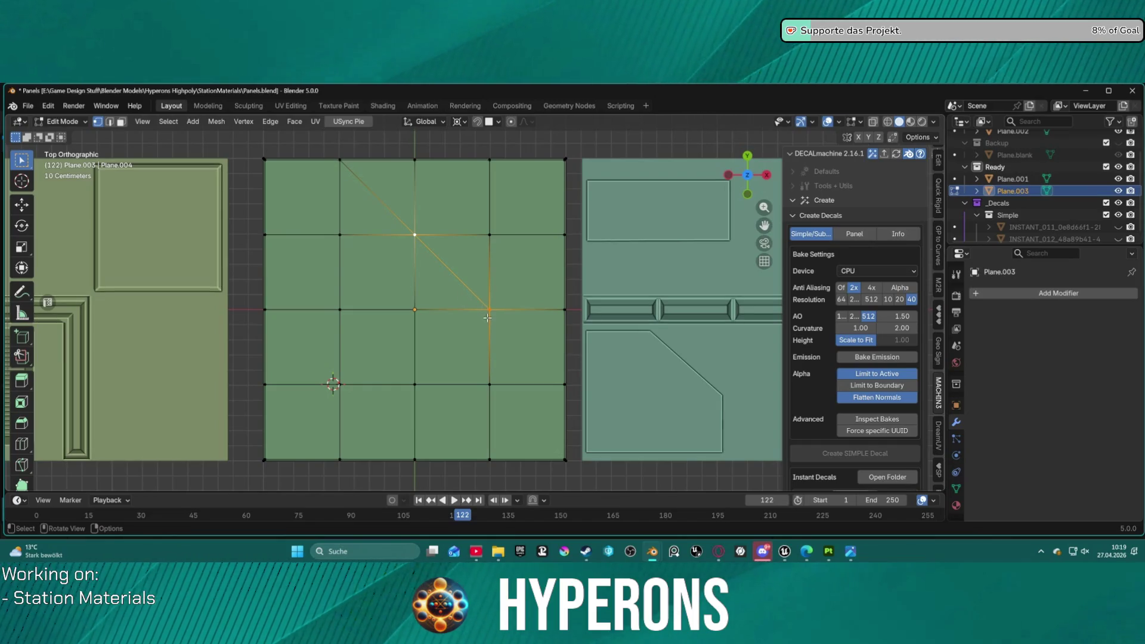
left_click(488, 317)
key("2")
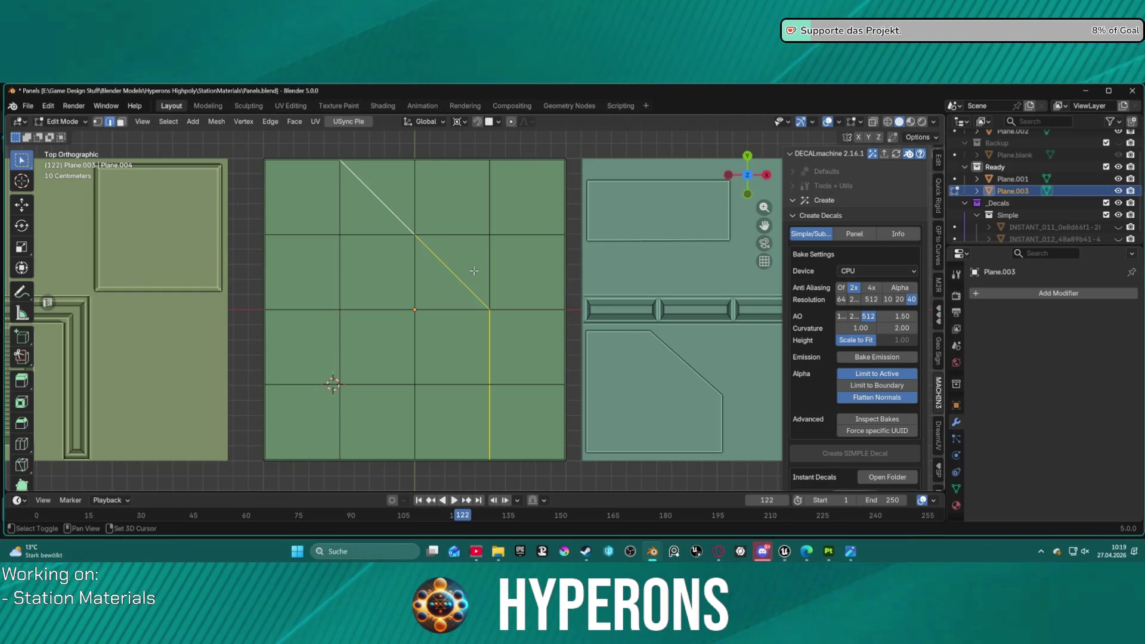
key("ctrl+b")
scroll(486, 269, "up", 2)
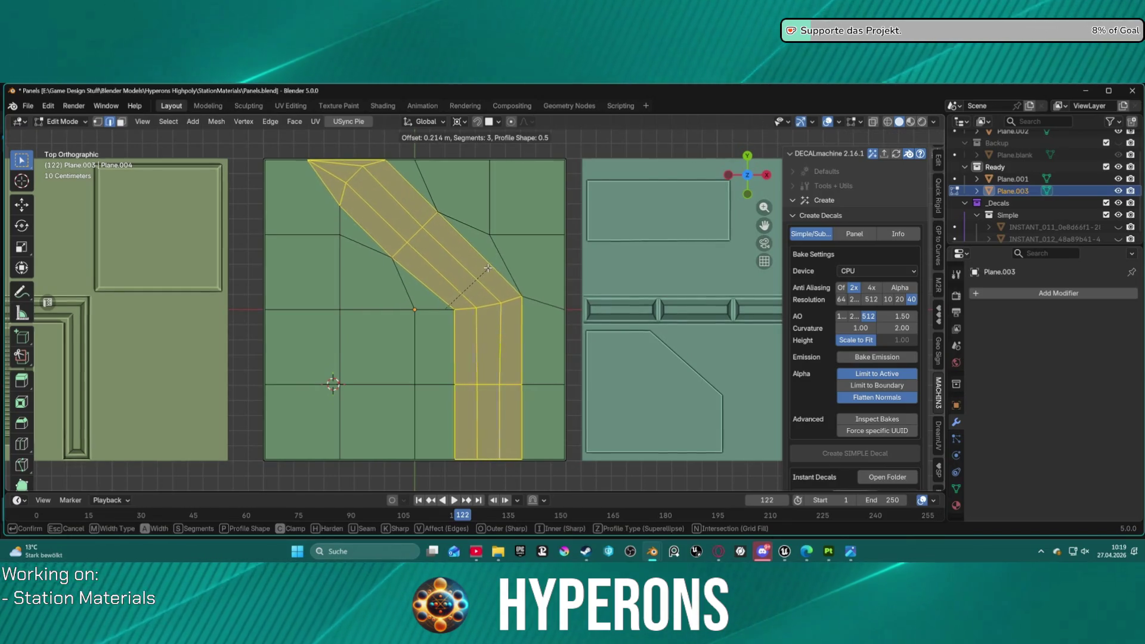
scroll(483, 269, "up", 4)
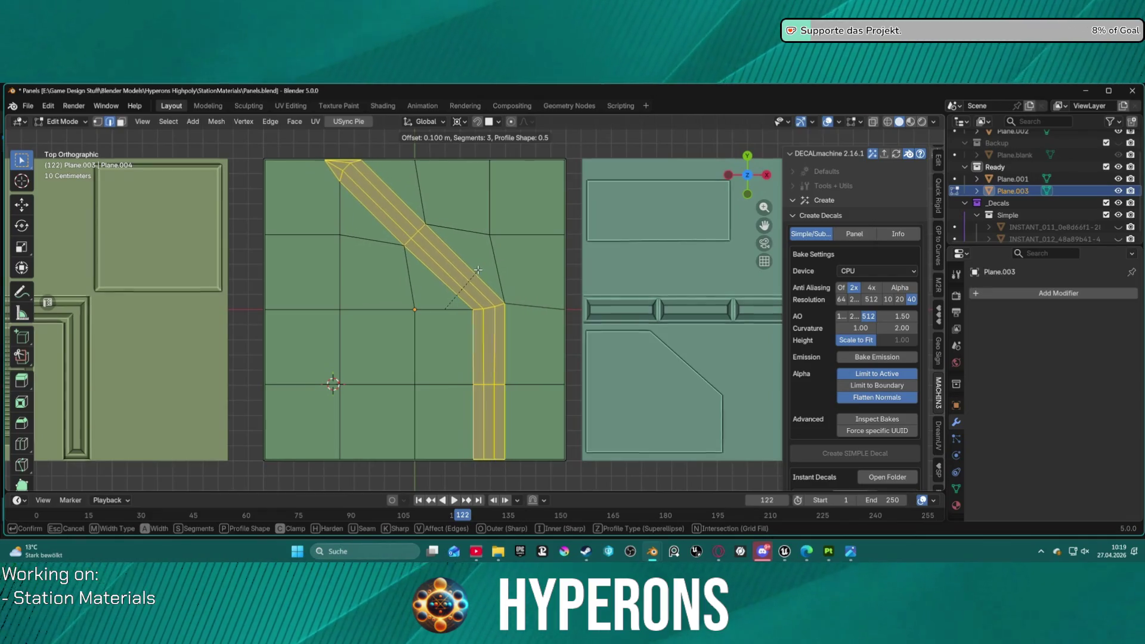
key("Escape")
scroll(453, 261, "up", 1)
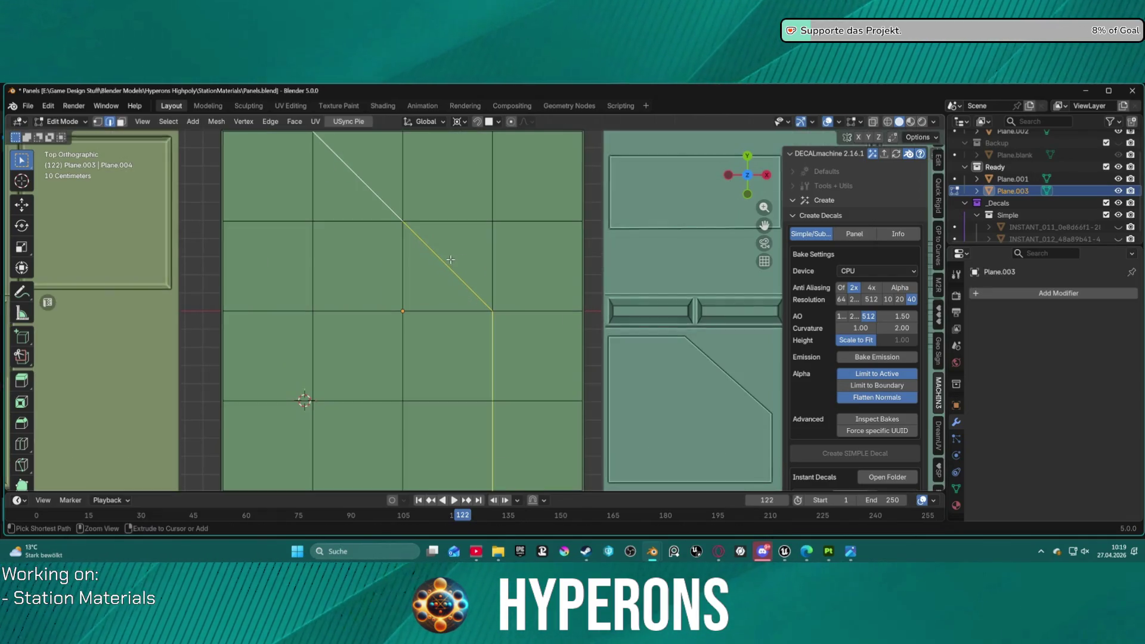
scroll(455, 253, "up", 2)
scroll(455, 250, "down", 3)
key("ctrl+b")
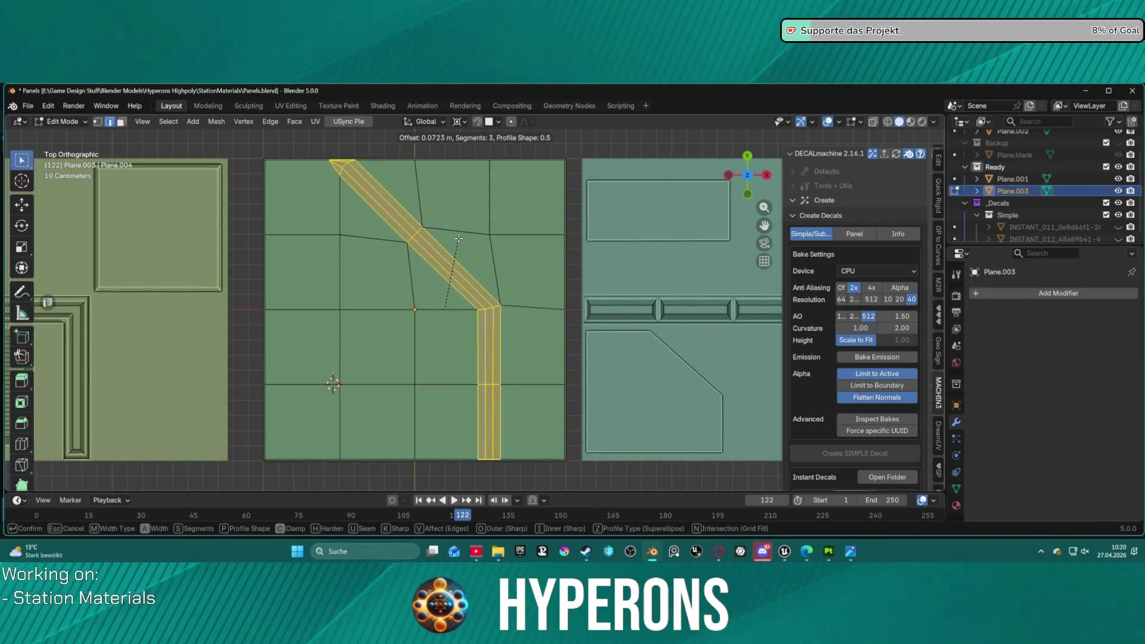
left_click(462, 237)
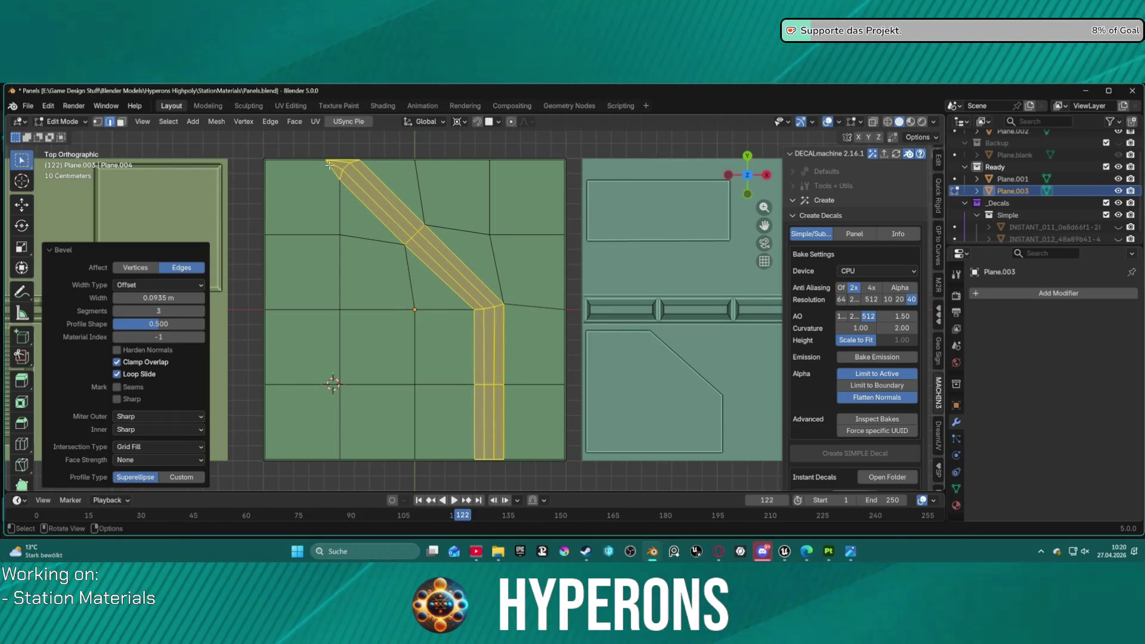
scroll(341, 163, "up", 2)
scroll(358, 173, "down", 2)
middle_click_drag(389, 183, 405, 204, "shift")
key("ctrl+z")
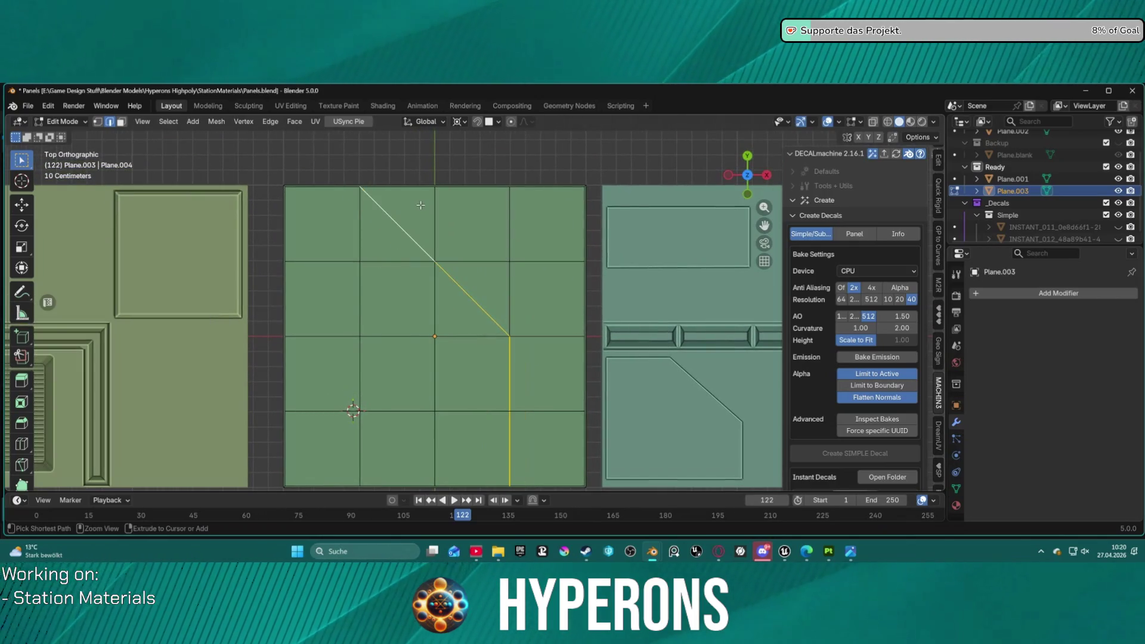
key("ctrl+z")
key("ctrl+z")
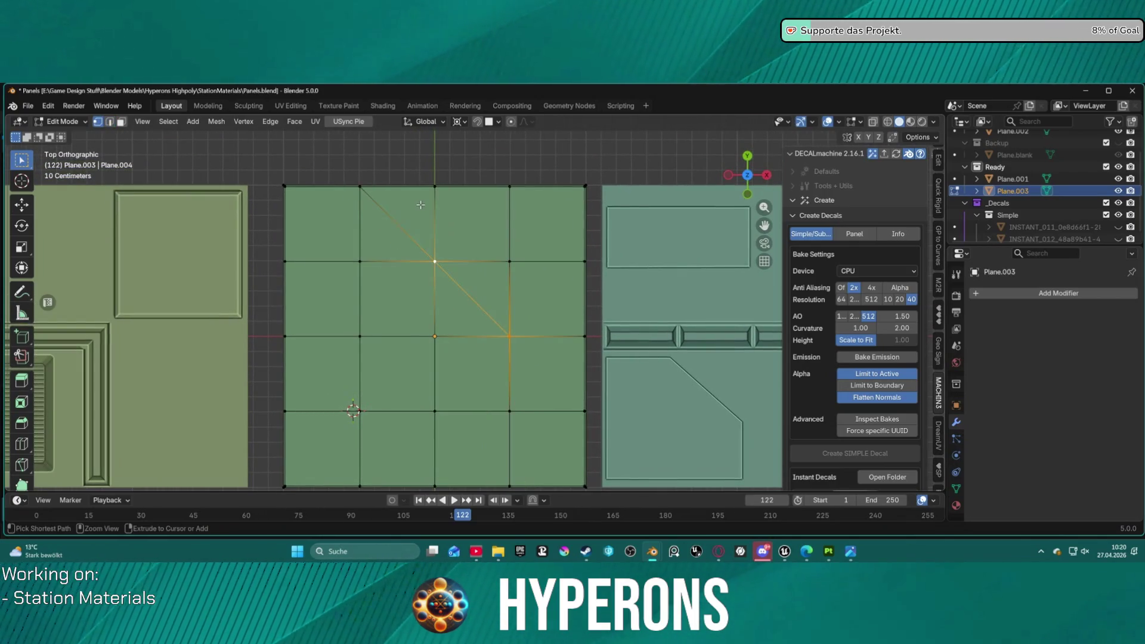
key("Tab")
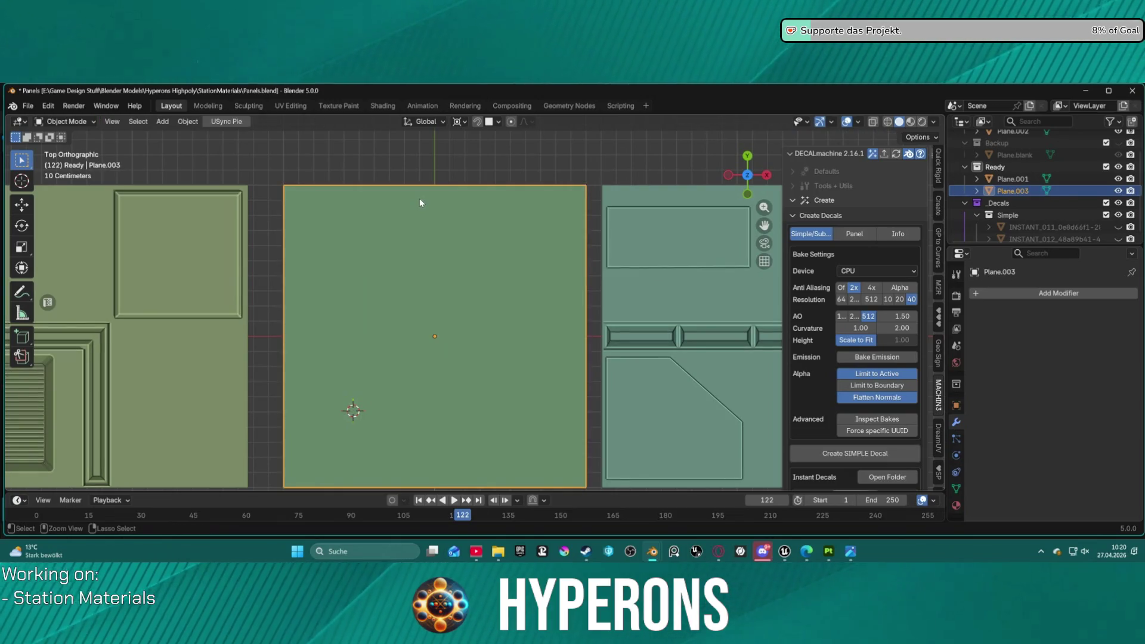
scroll(447, 214, "down", 2)
scroll(459, 232, "up", 3)
scroll(466, 253, "down", 2)
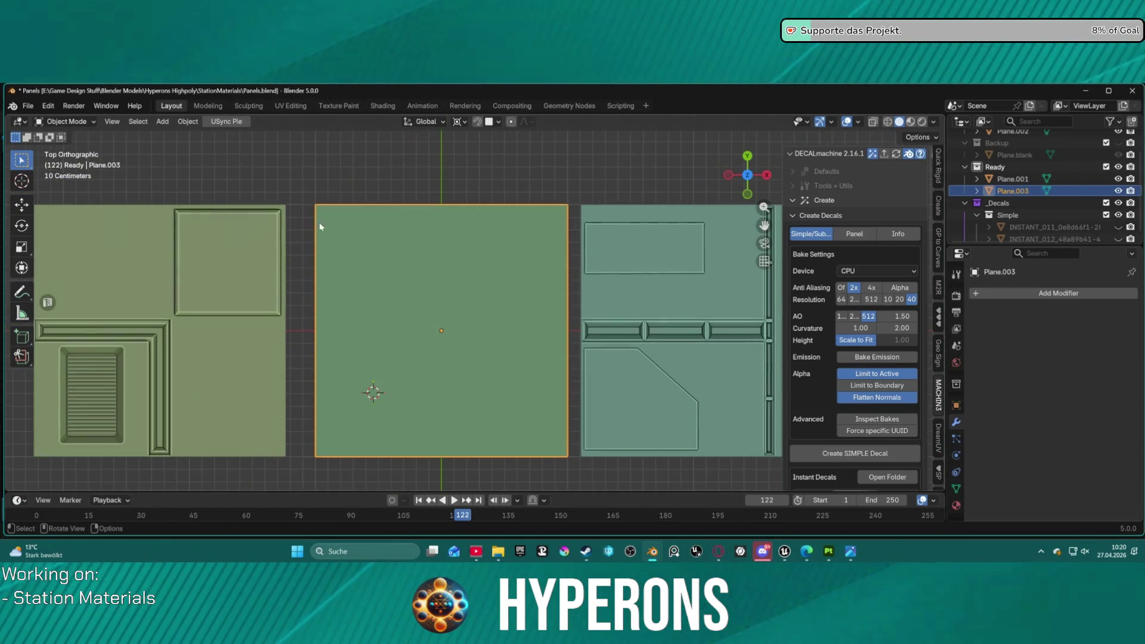
scroll(413, 205, "up", 1)
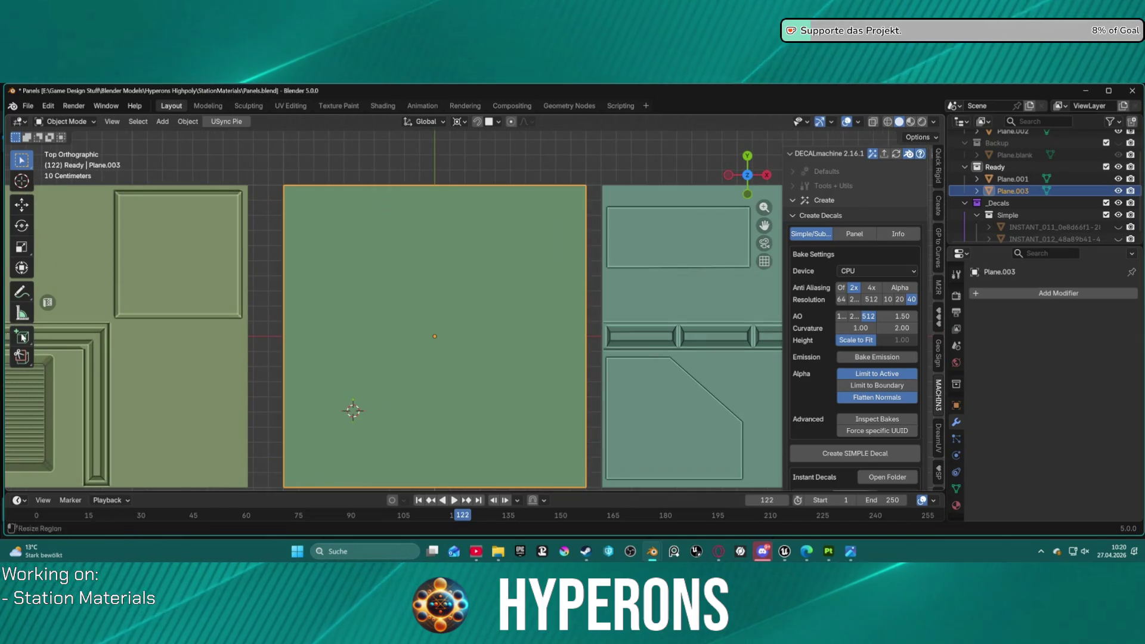
key("ctrl+Tab")
left_click(382, 233)
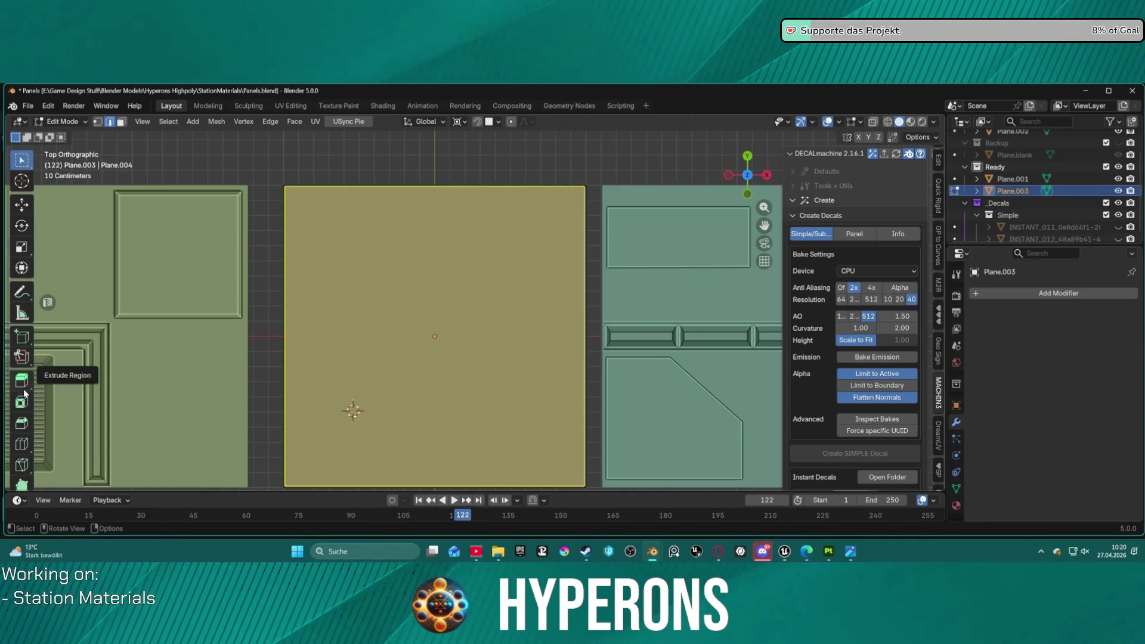
left_click(22, 444)
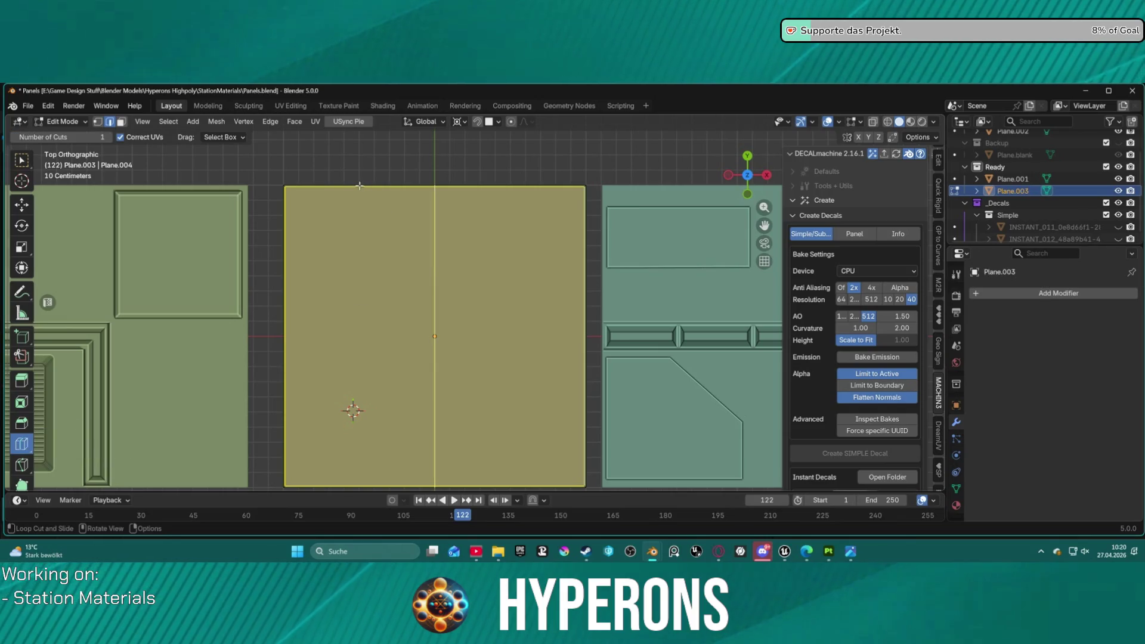
left_click_drag(410, 192, 327, 203)
left_click_drag(524, 196, 544, 197)
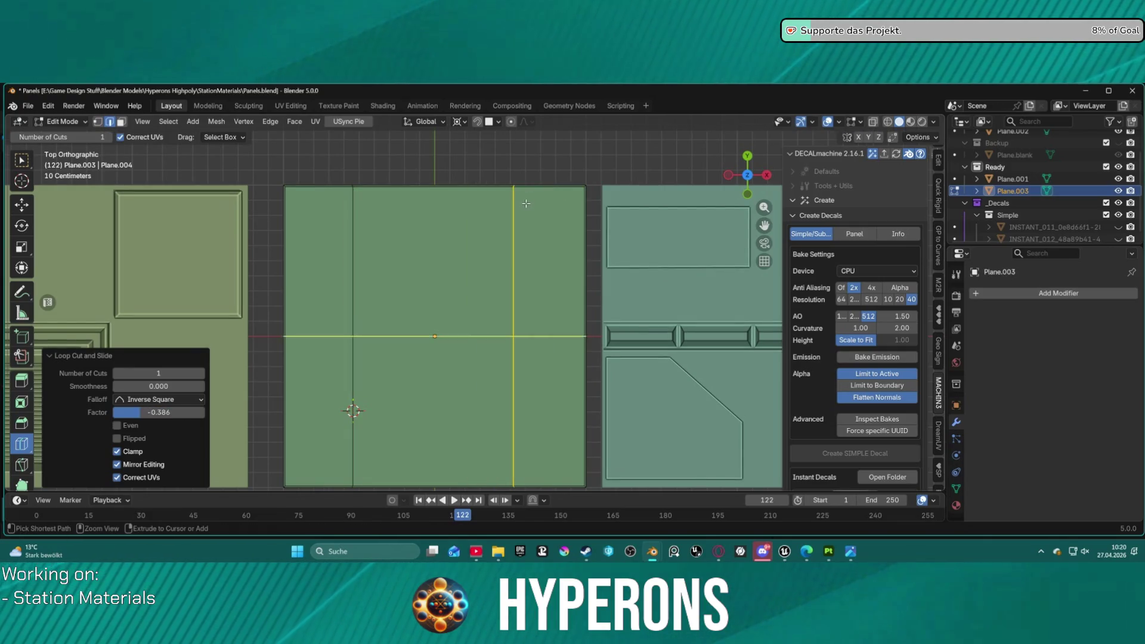
key("ctrl+z")
key("ctrl+z")
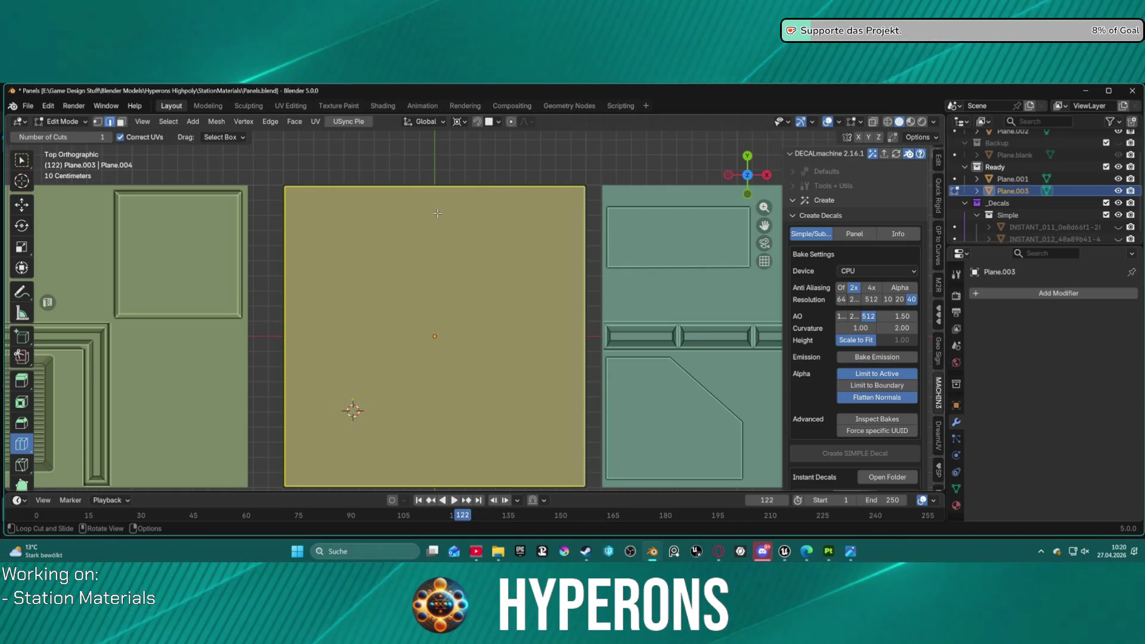
left_click_drag(438, 213, 437, 212)
left_click(200, 374)
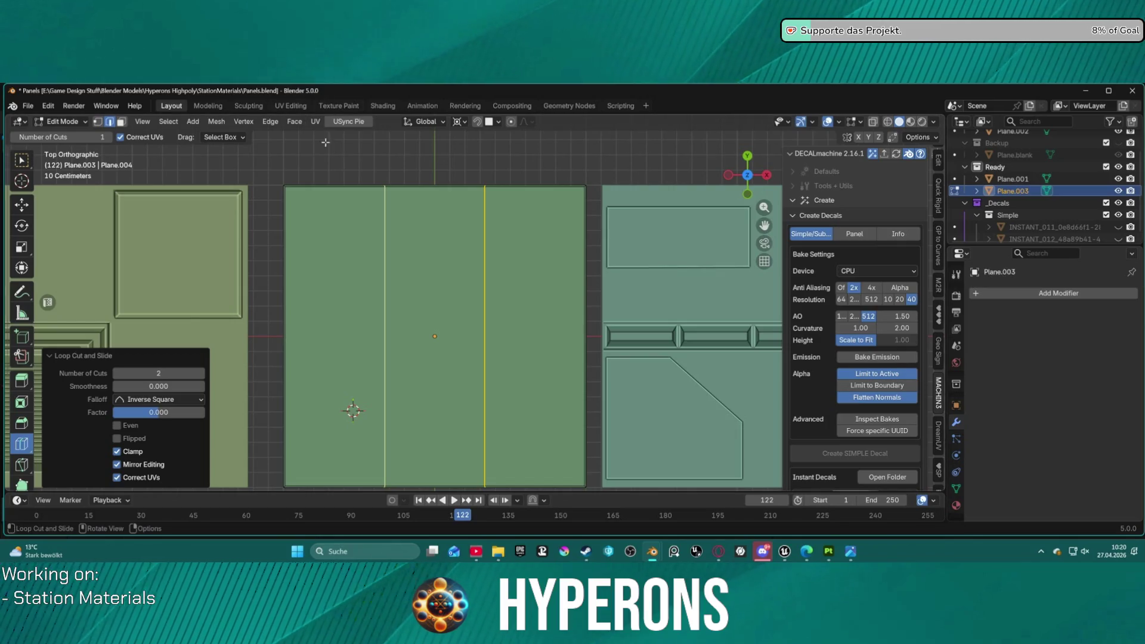
key("1")
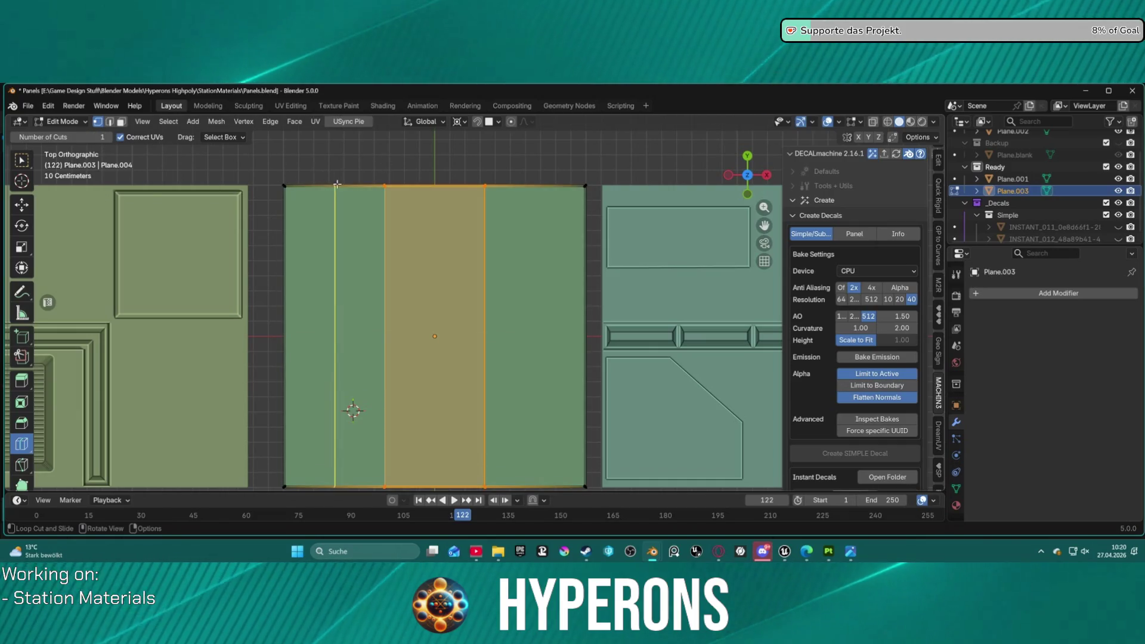
key("w")
key("2")
key("3")
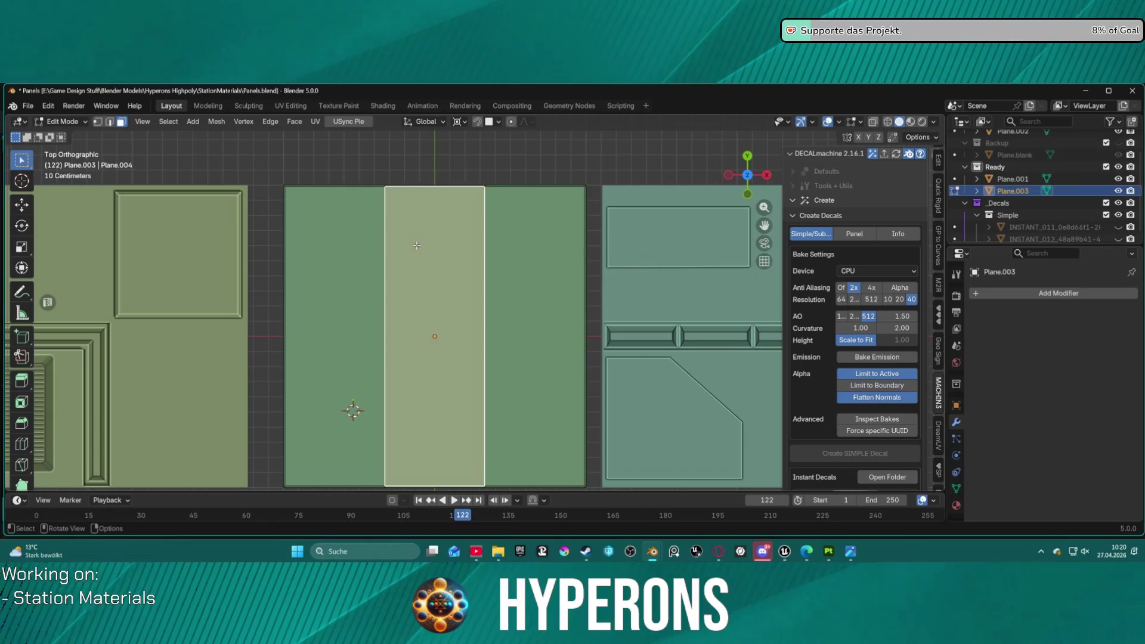
key("s")
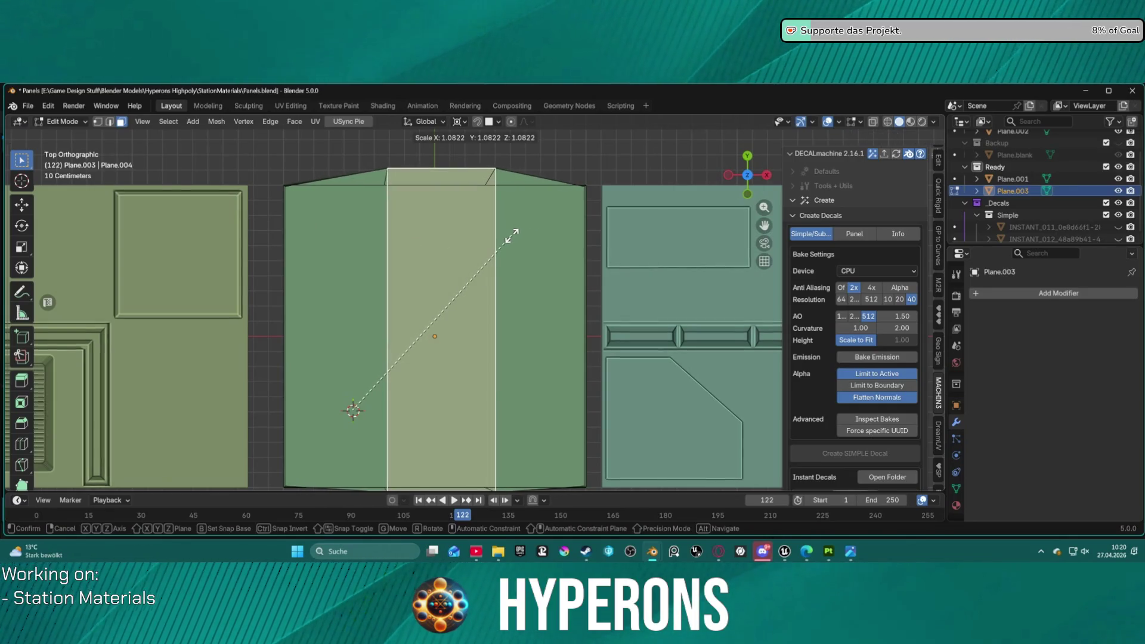
key("x")
key("x")
key("x")
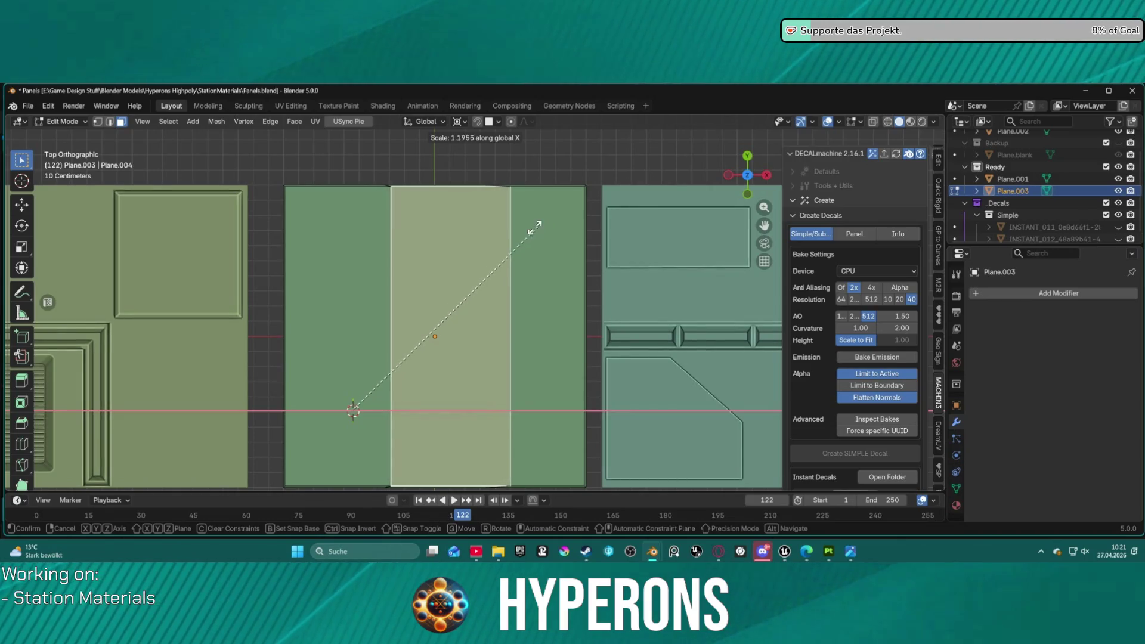
right_click(508, 235)
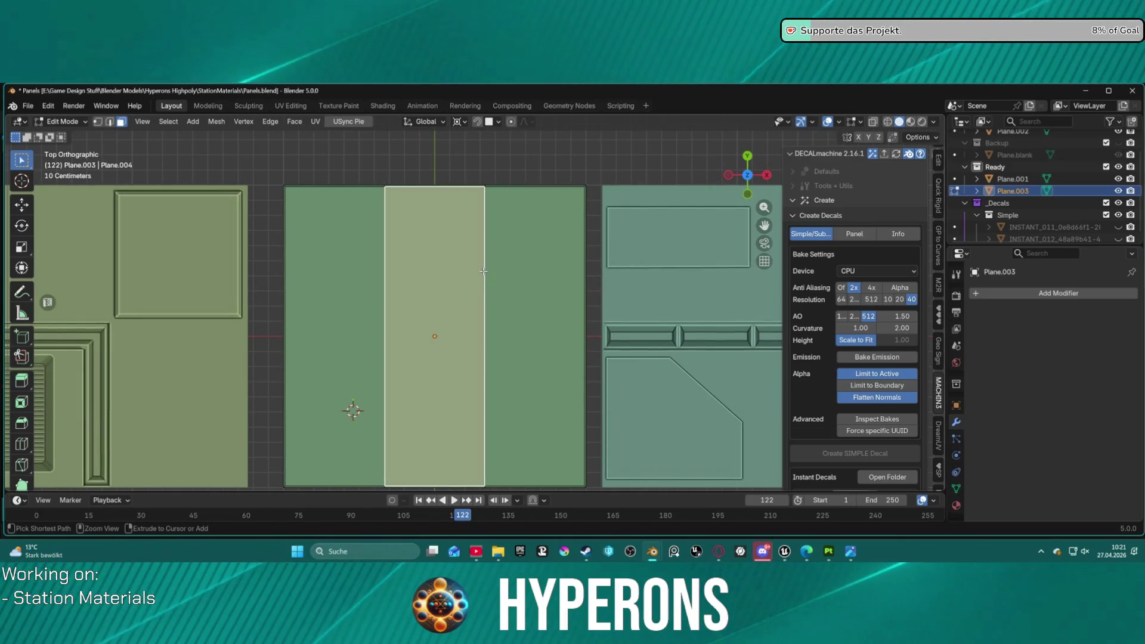
key("2")
key("ctrl+l")
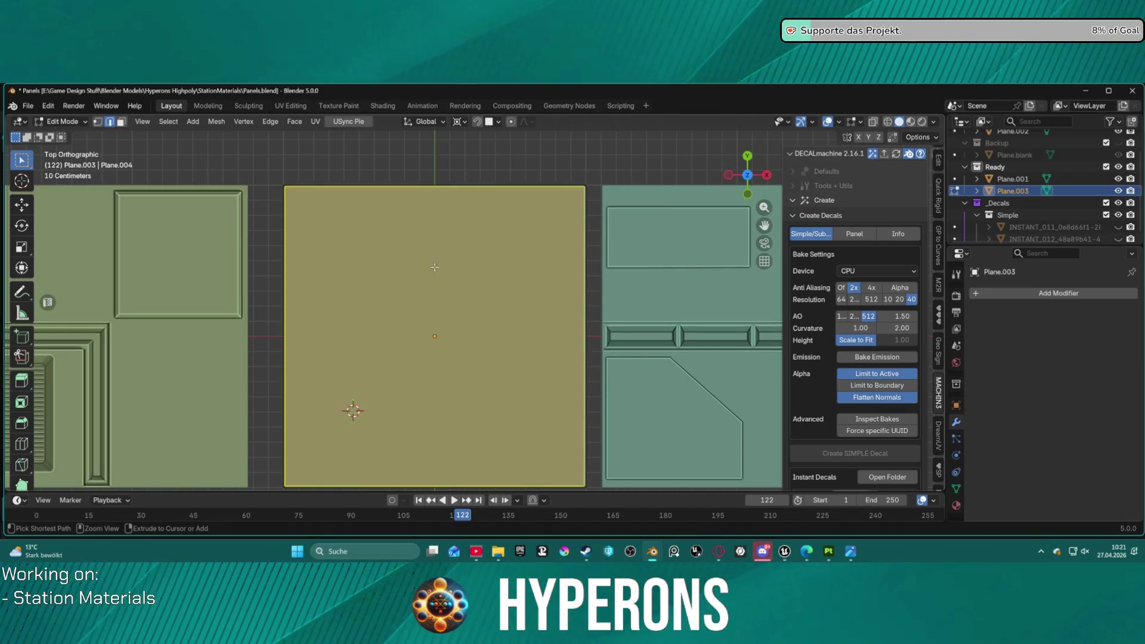
left_click(22, 446)
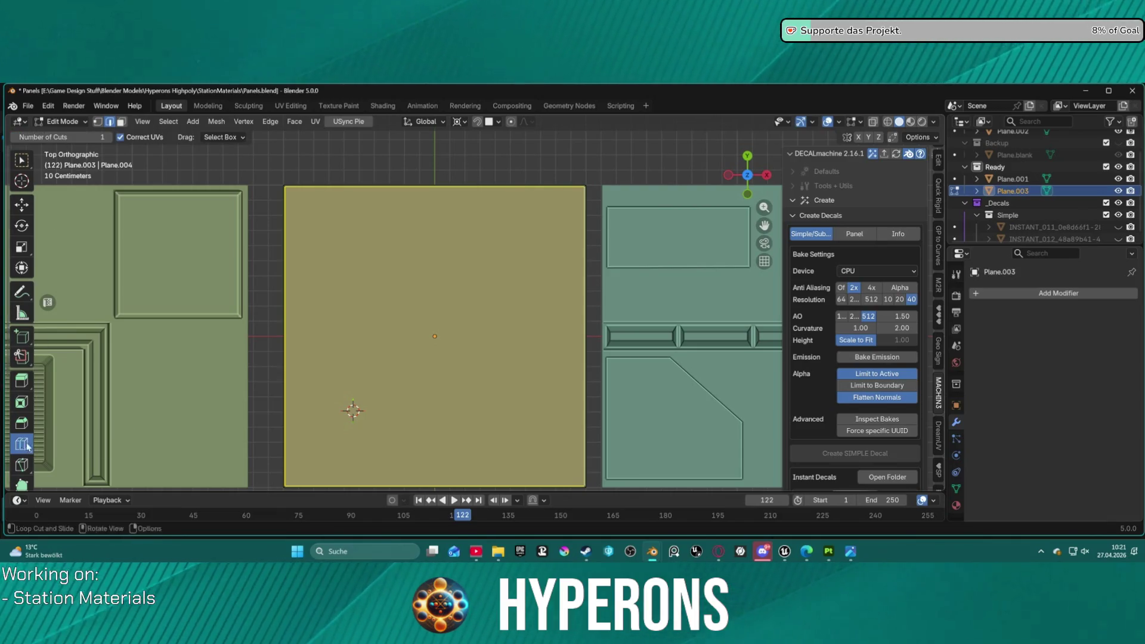
left_click_drag(444, 179, 529, 179)
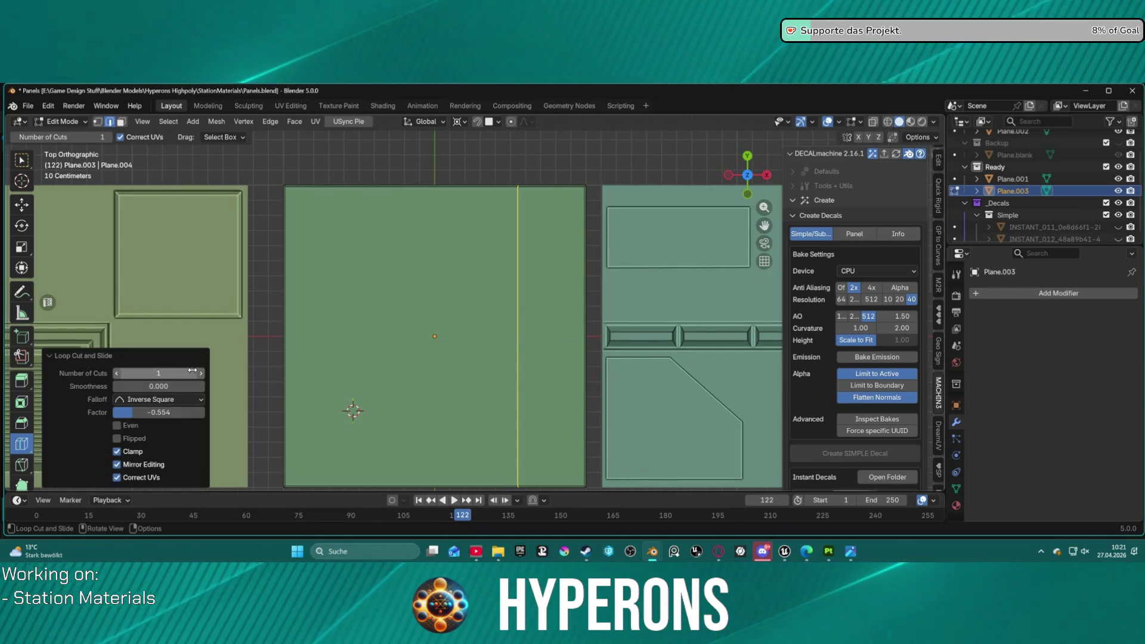
left_click(202, 374)
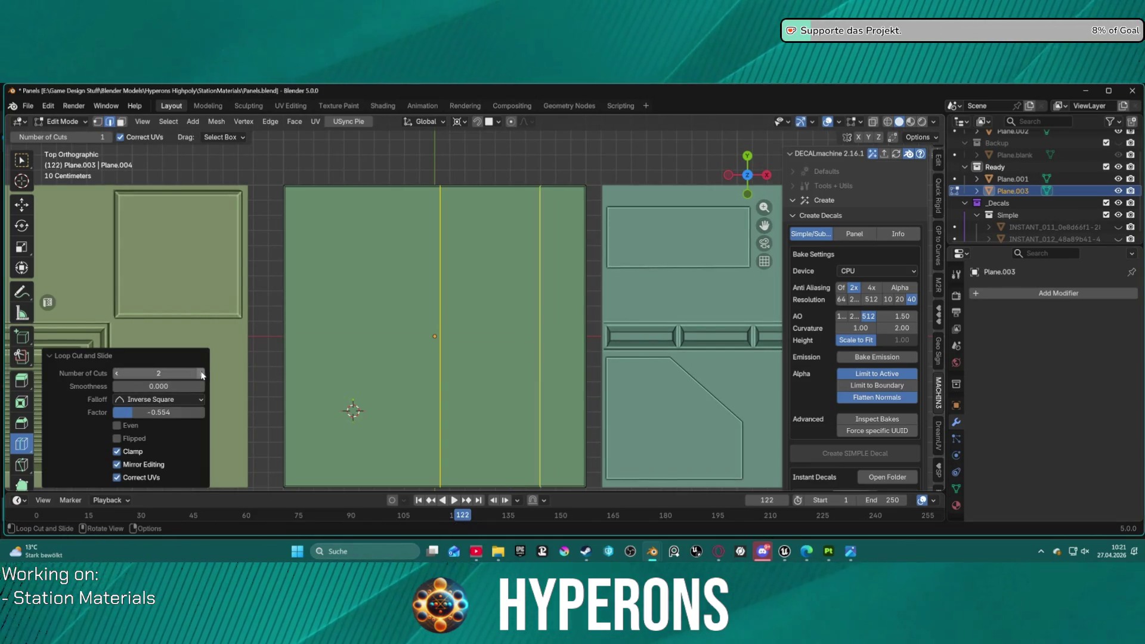
key("ctrl+z")
left_click_drag(444, 182, 343, 182)
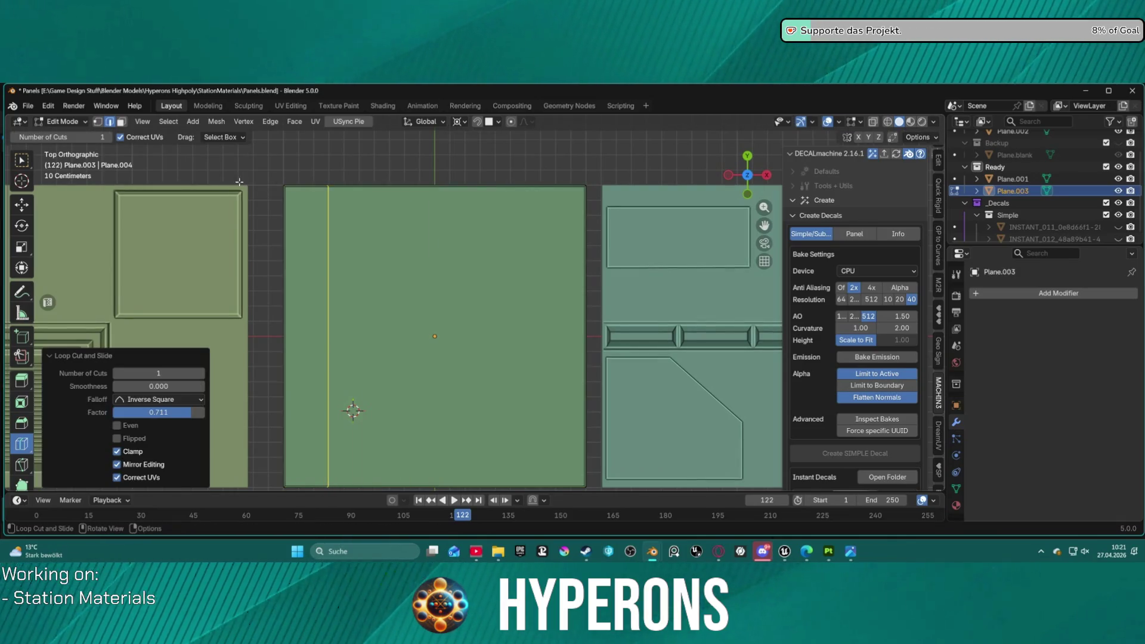
left_click(202, 375)
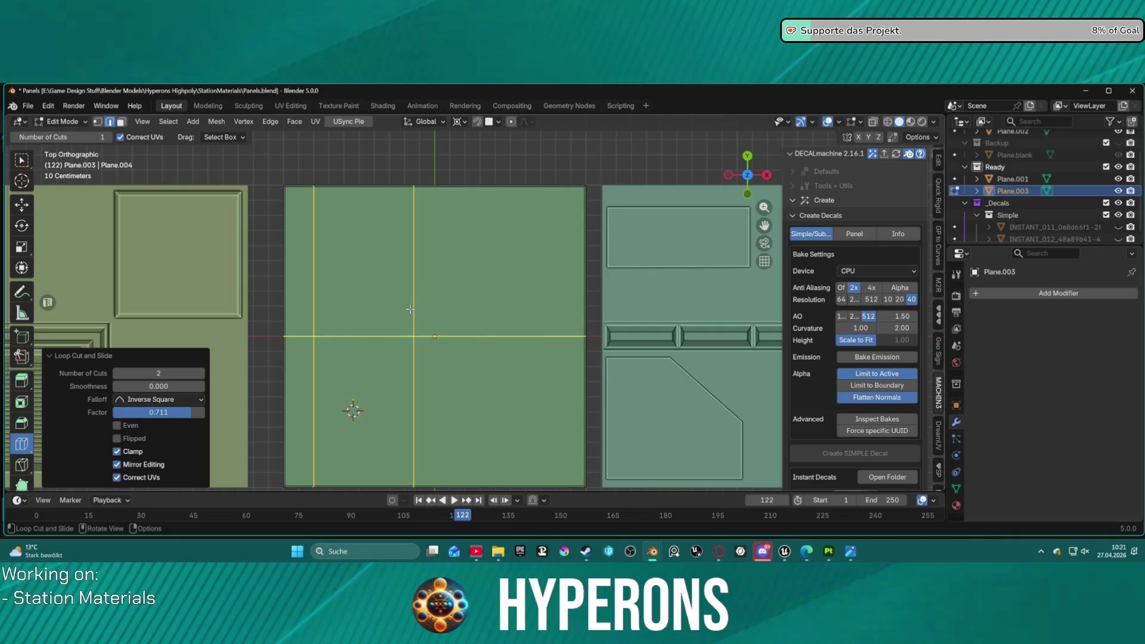
key("ctrl+z")
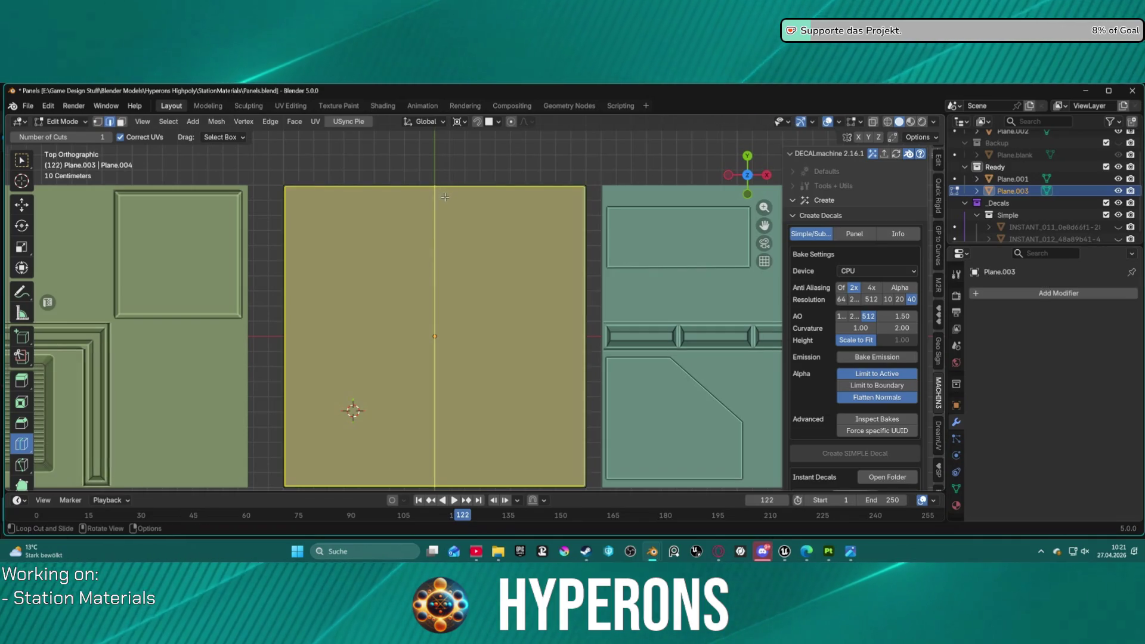
left_click(445, 197)
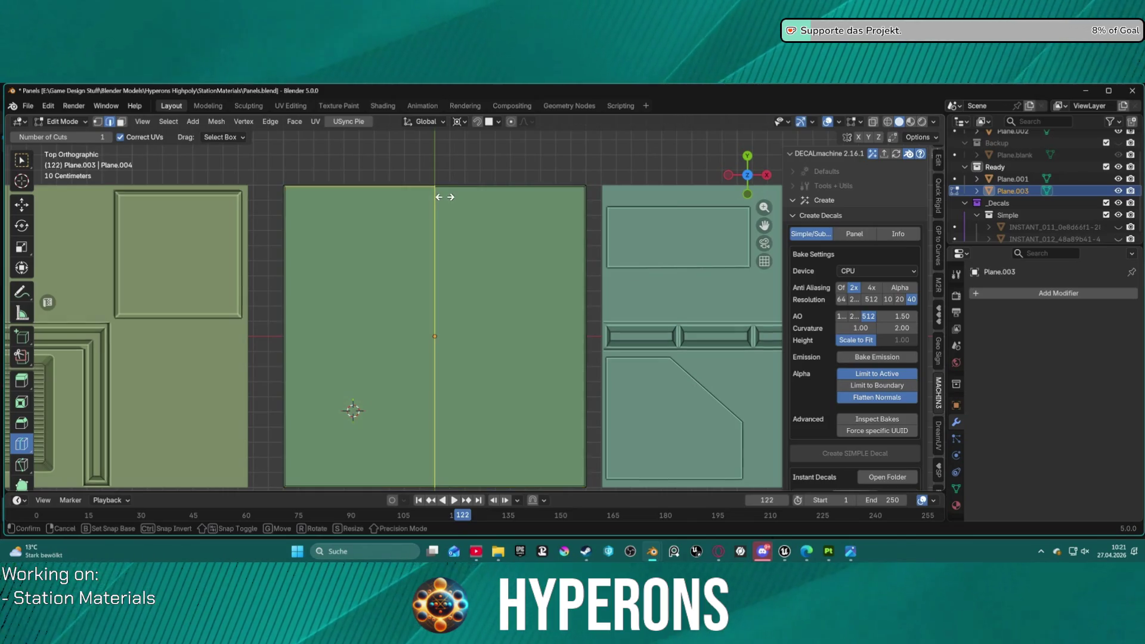
left_click(393, 194)
left_click(478, 196)
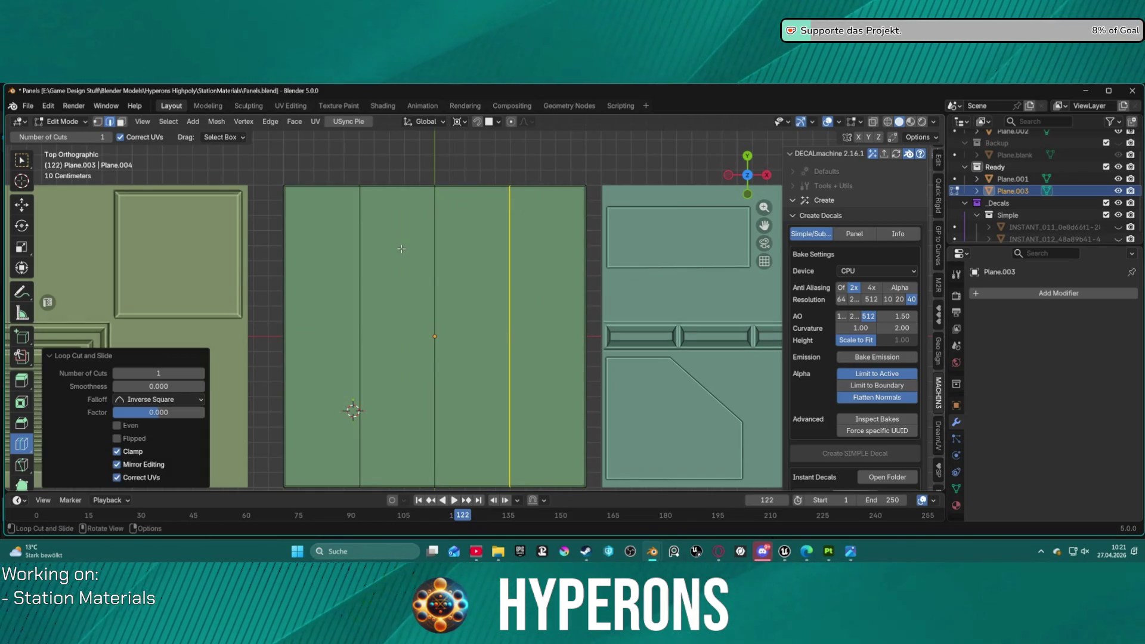
key("F2")
key("Escape")
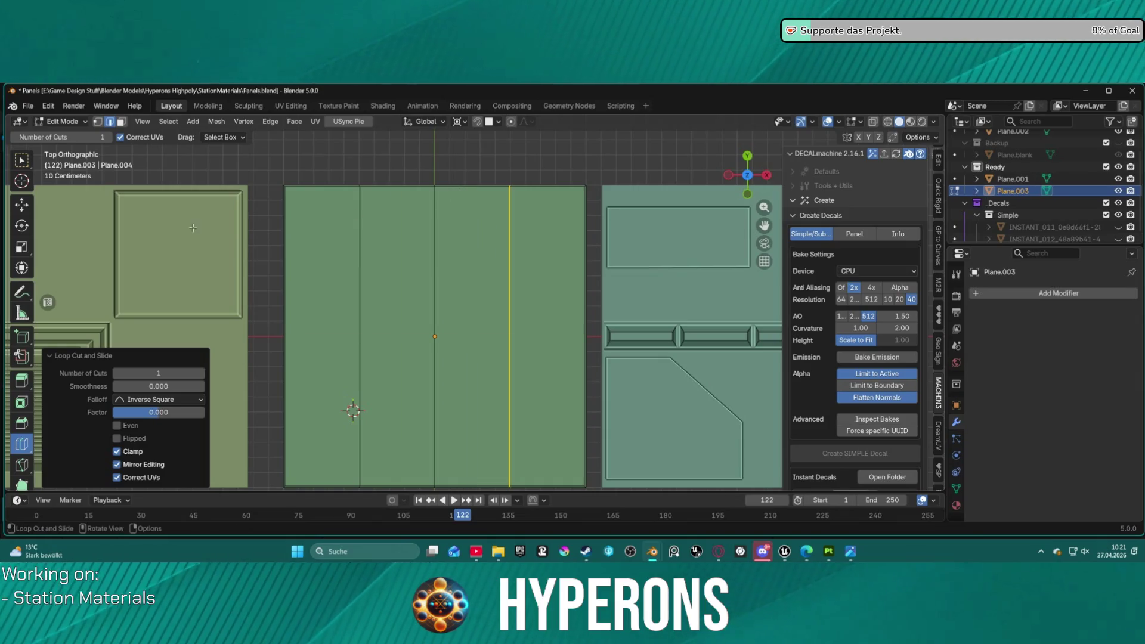
left_click(283, 175, "alt+shift")
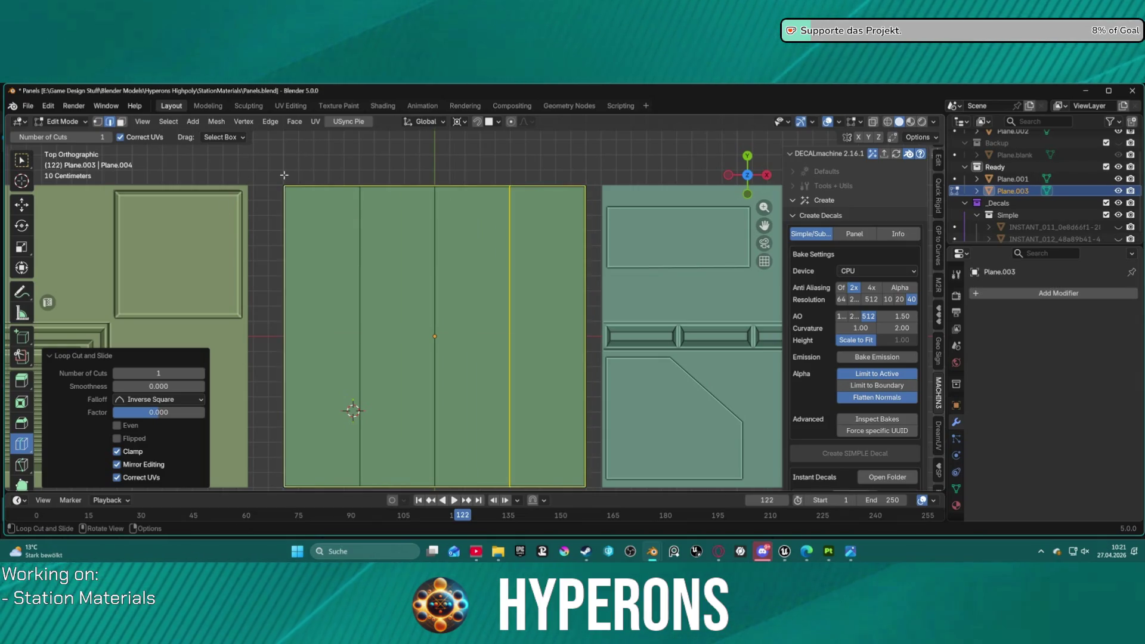
key("ctrl+z")
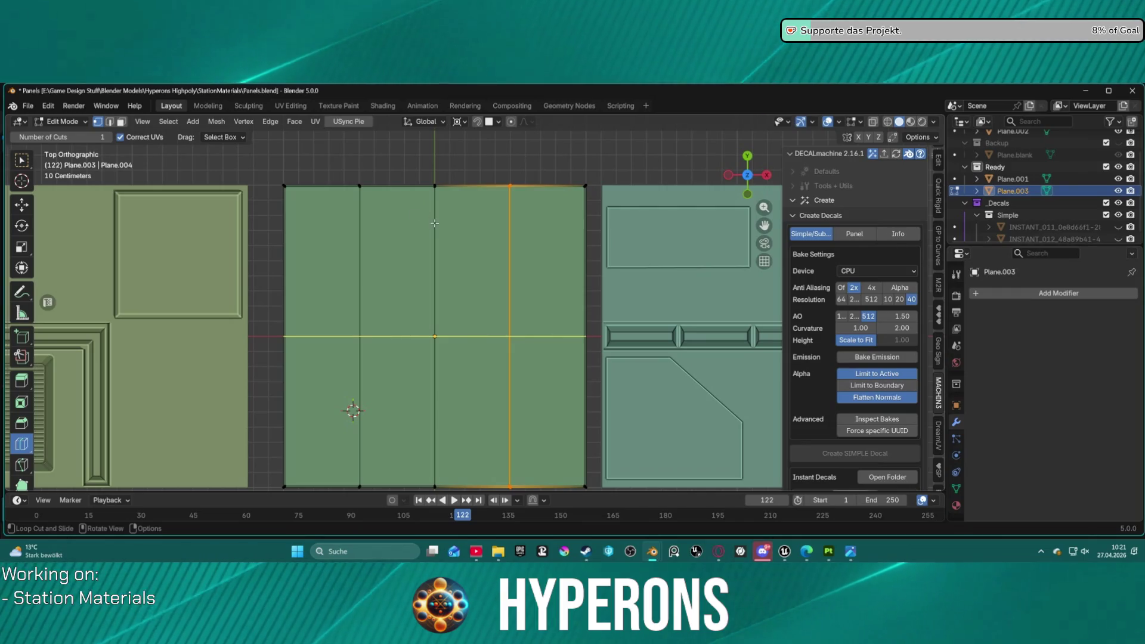
left_click(435, 223)
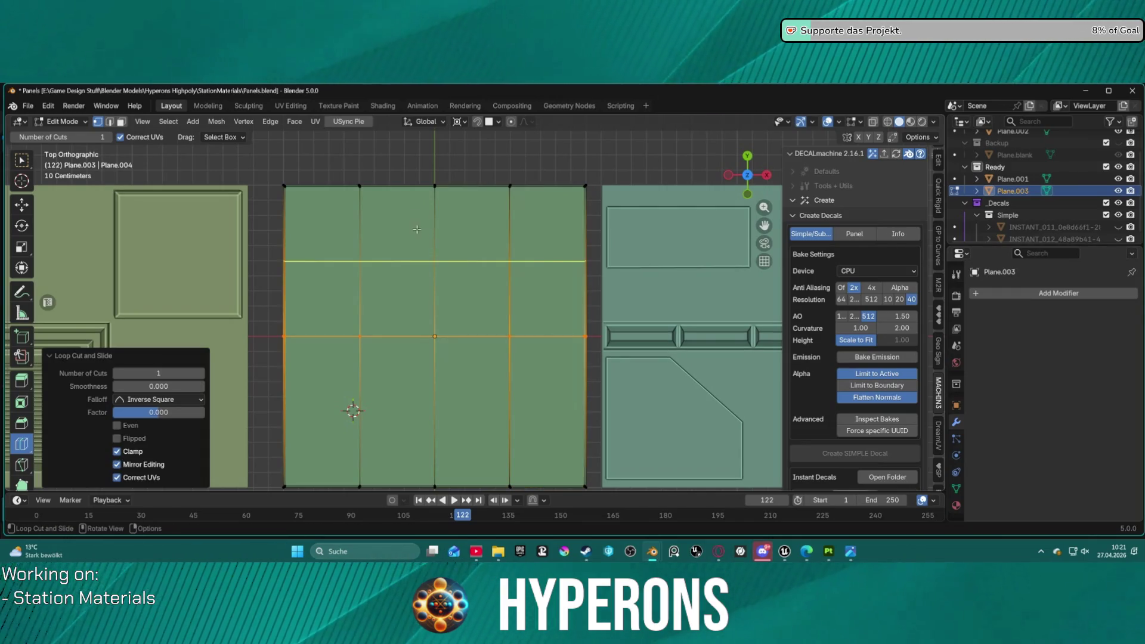
key("ctrl+z")
key("w")
left_click(434, 231, "alt")
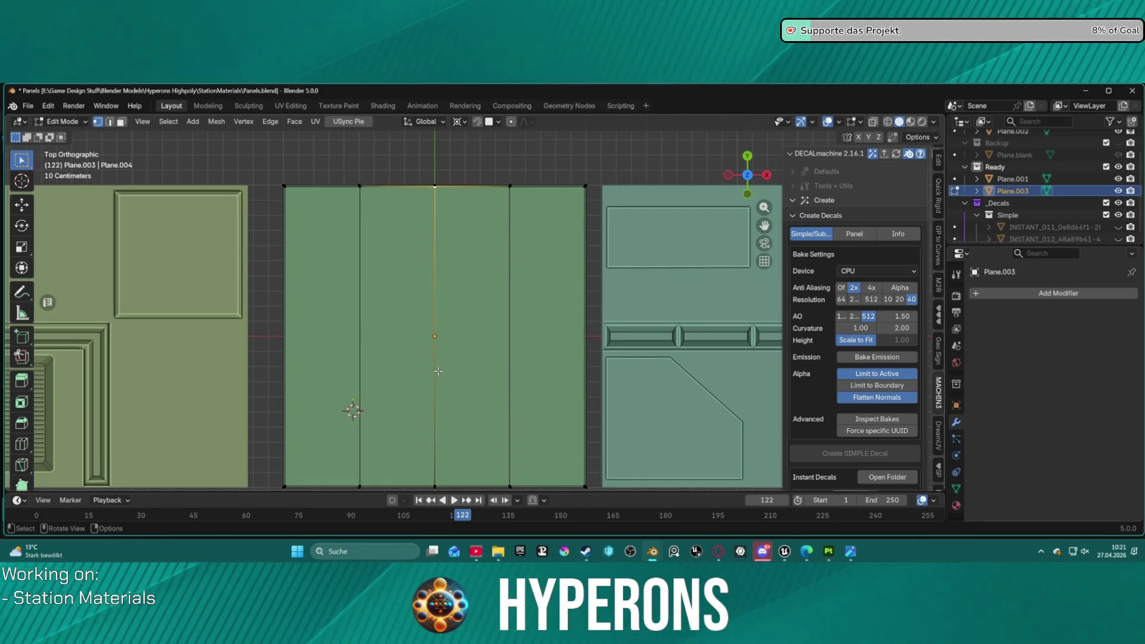
key("2")
key("ctrl+x")
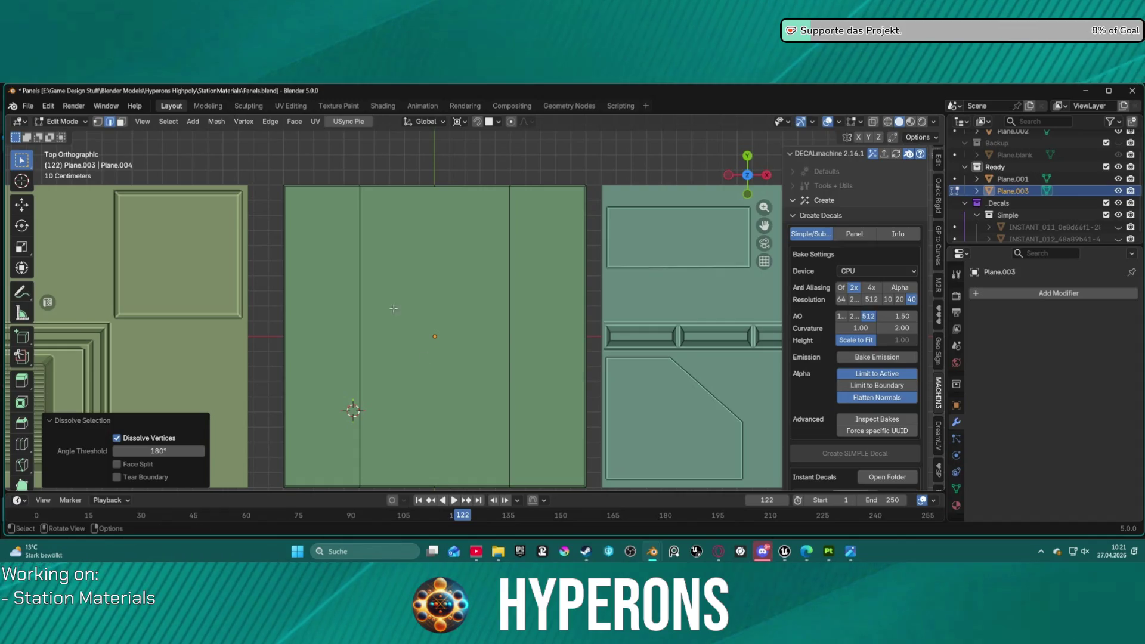
key("1")
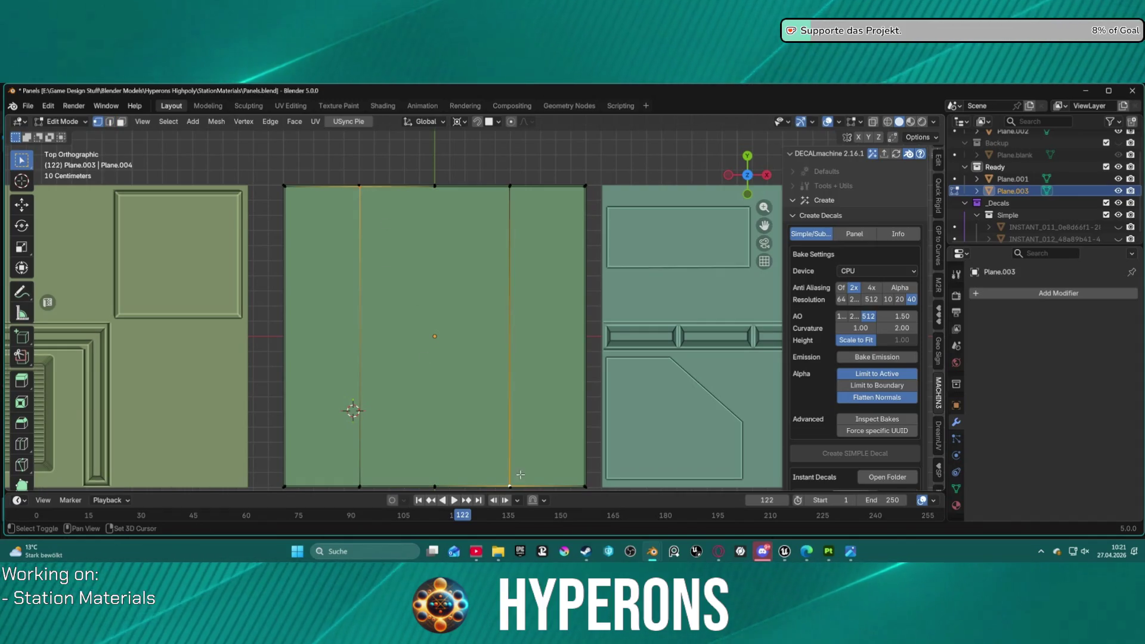
key("j")
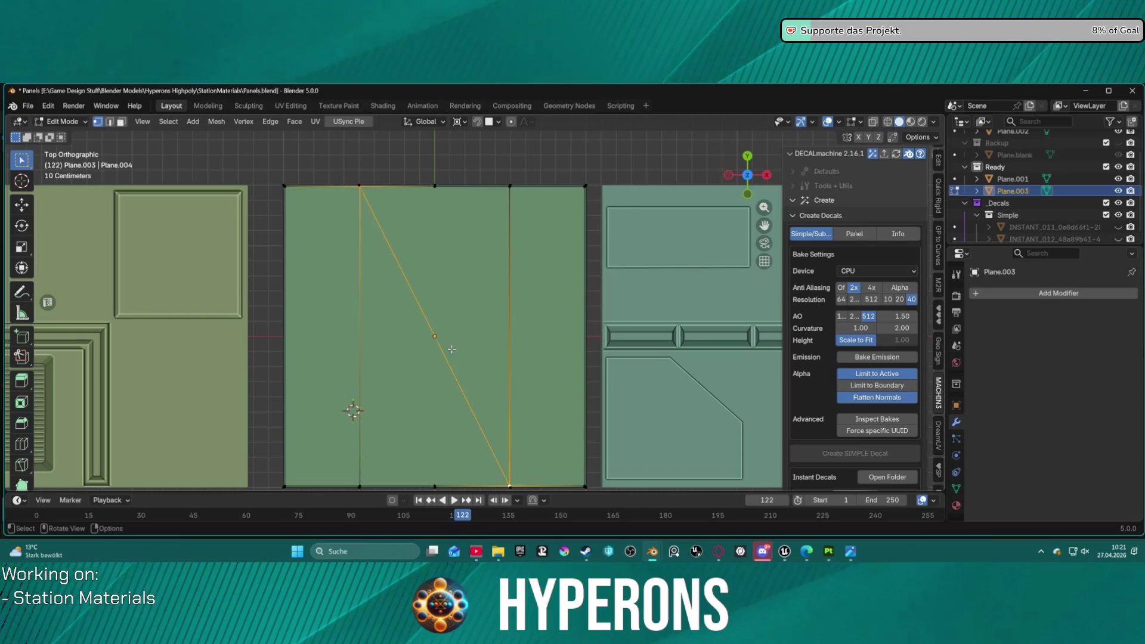
key("2")
left_click(446, 336)
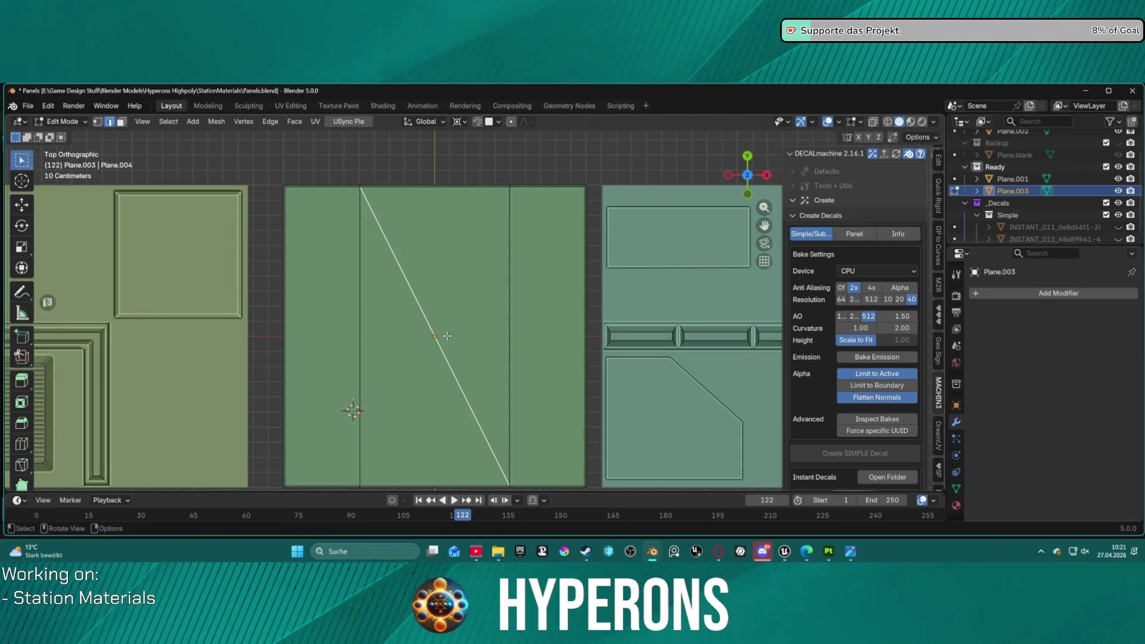
key("ctrl+b")
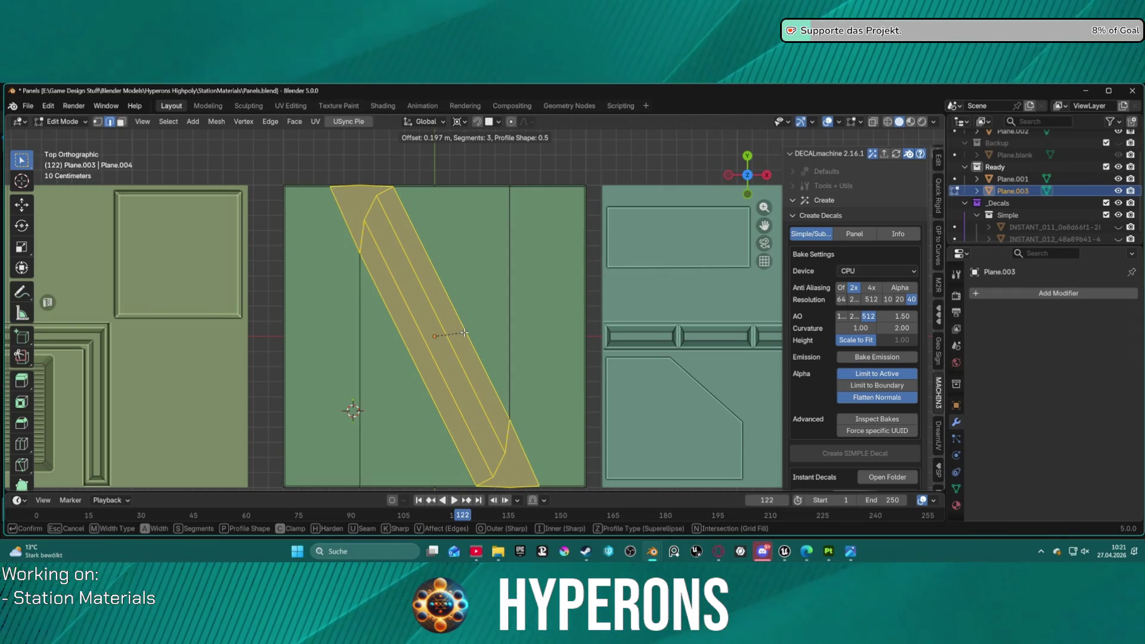
key("Escape")
key("ctrl+l")
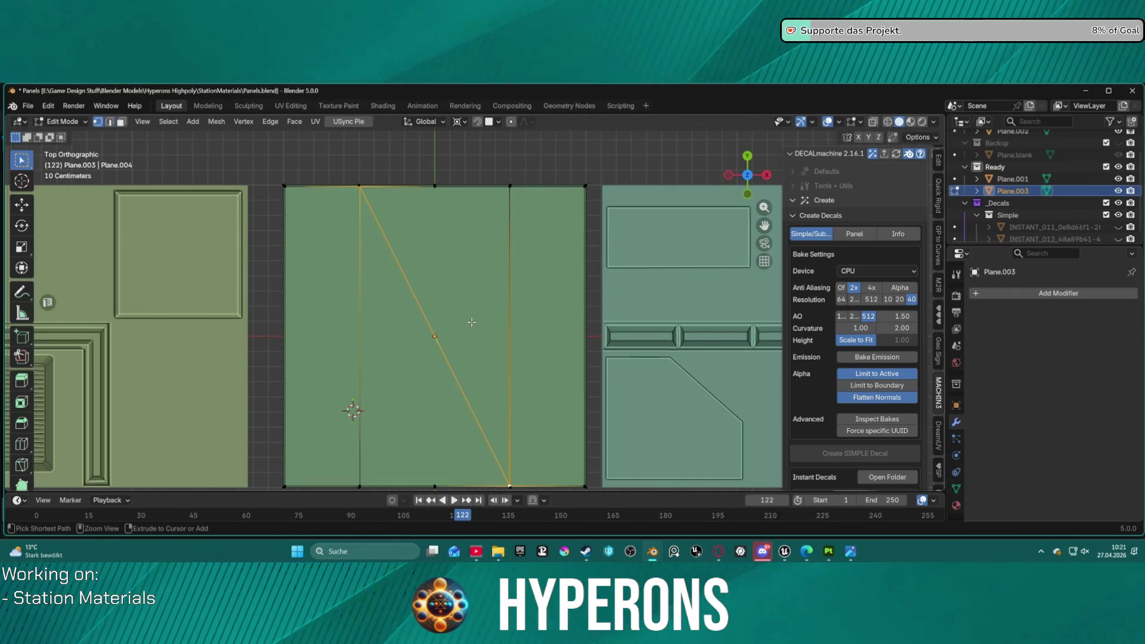
key("ctrl+z")
key("ctrl+z")
key("ctrl+z")
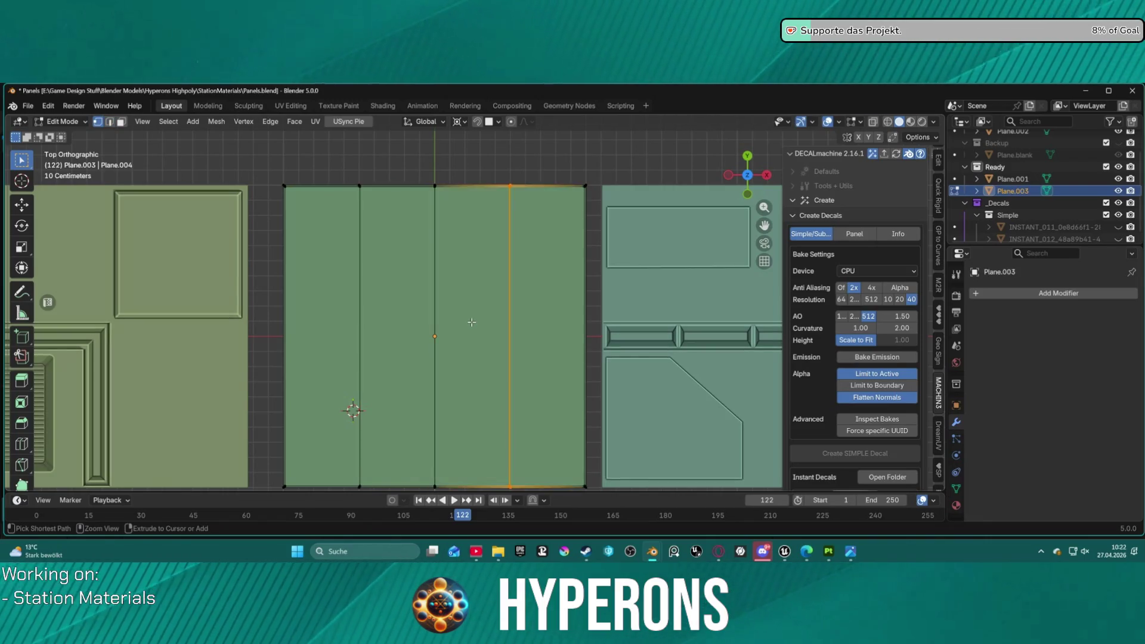
key("ctrl+z")
key("ctrl+z")
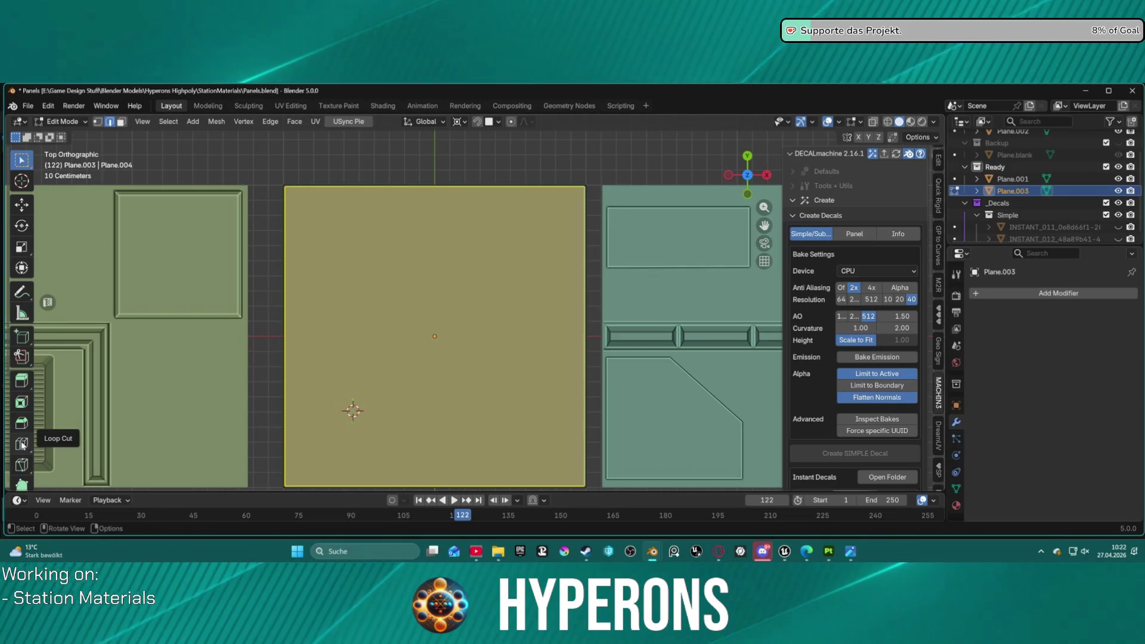
- Knife-cut a diagonal edge across Plane.003 from its top edge to its bottom edge
left_click(22, 464)
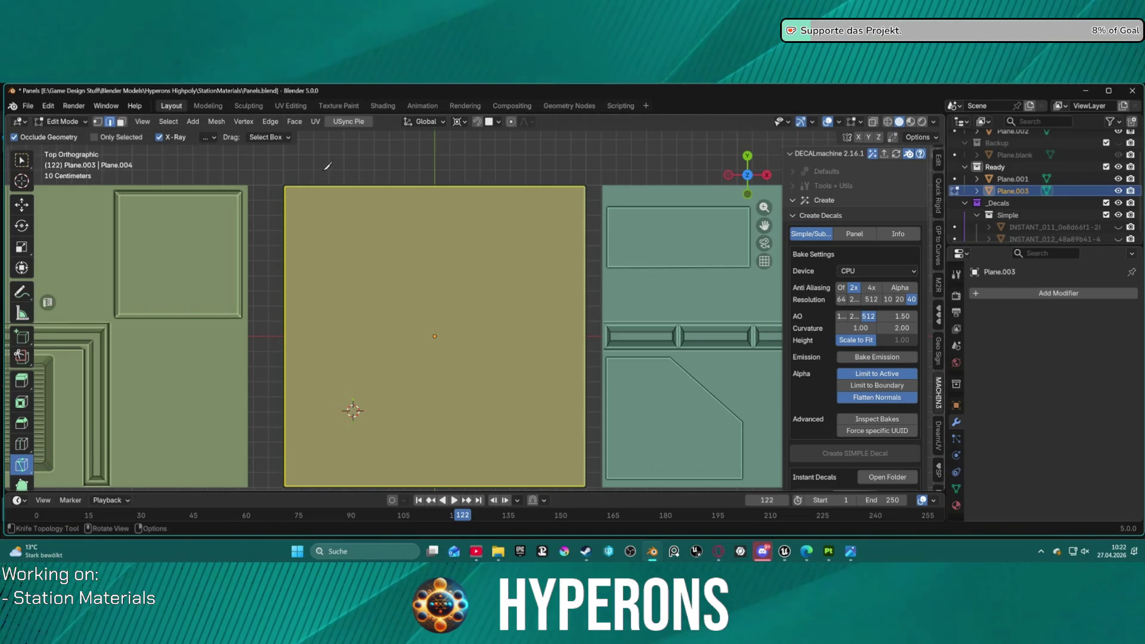
left_click(335, 186)
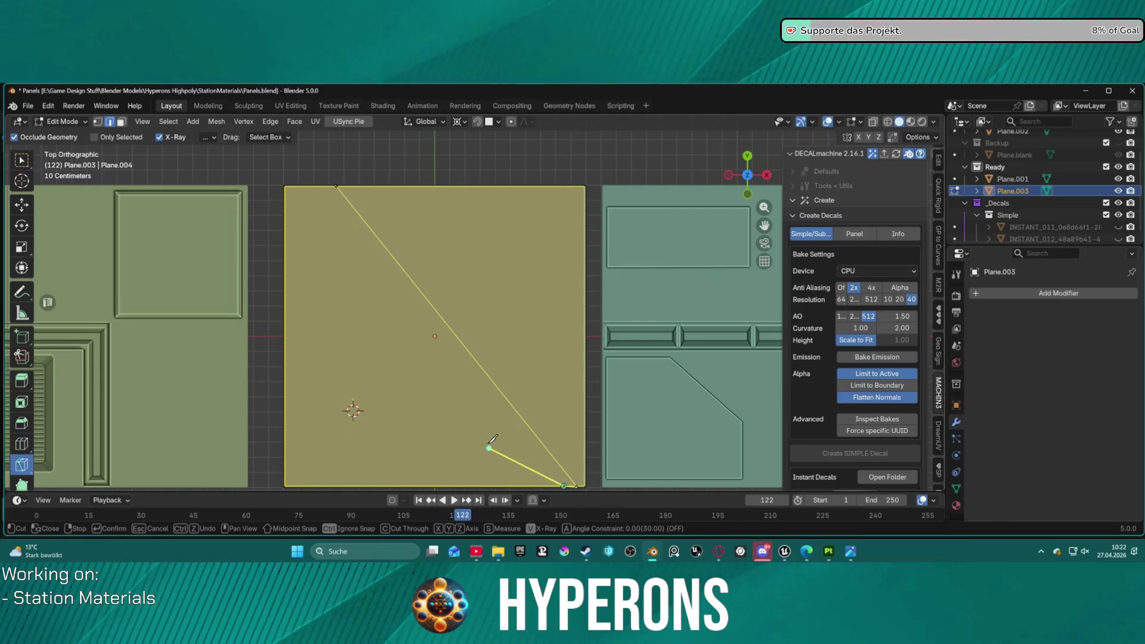
scroll(519, 453, "down", 3)
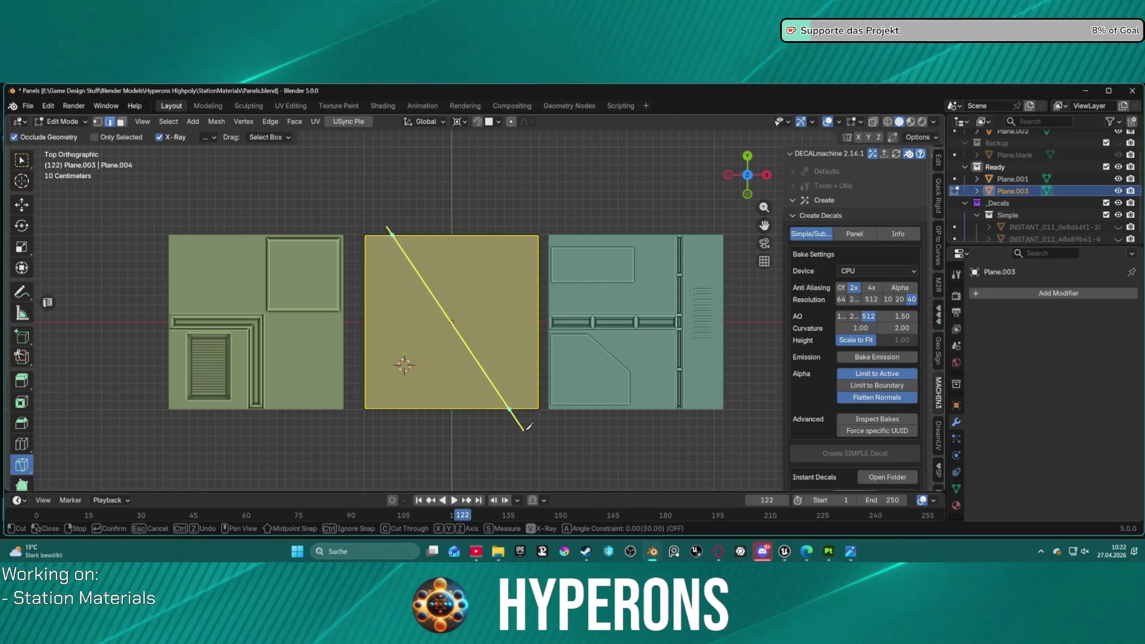
left_click(528, 428)
scroll(437, 260, "up", 3)
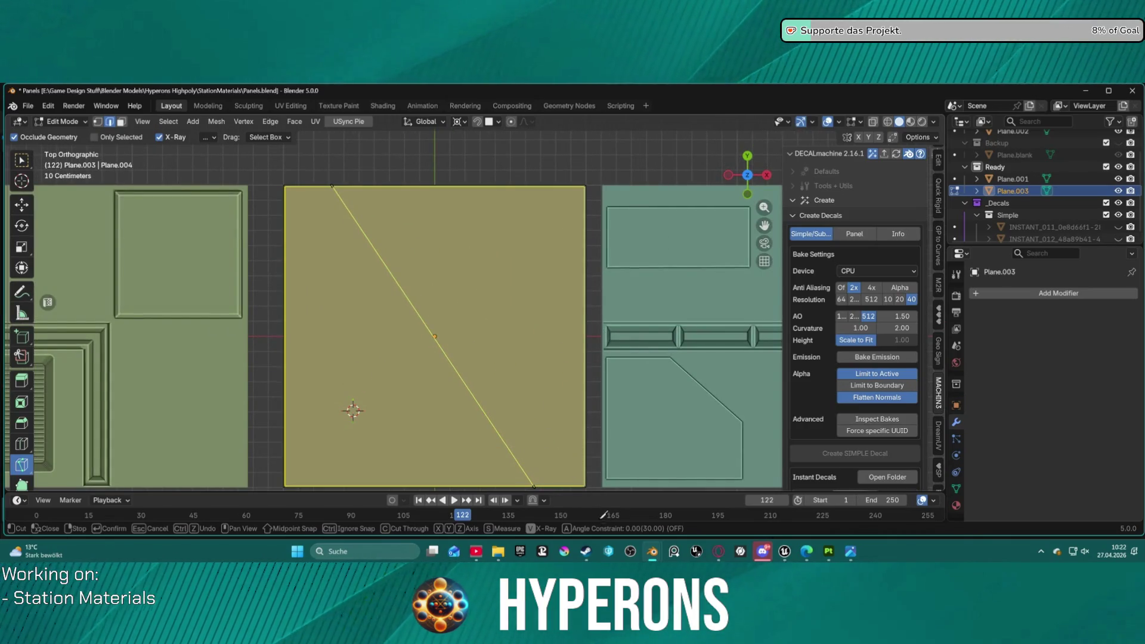
key("Return")
- Bevel the new diagonal edge into a narrow 3-segment strip about 0.0573 m wide
scroll(475, 301, "down", 4)
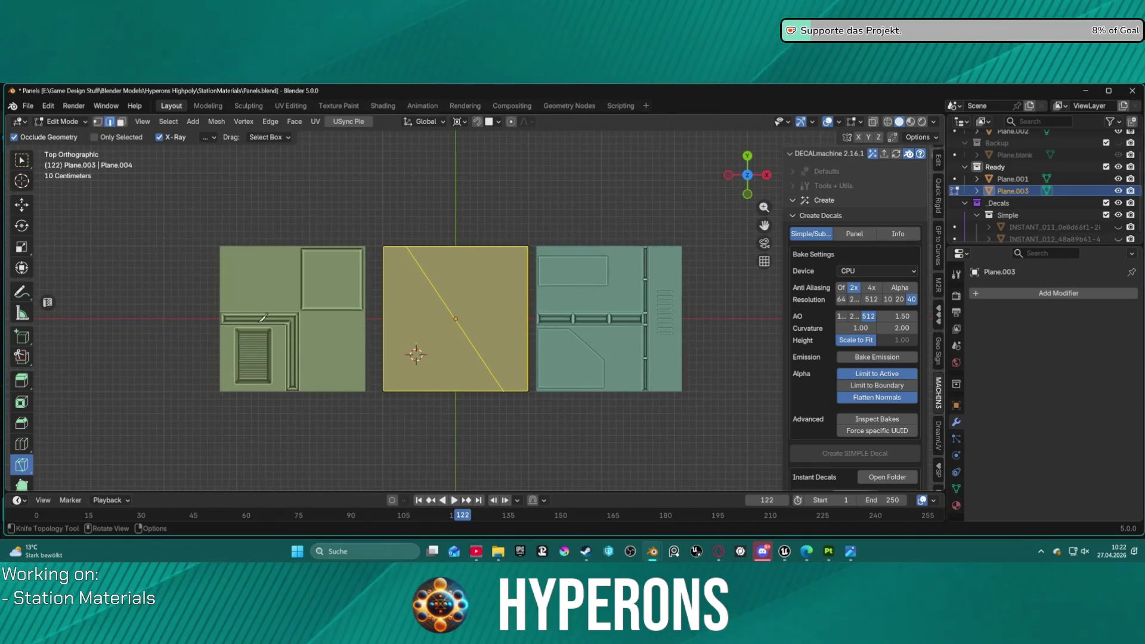
key("w")
left_click(431, 280)
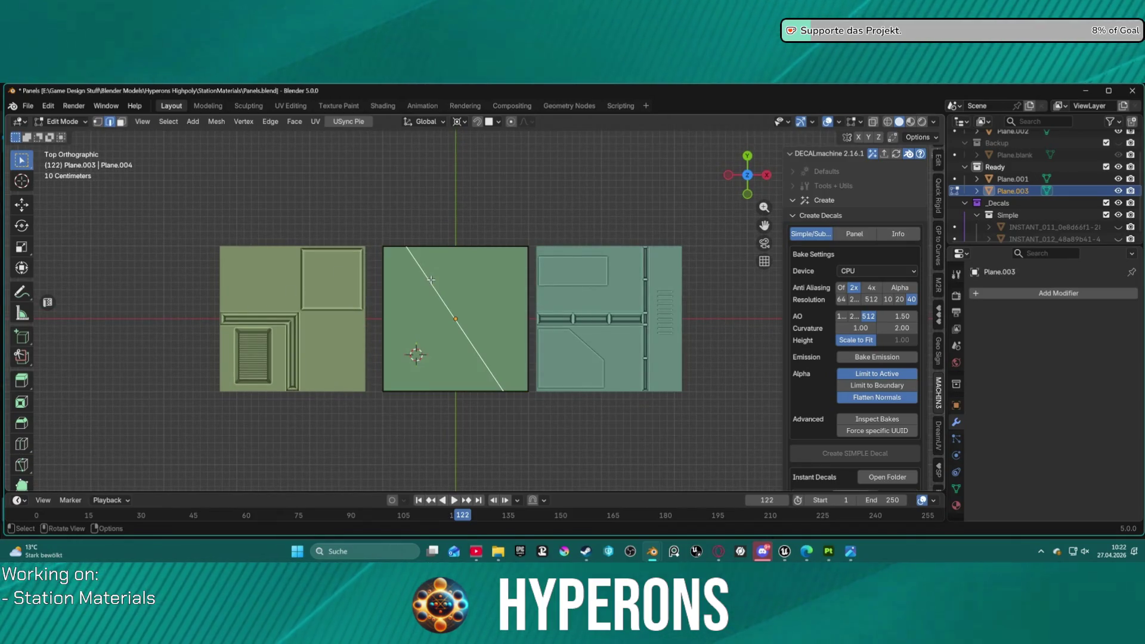
key("ctrl+b")
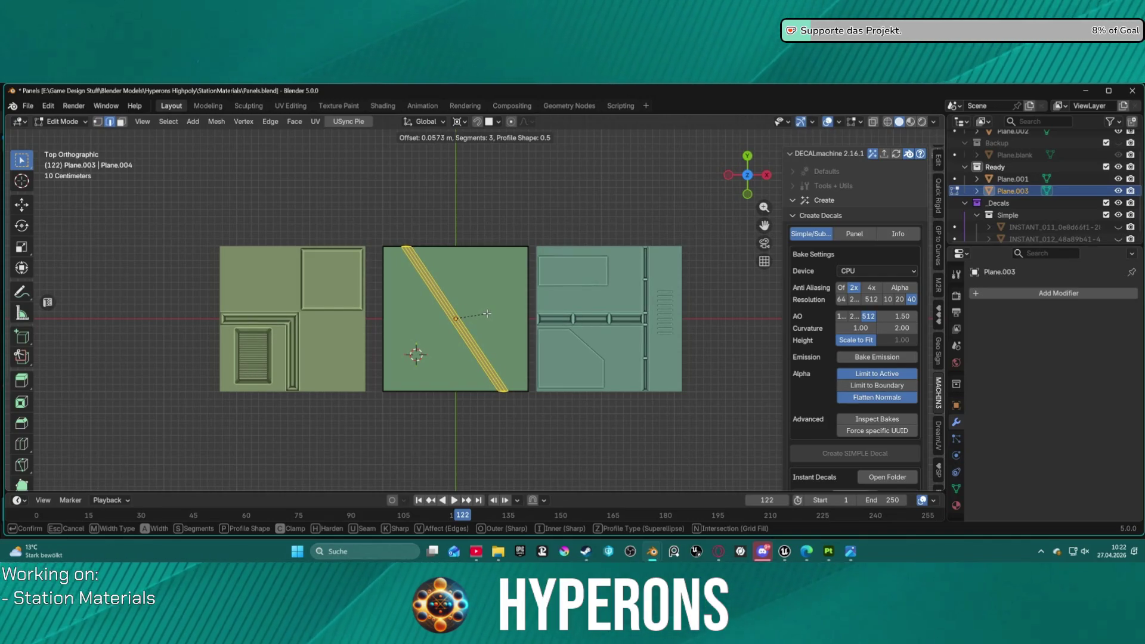
left_click(488, 313)
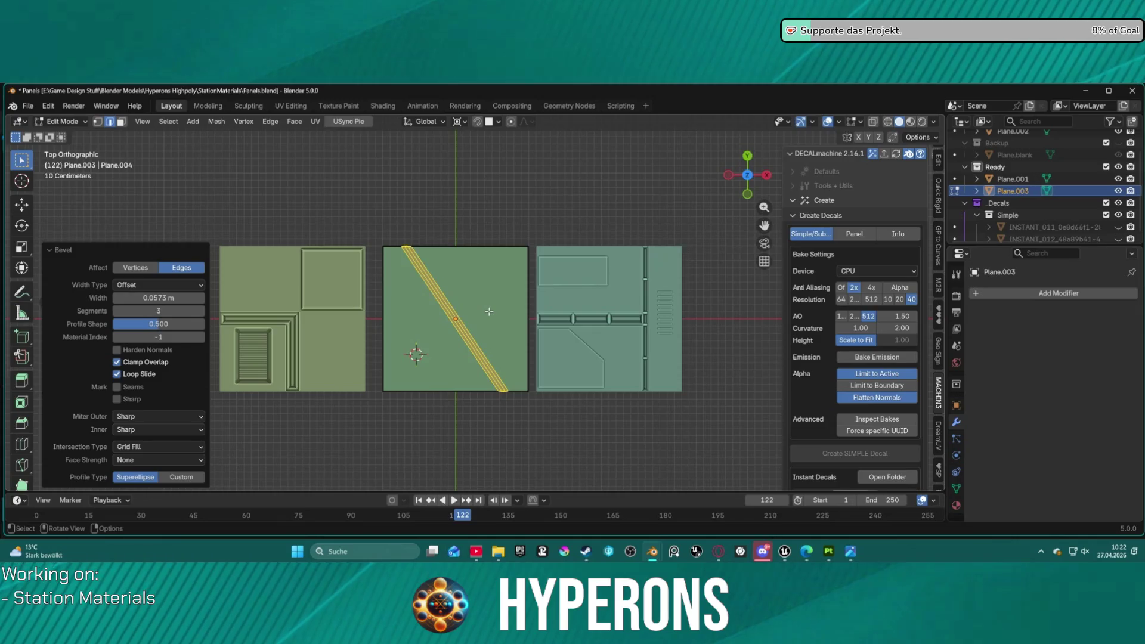
- Set the diagonal bevel's width to exactly 0.05 m
scroll(488, 311, "up", 3)
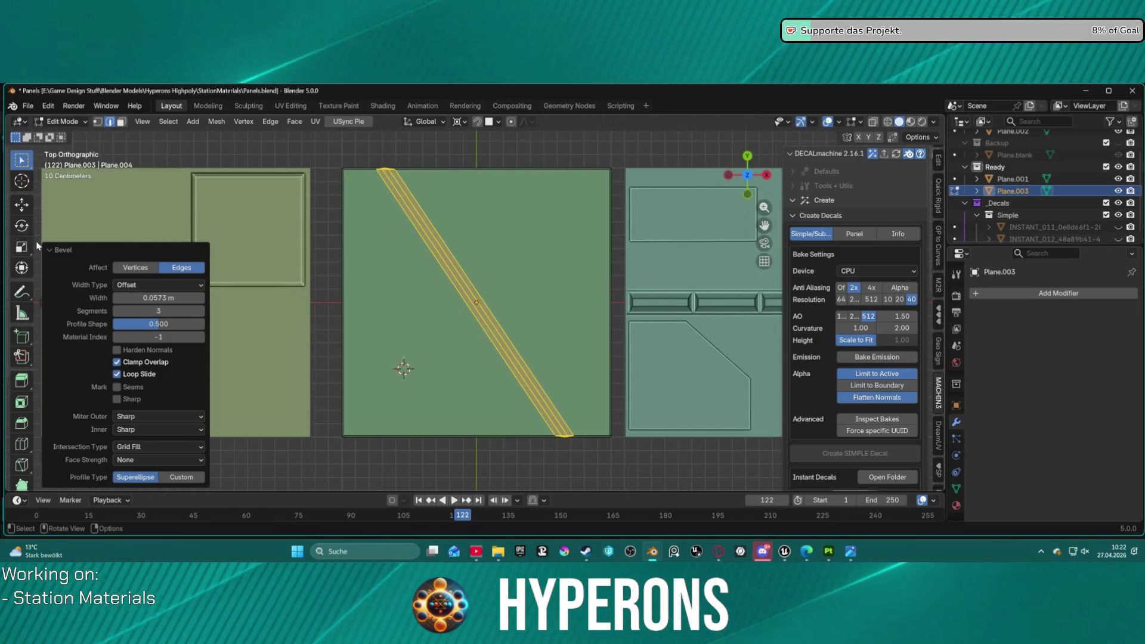
left_click(169, 297)
type(".05")
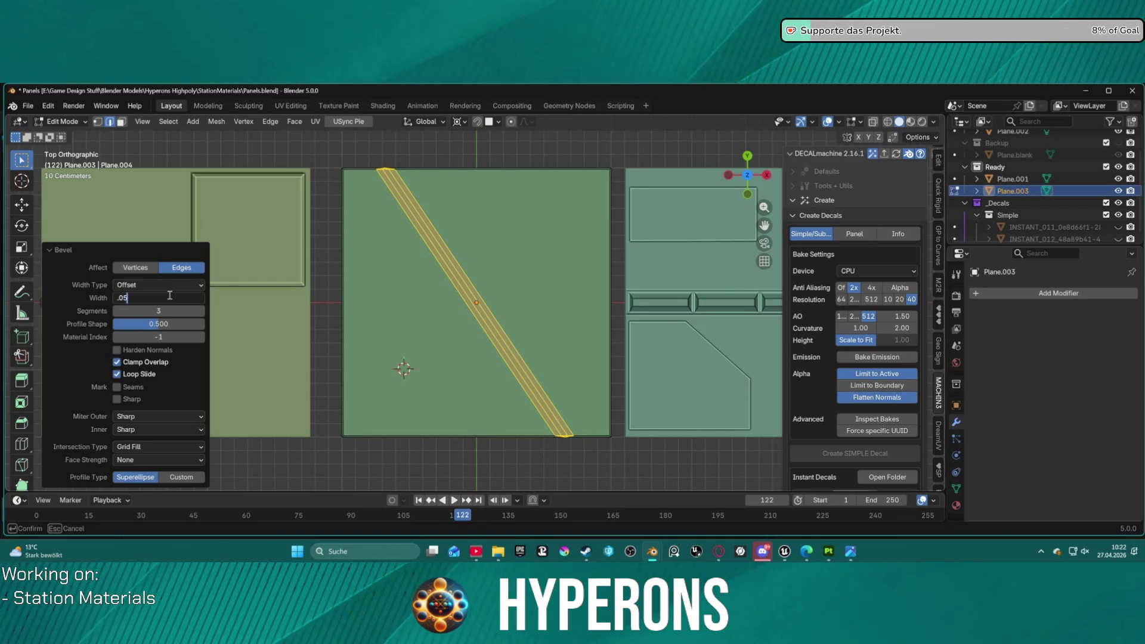
key("Return")
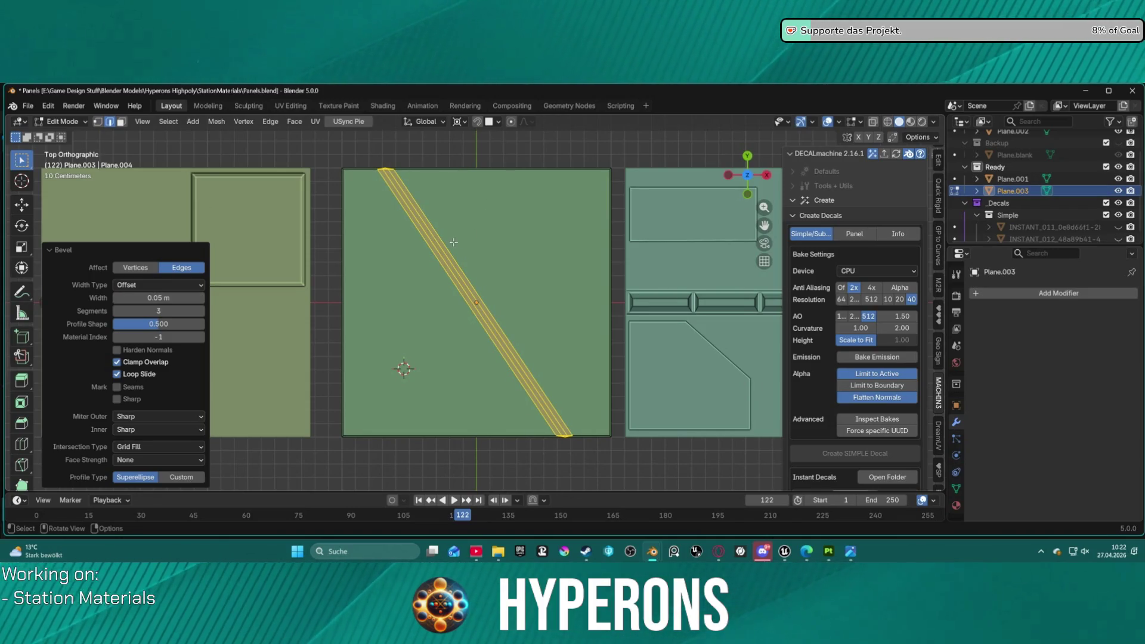
left_click(458, 243)
- Select the bevel strip's faces in face mode and bring up the face menu
mouse_move(491, 235)
middle_mouse_down()
mouse_move(480, 149)
mouse_move(478, 214)
middle_mouse_up()
key("3")
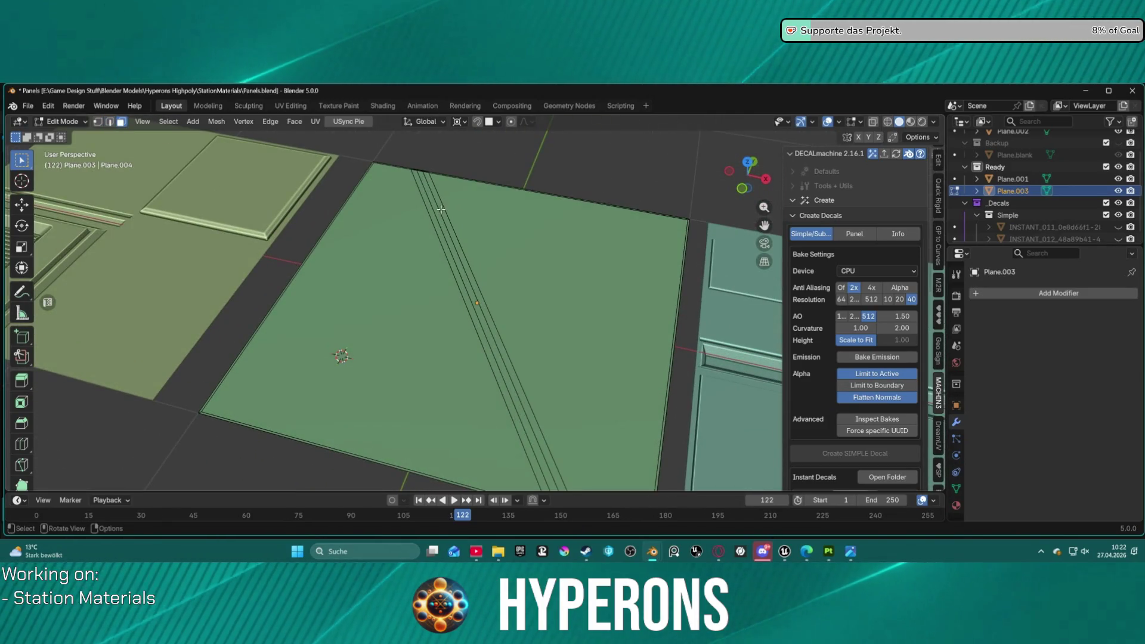
left_click(441, 212)
left_click(438, 215, "shift")
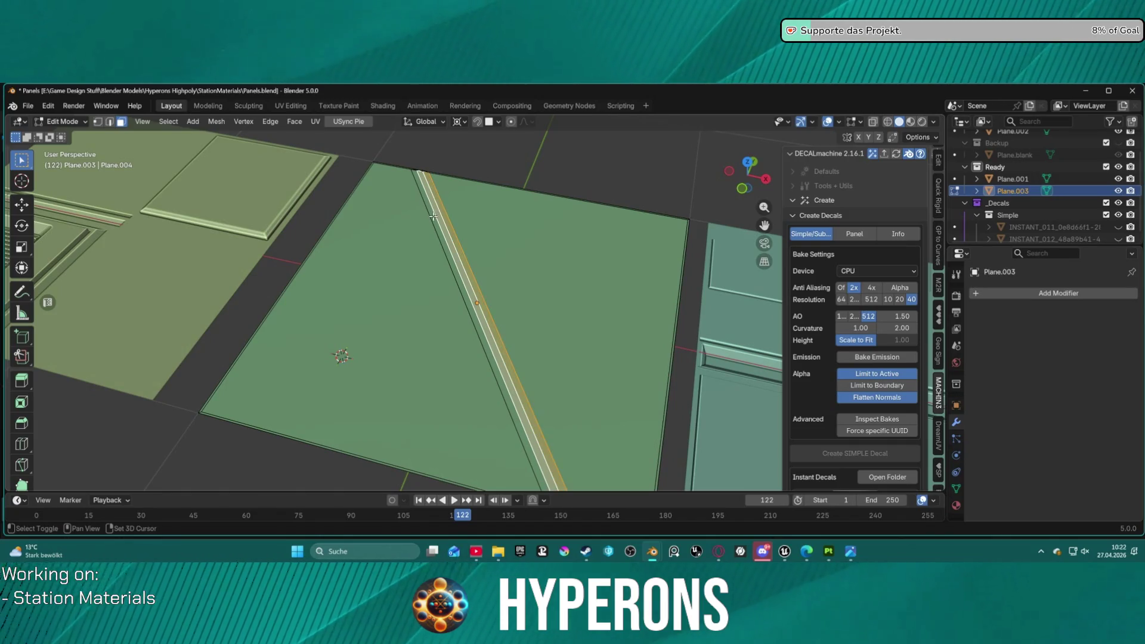
left_click(434, 216, "shift")
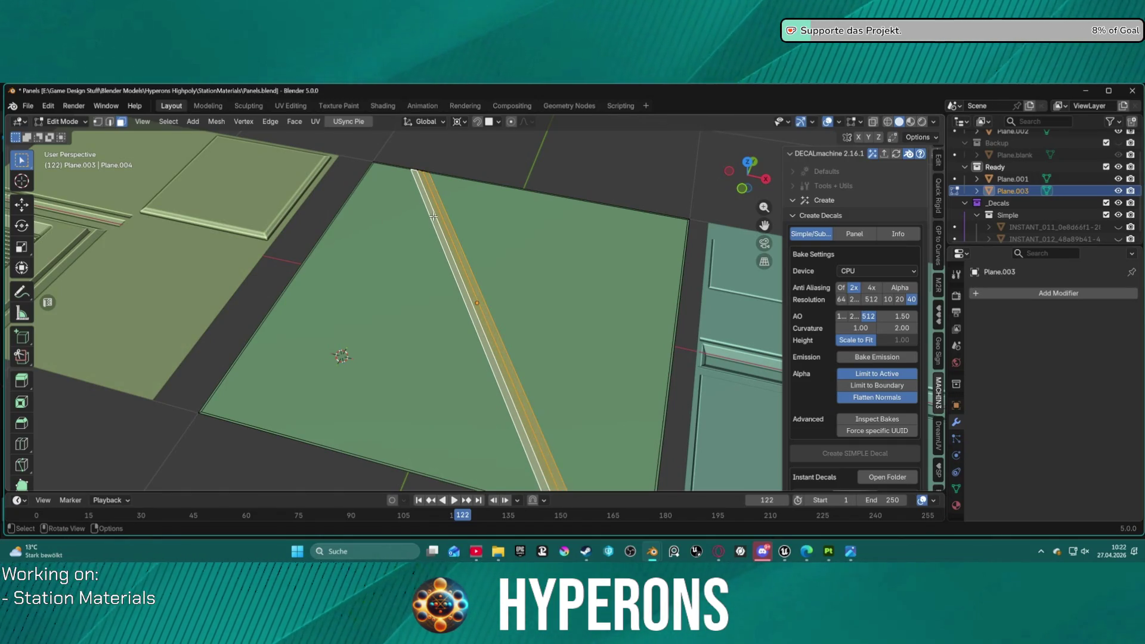
right_click(433, 216)
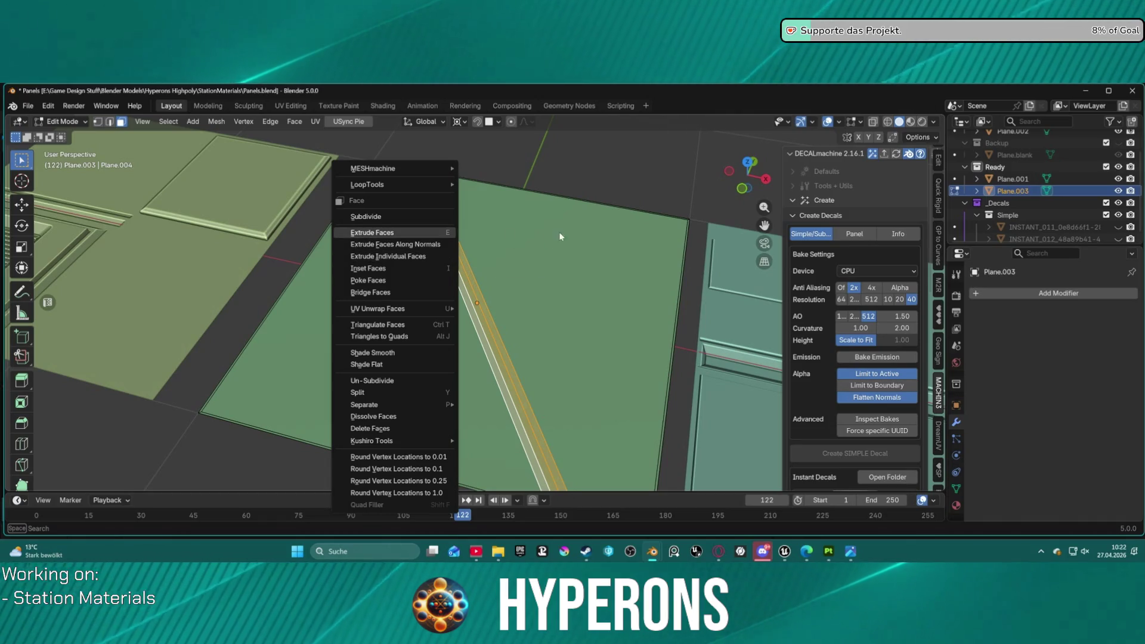
- Extrude the strip faces inward with Extrude Manifold and lower them along Z
key("Escape")
key("alt+e")
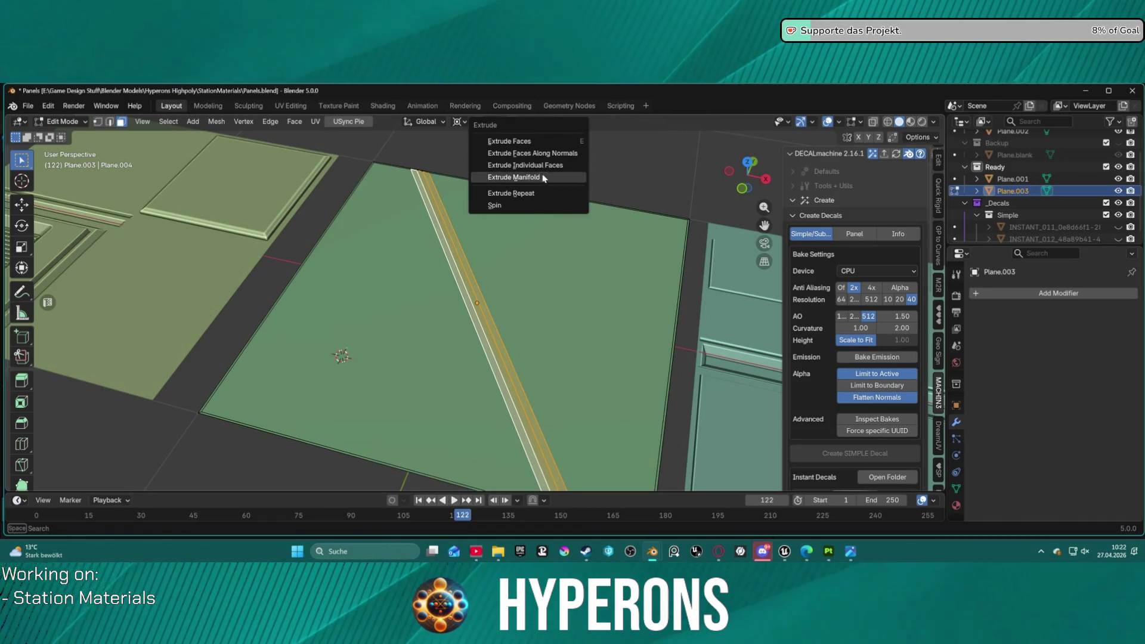
left_click(543, 176)
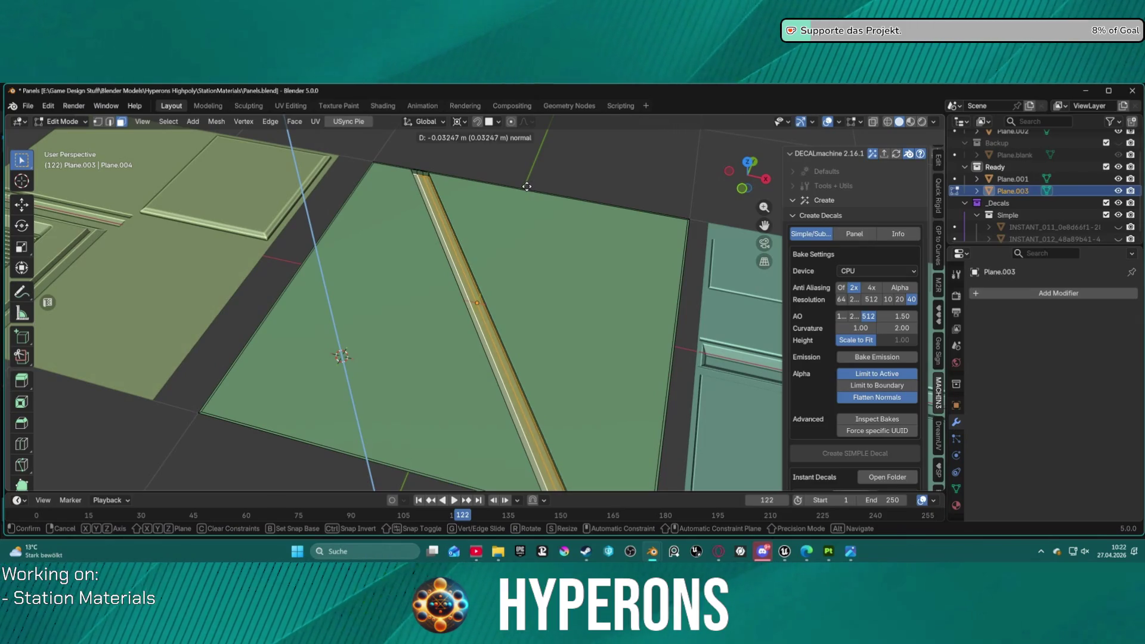
left_click(524, 189)
mouse_move(540, 264)
middle_mouse_down()
mouse_move(506, 219)
mouse_move(516, 207)
middle_mouse_up()
key("g")
key("z")
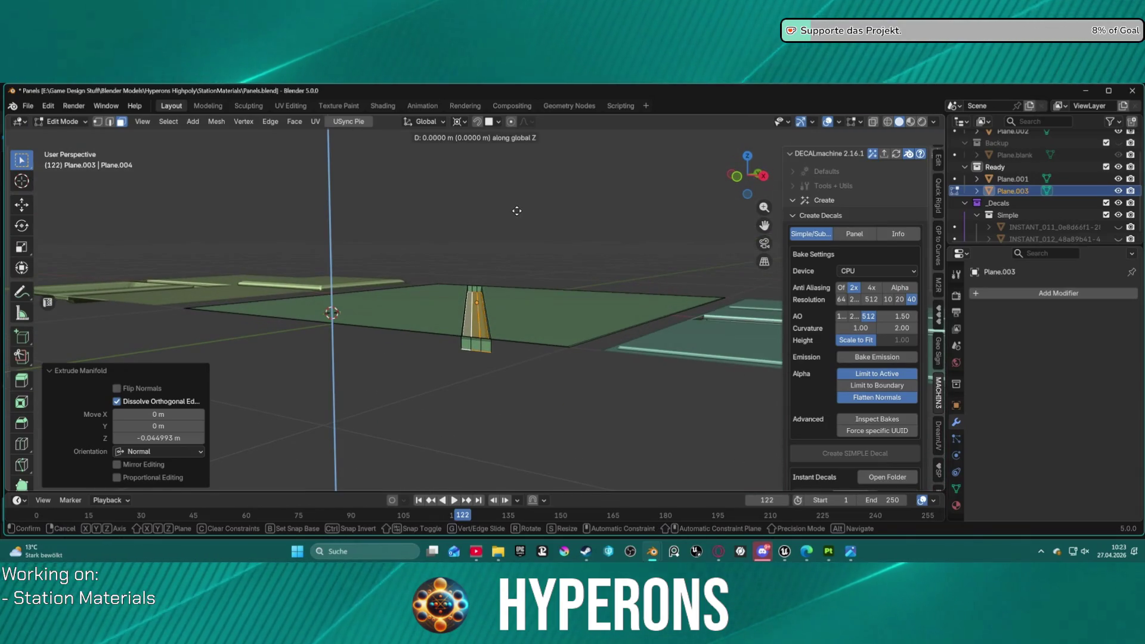
left_click(525, 204)
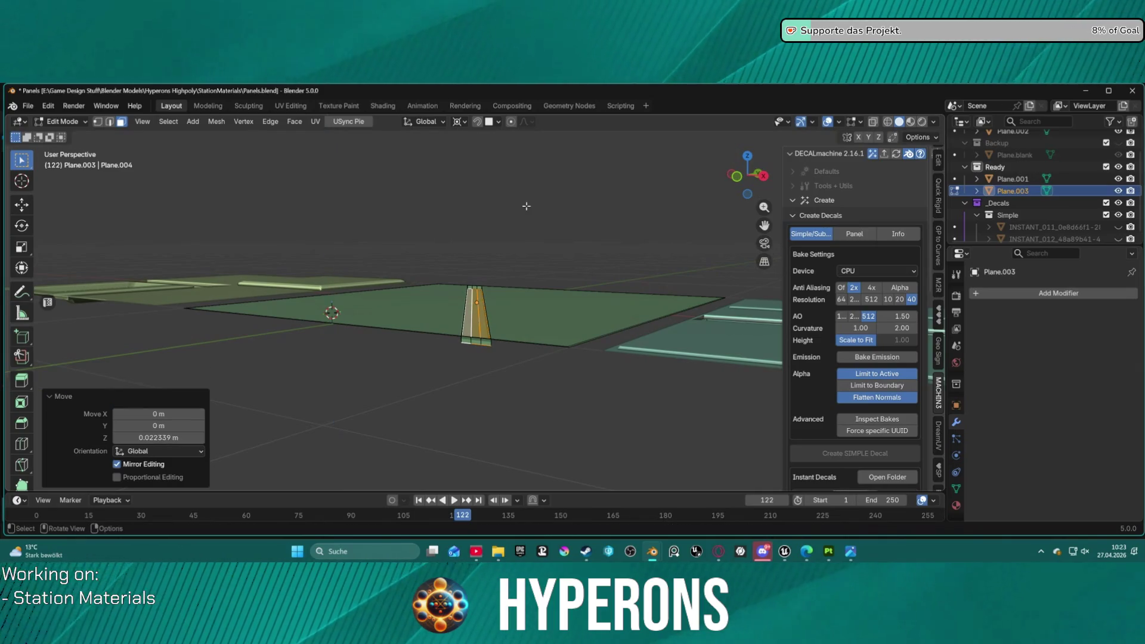
- Lower the narrow strip face further along Z to deepen the groove
mouse_move(504, 251)
middle_mouse_down()
mouse_move(525, 281)
mouse_move(492, 320)
middle_mouse_up()
left_click(483, 324)
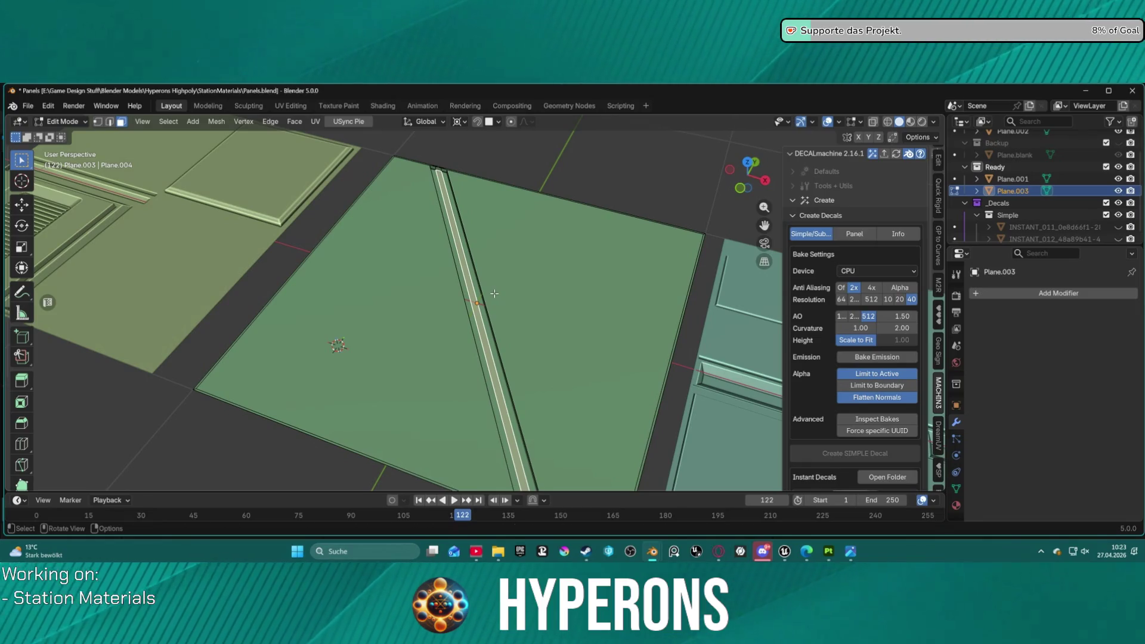
key("g")
key("z")
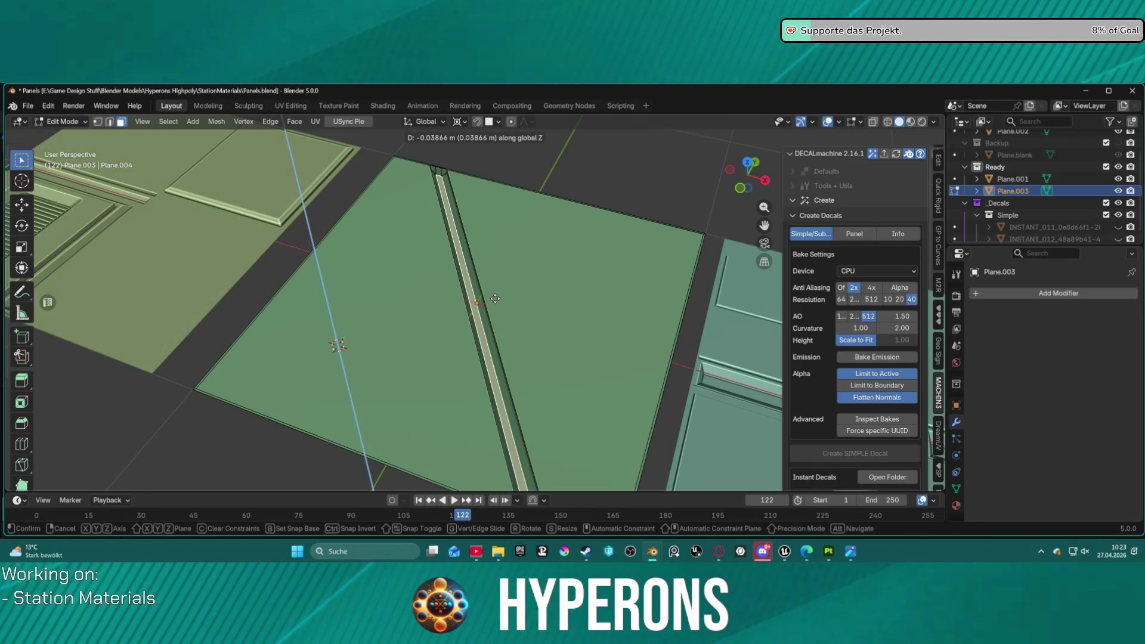
left_click(496, 298)
mouse_move(506, 302)
middle_mouse_down()
mouse_move(522, 237)
mouse_move(534, 248)
middle_mouse_up()
scroll(533, 322, "up", 8)
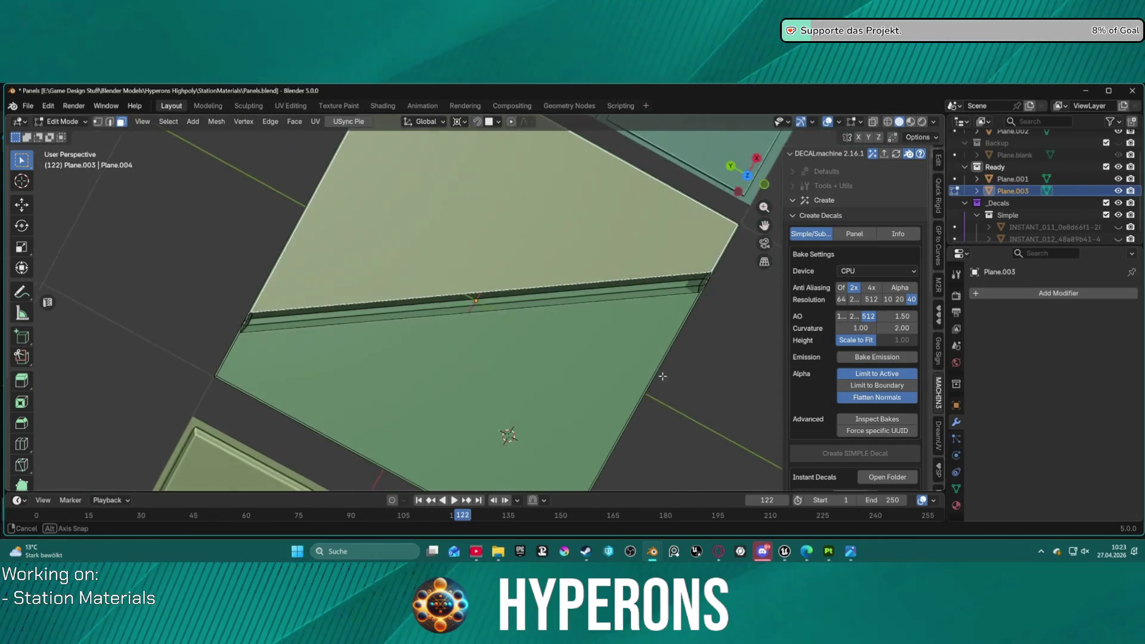
scroll(533, 322, "up", 2)
scroll(533, 322, "down", 6)
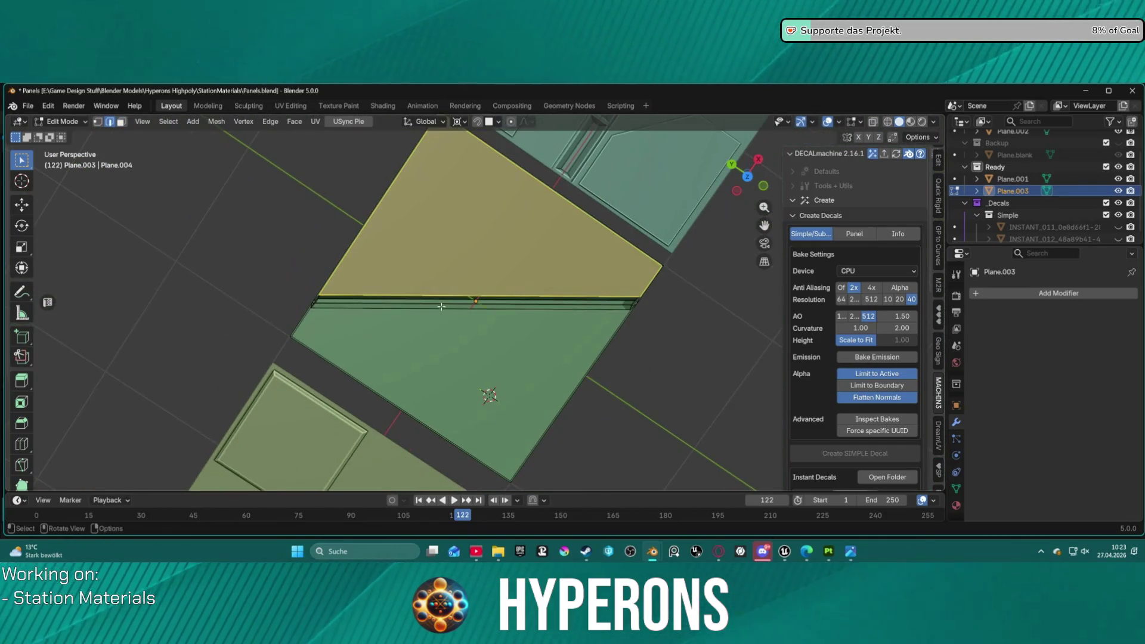
scroll(435, 300, "up", 4)
- Reselect the groove strip's geometry and bring up the edge menu
left_click(435, 301)
scroll(433, 304, "up", 5)
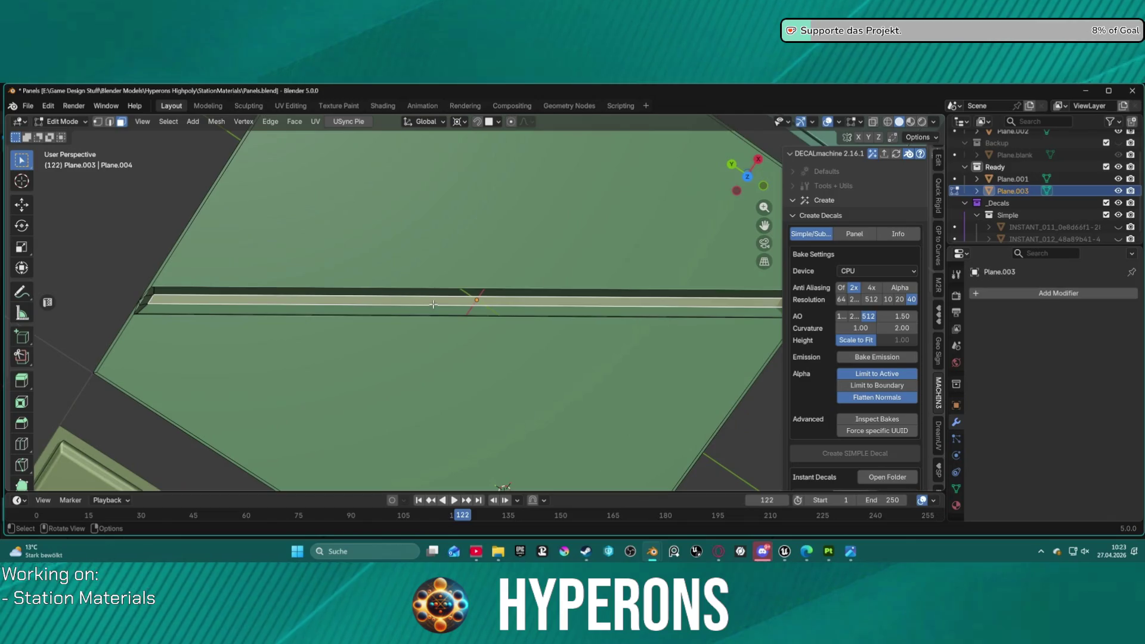
key("2")
key("alt+a")
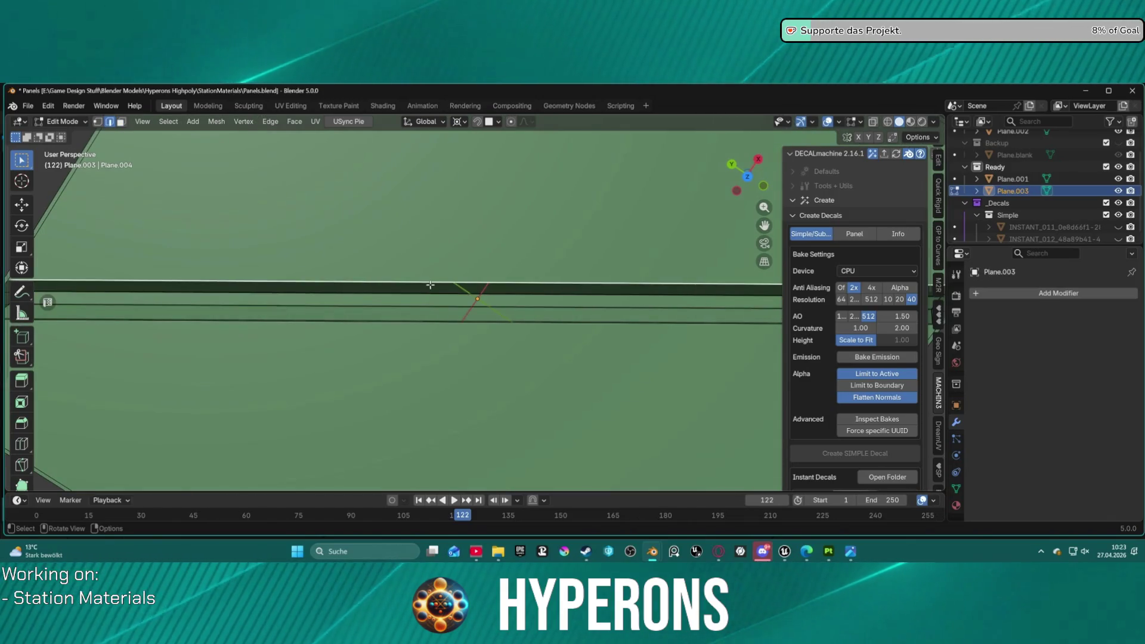
key("3")
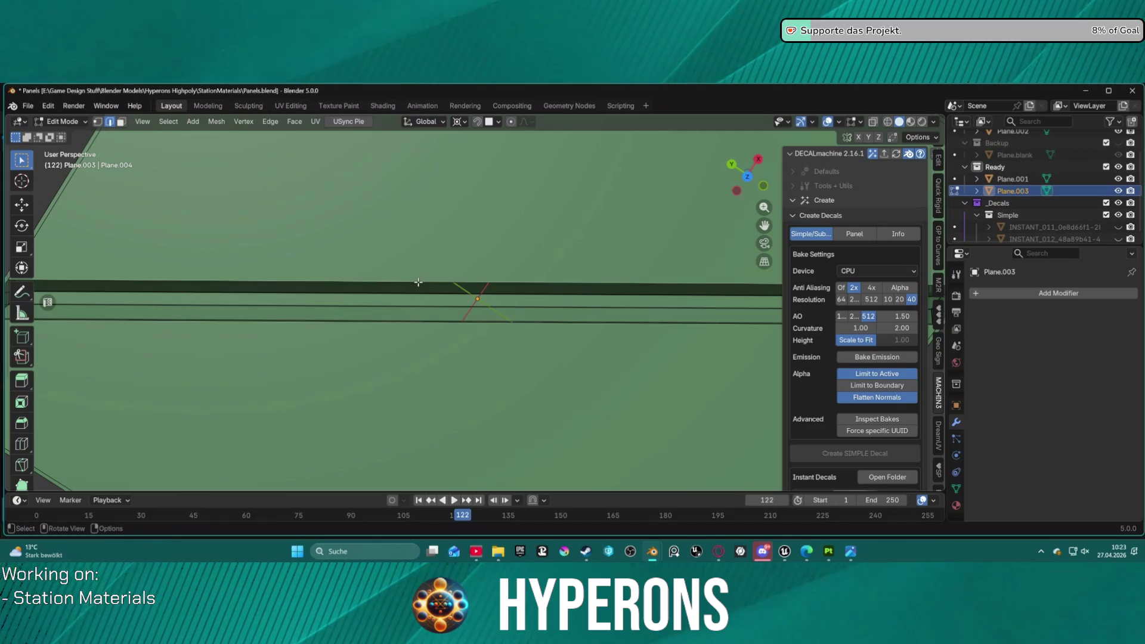
key("a")
middle_click_drag(445, 339, 416, 345)
mouse_move(407, 299)
middle_mouse_down()
mouse_move(422, 282)
mouse_move(430, 294)
middle_mouse_up()
right_click(430, 294)
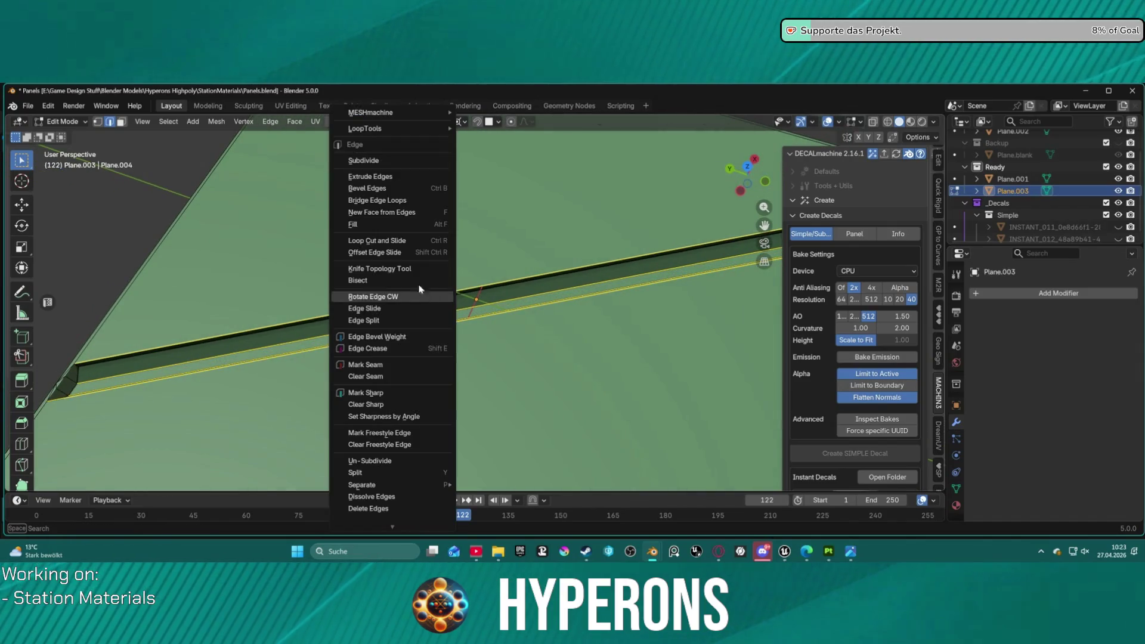
- Subdivide the selected groove geometry, raising the number of cuts to 3
left_click(394, 160)
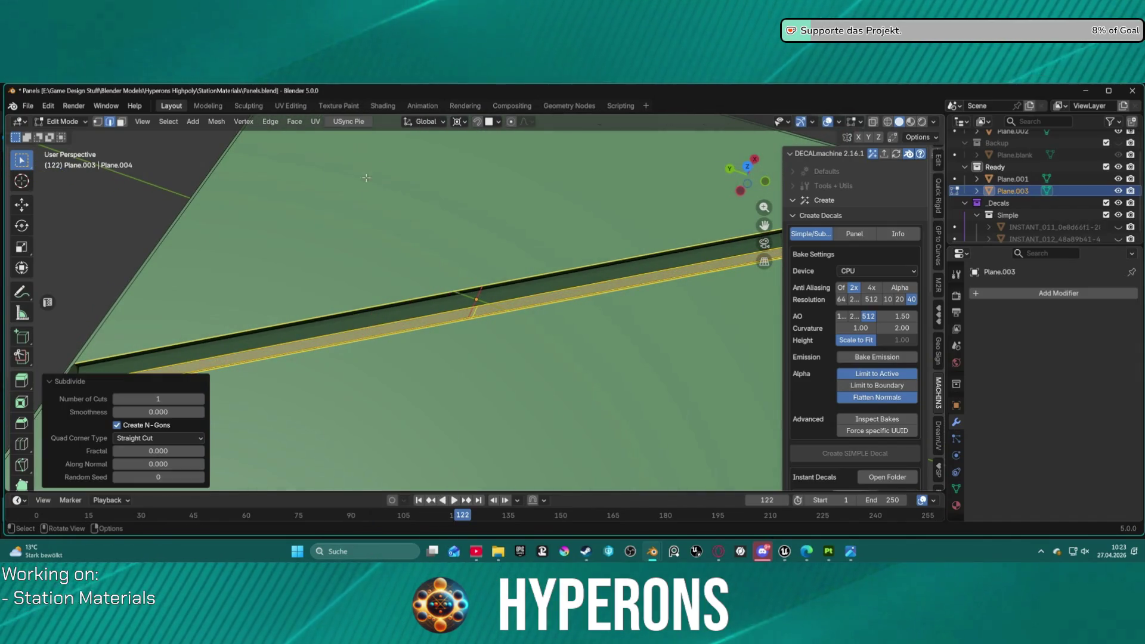
left_click(201, 400)
left_click(201, 399)
middle_click_drag(704, 239, 721, 337)
mouse_move(460, 236)
middle_mouse_down()
mouse_move(463, 203)
mouse_move(456, 237)
middle_mouse_up()
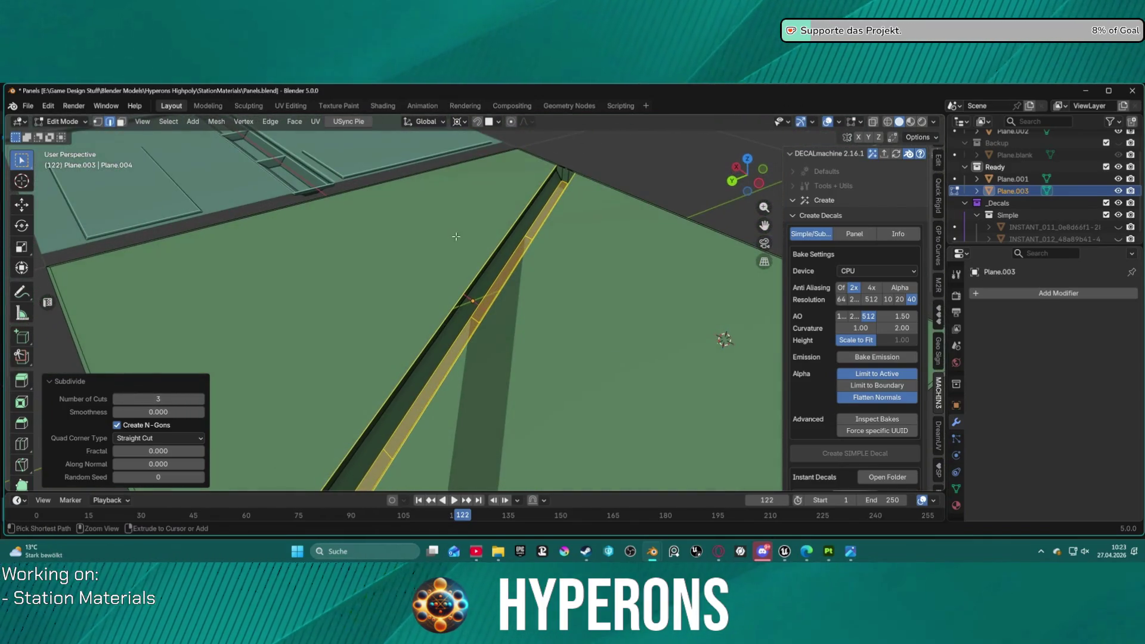
- Subdivide two long groove edges again with 2 cuts, then clear the selection
left_click(516, 261)
left_click(464, 304, "shift")
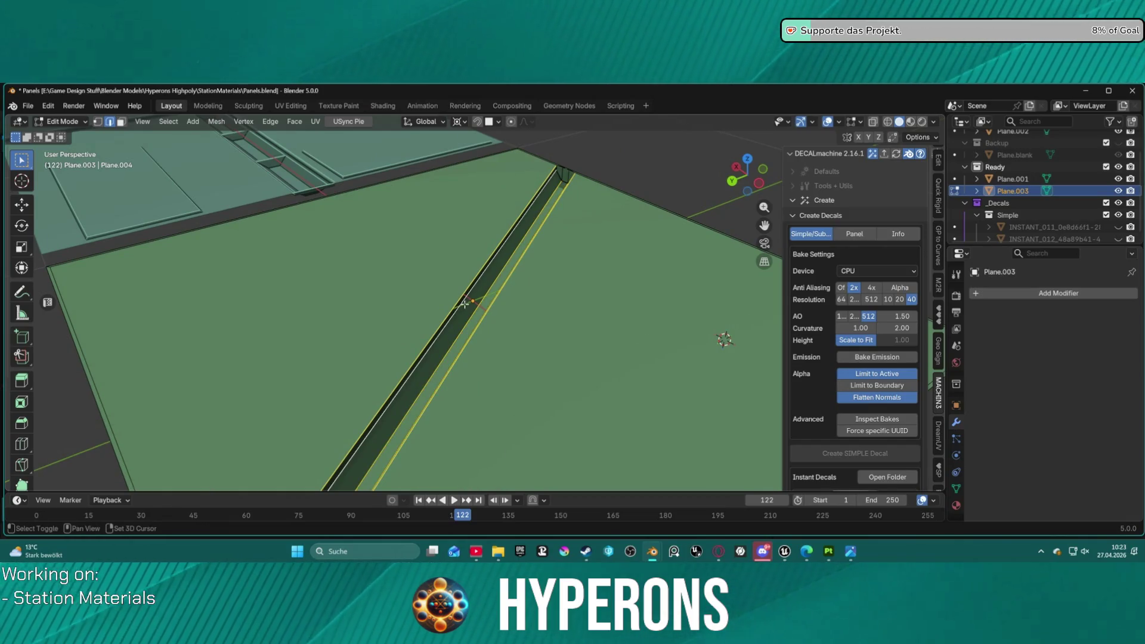
right_click(549, 267)
left_click(513, 160)
mouse_move(591, 313)
middle_mouse_down()
mouse_move(490, 382)
mouse_move(494, 372)
middle_mouse_up()
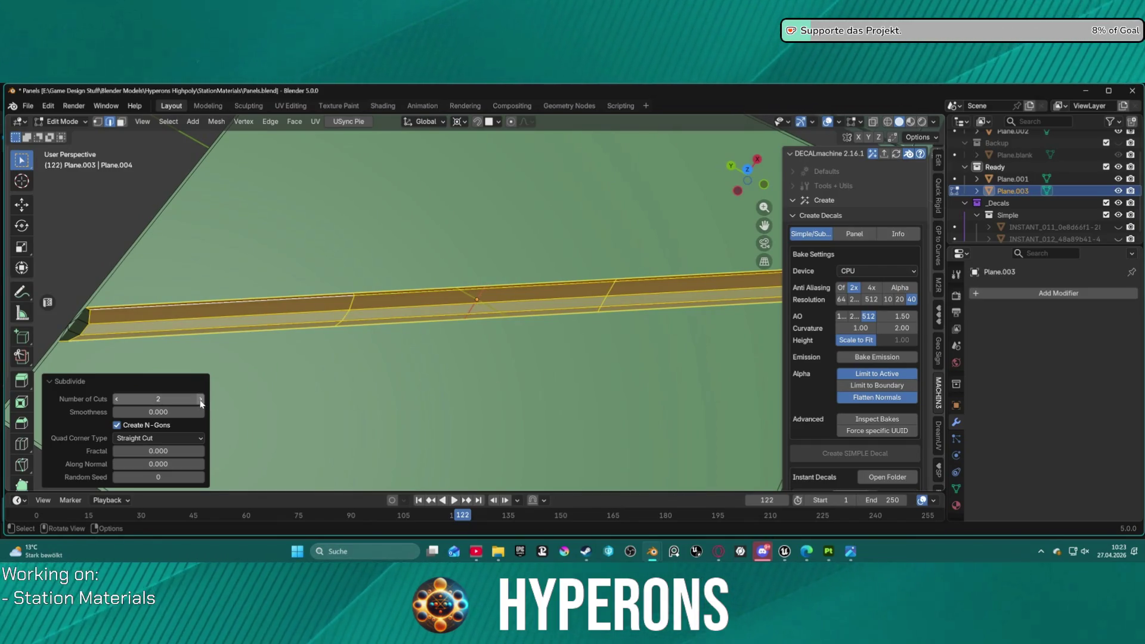
key("alt+a")
mouse_move(423, 234)
middle_mouse_down()
mouse_move(399, 268)
mouse_move(376, 416)
mouse_move(352, 309)
mouse_move(317, 311)
mouse_move(475, 322)
middle_mouse_up()
key("3")
key("2")
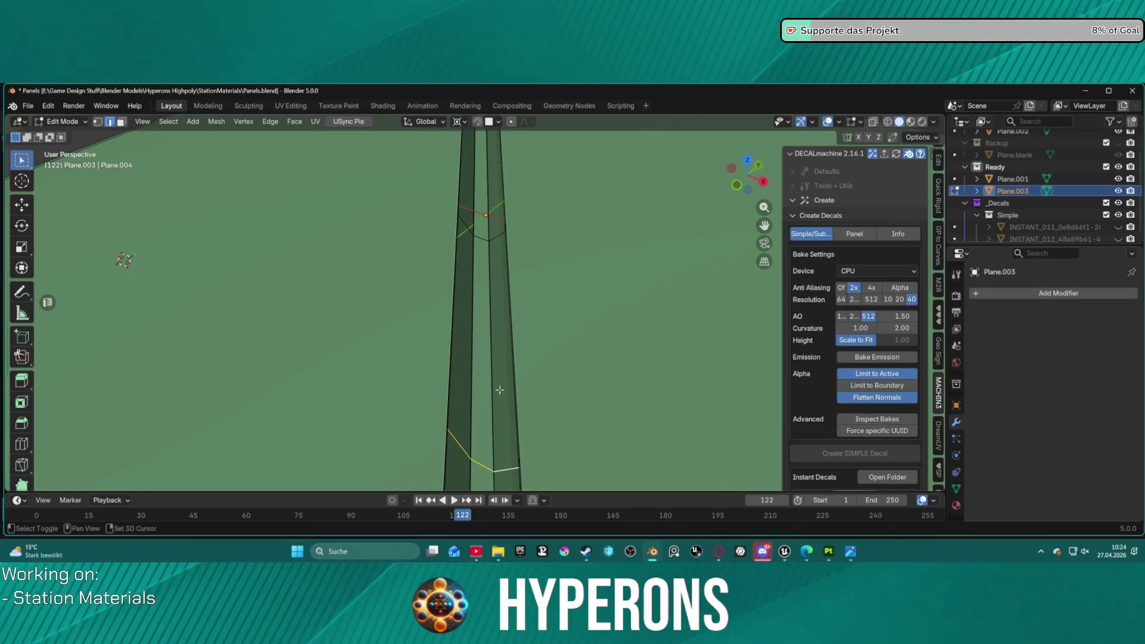
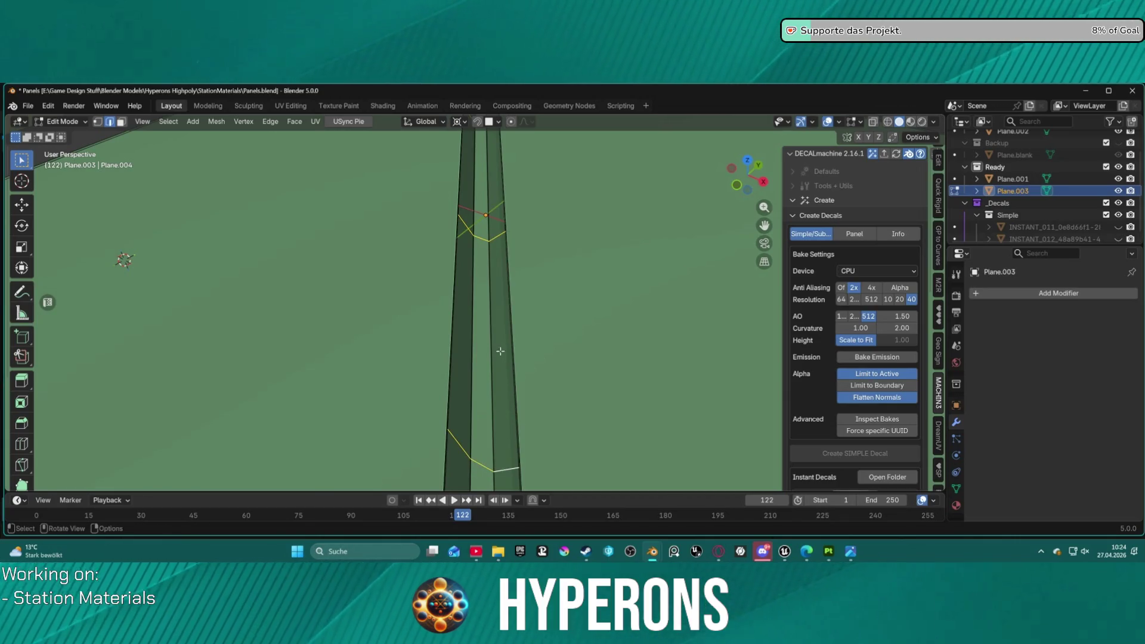
- Select three short cross edges on the groove strip and start a 0.0130 m, 3-segment bevel
scroll(501, 351, "down", 5)
mouse_move(500, 351)
middle_mouse_down()
mouse_move(314, 287)
mouse_move(360, 256)
mouse_move(350, 281)
mouse_move(583, 199)
mouse_move(639, 154)
mouse_move(398, 350)
mouse_move(444, 331)
middle_mouse_up()
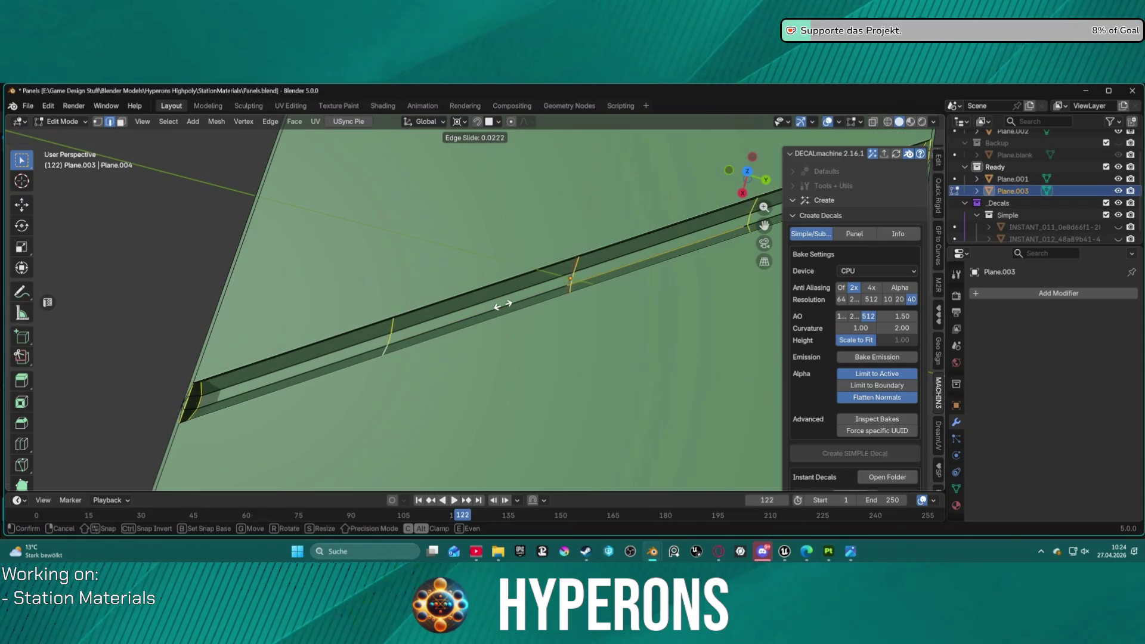
left_click(396, 340)
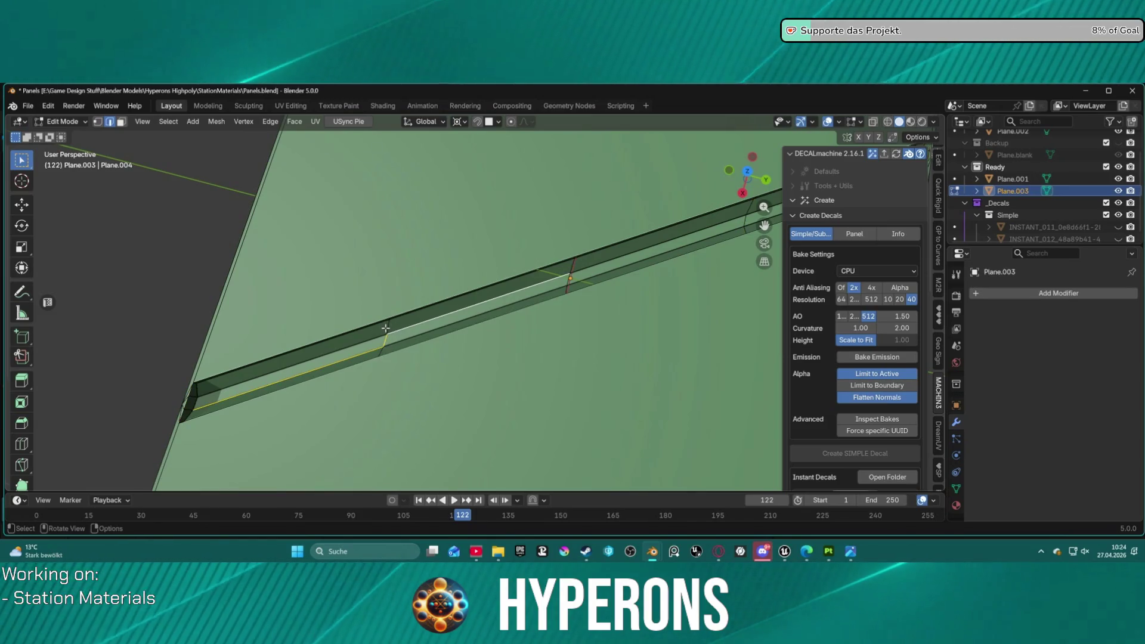
left_click(388, 345, "shift")
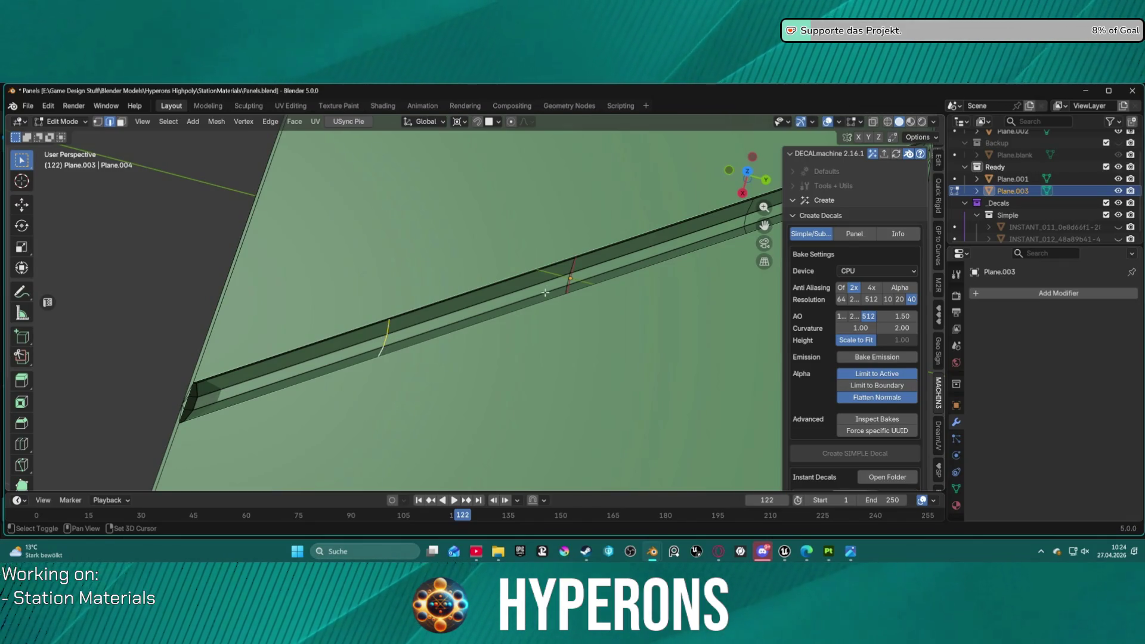
left_click(567, 284, "shift")
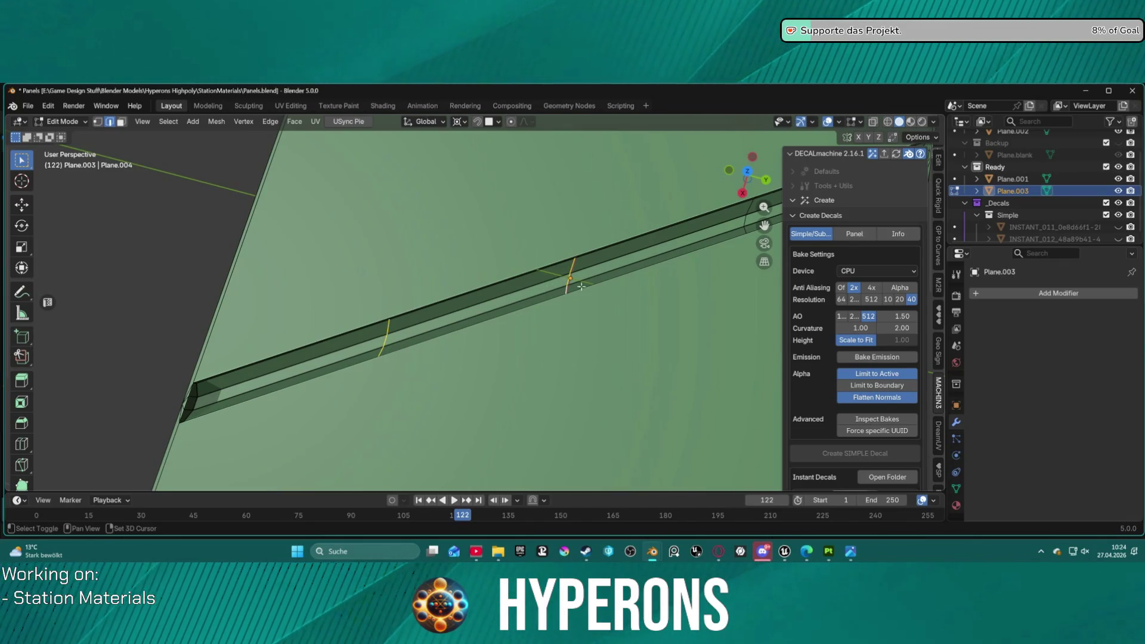
mouse_move(750, 215)
middle_mouse_down()
mouse_move(692, 210)
mouse_move(466, 265)
mouse_move(537, 266)
middle_mouse_up()
key("ctrl+b")
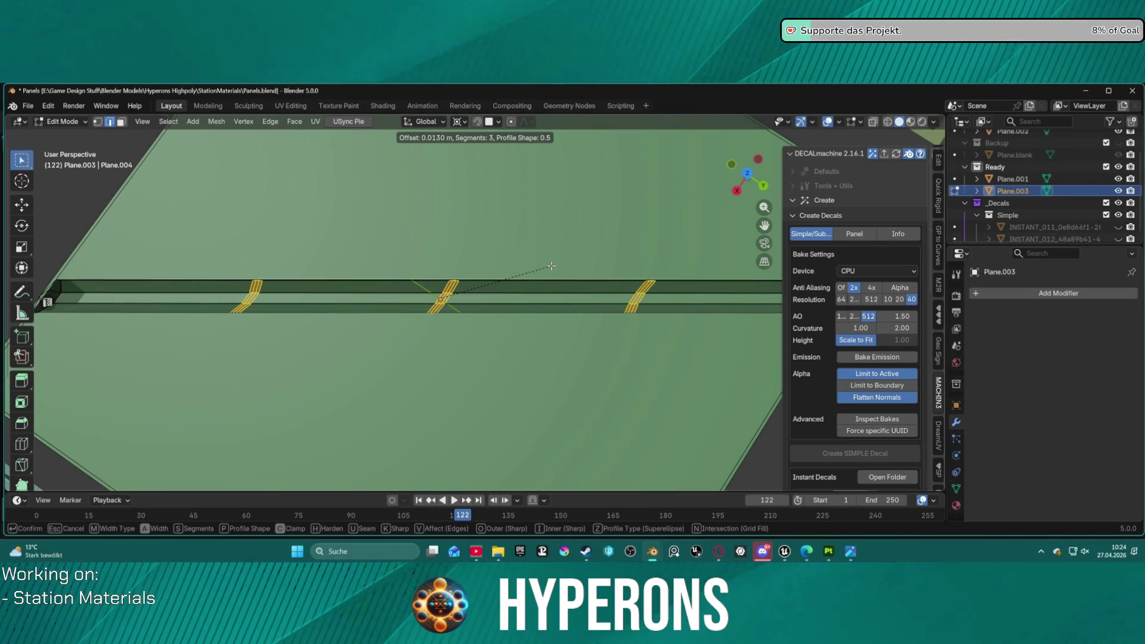
- Confirm the cross-edge bevel and clear the edge selection
left_click(551, 266)
key("alt+a")
mouse_move(478, 245)
middle_mouse_down()
mouse_move(403, 310)
mouse_move(429, 286)
mouse_move(399, 260)
mouse_move(307, 352)
middle_mouse_up()
scroll(403, 310, "up", 5)
- Select all the faces of one beveled band across the groove
key("3")
left_click(307, 351)
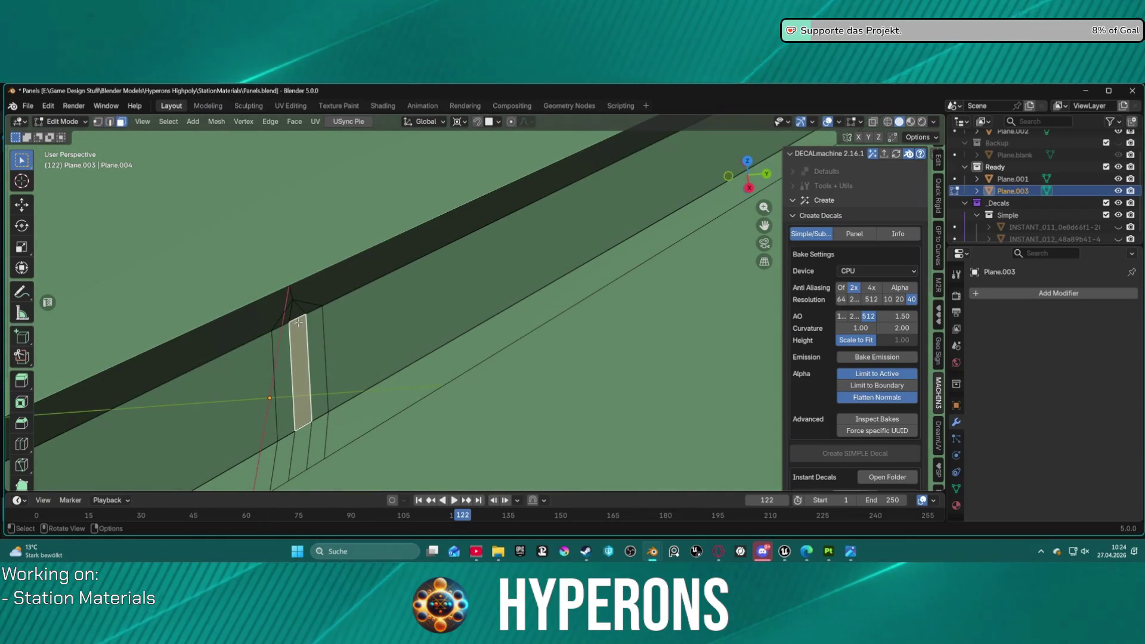
mouse_move(297, 338)
middle_mouse_down()
mouse_move(670, 293)
mouse_move(486, 340)
mouse_move(454, 328)
middle_mouse_up()
scroll(561, 323, "down", 5)
scroll(442, 332, "up", 5)
scroll(441, 332, "up", 3)
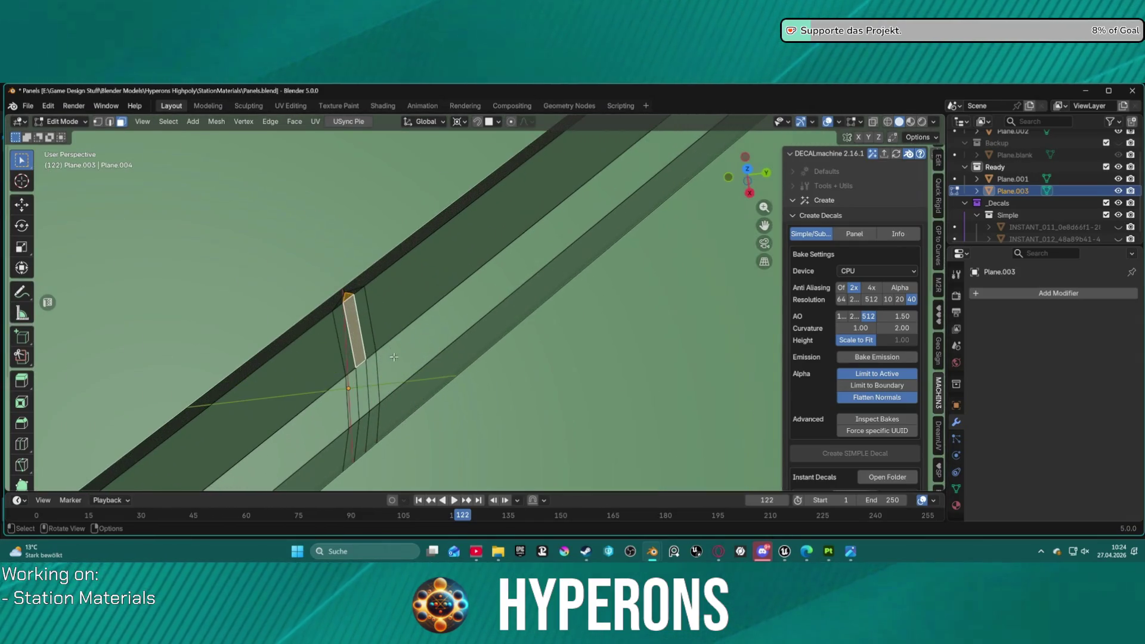
left_click(362, 394, "shift")
left_click(367, 444, "shift")
middle_click_drag(367, 444, 489, 361)
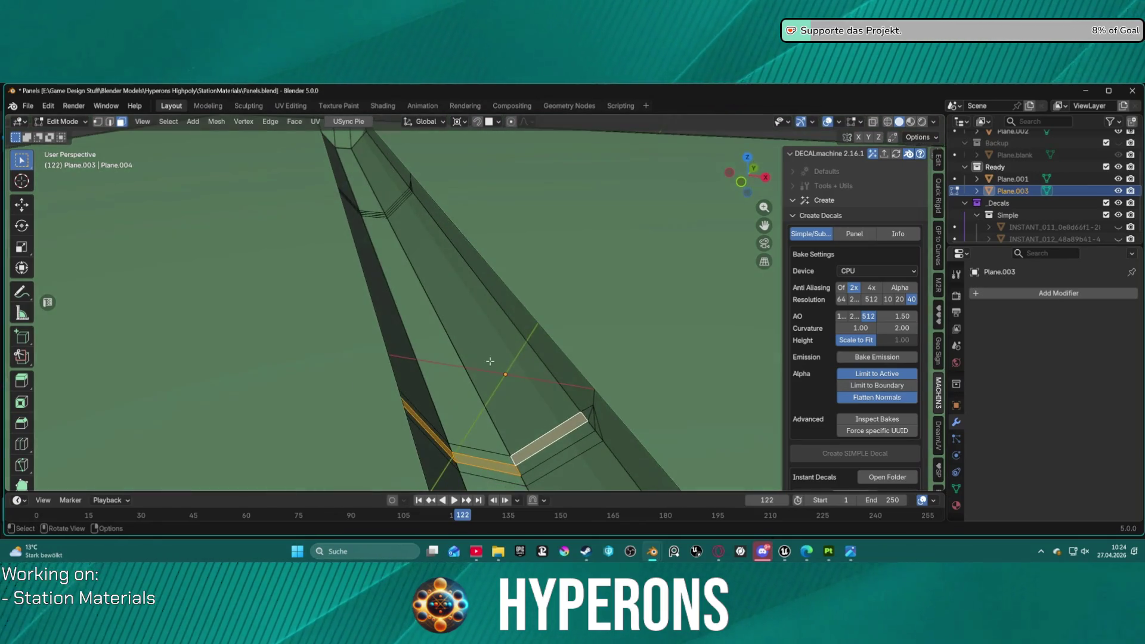
left_click(542, 445)
mouse_move(543, 445)
middle_mouse_down()
mouse_move(461, 453)
mouse_move(478, 465)
middle_mouse_up()
left_click(423, 424, "shift")
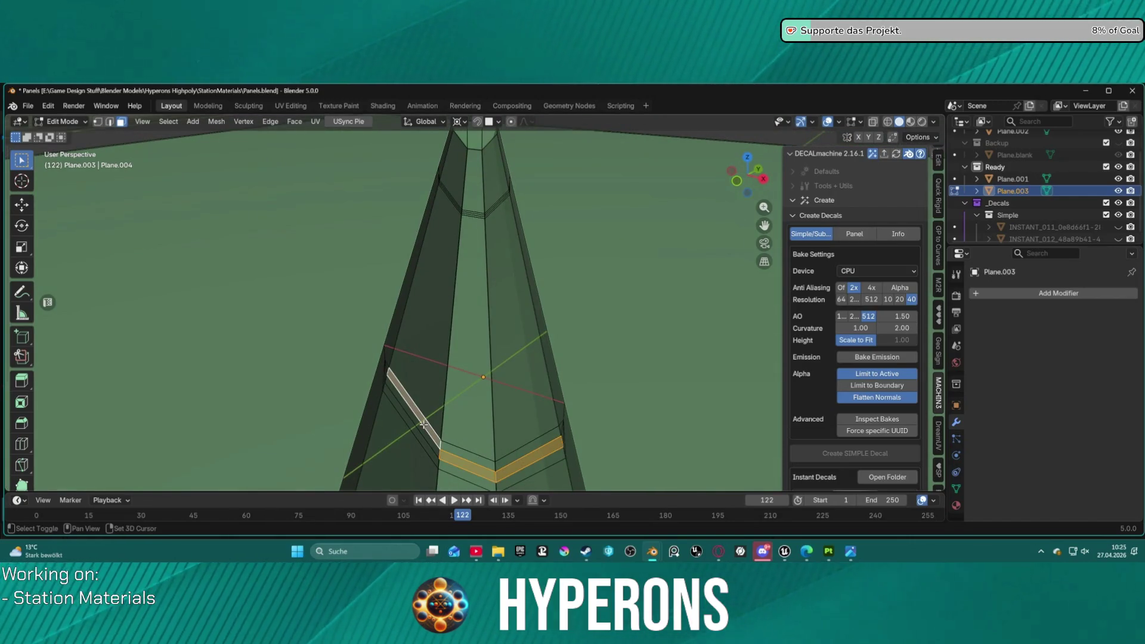
middle_click_drag(430, 424, 505, 417)
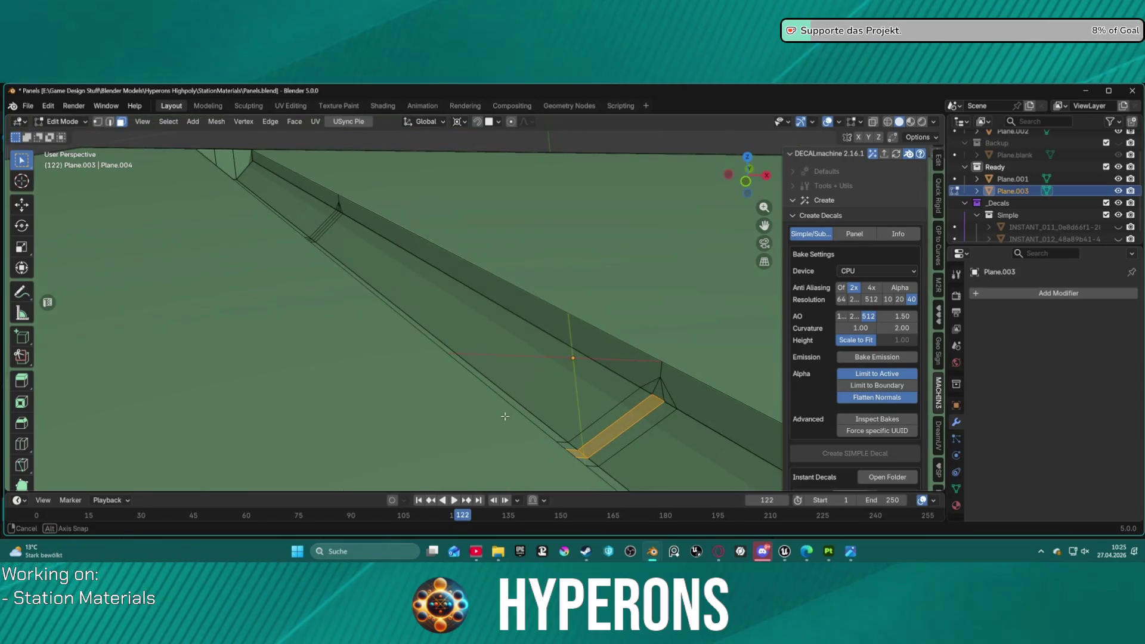
middle_click_drag(571, 405, 529, 396)
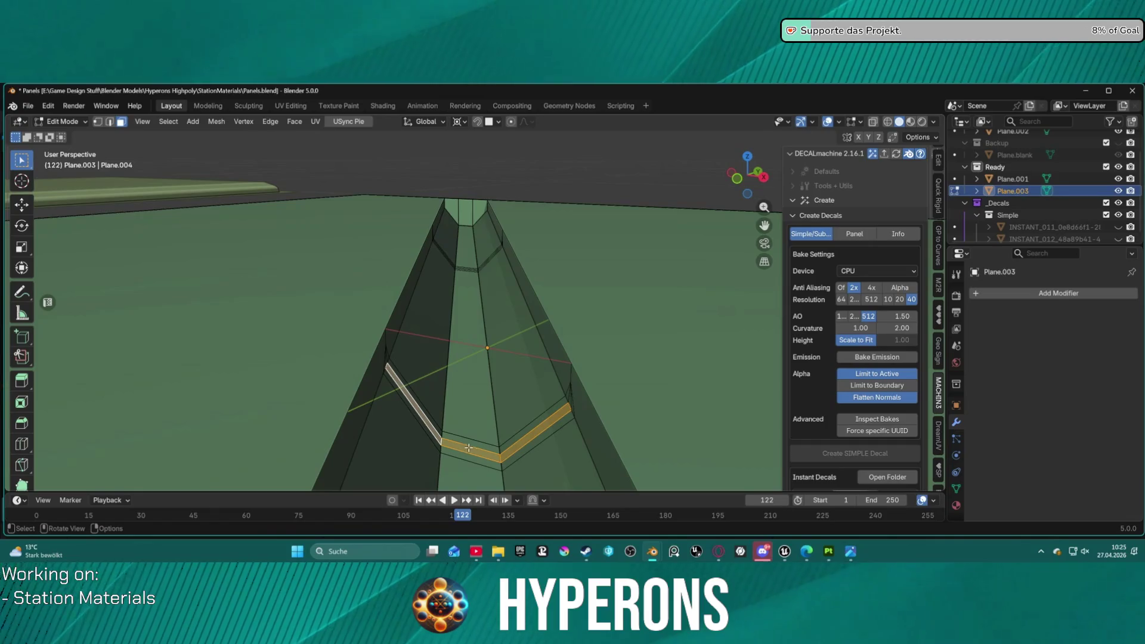
- Delete the selected band faces, cutting a gap across the groove
key("2")
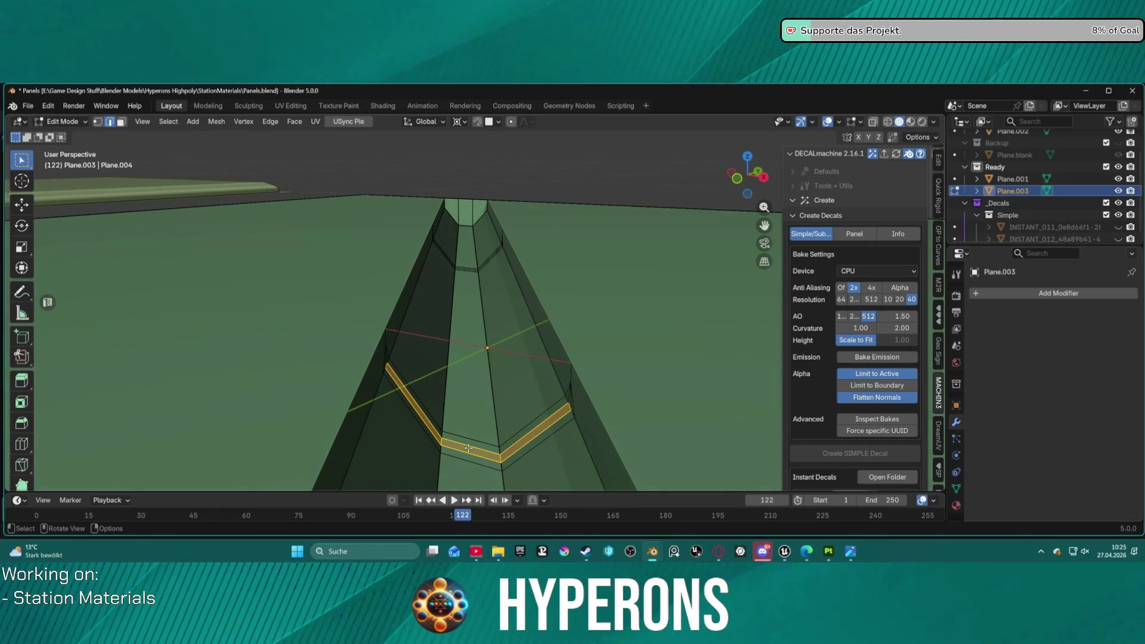
key("ctrl+e")
left_click(468, 428)
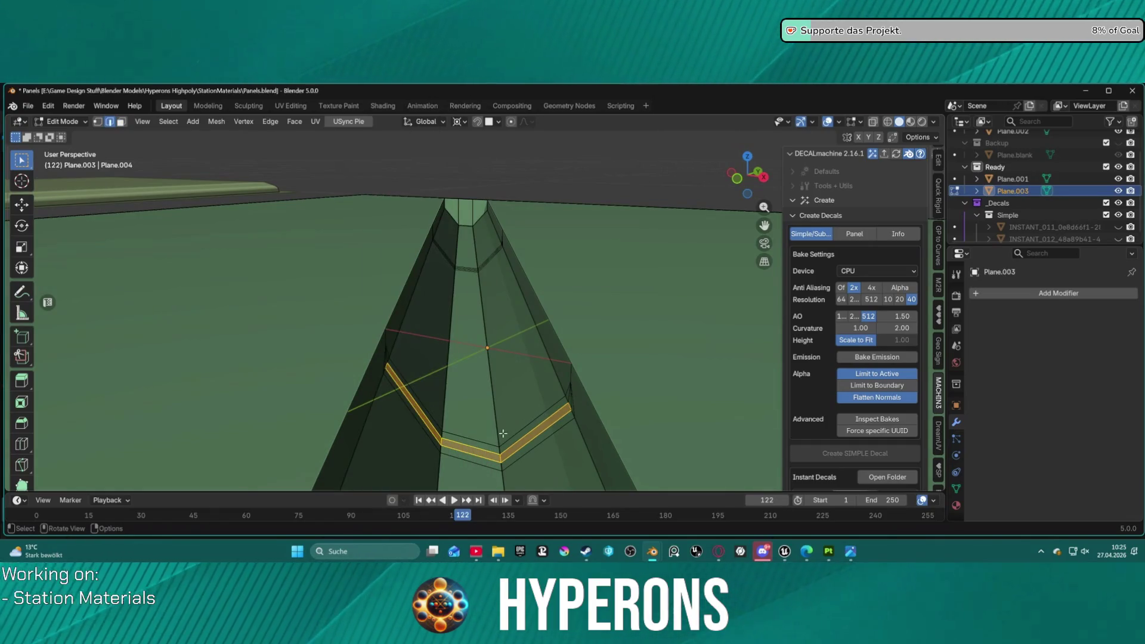
mouse_move(514, 409)
middle_mouse_down()
mouse_move(429, 435)
mouse_move(472, 447)
mouse_move(506, 394)
mouse_move(493, 404)
mouse_move(511, 421)
mouse_move(471, 417)
mouse_move(506, 400)
mouse_move(505, 414)
middle_mouse_up()
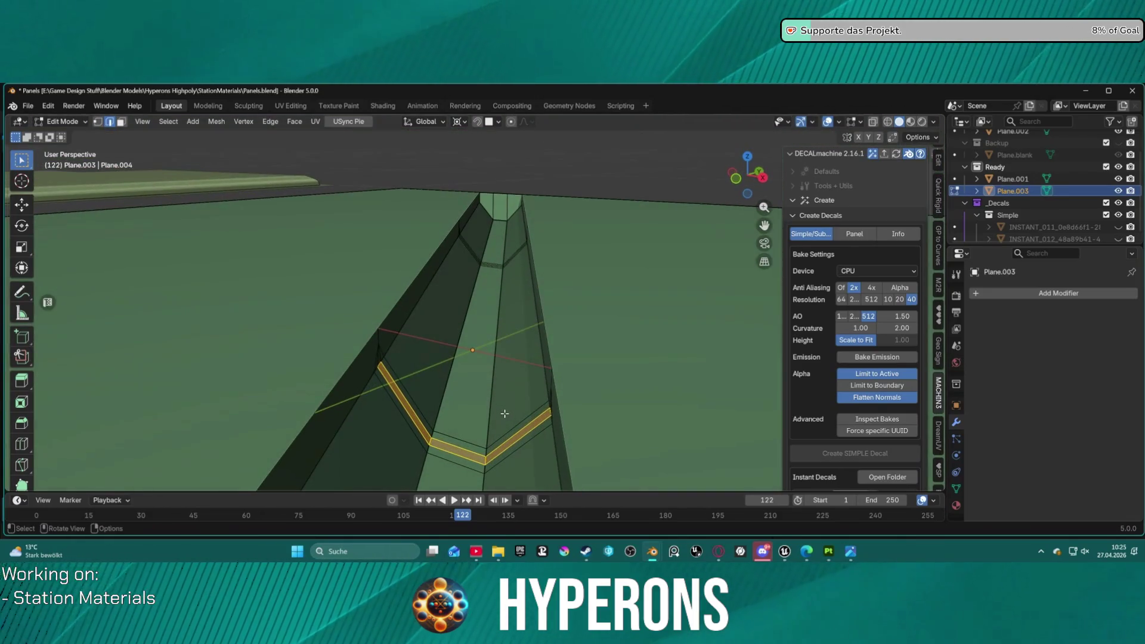
key("x")
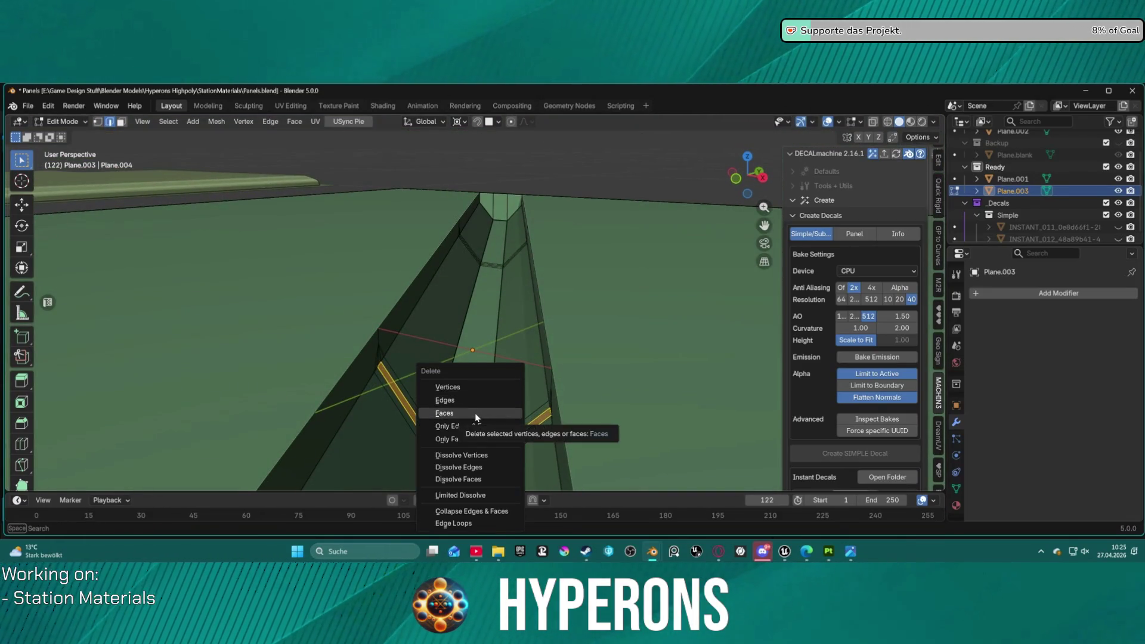
left_click(475, 412)
- Select the trench's border edge loops and fill a bridging face across the gap
mouse_move(531, 405)
middle_mouse_down()
mouse_move(595, 386)
mouse_move(542, 401)
mouse_move(364, 353)
mouse_move(456, 374)
middle_mouse_up()
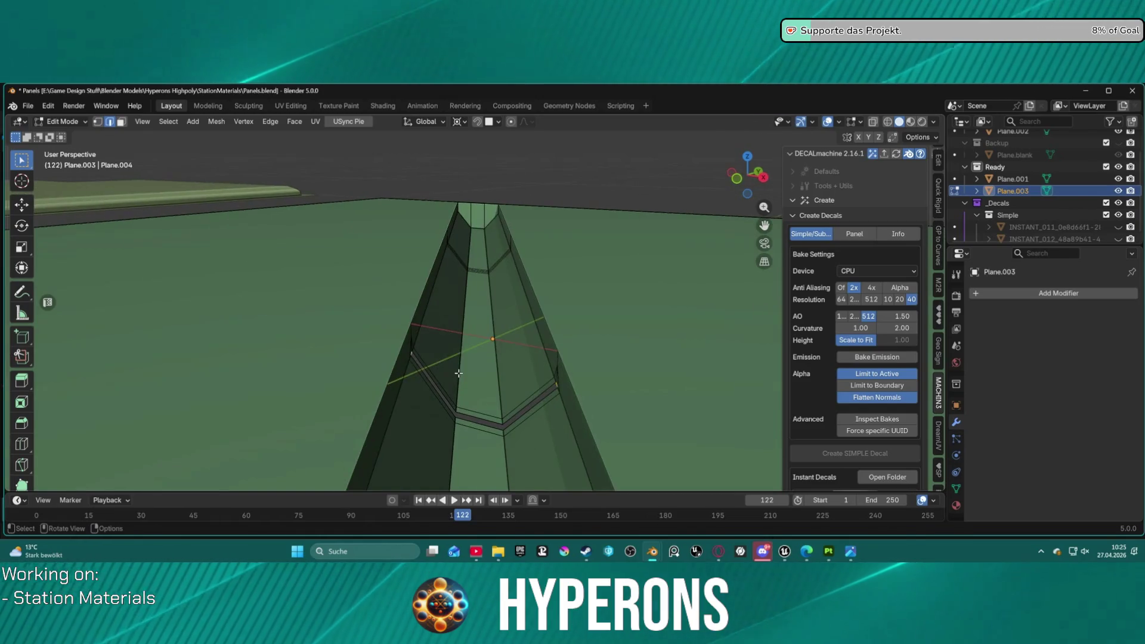
left_click(459, 376, "alt")
left_click(476, 423, "alt")
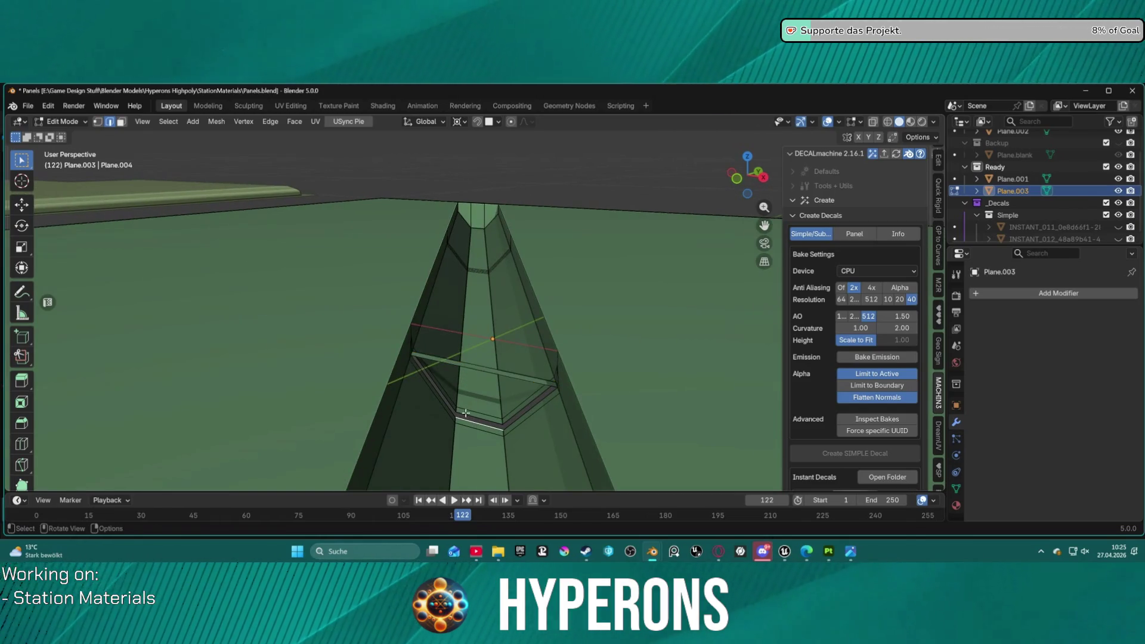
left_click(455, 410, "alt+shift")
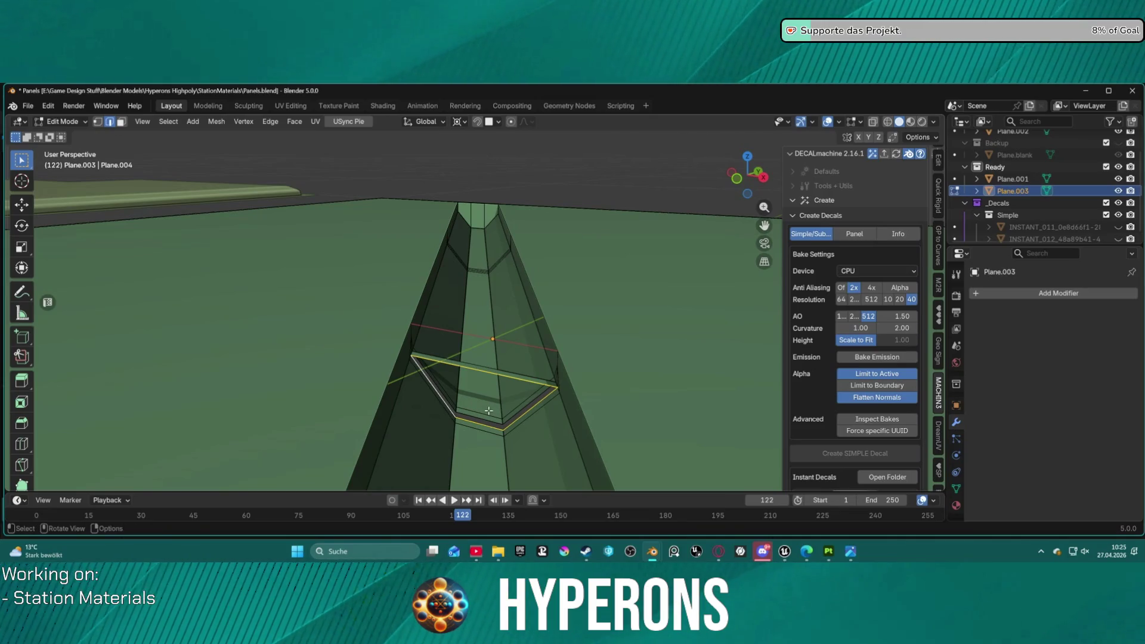
key("f")
- Select and inspect the new bridge face over the trench
mouse_move(489, 411)
middle_mouse_down()
mouse_move(286, 378)
mouse_move(469, 291)
middle_mouse_up()
left_click(482, 282)
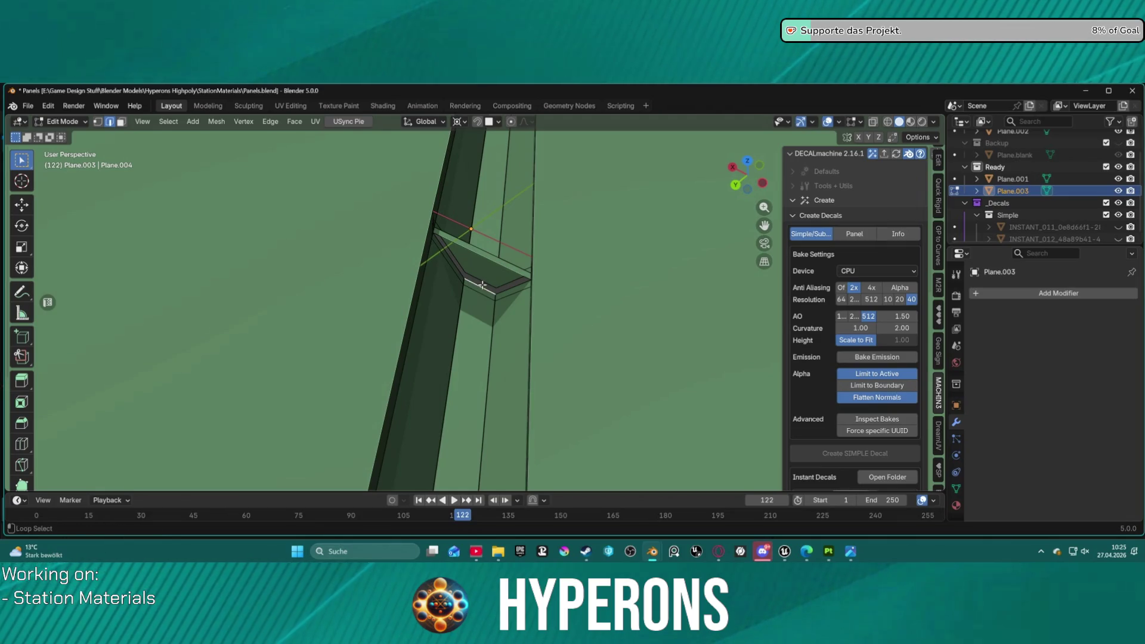
left_click(479, 286)
mouse_move(479, 287)
middle_mouse_down()
mouse_move(568, 285)
mouse_move(603, 307)
mouse_move(583, 316)
mouse_move(686, 297)
mouse_move(754, 256)
mouse_move(656, 318)
middle_mouse_up()
scroll(657, 319, "up", 10)
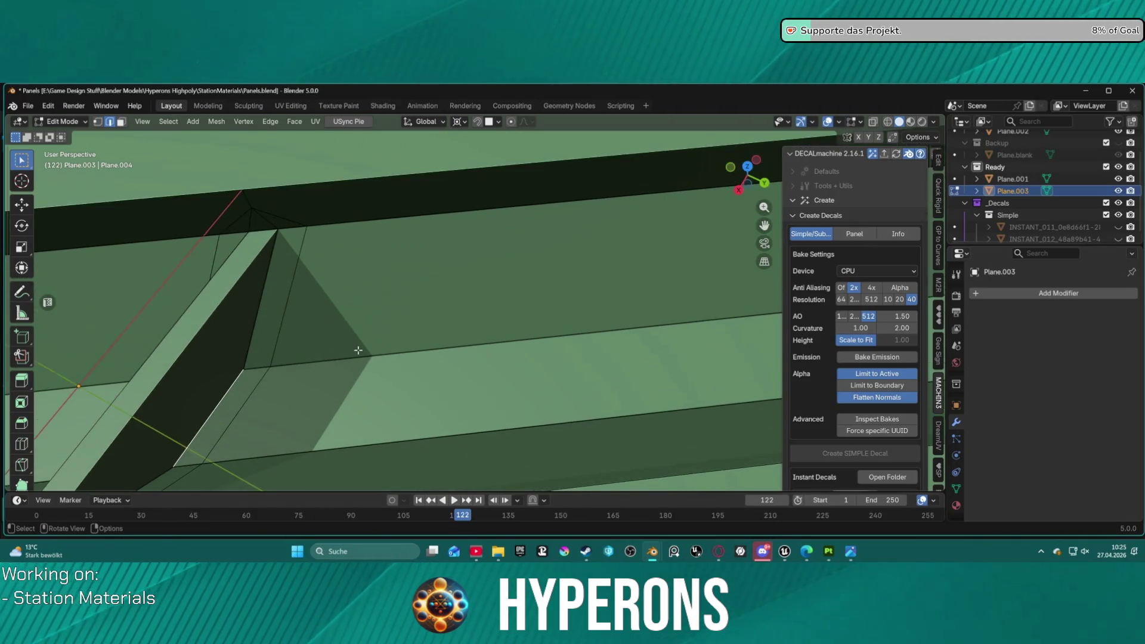
middle_click_drag(567, 296, 577, 231, "shift")
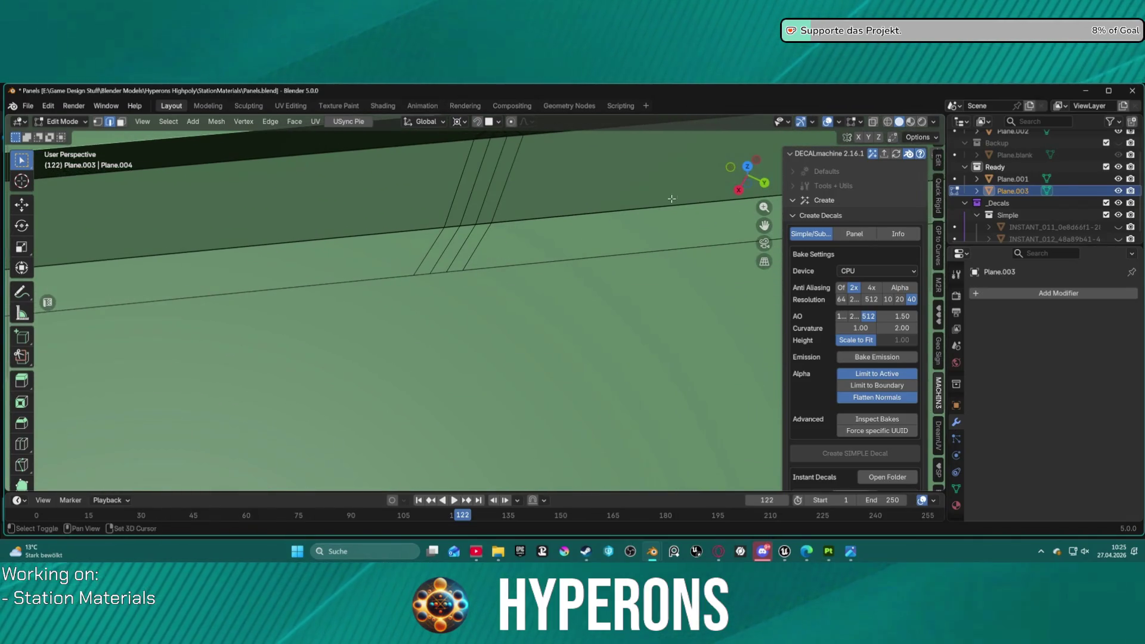
- Delete the upper and lower groove faces
scroll(672, 199, "down", 3)
key("3")
left_click(532, 205)
left_click(505, 269, "shift")
middle_click_drag(505, 269, 582, 321)
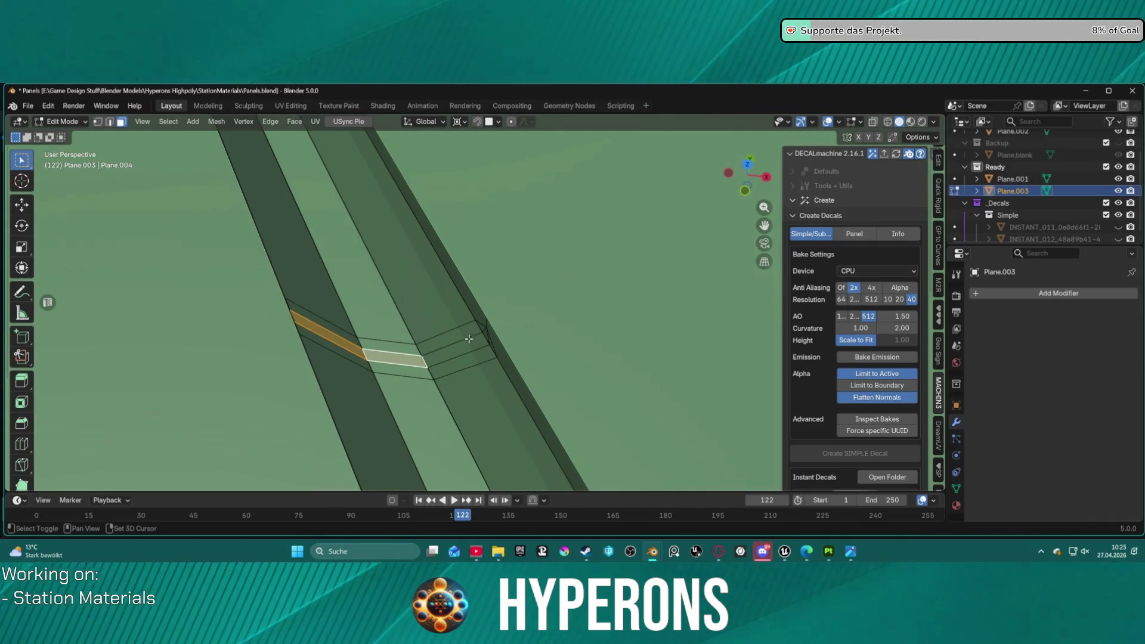
key("x")
left_click(585, 325)
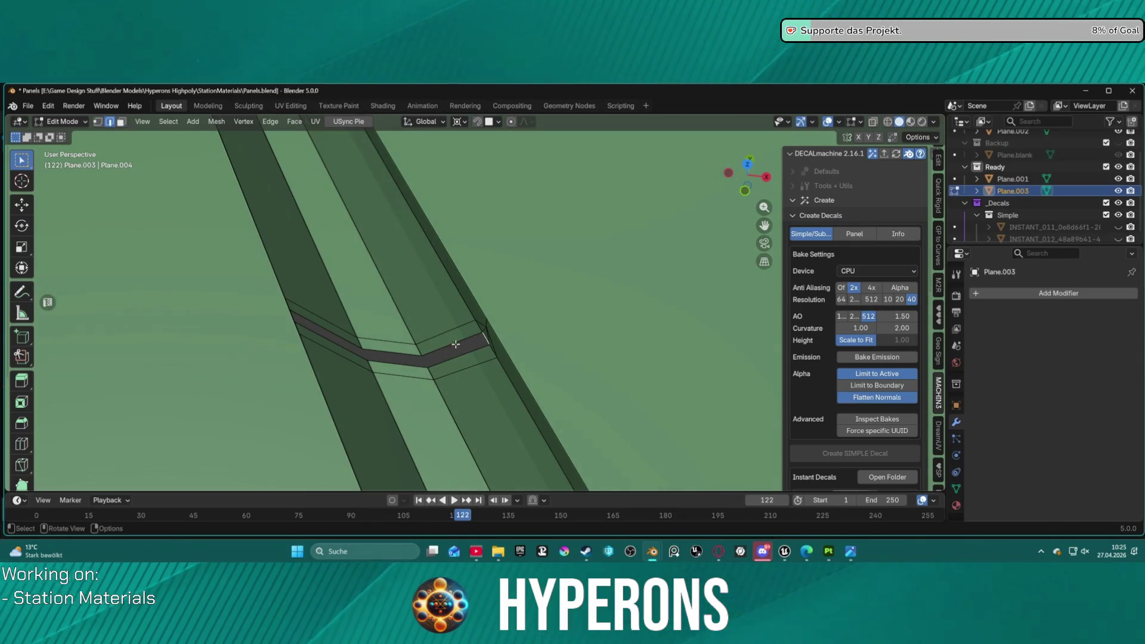
- Fill the groove's open edge loop with a face and inspect it from above
middle_click_drag(456, 344, 327, 303)
key("f")
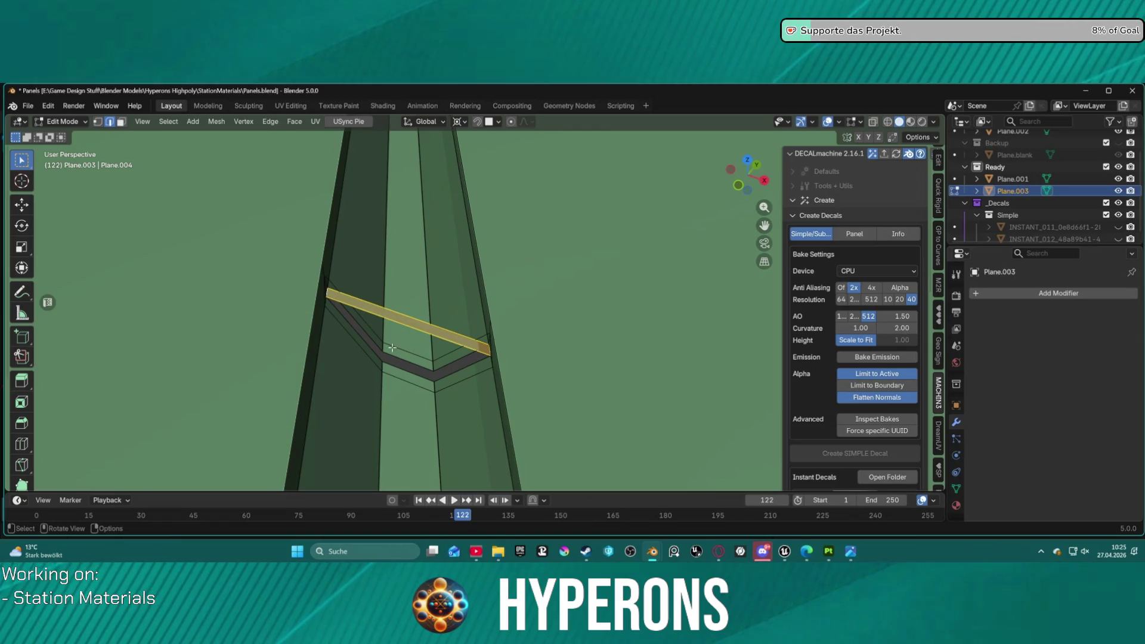
left_click(403, 373, "alt")
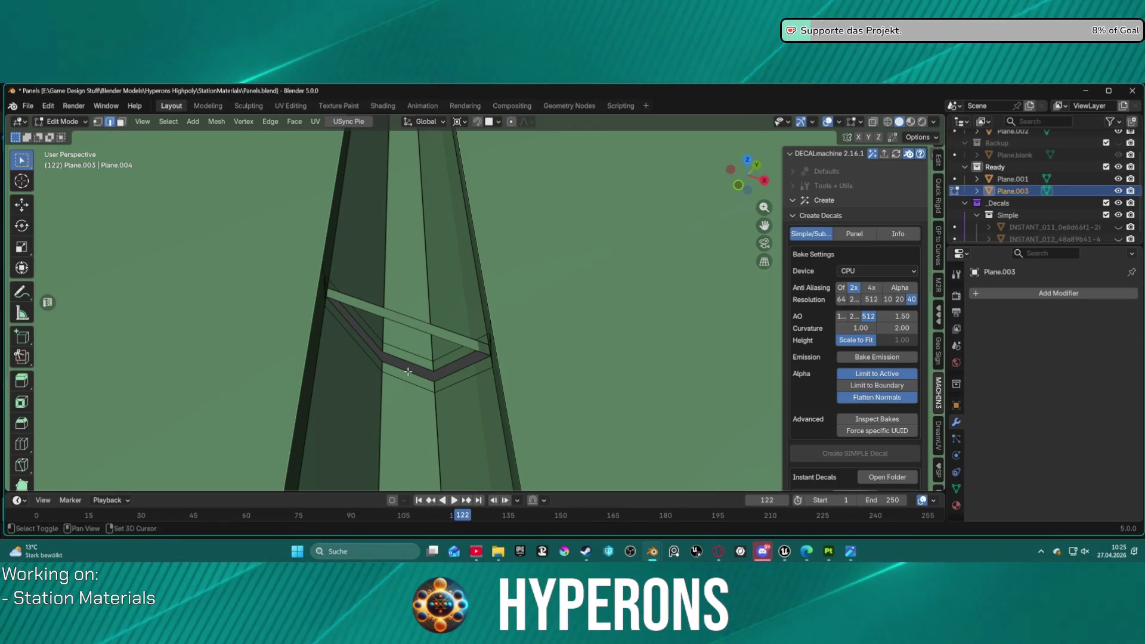
left_click(407, 372, "alt")
key("f")
mouse_move(408, 372)
middle_mouse_down()
mouse_move(358, 316)
mouse_move(434, 315)
mouse_move(516, 359)
middle_mouse_up()
left_click(516, 358)
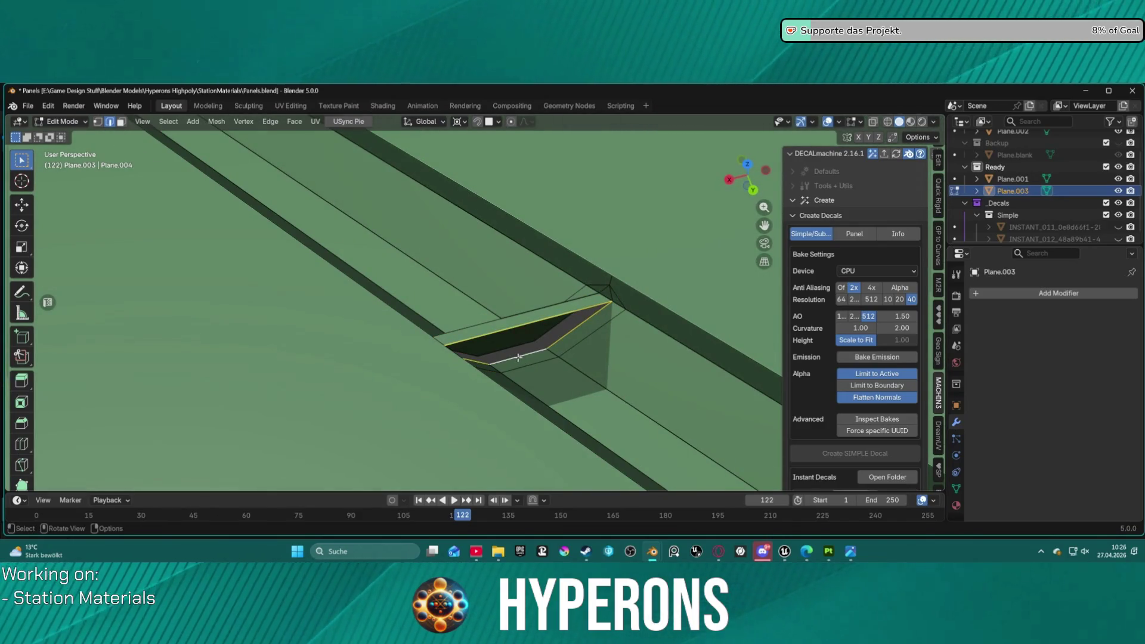
mouse_move(540, 353)
middle_mouse_down()
mouse_move(478, 365)
mouse_move(256, 235)
middle_mouse_up()
scroll(486, 351, "up", 6)
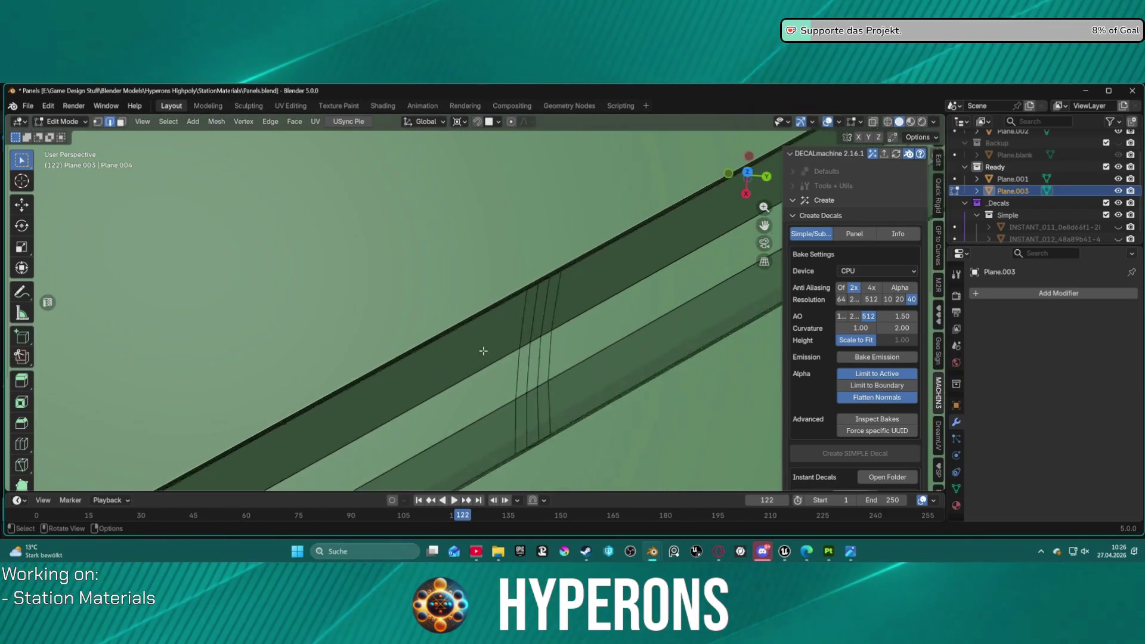
mouse_move(526, 311)
middle_mouse_down()
mouse_move(554, 327)
mouse_move(626, 294)
mouse_move(570, 291)
mouse_move(542, 365)
middle_mouse_up()
left_click(553, 328)
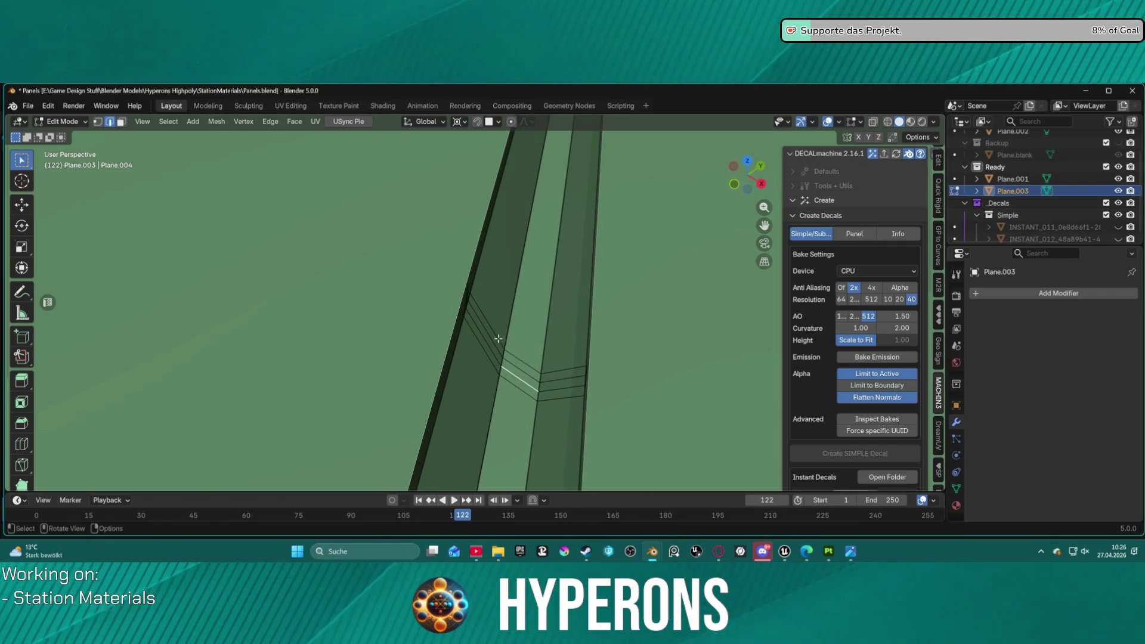
scroll(499, 339, "up", 2)
- Delete the six faces around the groove's bend, opening a V-shaped gap
key("3")
left_click(493, 328)
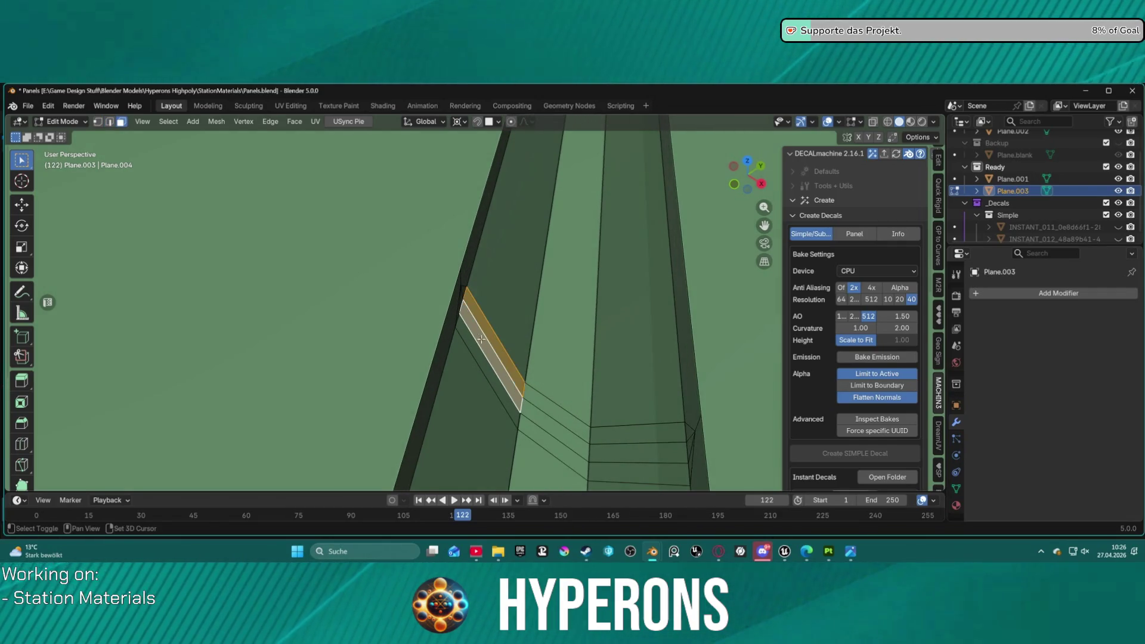
left_click(496, 376, "shift")
left_click(556, 412, "shift")
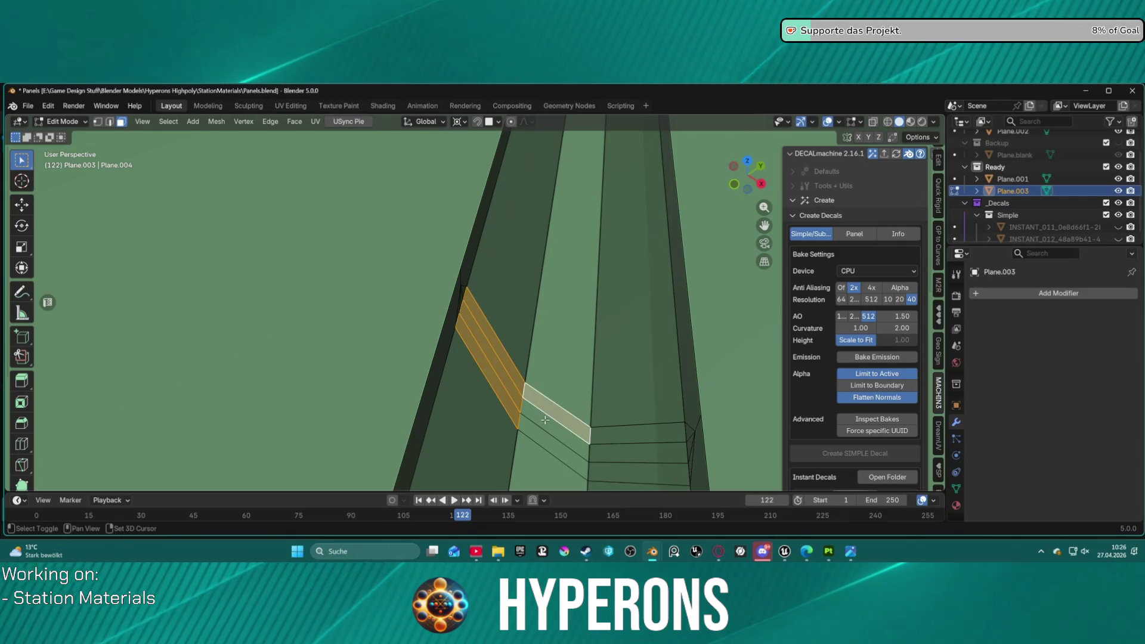
left_click(558, 448, "shift")
left_click(600, 453, "shift")
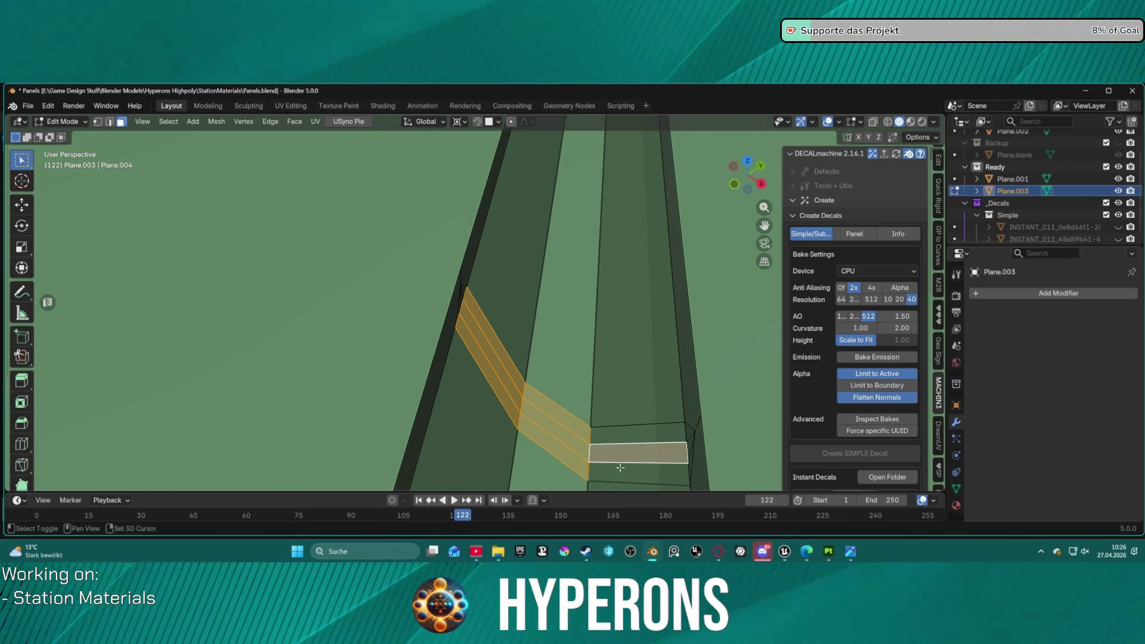
left_click(622, 441, "shift")
key("x")
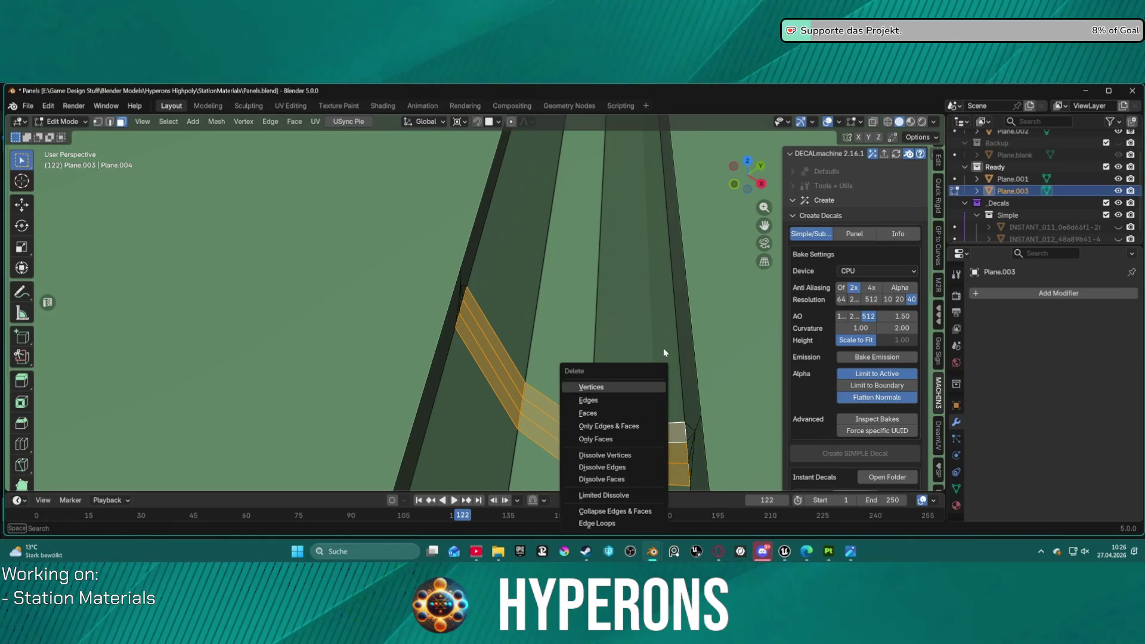
key("Escape")
mouse_move(664, 333)
middle_mouse_down()
mouse_move(639, 337)
mouse_move(653, 292)
middle_mouse_up()
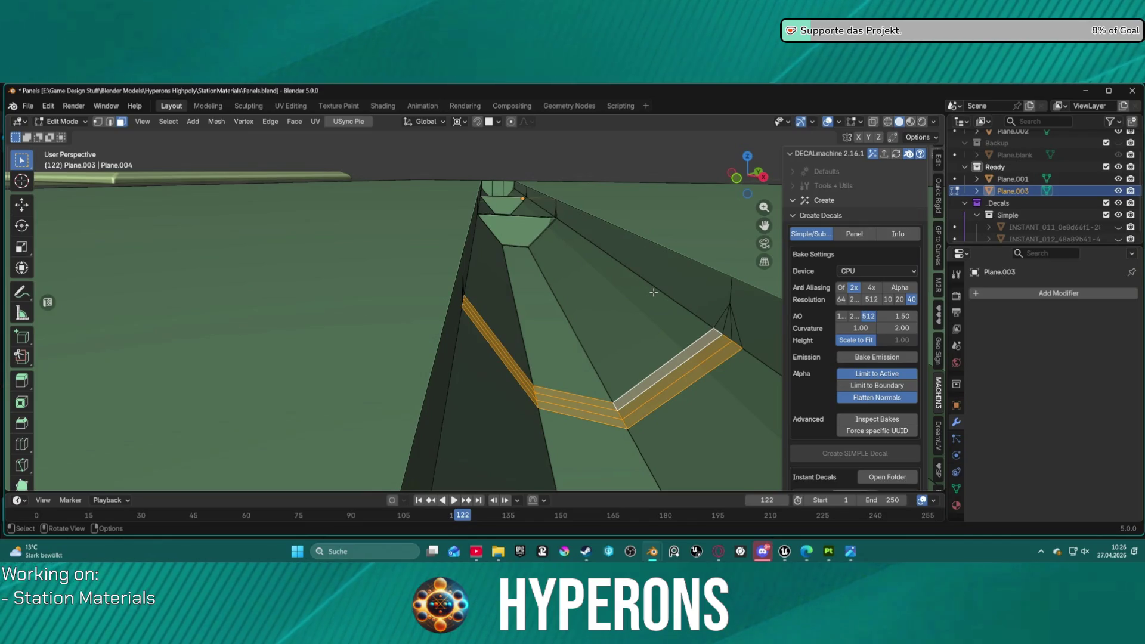
key("x")
left_click(655, 294)
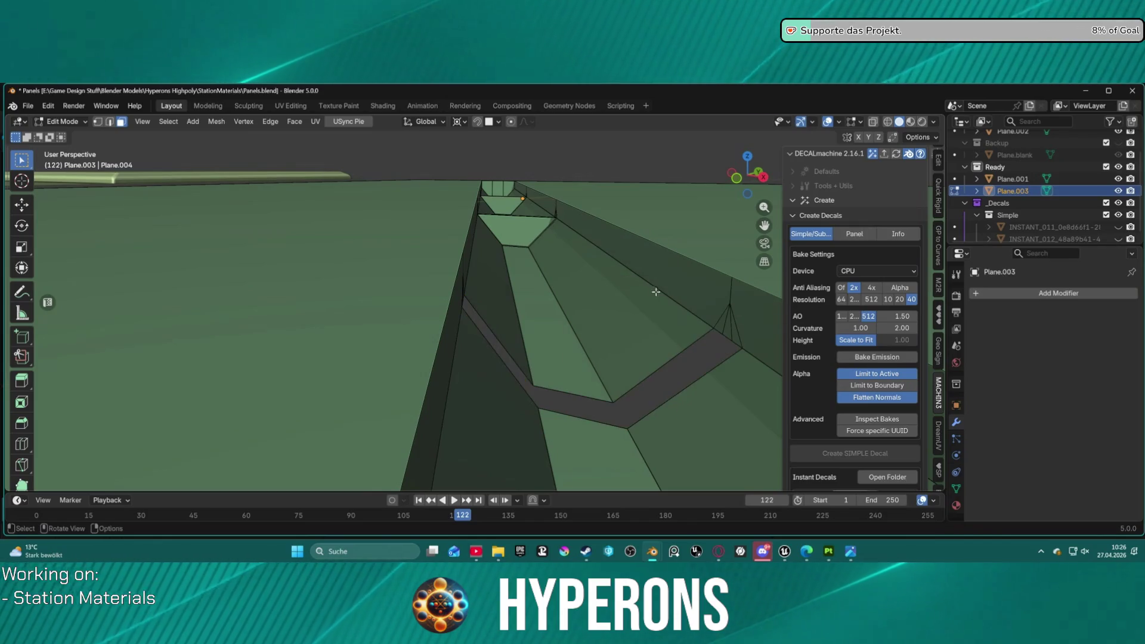
- Select the face loop running under the bridge across the groove
key("2")
left_click(727, 336)
mouse_move(736, 344)
middle_mouse_down()
mouse_move(487, 294)
mouse_move(536, 322)
mouse_move(532, 363)
middle_mouse_up()
left_click(531, 363)
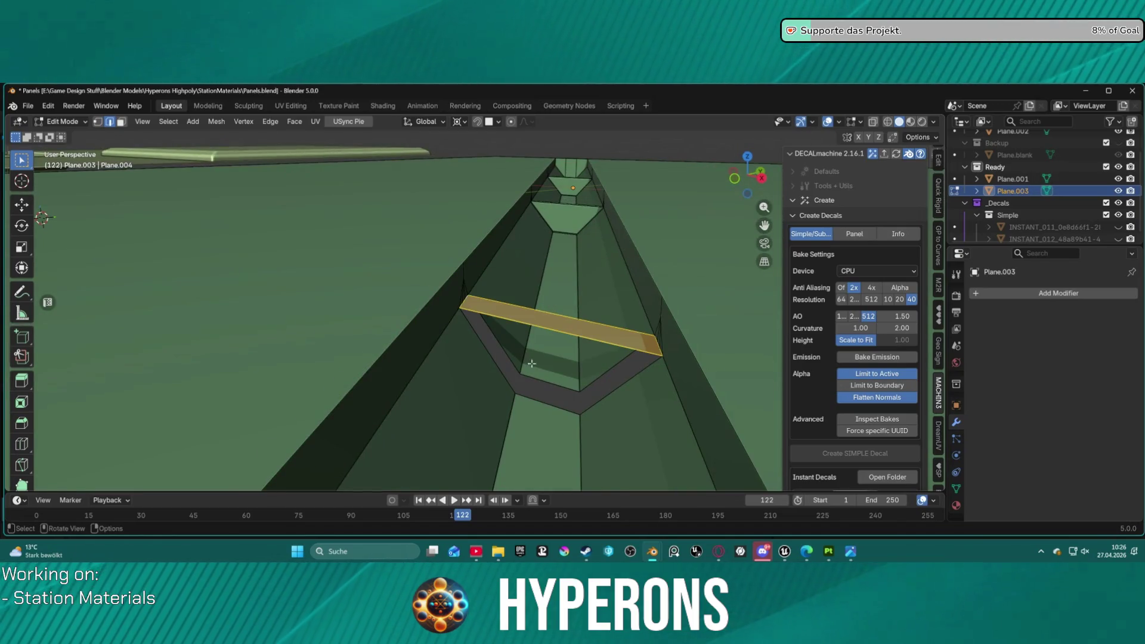
left_click(548, 403, "alt+shift")
middle_click_drag(548, 404, 418, 364)
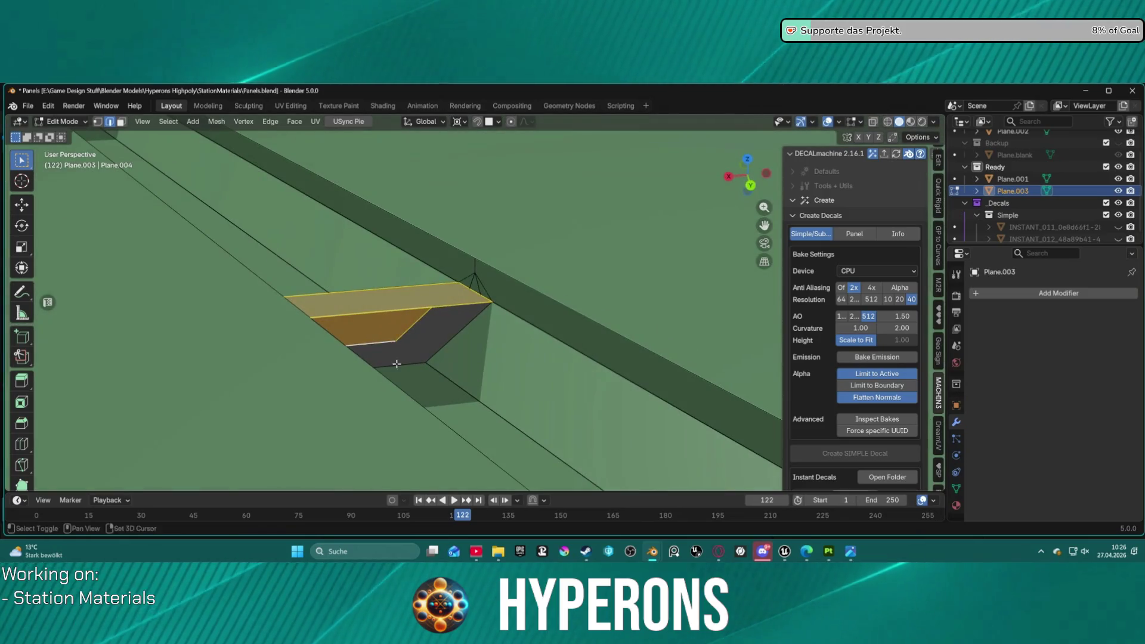
left_click(417, 364, "alt+shift")
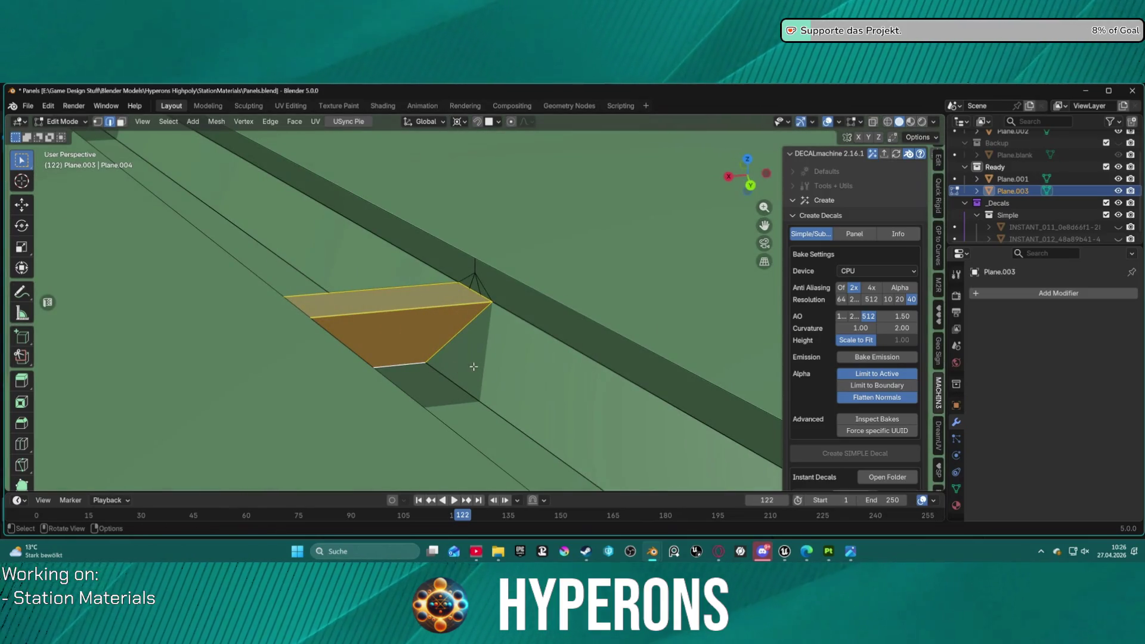
left_click(469, 362, "alt+shift")
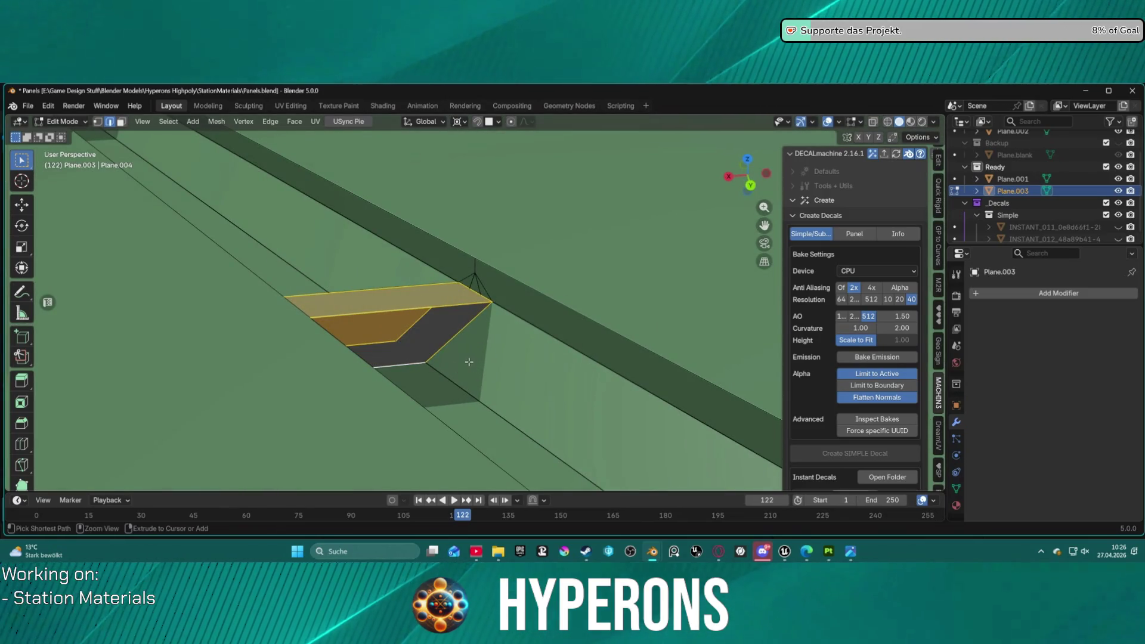
key("alt+a")
left_click(419, 364, "alt")
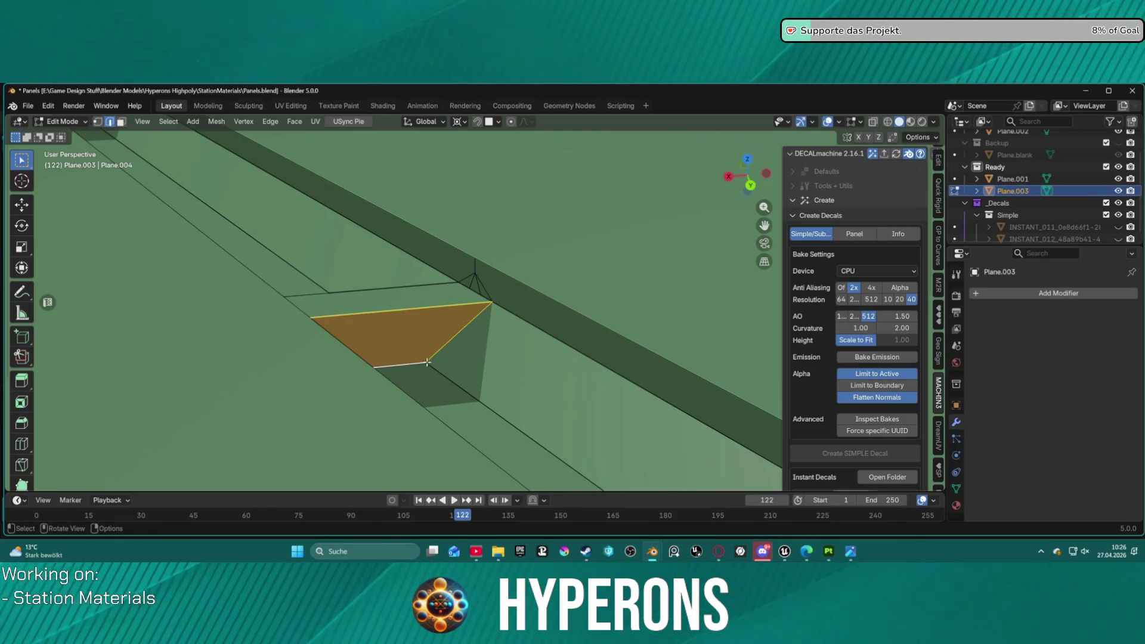
- Select the bridge's small side face, top face, thin bevel face and triangular face
key("alt+a")
mouse_move(419, 365)
middle_mouse_down()
mouse_move(699, 386)
mouse_move(581, 272)
mouse_move(311, 327)
mouse_move(388, 298)
mouse_move(520, 286)
middle_mouse_up()
scroll(535, 351, "up", 3)
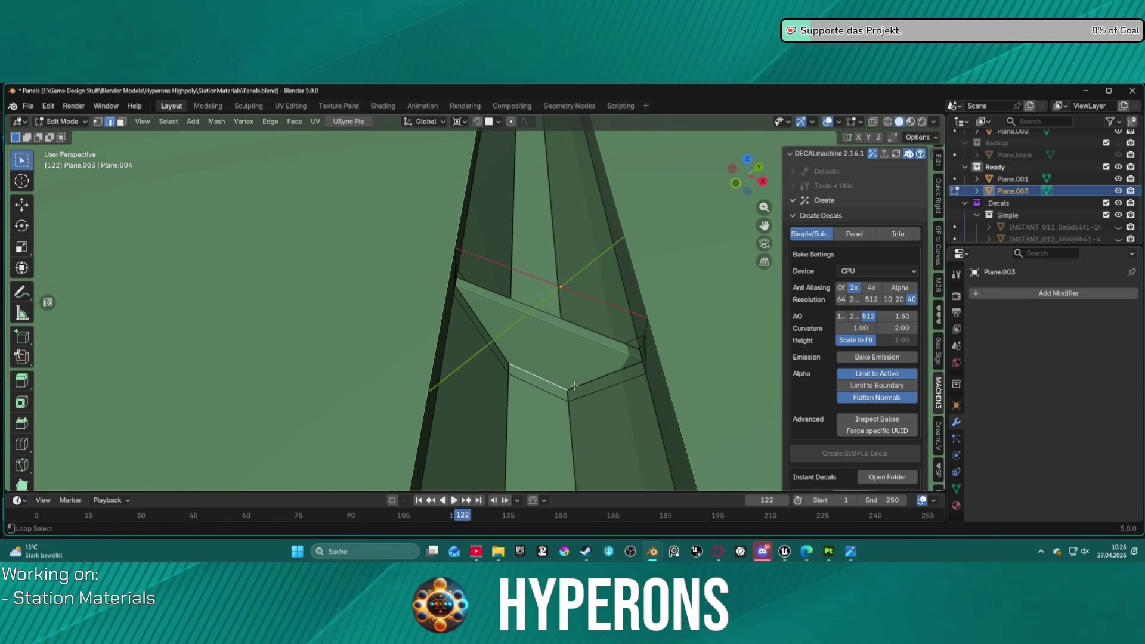
key("3")
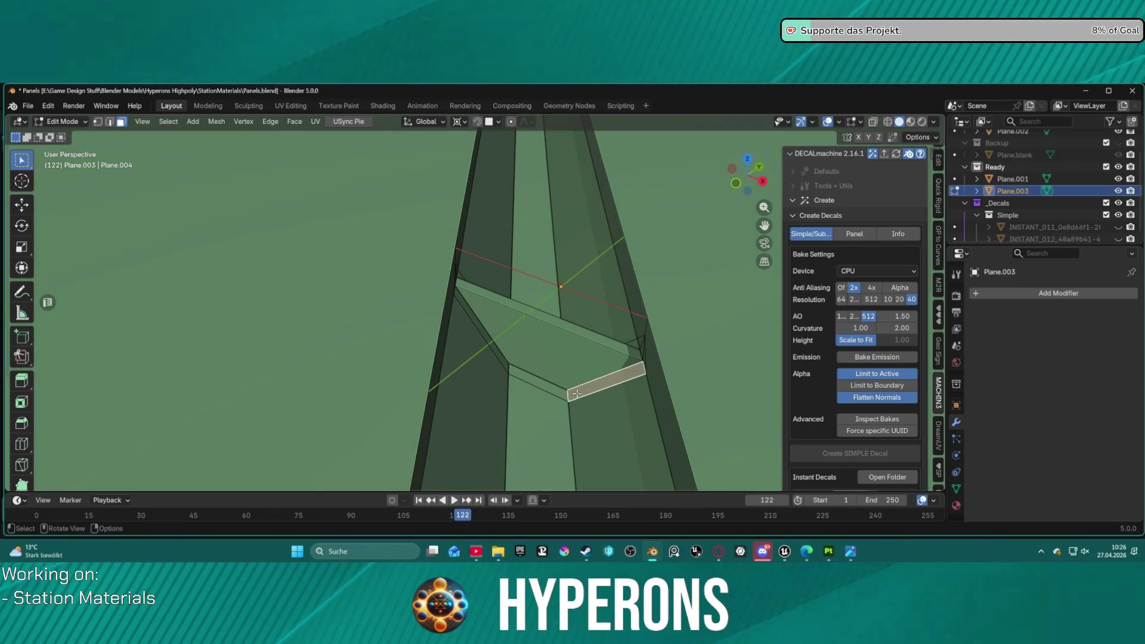
left_click(558, 393, "alt")
key("ctrl+z")
left_click(534, 381)
left_click(497, 356, "shift")
left_click(495, 344, "shift")
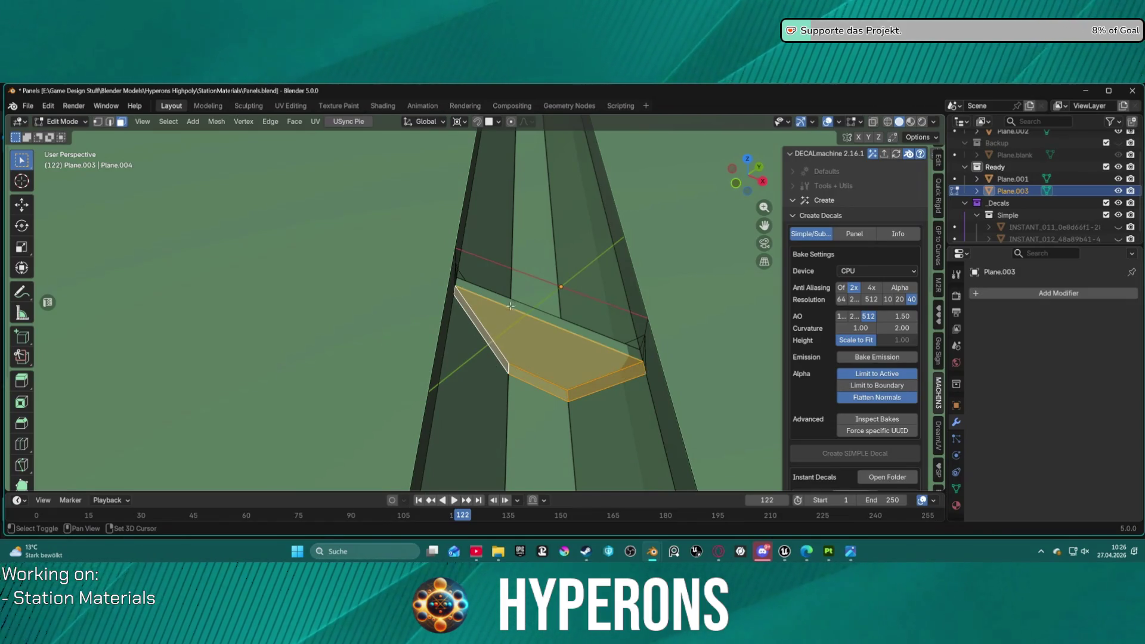
mouse_move(513, 305)
middle_mouse_down()
mouse_move(402, 265)
mouse_move(356, 301)
mouse_move(380, 261)
middle_mouse_up()
left_click(415, 278, "shift")
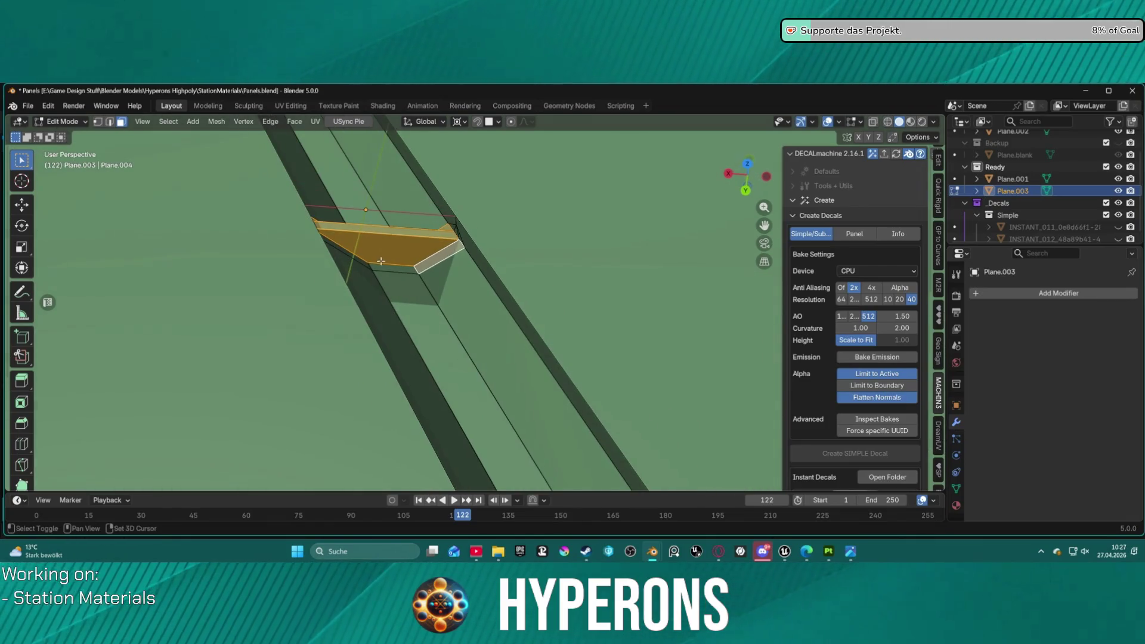
- Delete the selected bridge faces, undoing an accidental dissolve first
key("x")
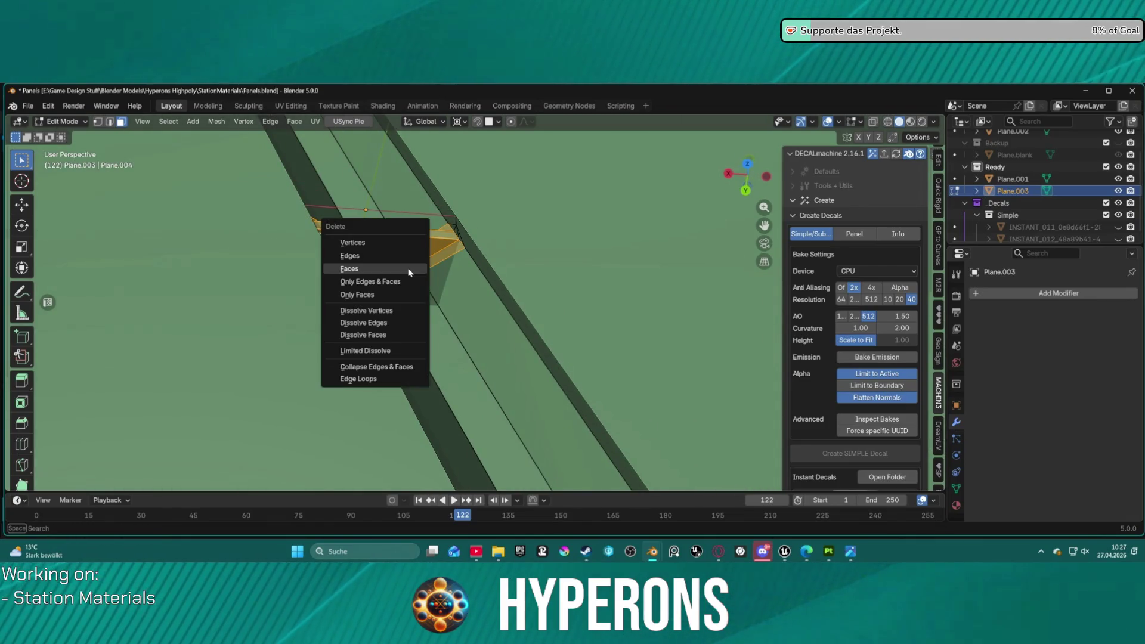
left_click(408, 269)
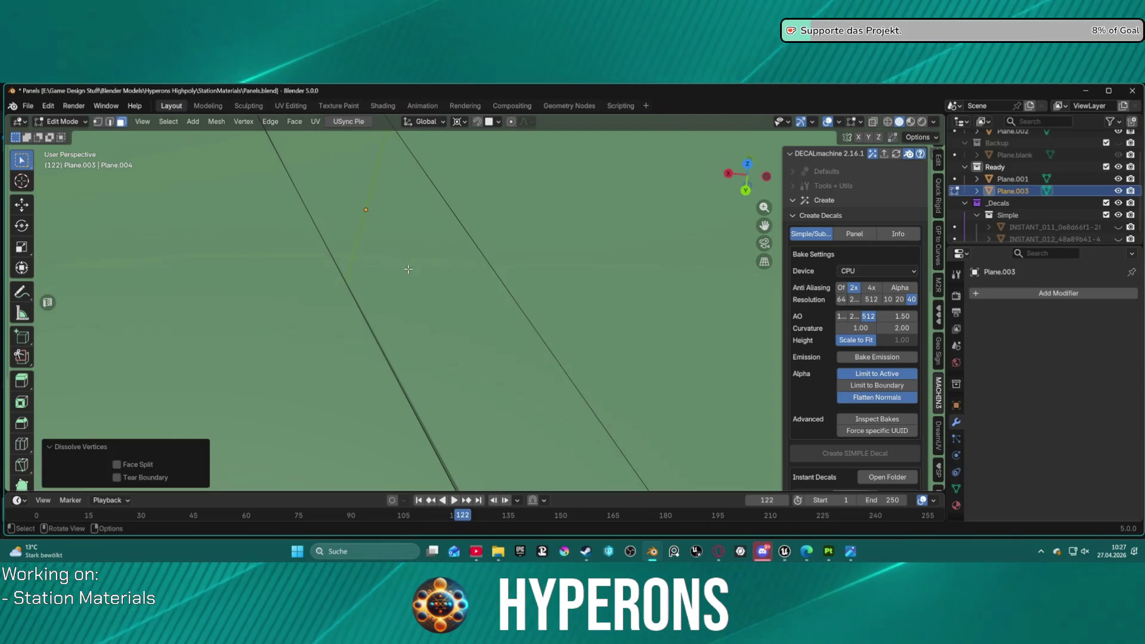
key("ctrl+z")
key("x")
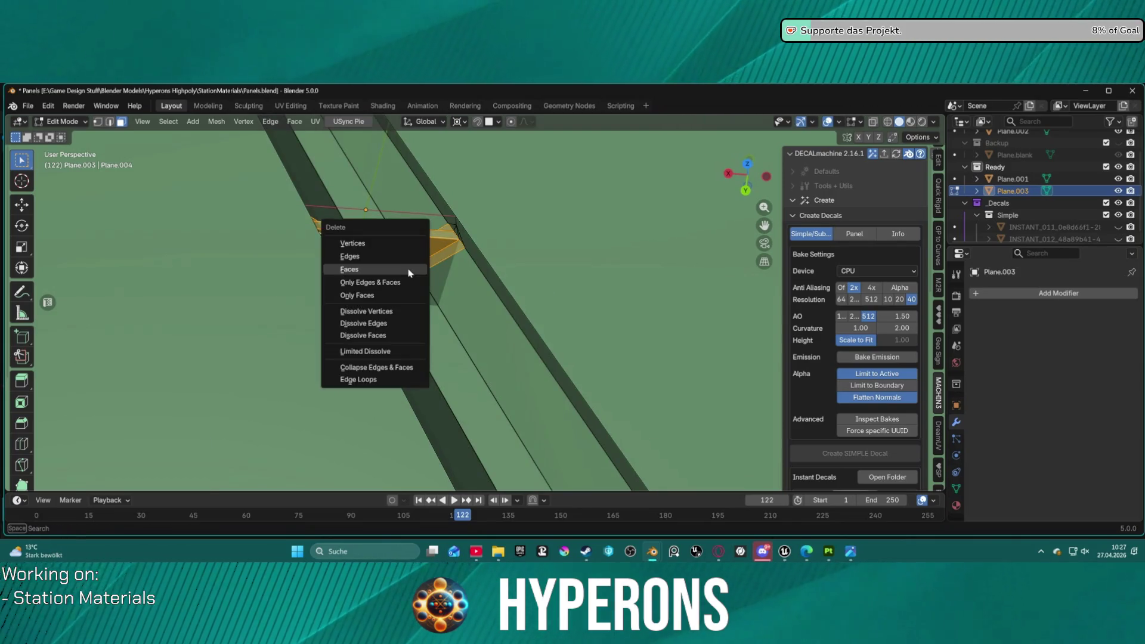
left_click(408, 269)
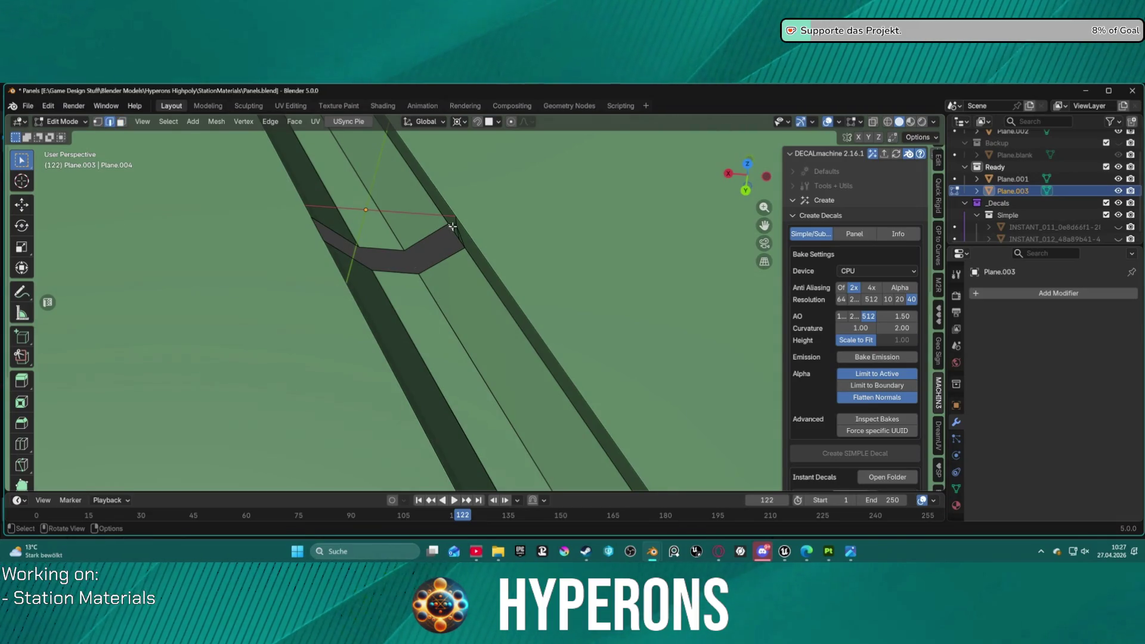
- Fill the gap's top-left edge and the dark face's boundary loop with new faces
scroll(452, 224, "up", 2)
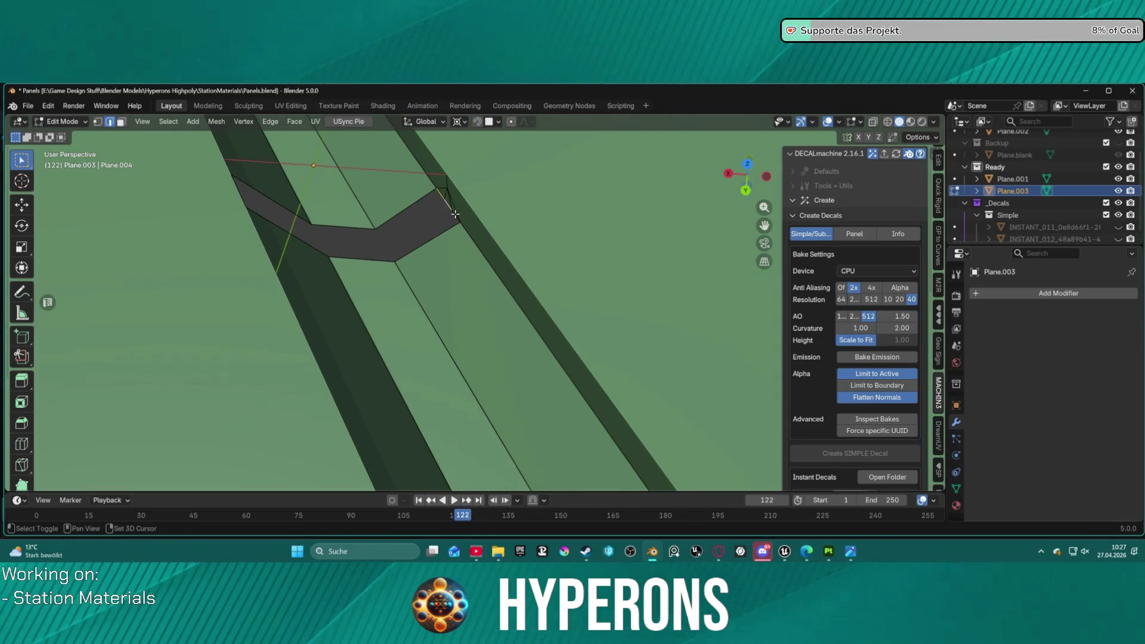
middle_click_drag(481, 196, 393, 203)
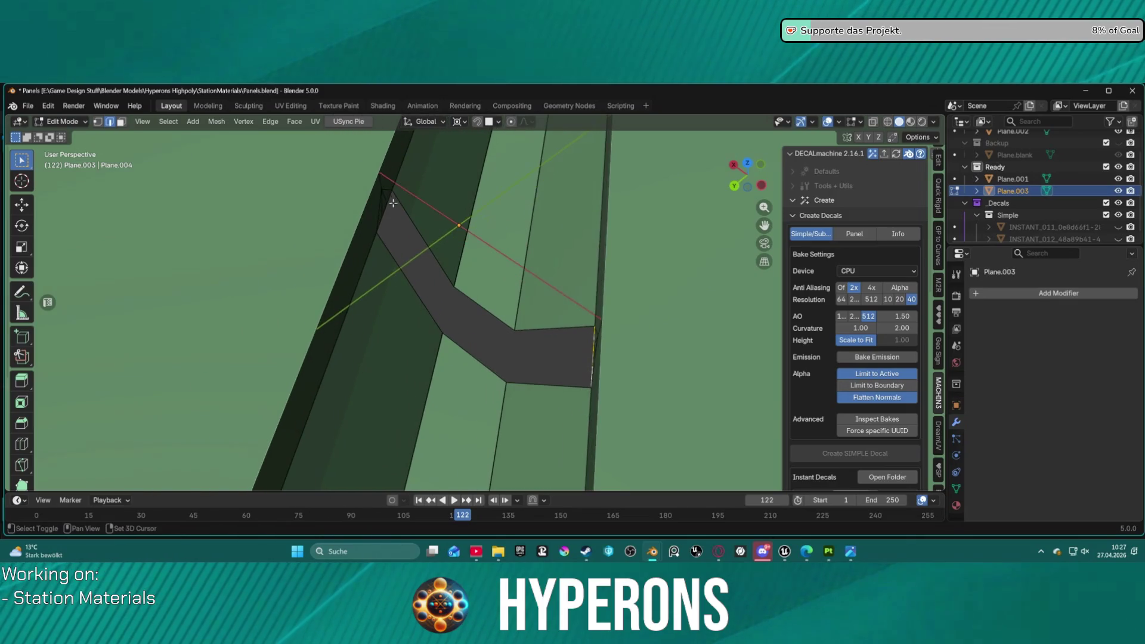
left_click(389, 196, "shift")
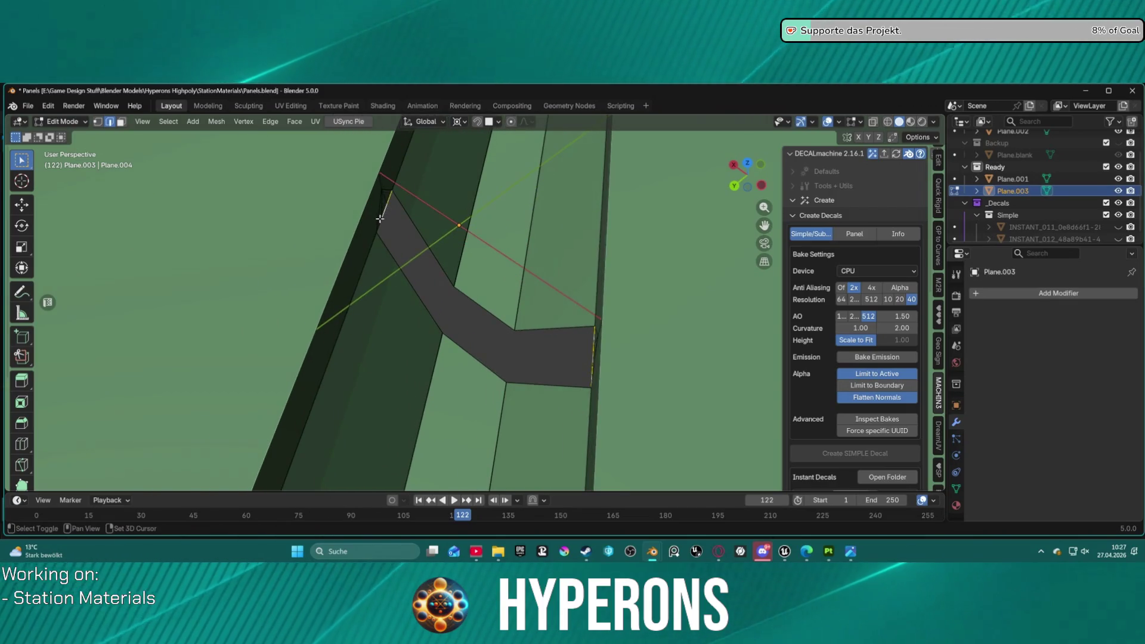
key("f")
left_click(467, 354, "alt")
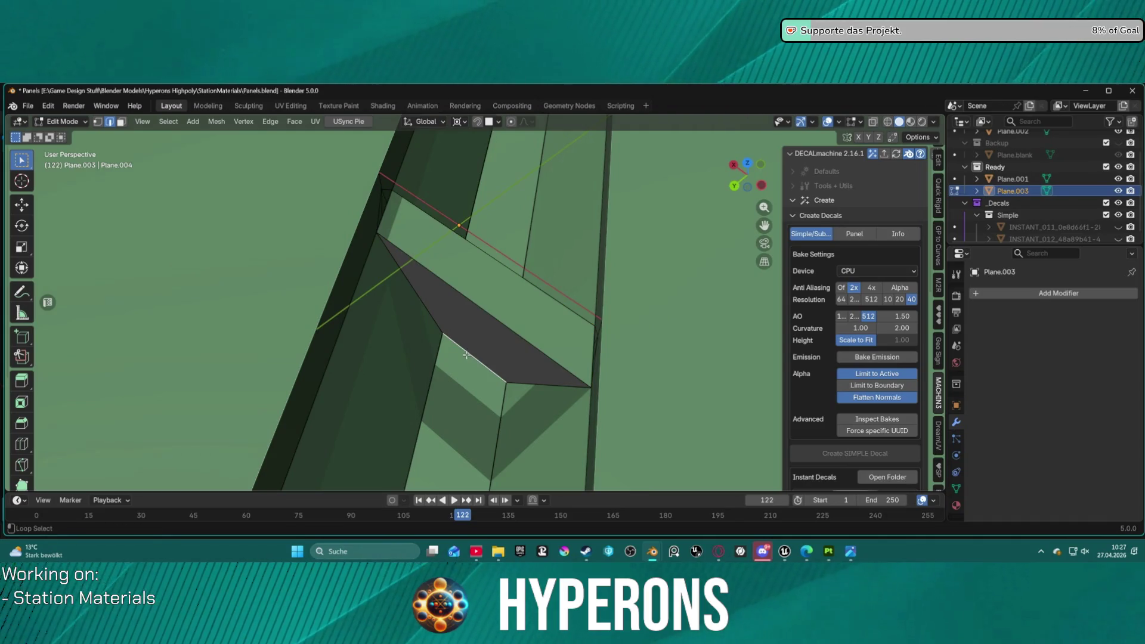
left_click(466, 354, "alt+shift")
key("f")
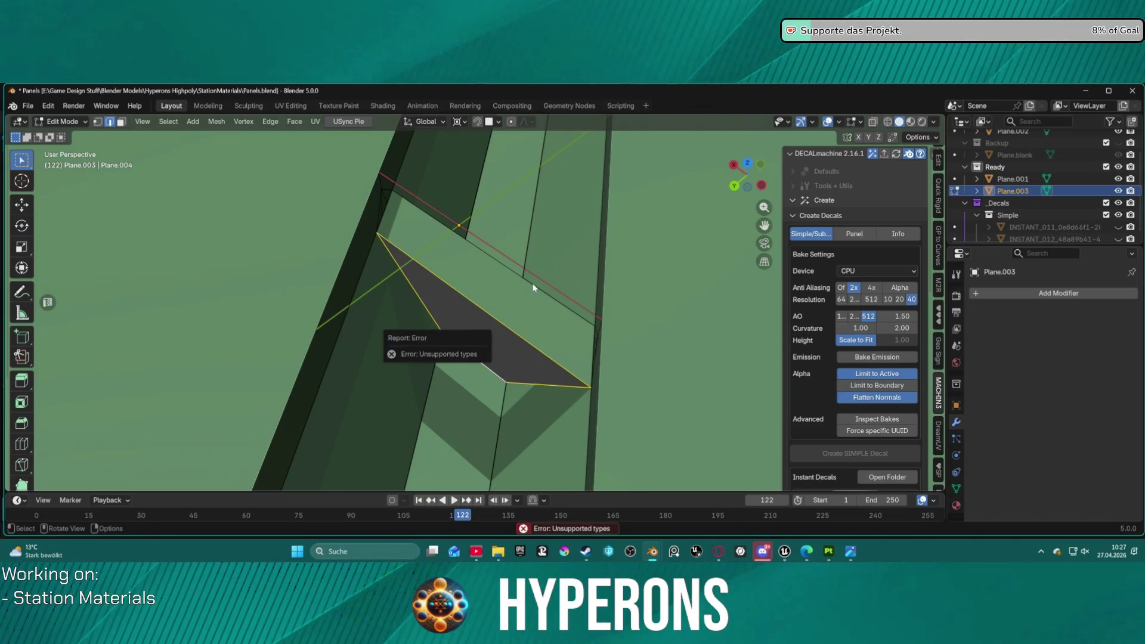
key("f")
- Cap the remaining opening with a triangular face and view the channel horizontally
middle_click_drag(511, 278, 505, 374)
left_click(536, 416)
left_click(535, 416, "alt")
key("f")
key("alt+a")
scroll(516, 352, "down", 5)
mouse_move(516, 351)
middle_mouse_down()
mouse_move(486, 332)
mouse_move(391, 322)
mouse_move(277, 340)
mouse_move(299, 374)
mouse_move(370, 255)
middle_mouse_up()
scroll(370, 256, "up", 4)
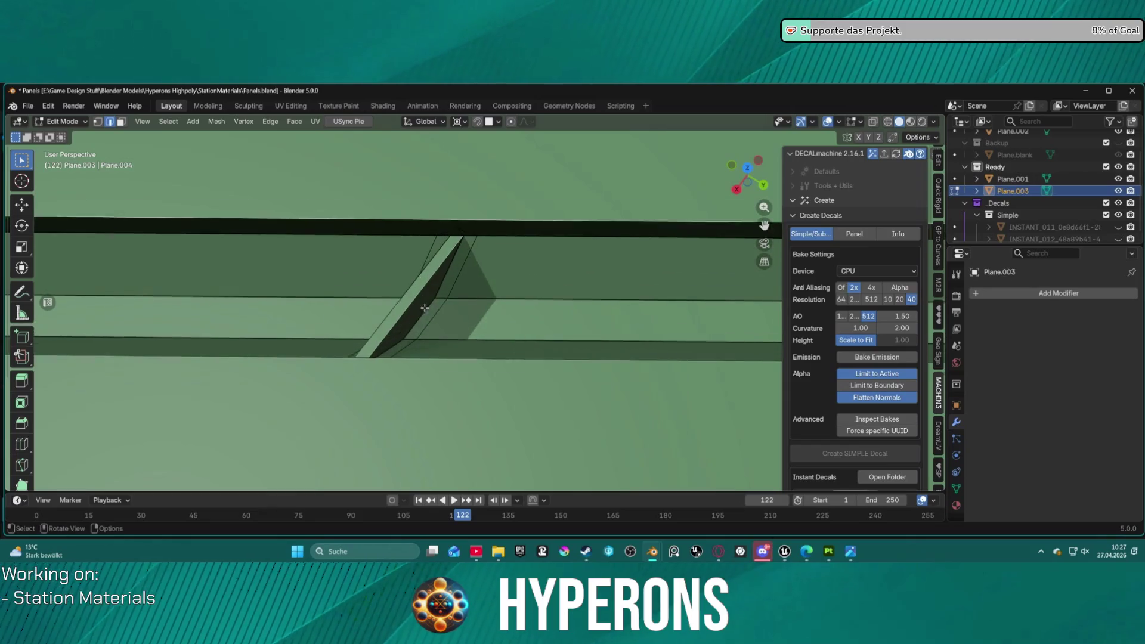
- Delete the faces along the chamfered diagonal cut, leaving a hole
scroll(425, 307, "up", 2)
key("3")
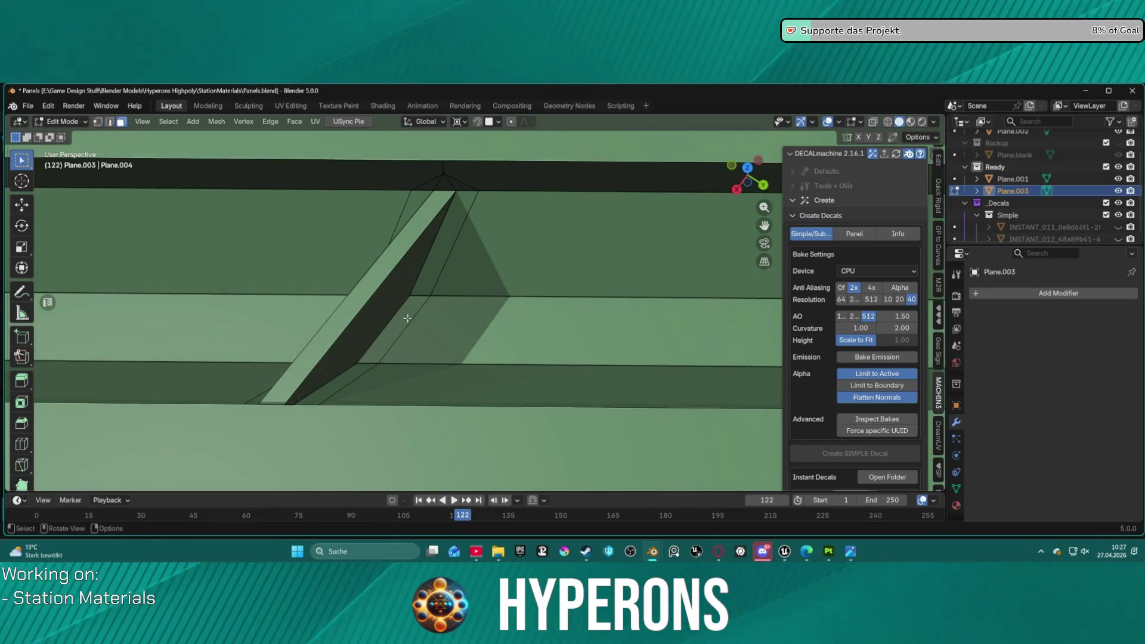
left_click(403, 316)
mouse_move(423, 278)
left_mouse_down()
mouse_move(353, 340)
mouse_move(352, 317)
left_mouse_up()
mouse_move(353, 317)
middle_mouse_down()
mouse_move(435, 283)
mouse_move(354, 361)
middle_mouse_up()
left_click(354, 361, "shift")
left_click(381, 418, "shift")
mouse_move(382, 418)
middle_mouse_down()
mouse_move(555, 409)
mouse_move(656, 379)
middle_mouse_up()
left_click(654, 375, "shift")
key("x")
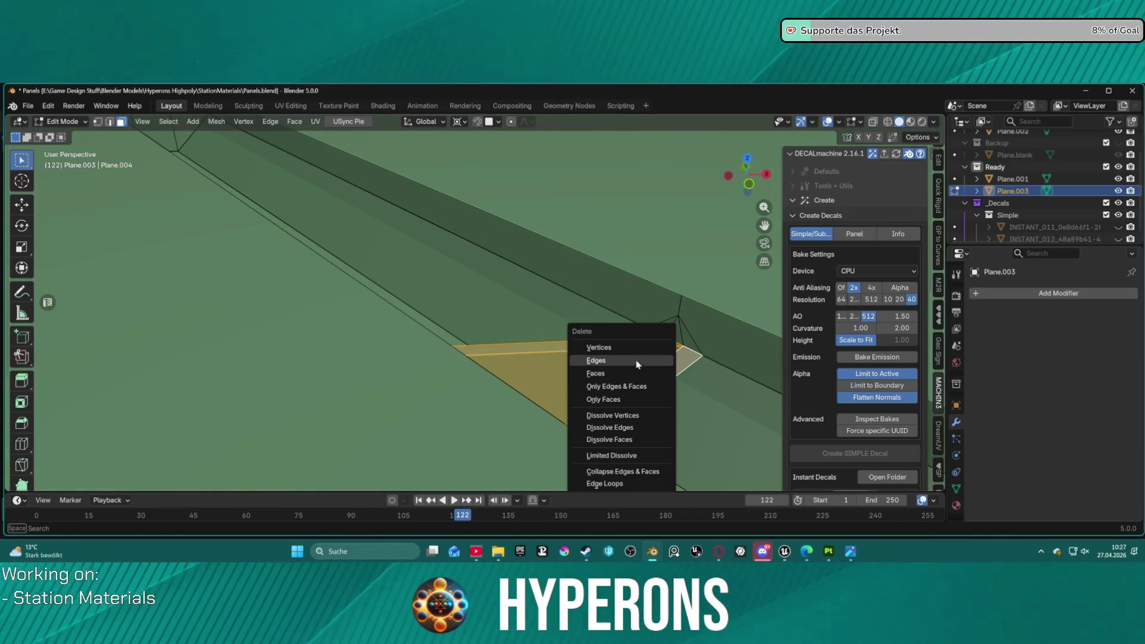
left_click(626, 374)
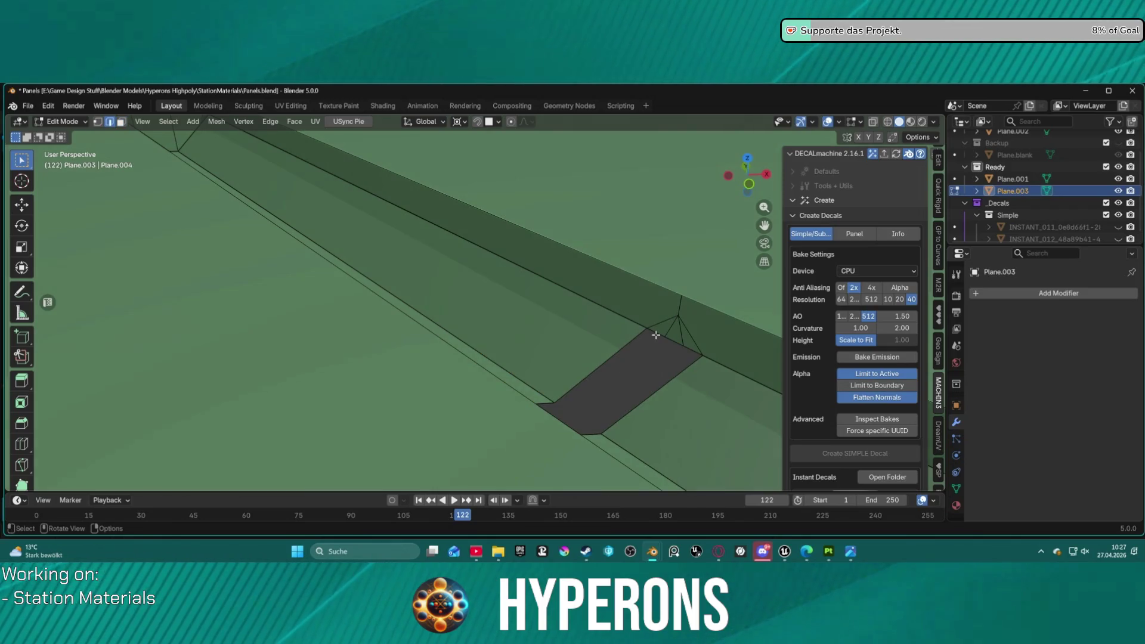
- Fill the edge loop around the V-shaped strip with a face
mouse_move(671, 341)
middle_mouse_down()
mouse_move(384, 281)
mouse_move(498, 324)
middle_mouse_up()
left_click(406, 290, "shift")
left_click(474, 433)
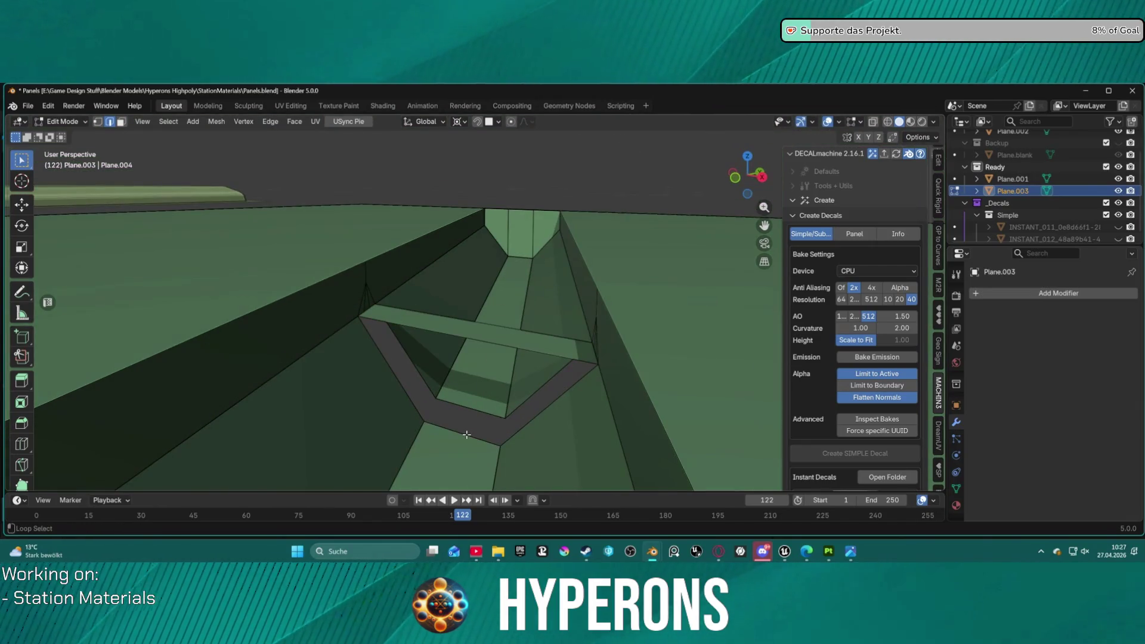
left_click(467, 435, "alt")
key("f")
middle_click_drag(499, 413, 336, 396)
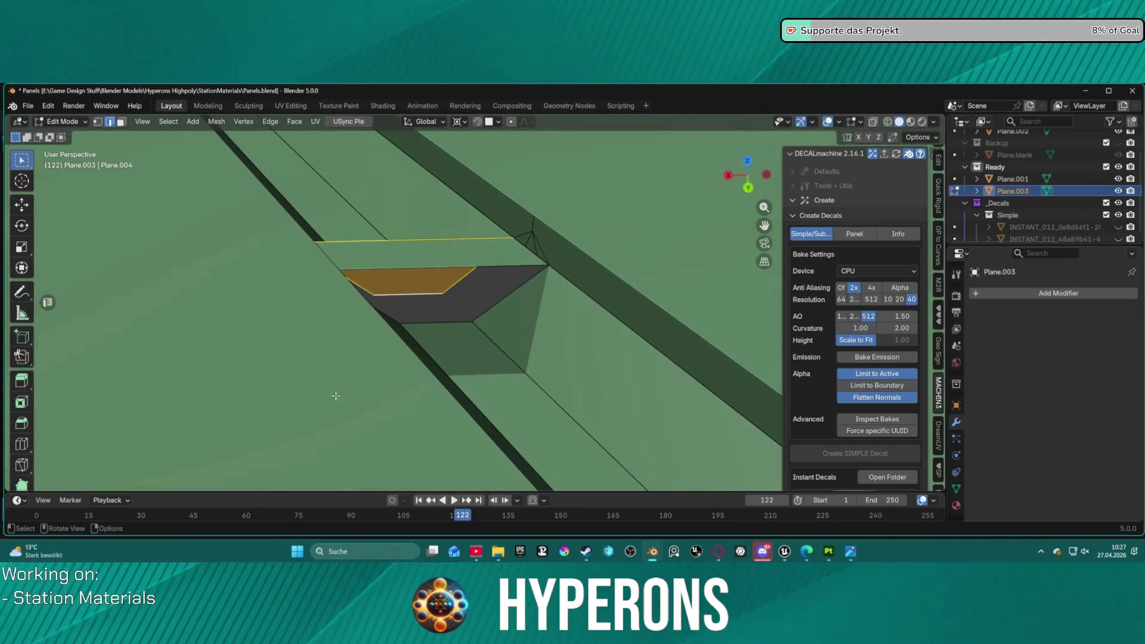
- Select the remaining gap's bottom edge and orbit so the groove runs nearly horizontally
left_click(445, 321)
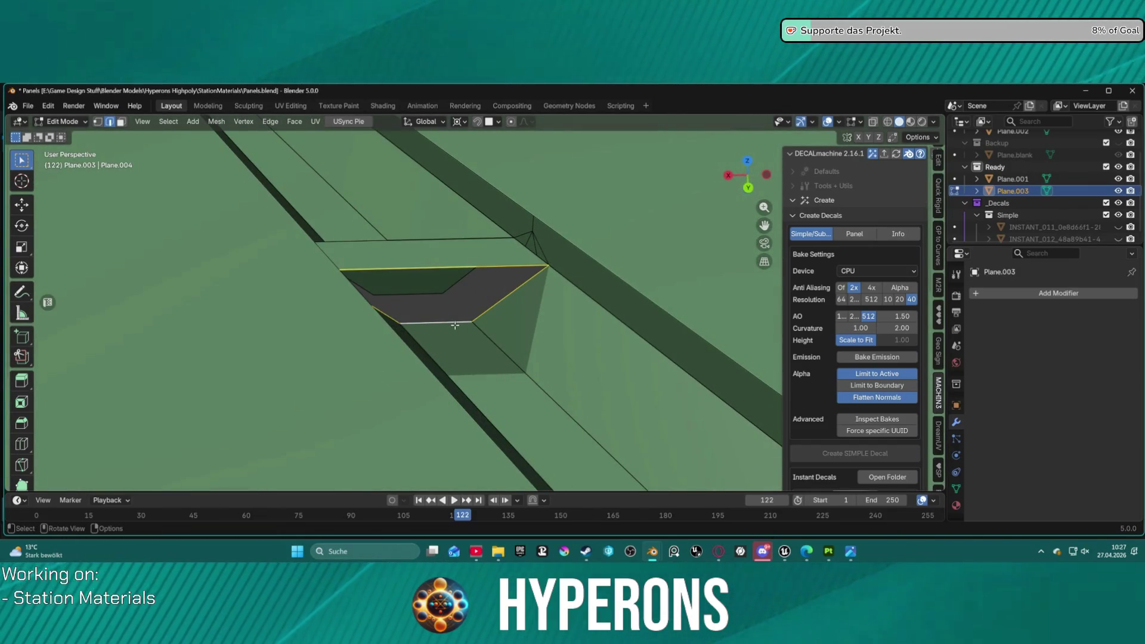
left_click(455, 325, "alt")
mouse_move(455, 325)
middle_mouse_down()
mouse_move(398, 248)
mouse_move(624, 264)
mouse_move(536, 310)
mouse_move(537, 254)
mouse_move(534, 306)
mouse_move(524, 243)
mouse_move(512, 248)
middle_mouse_up()
scroll(456, 293, "up", 5)
mouse_move(456, 293)
middle_mouse_down()
mouse_move(555, 373)
mouse_move(400, 339)
mouse_move(390, 291)
middle_mouse_up()
scroll(370, 251, "up", 4)
- In face select mode, select the groove strip faces on both sides of the bridges
key("3")
left_click(391, 182)
left_click(260, 196, "shift")
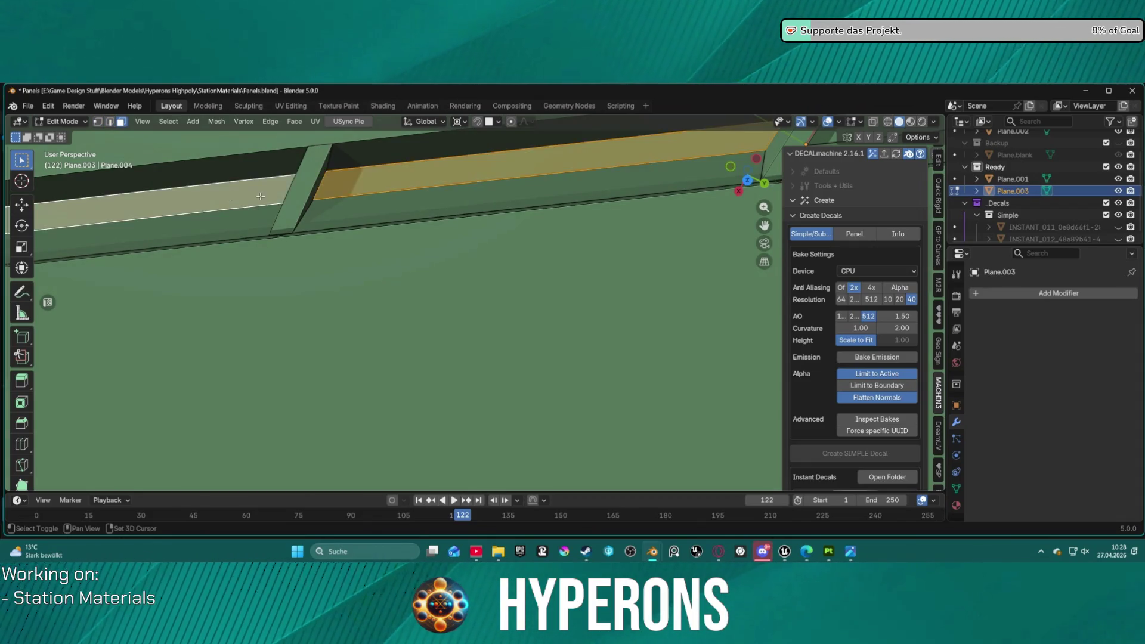
scroll(261, 196, "down", 3)
mouse_move(261, 196)
middle_mouse_down()
mouse_move(319, 173)
mouse_move(597, 209)
middle_mouse_up()
left_click(621, 210, "shift")
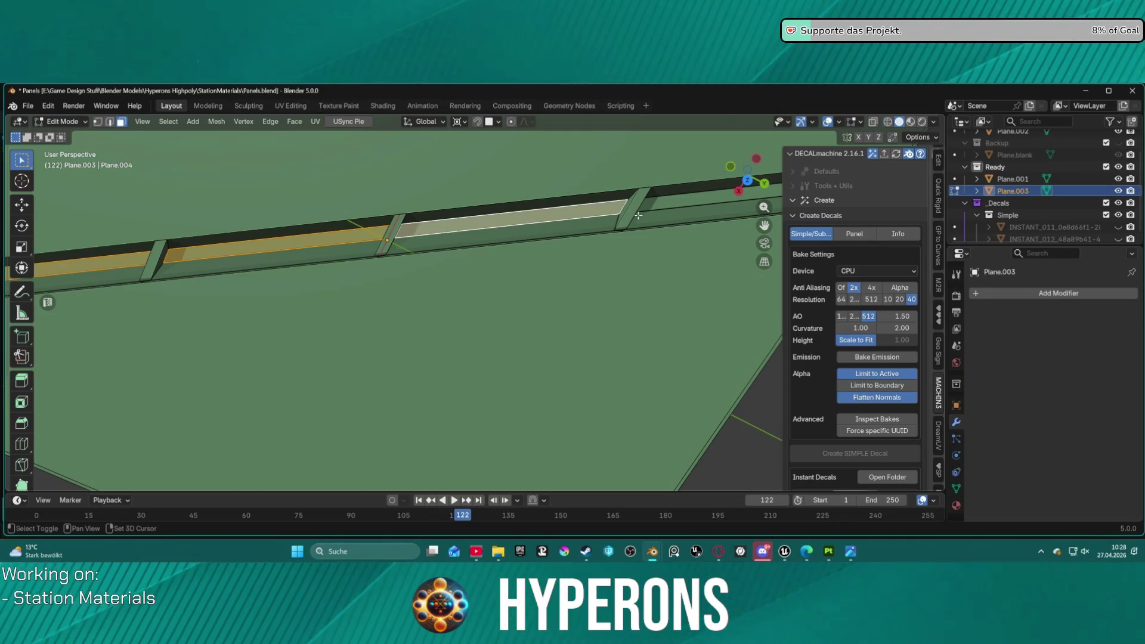
left_click(669, 208, "shift")
left_click(668, 217, "shift")
left_click(666, 205, "shift")
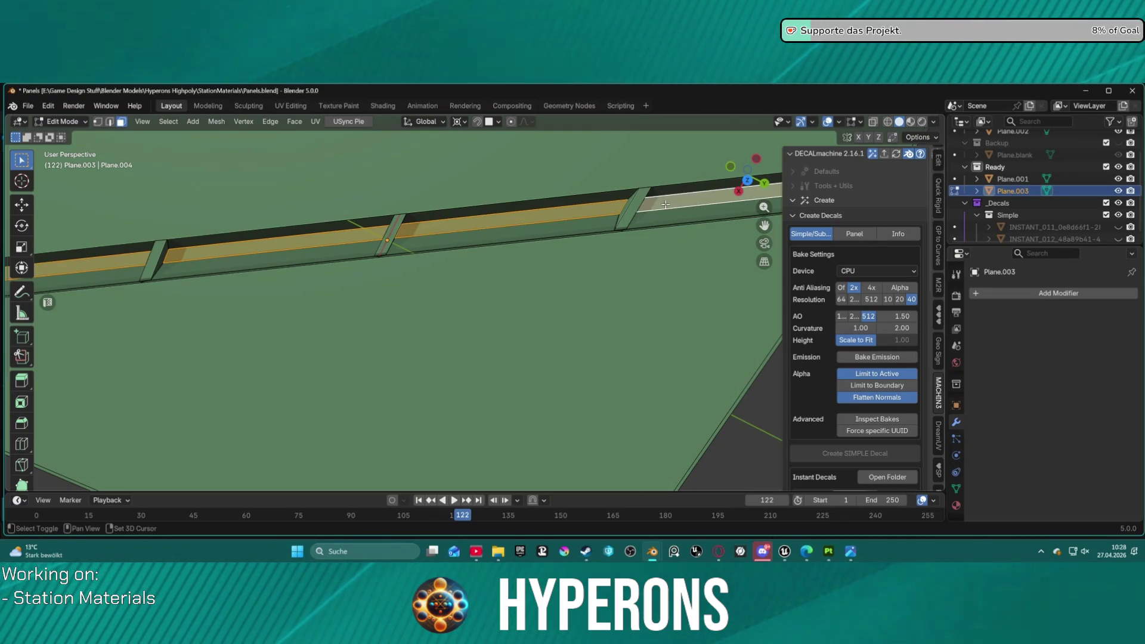
- Taper the strip ends with an edge slide (G G)
key("s")
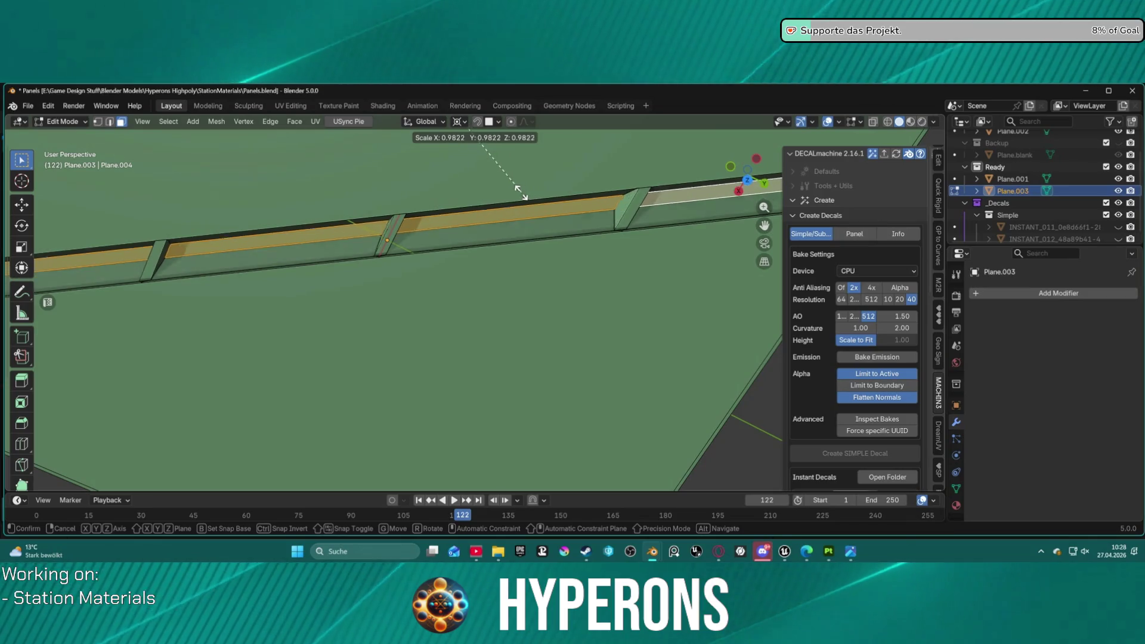
key("g")
key("g")
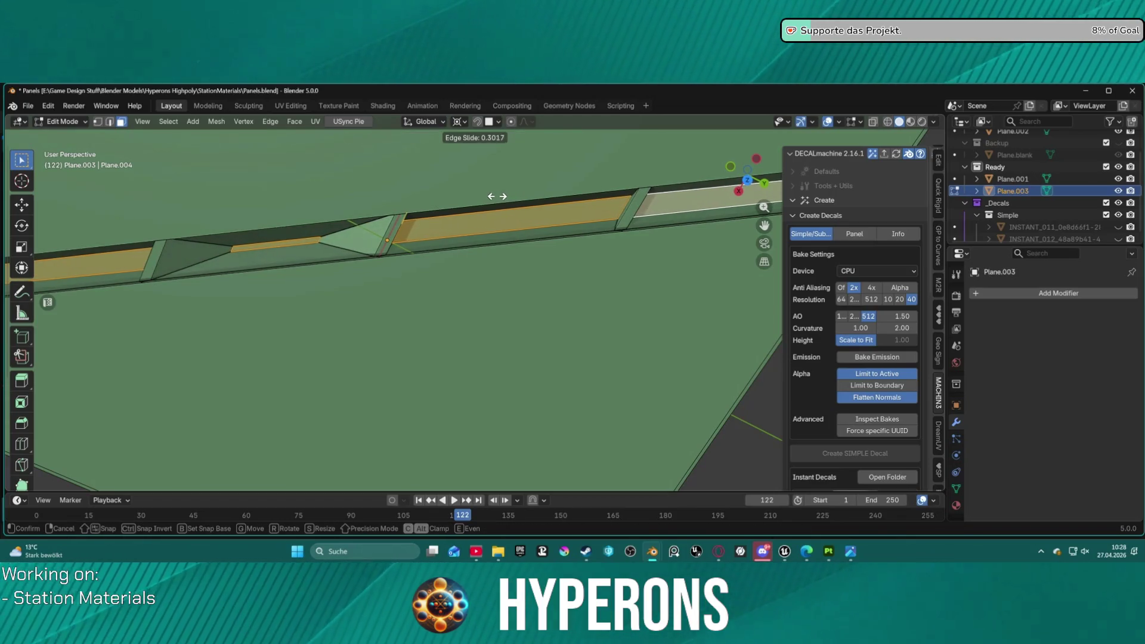
left_click(519, 197)
mouse_move(518, 197)
middle_mouse_down()
mouse_move(407, 230)
mouse_move(334, 298)
mouse_move(587, 290)
middle_mouse_up()
scroll(323, 319, "up", 3)
scroll(323, 319, "up", 3)
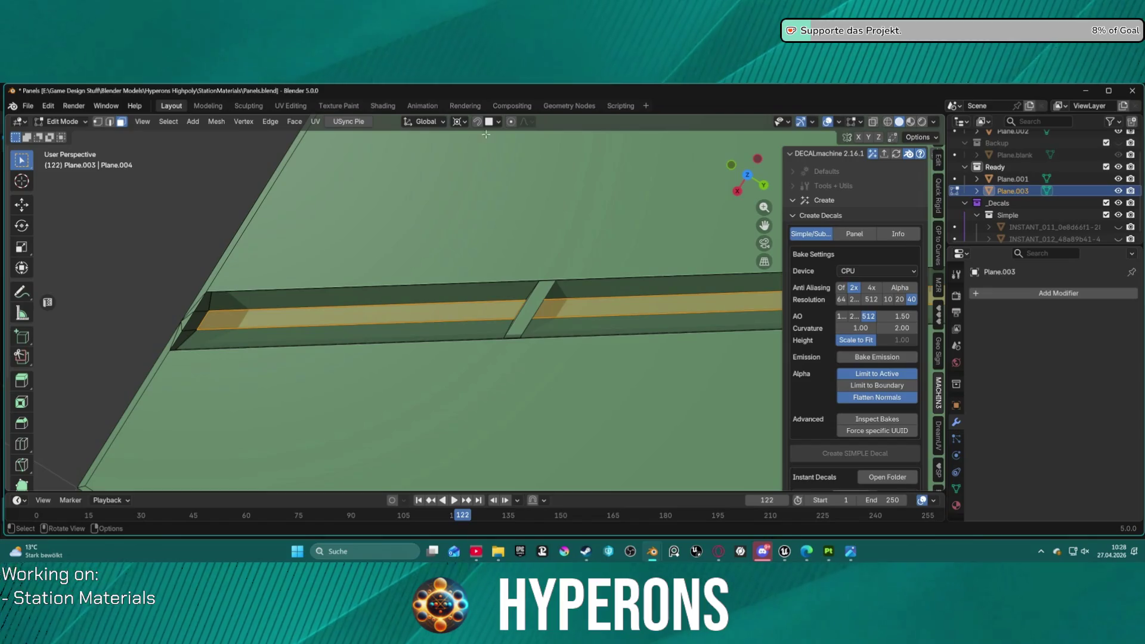
- Set the pivot to Individual Origins and scale the strip faces to 0.887
left_click(458, 121)
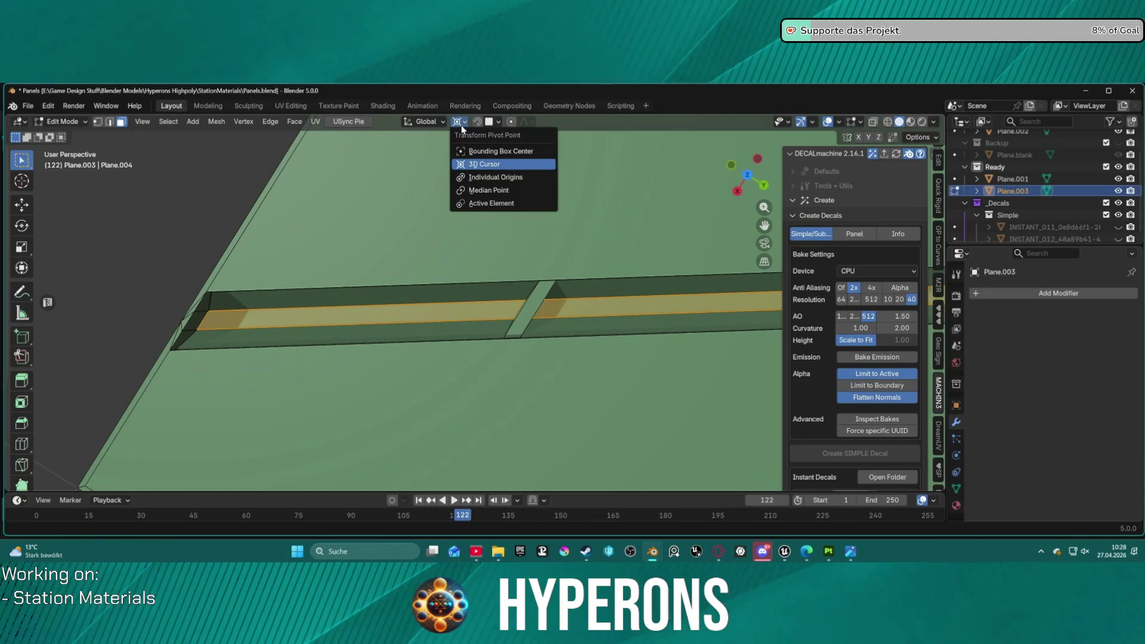
left_click(495, 177)
key("s")
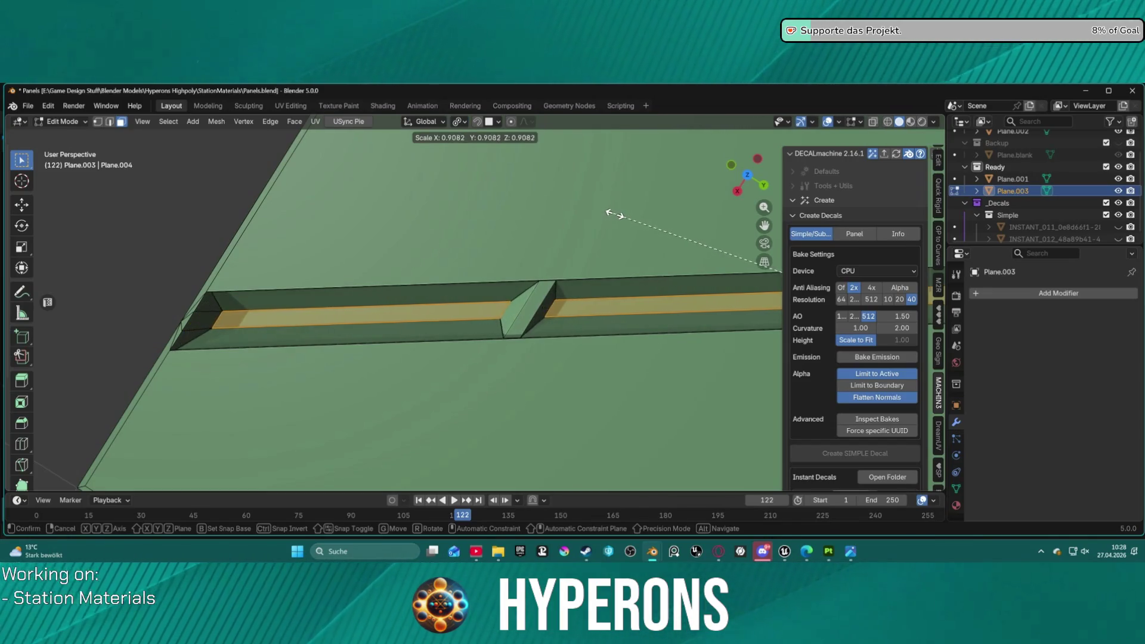
left_click(615, 213)
scroll(614, 226, "down", 5)
mouse_move(614, 238)
middle_mouse_down()
mouse_move(622, 326)
mouse_move(590, 304)
middle_mouse_up()
left_click(622, 326)
scroll(536, 281, "up", 4)
mouse_move(454, 263)
middle_mouse_down()
mouse_move(381, 235)
mouse_move(403, 263)
middle_mouse_up()
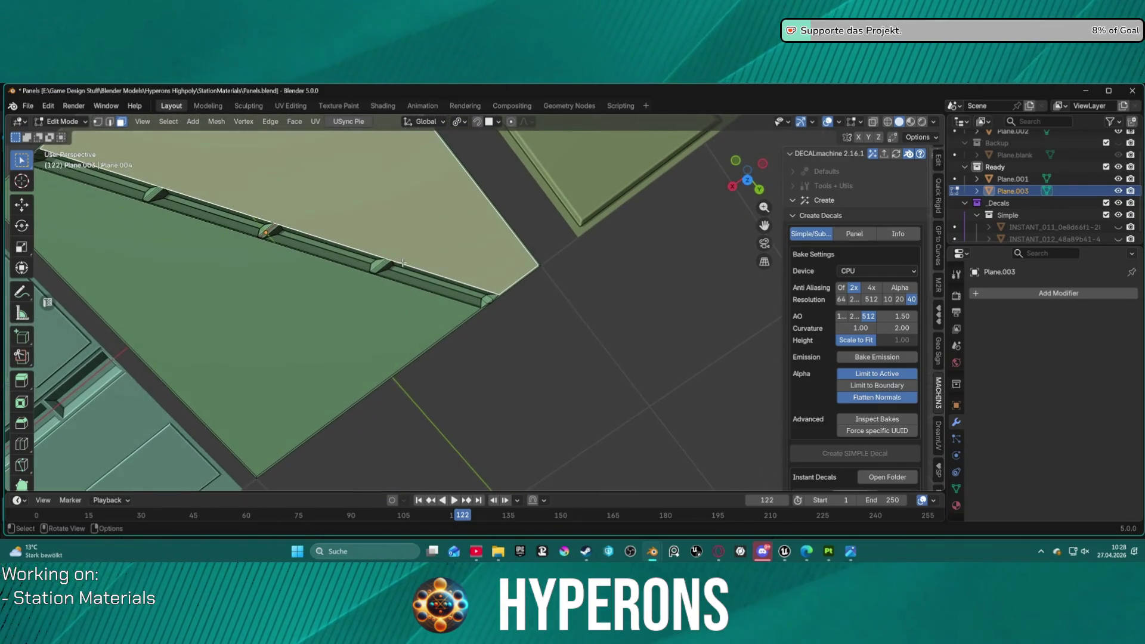
- In top view, invert the selection to the groove strips and scale them by 1.075
key("KP_7")
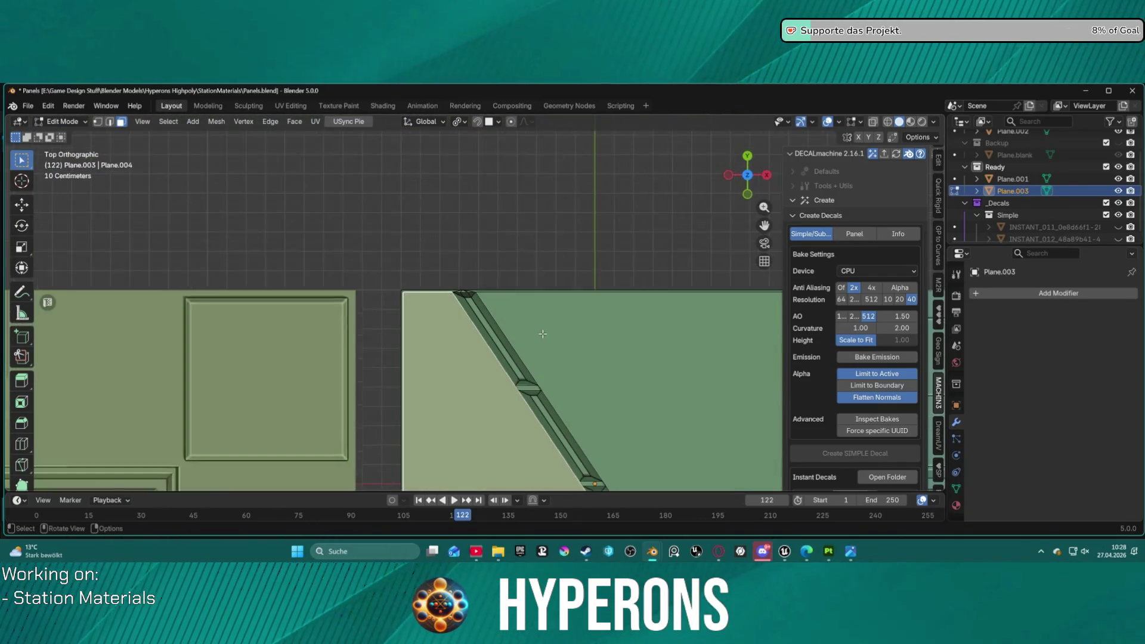
scroll(477, 391, "down", 6)
mouse_move(478, 391)
middle_mouse_down("shift")
mouse_move(384, 314)
mouse_move(563, 315)
middle_mouse_up("shift")
scroll(383, 314, "up", 7)
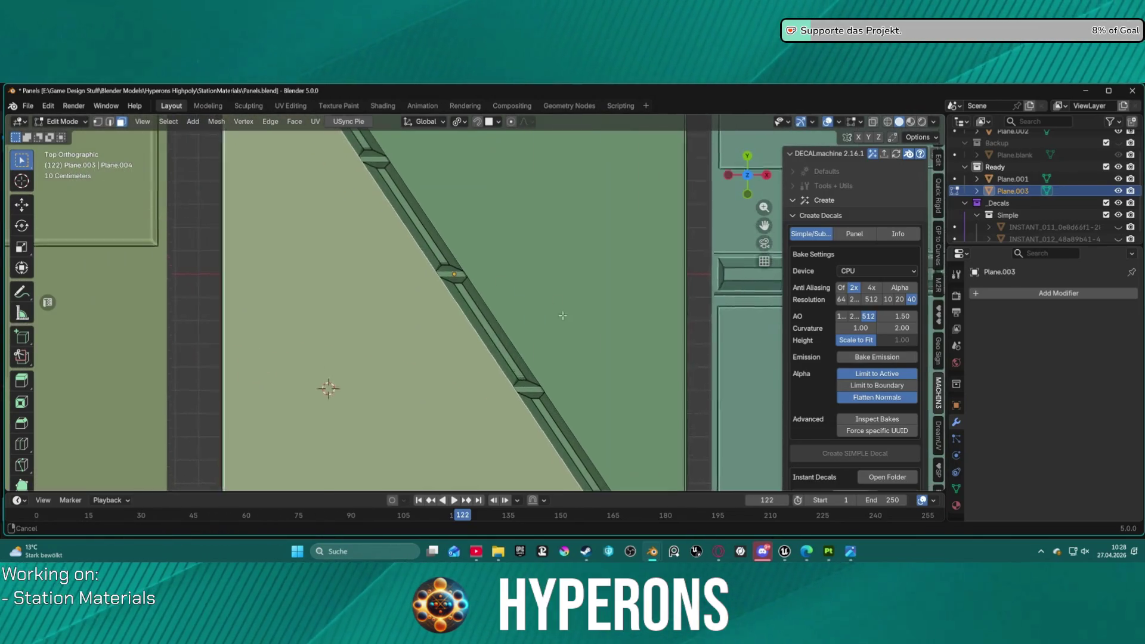
scroll(563, 315, "down", 8)
scroll(505, 272, "up", 6)
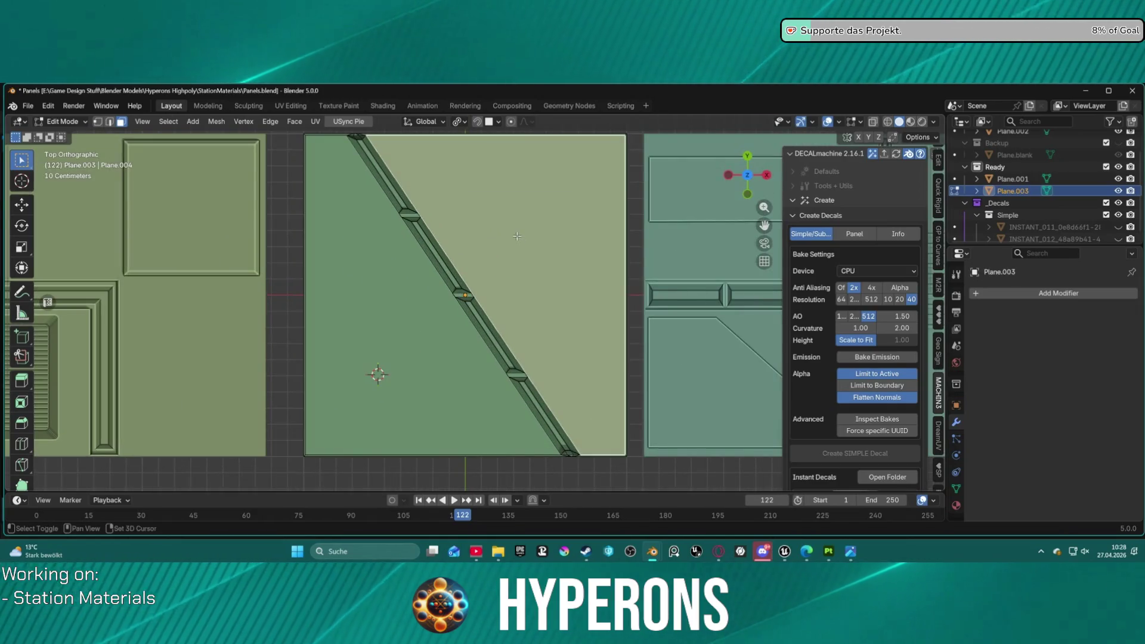
middle_click_drag(517, 236, 504, 339, "shift")
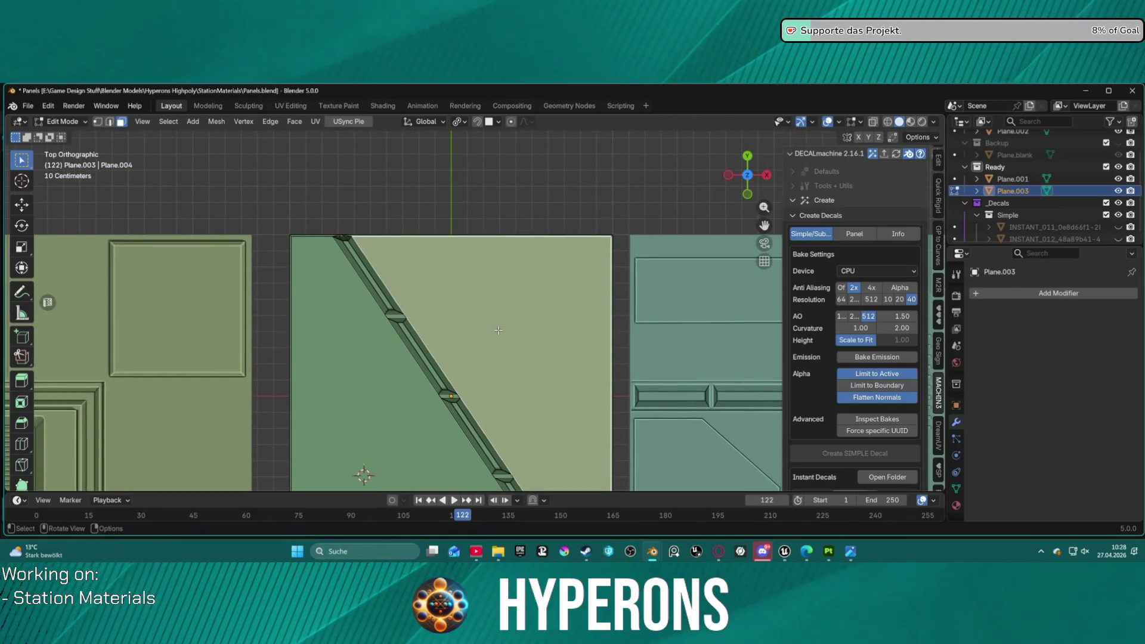
key("ctrl+i")
key("ctrl+i")
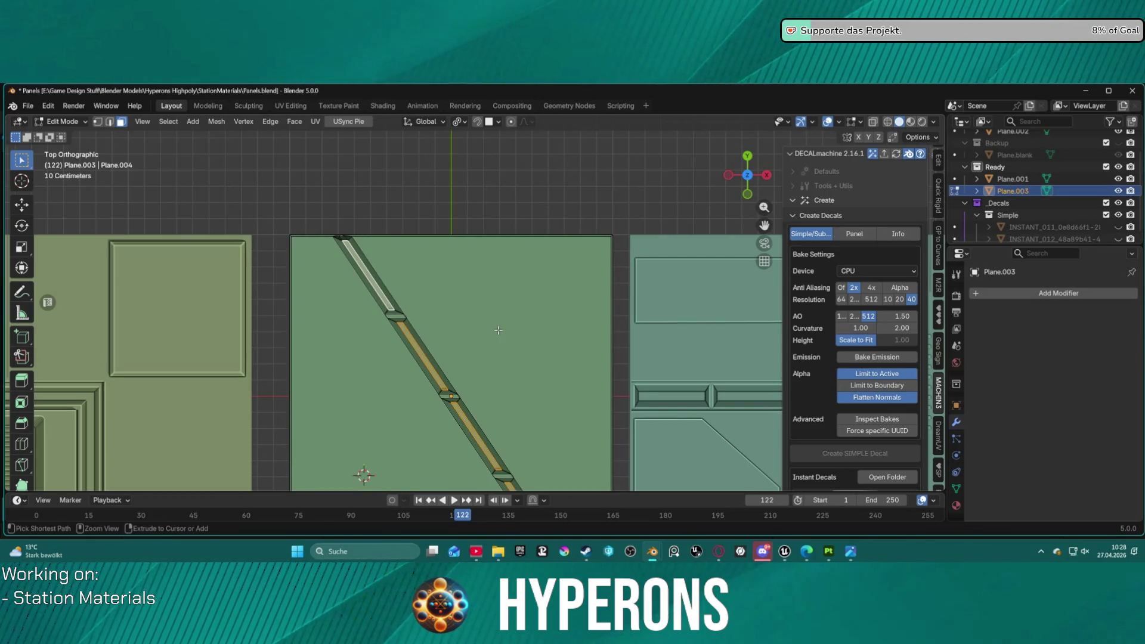
key("s")
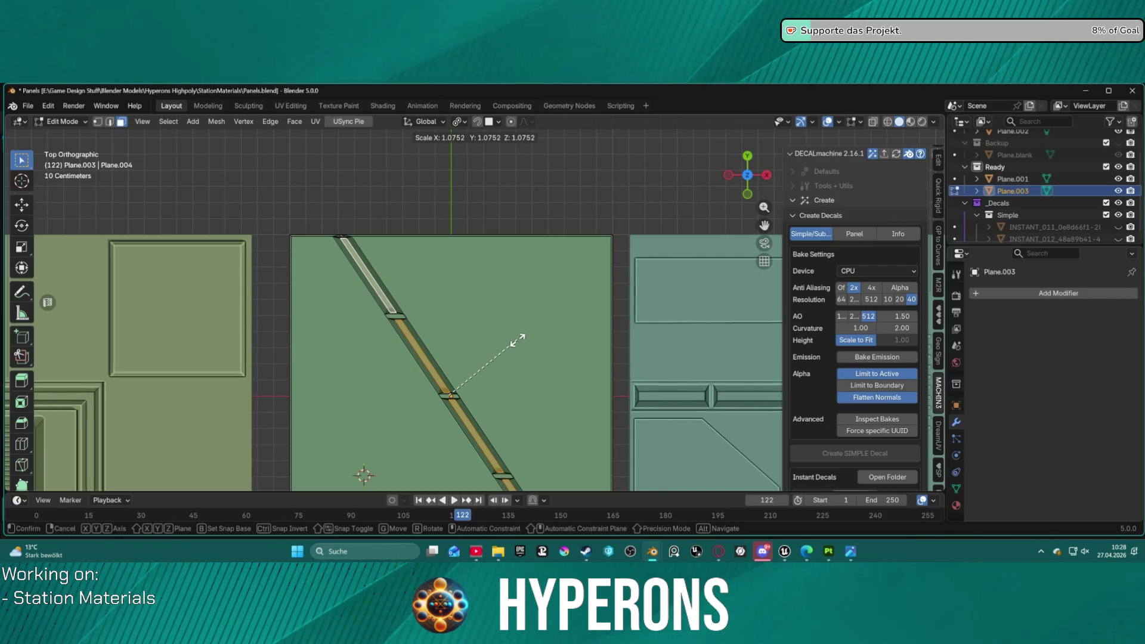
left_click(517, 341)
- Select the right triangular face, switch to vertex select, then return to Object Mode
left_click(546, 335)
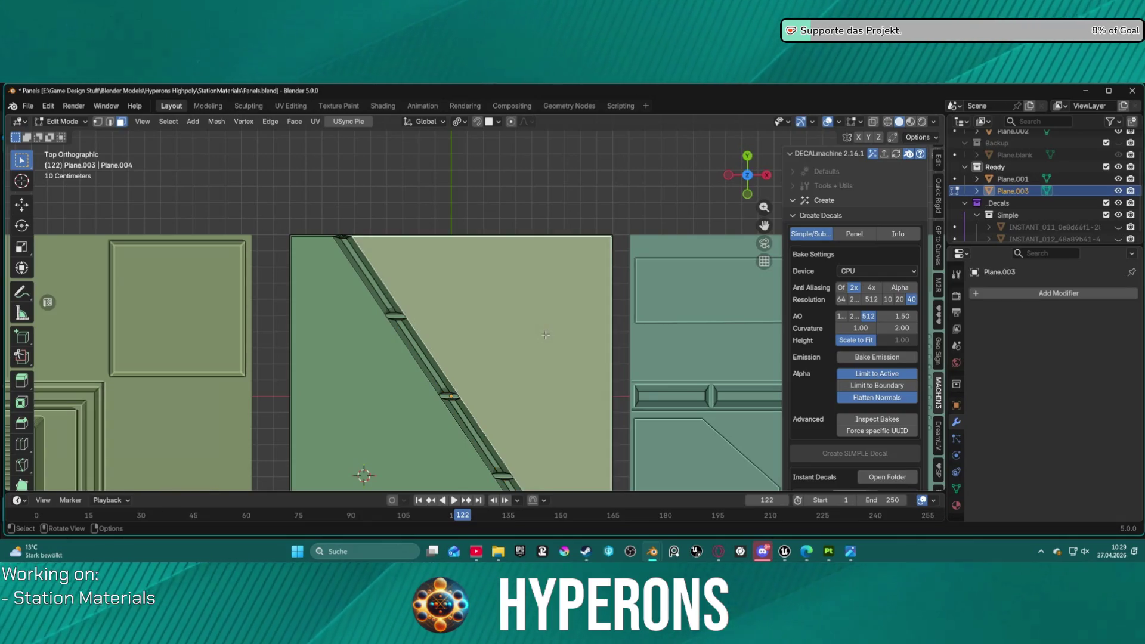
scroll(396, 422, "down", 3)
scroll(409, 401, "up", 3)
scroll(528, 369, "up", 1)
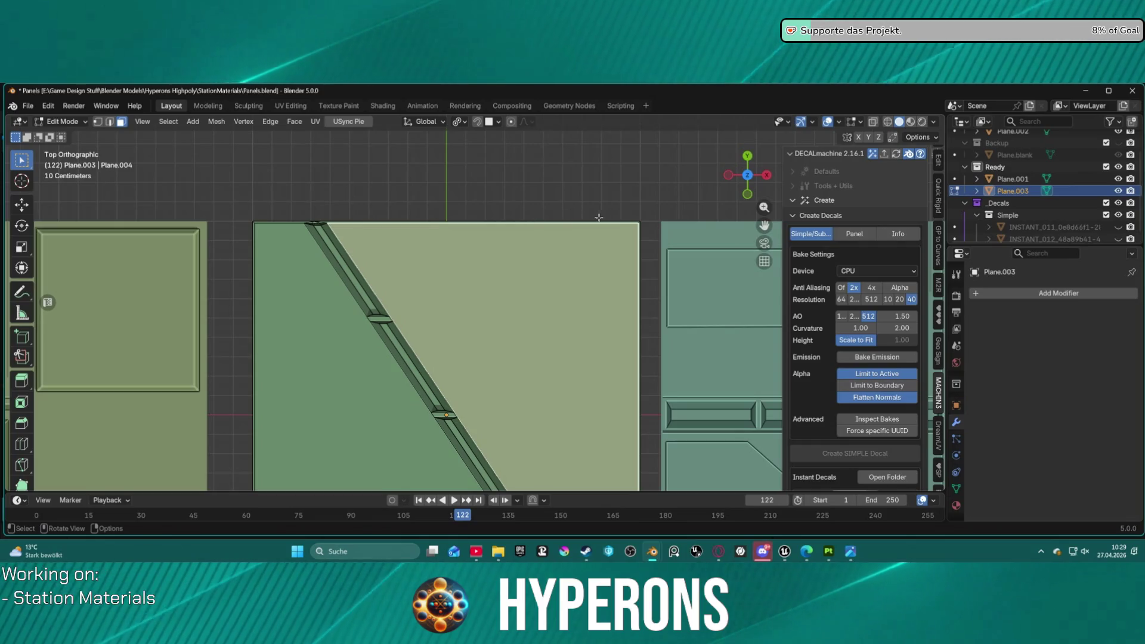
scroll(557, 294, "down", 2)
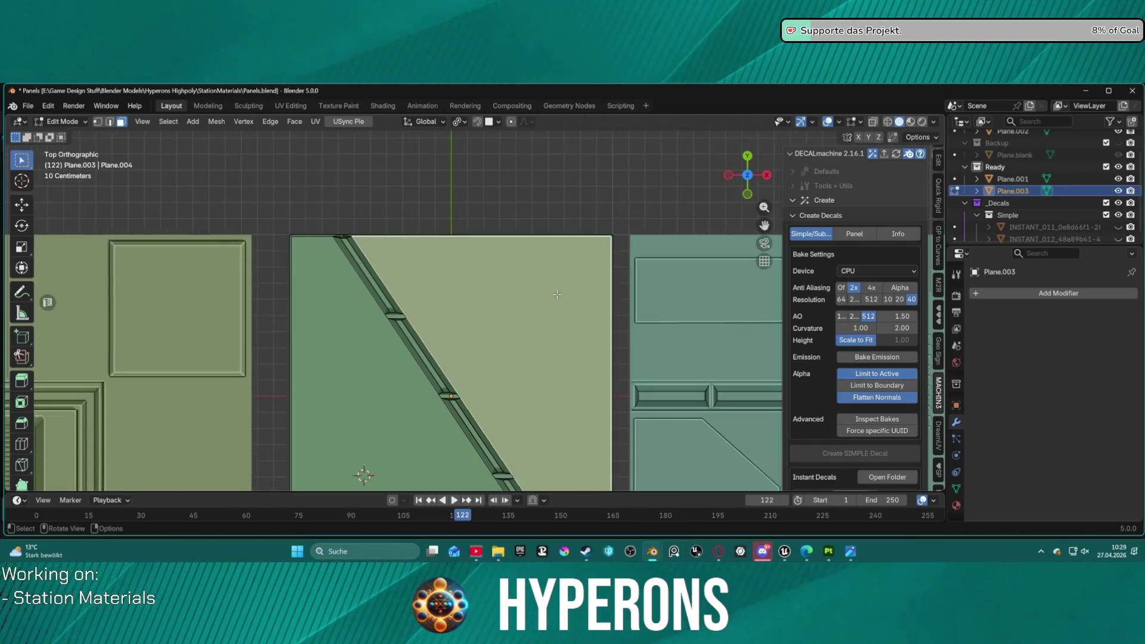
scroll(557, 294, "up", 1)
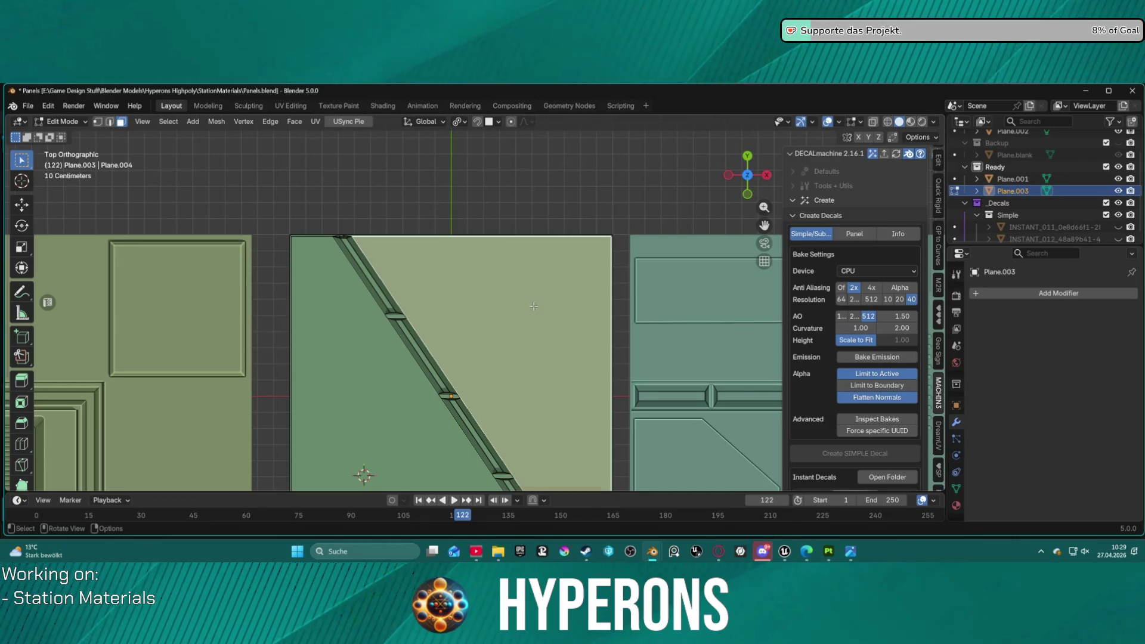
key("1")
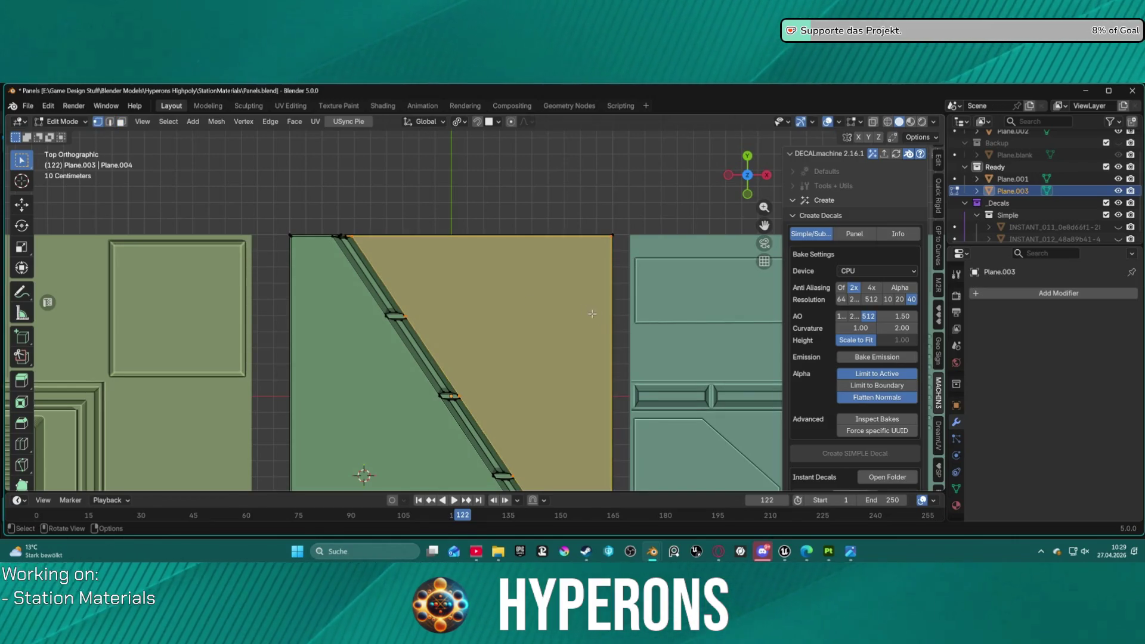
scroll(487, 281, "down", 1)
scroll(488, 281, "up", 1)
scroll(525, 233, "down", 1)
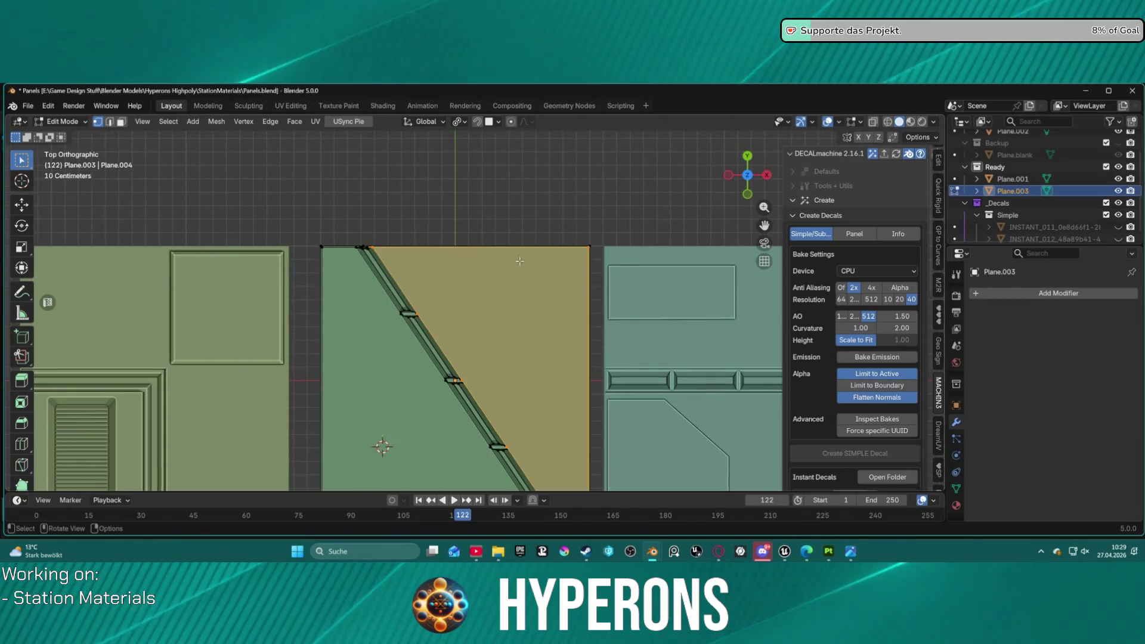
scroll(483, 262, "up", 1)
scroll(304, 204, "up", 1)
scroll(301, 201, "down", 1)
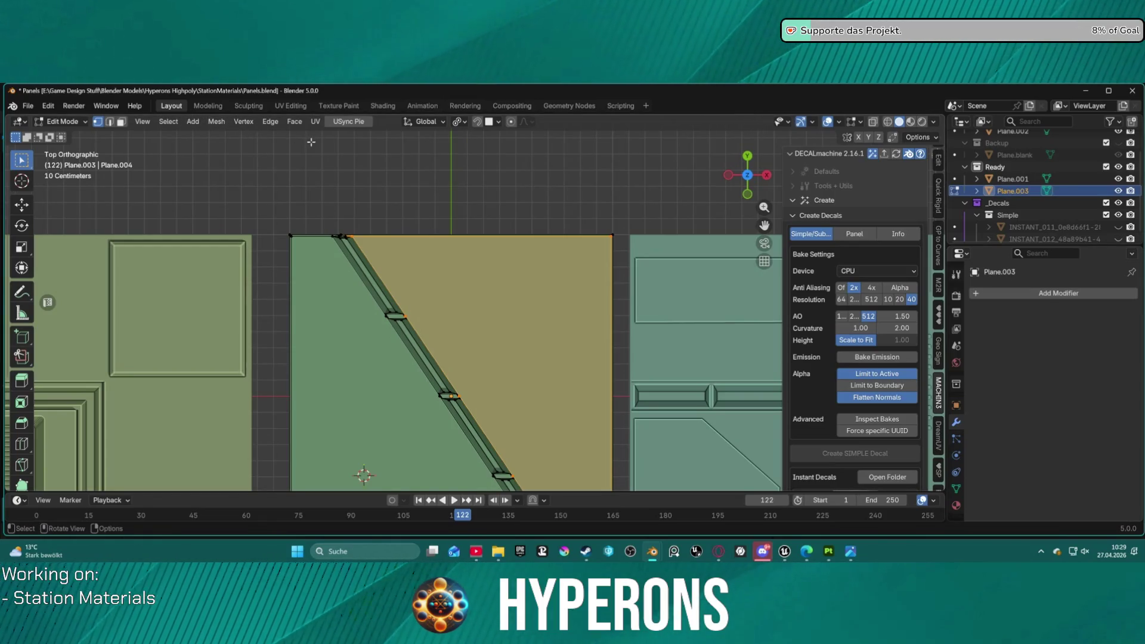
mouse_move(469, 219)
middle_mouse_down("shift")
mouse_move(416, 137)
mouse_move(373, 163)
mouse_move(388, 190)
middle_mouse_up("shift")
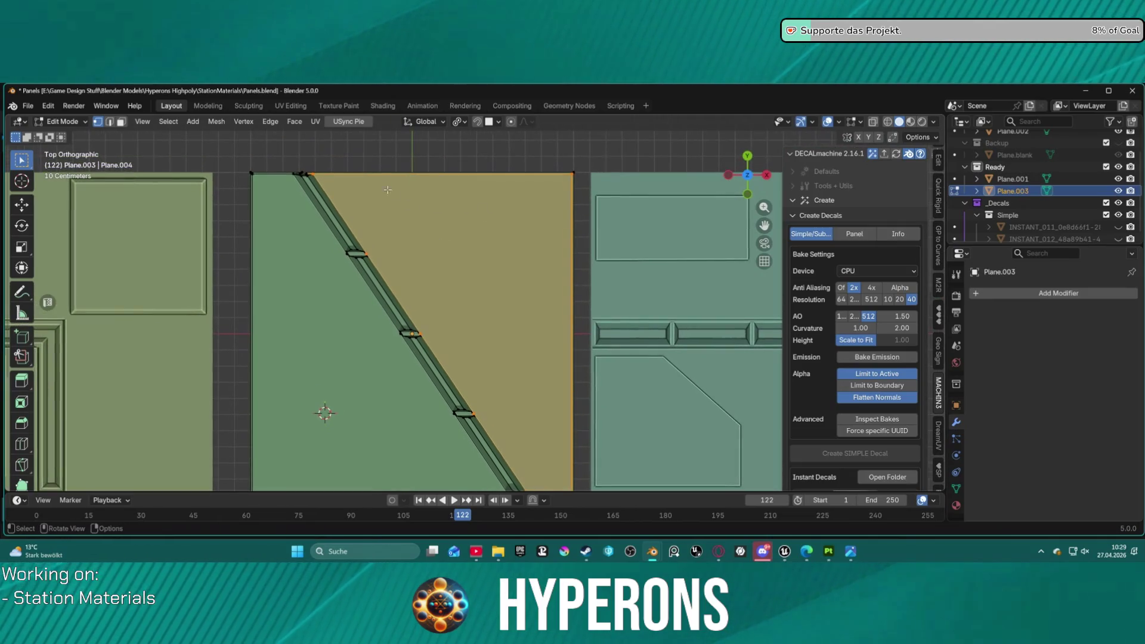
scroll(396, 189, "down", 2)
key("Tab")
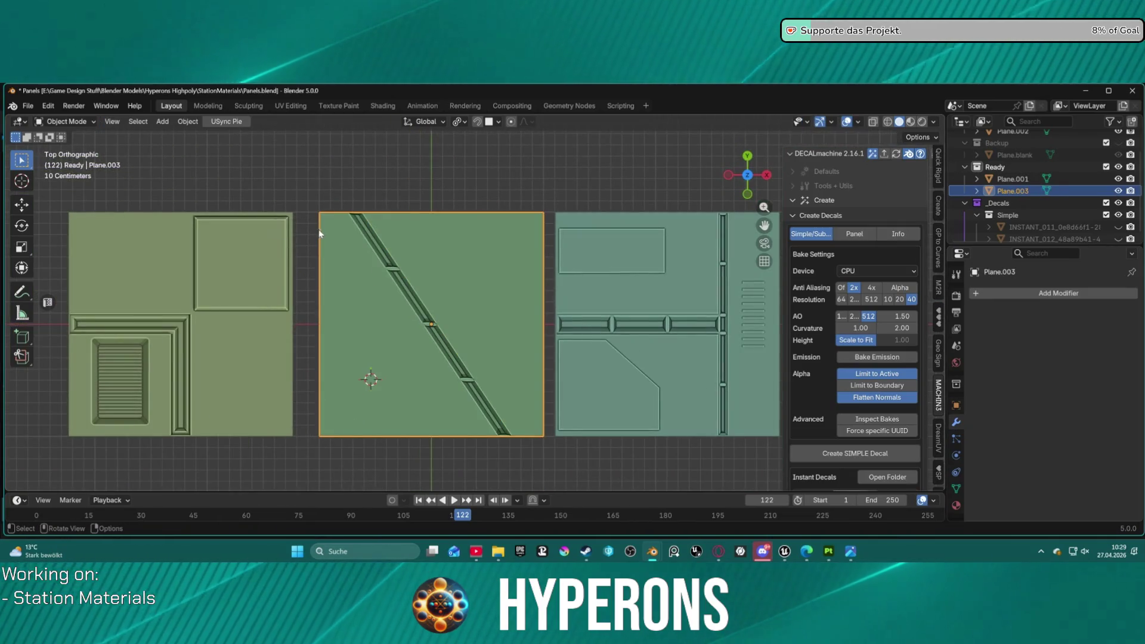
scroll(439, 270, "down", 1)
scroll(439, 271, "up", 2)
mouse_move(441, 264)
middle_mouse_down()
mouse_move(424, 209)
mouse_move(439, 107)
mouse_move(437, 254)
middle_mouse_up()
scroll(435, 255, "up", 2)
key("KP_7")
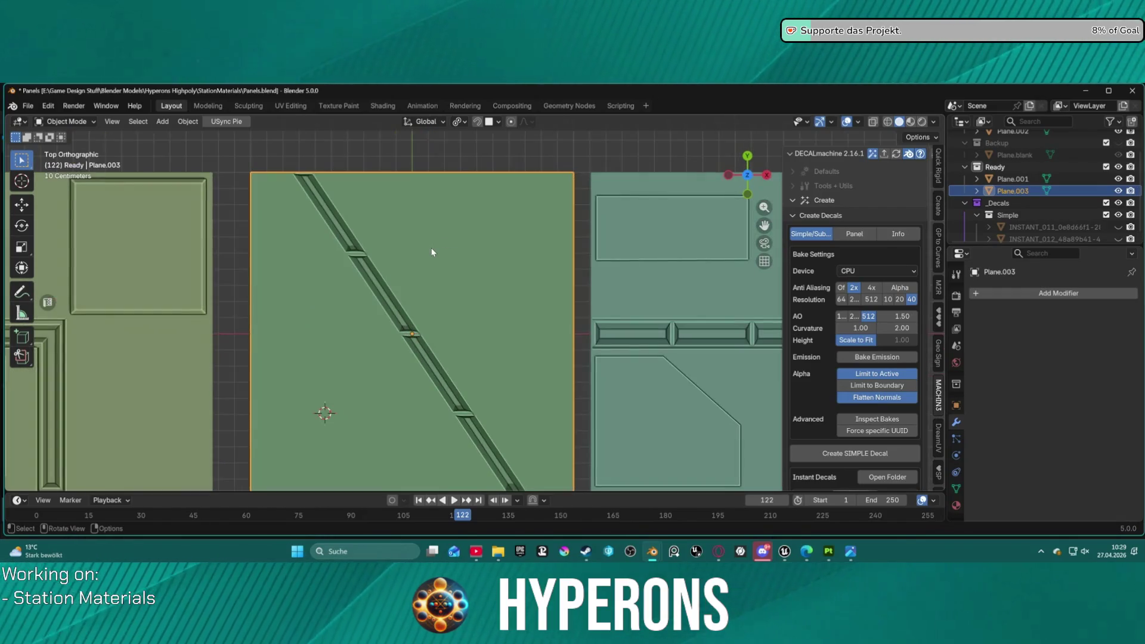
middle_click_drag(439, 242, 432, 216, "shift")
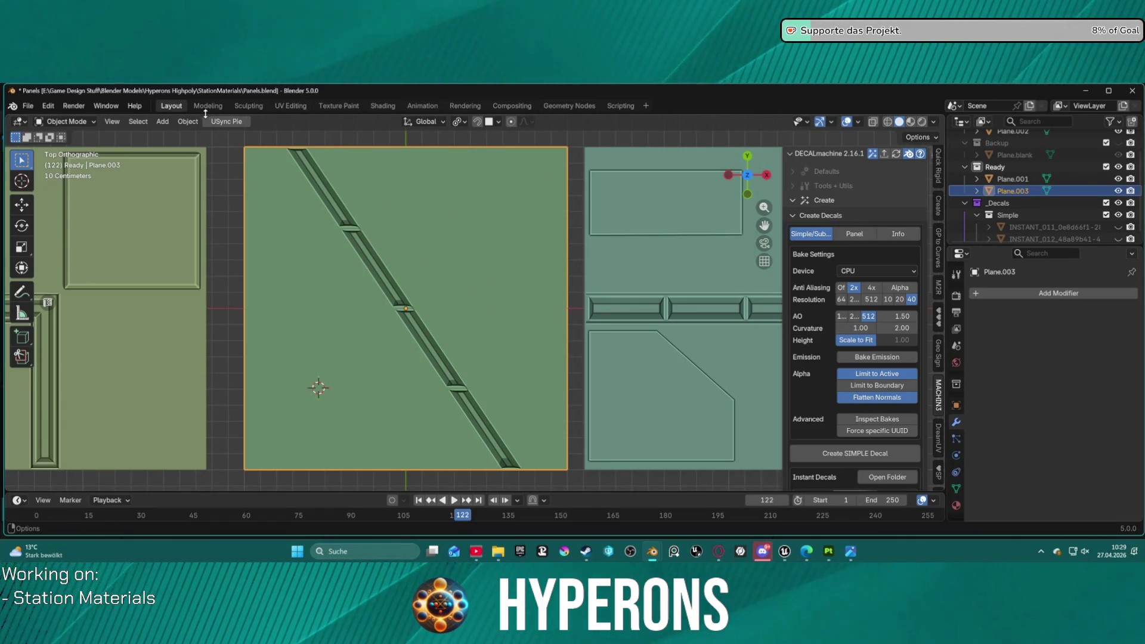
left_click(162, 121)
- Add a cube, place it on the panel, and scale it by 2.6
mouse_move(204, 140)
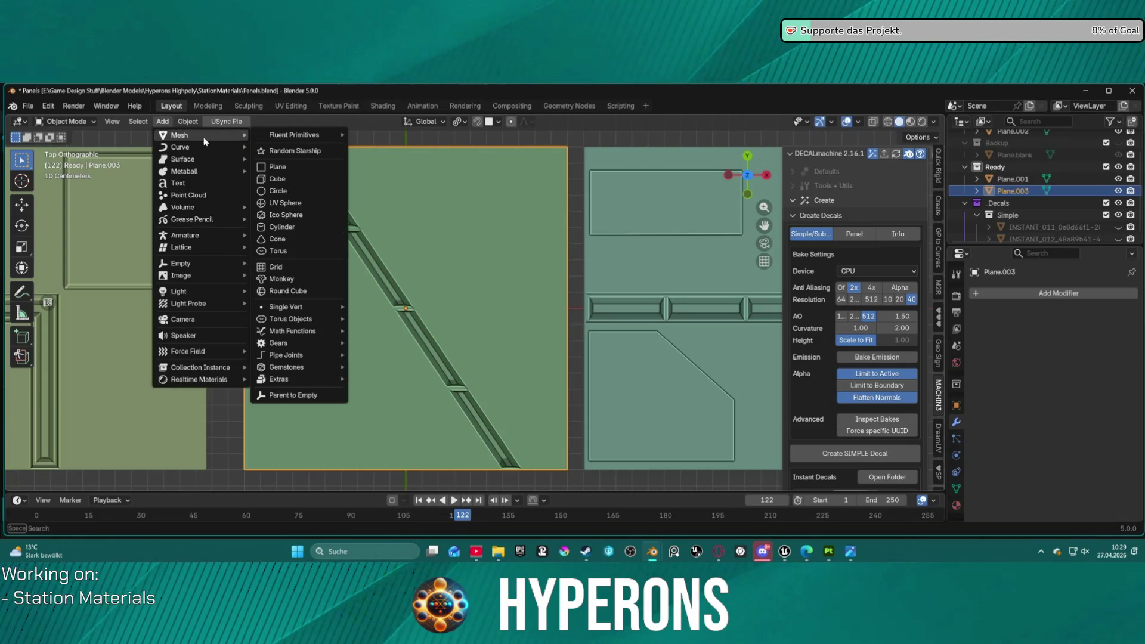
left_click(287, 180)
key("g")
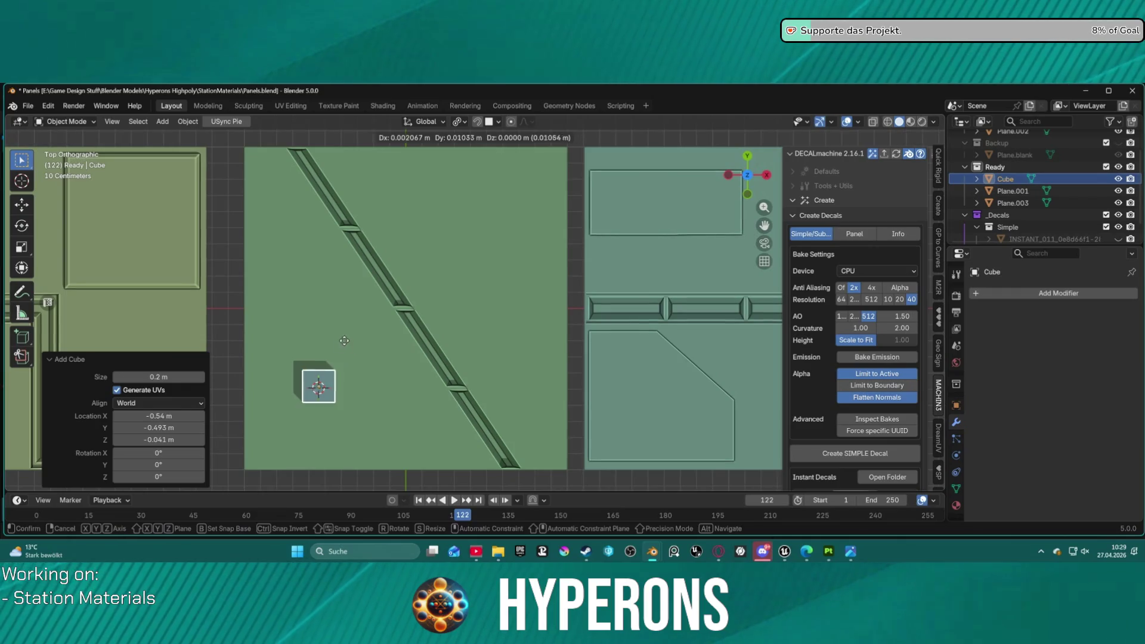
left_click(503, 181)
type("s2.6")
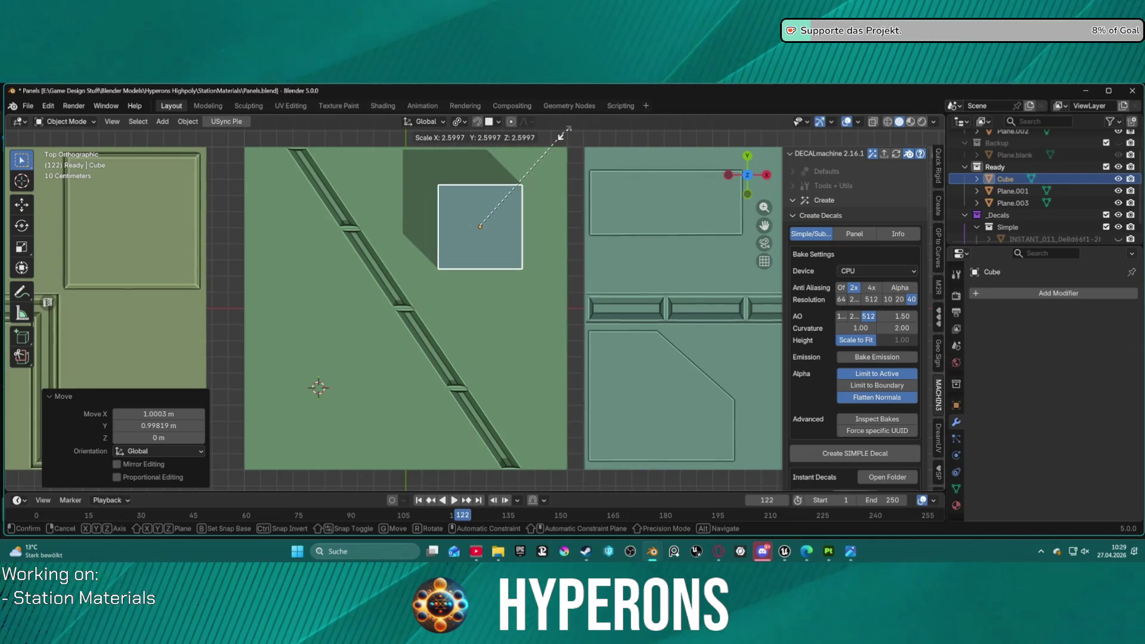
key("Return")
- Flatten the cube to 0.1 on Z and lift the slab just above the panel
key("g")
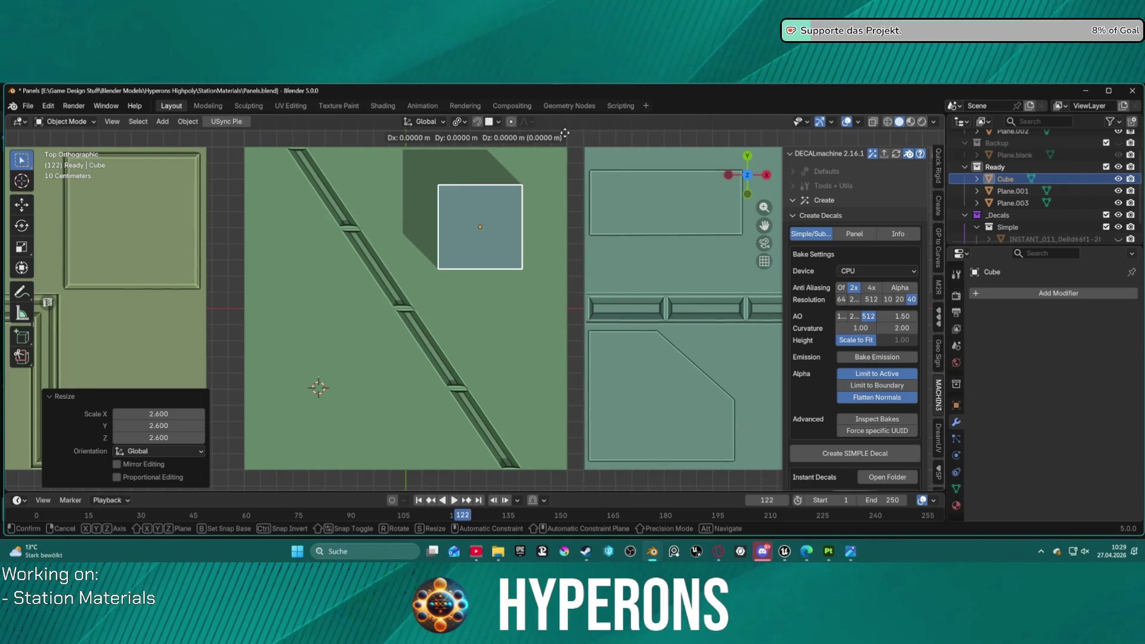
type("sz.1")
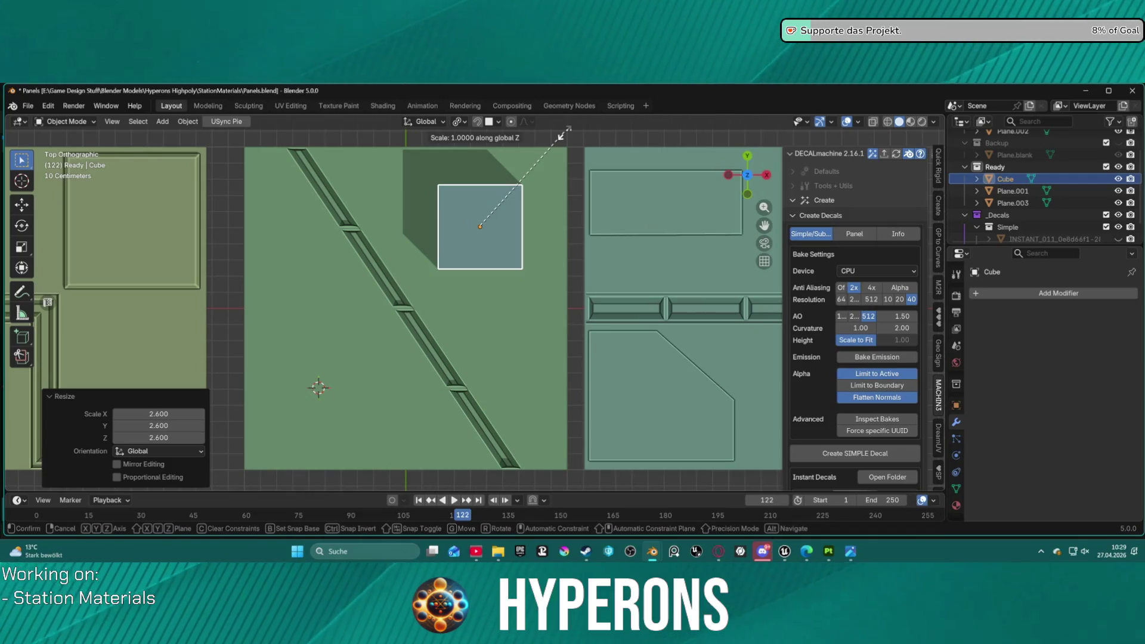
key("Return")
mouse_move(498, 191)
middle_mouse_down()
mouse_move(503, 478)
mouse_move(503, 150)
mouse_move(506, 190)
middle_mouse_up()
key("g")
key("z")
left_click(505, 192)
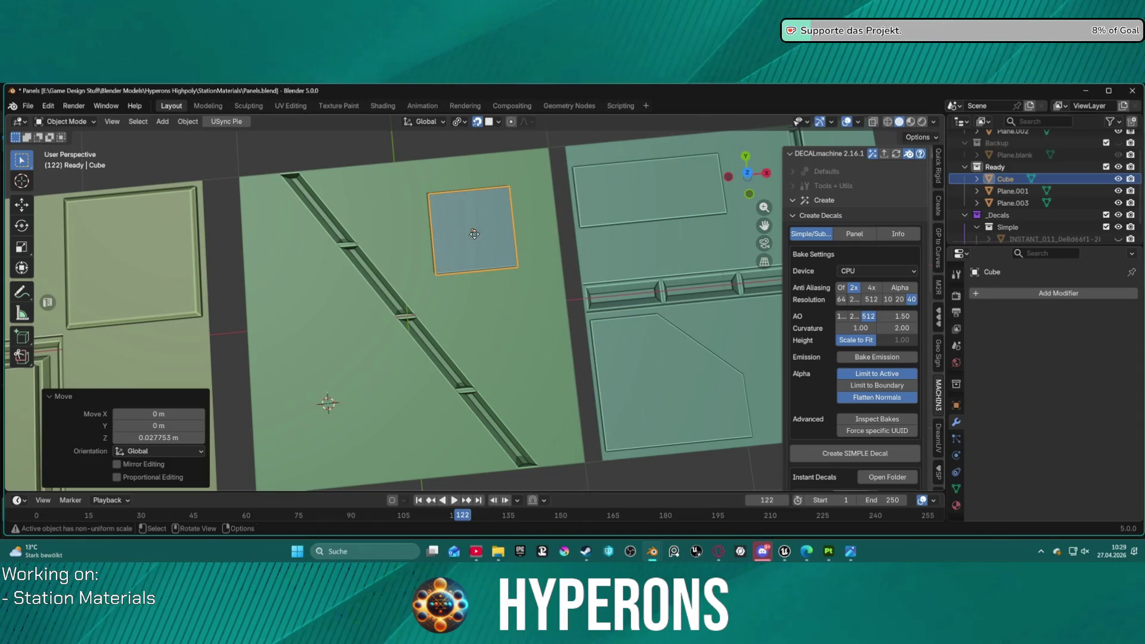
key("g")
left_click(491, 226)
- View the slab from a lower angle, reselect it, and bring up the mode choices
mouse_move(491, 226)
middle_mouse_down()
mouse_move(490, 179)
mouse_move(467, 251)
mouse_move(452, 187)
mouse_move(456, 200)
mouse_move(438, 209)
mouse_move(433, 185)
middle_mouse_up()
scroll(490, 192, "up", 3)
left_click(444, 232)
scroll(433, 185, "down", 3)
left_click(495, 282)
key("ctrl+Tab")
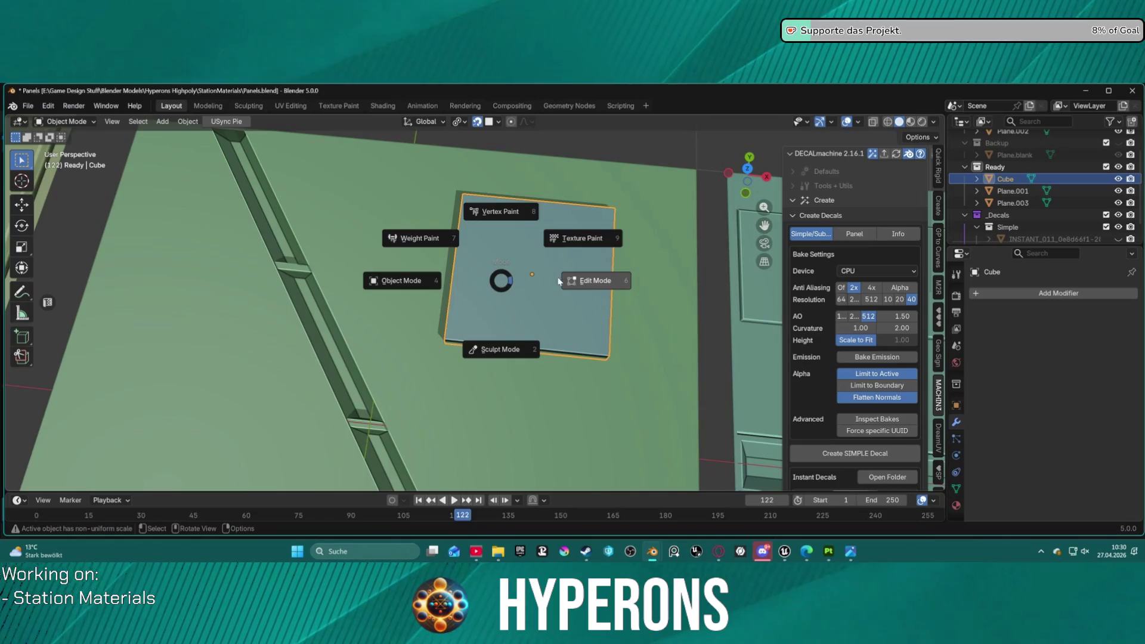
- In Edit Mode with the slab isolated, dissolve its lower-left corner vertices
left_click(511, 304)
middle_click_drag(511, 304, 449, 347)
left_click(448, 347)
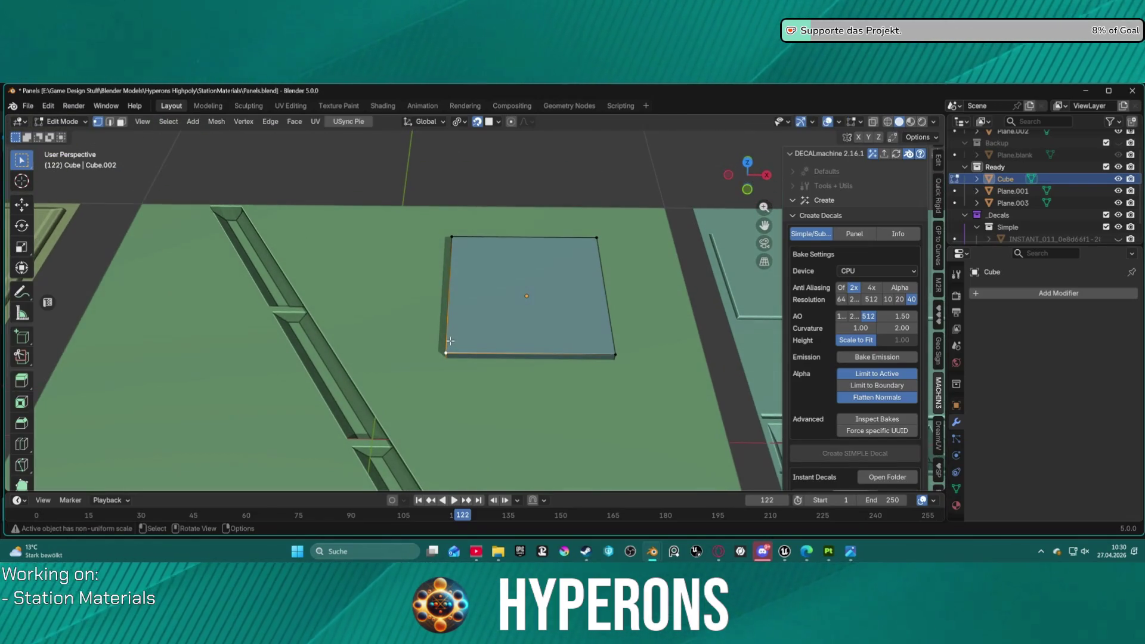
key("KP_Divide")
left_click_drag(302, 393, 367, 471)
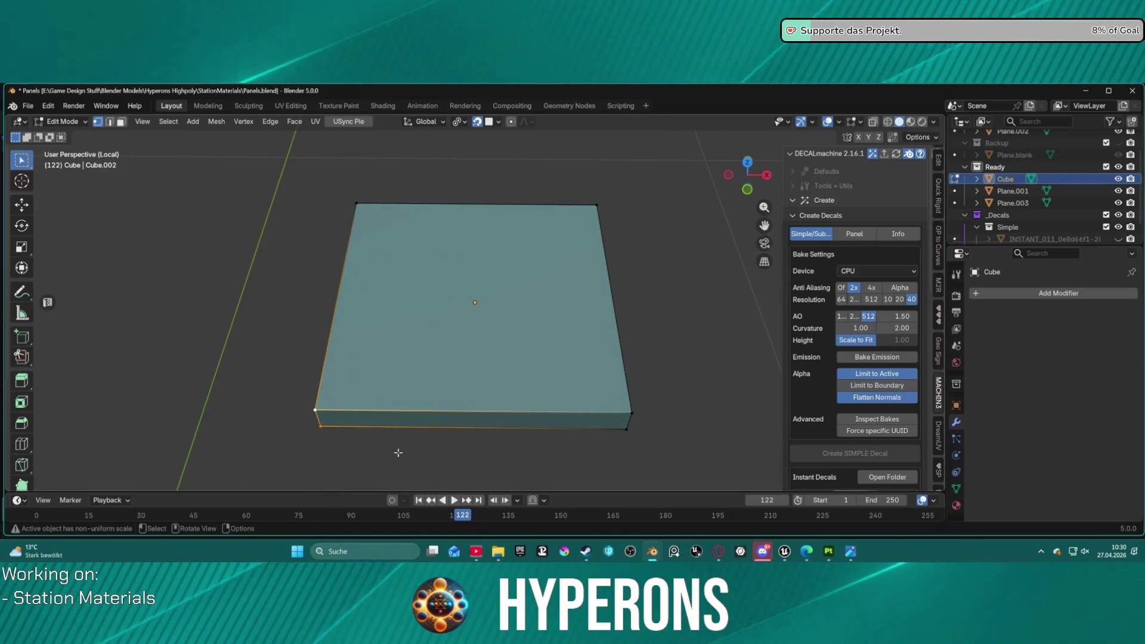
key("x")
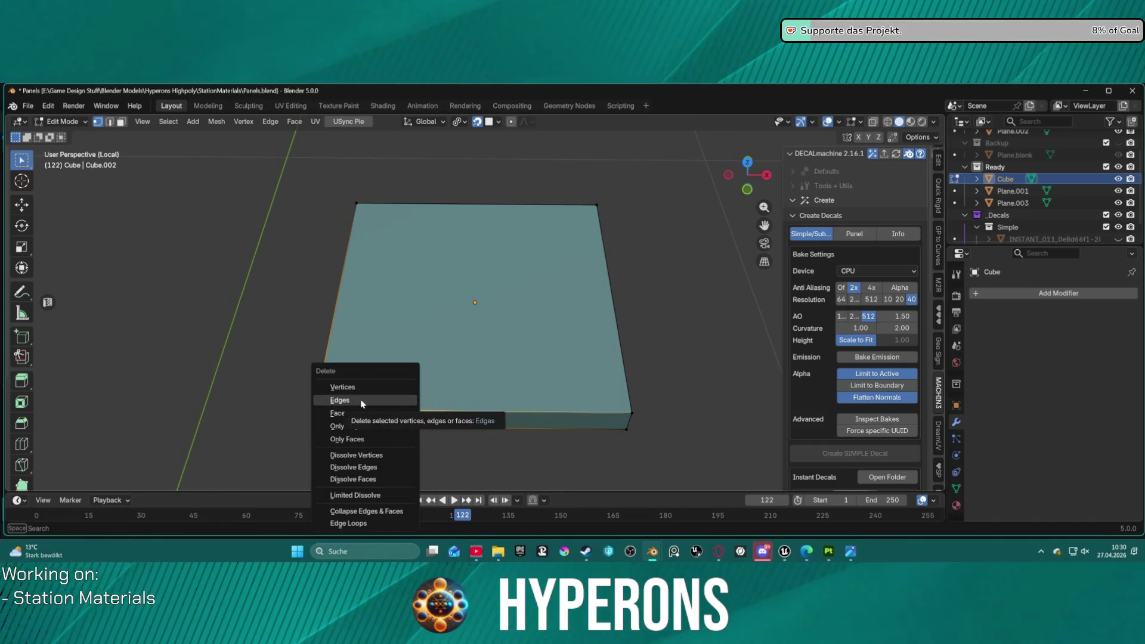
left_click(374, 457)
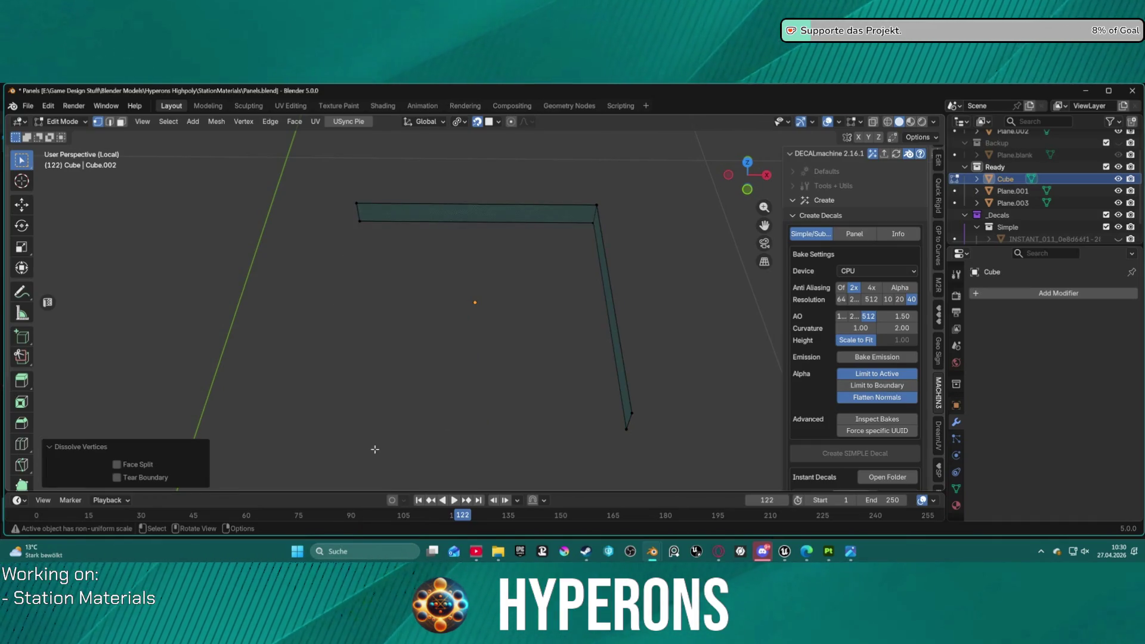
- Redo the corner dissolve in edge mode to form the triangle, then exit local view
key("ctrl+z")
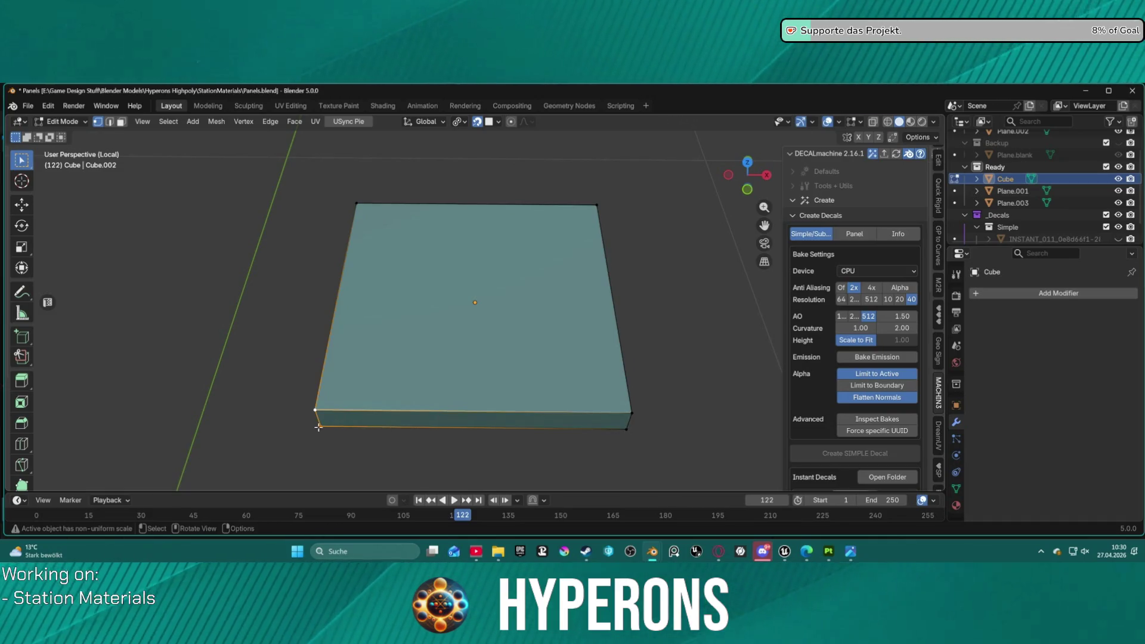
key("2")
key("ctrl+shift+z")
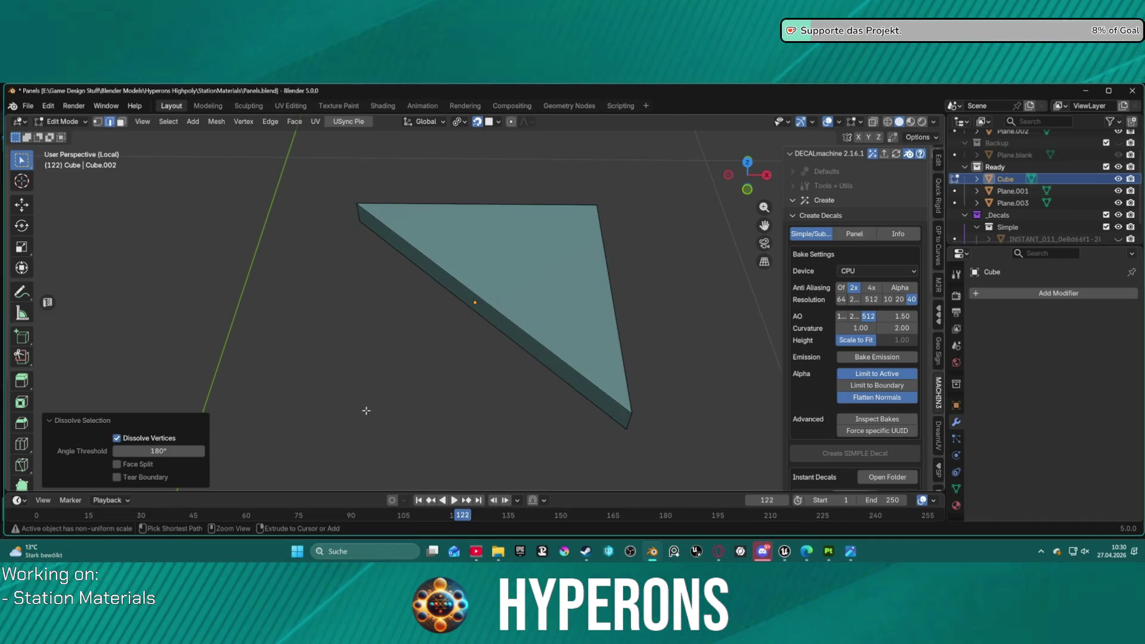
scroll(452, 309, "down", 5)
scroll(470, 291, "up", 2)
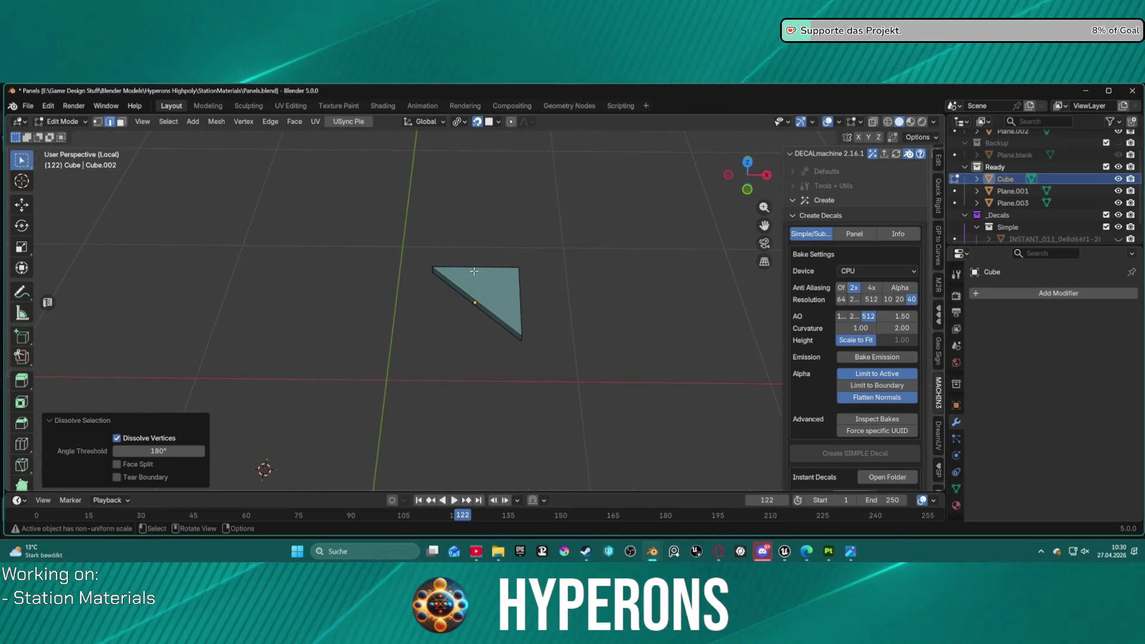
scroll(471, 293, "down", 2)
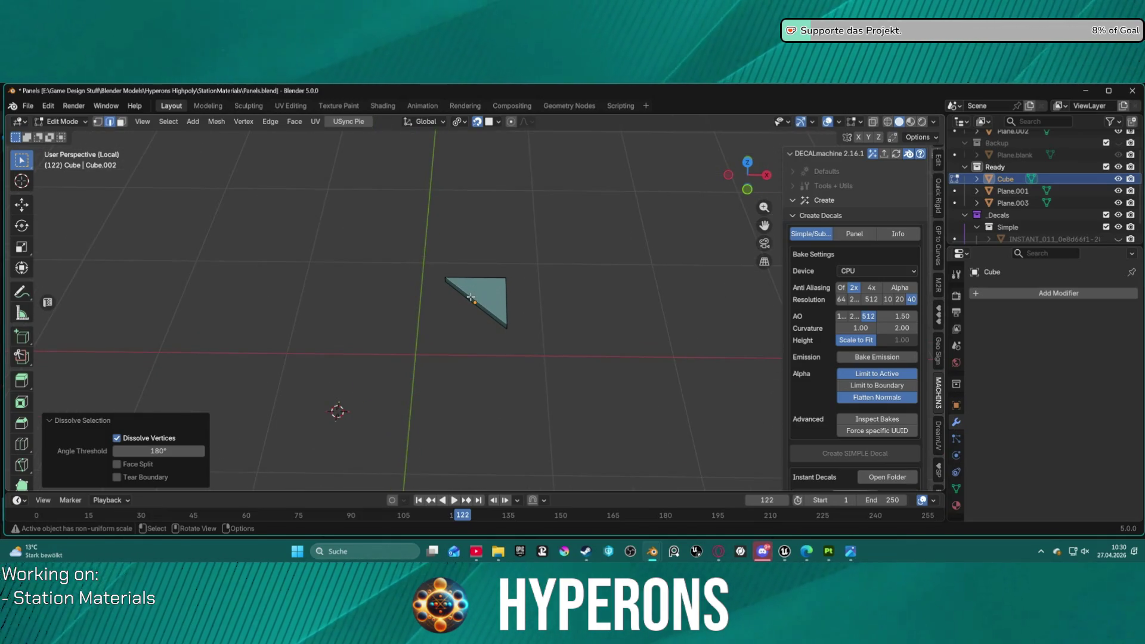
key("KP_Divide")
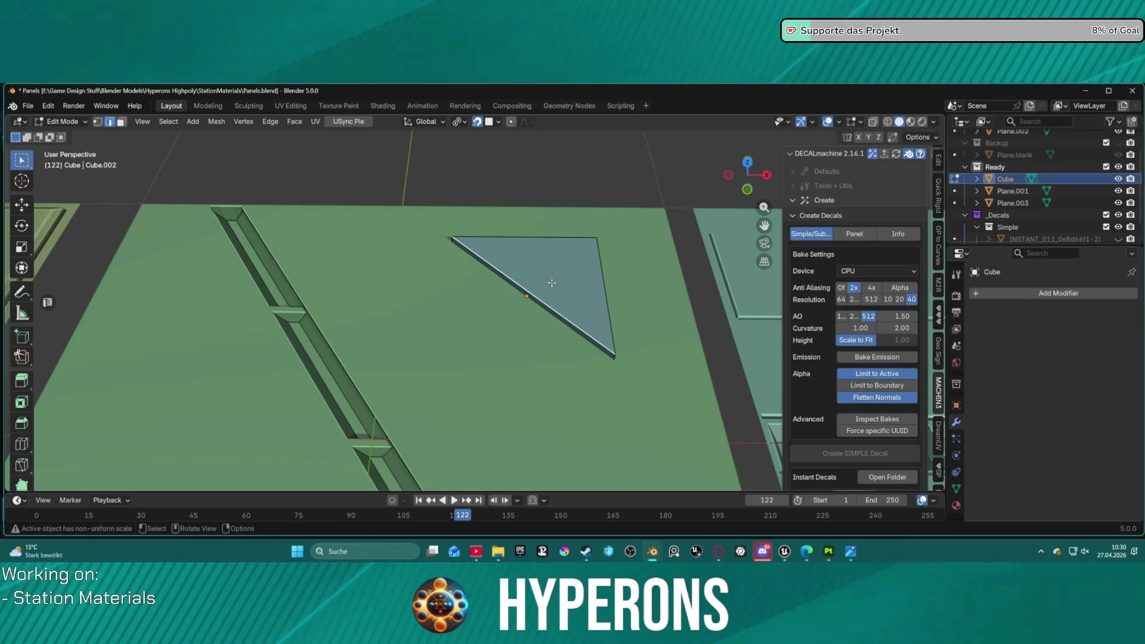
- Select all of the triangle's geometry, bevel its edges, and begin scaling it up
key("a")
key("ctrl+b")
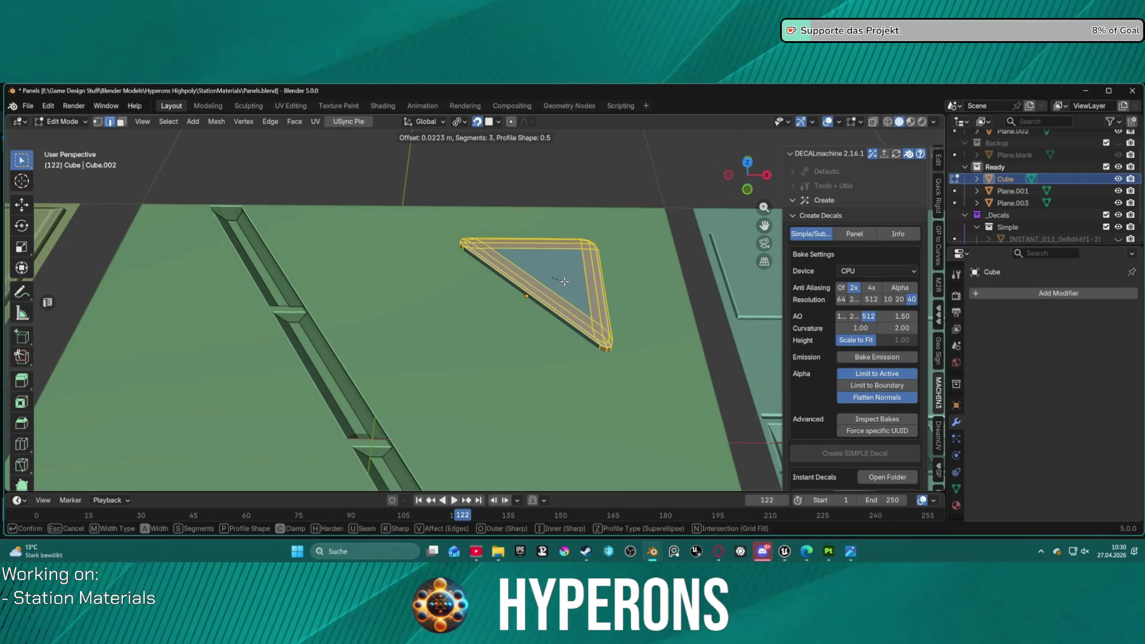
left_click(558, 281)
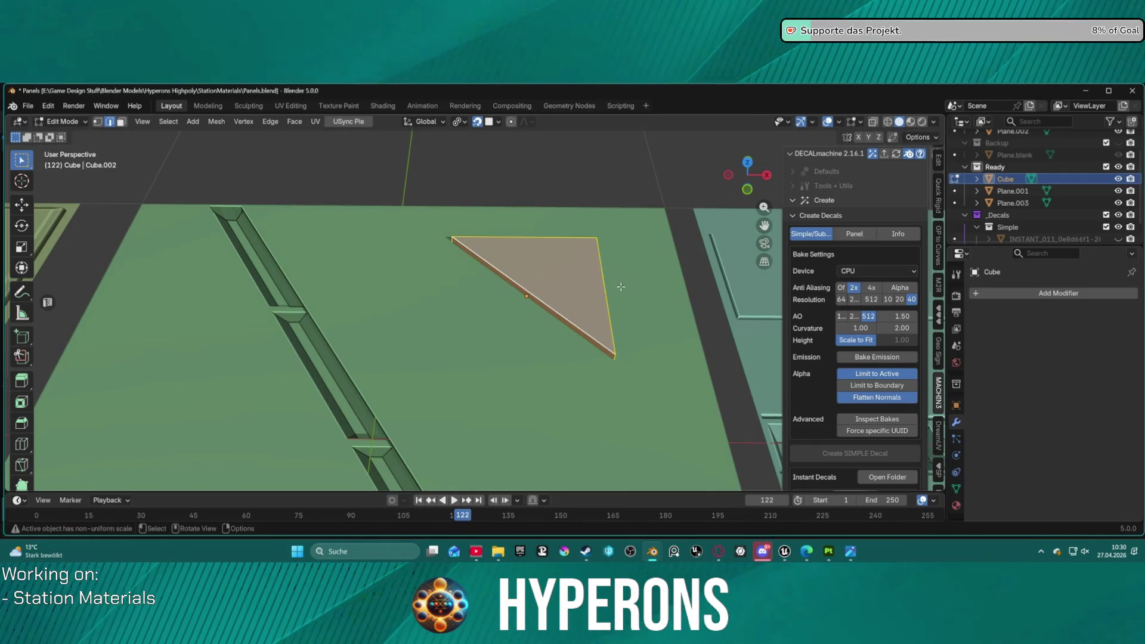
scroll(543, 281, "down", 2)
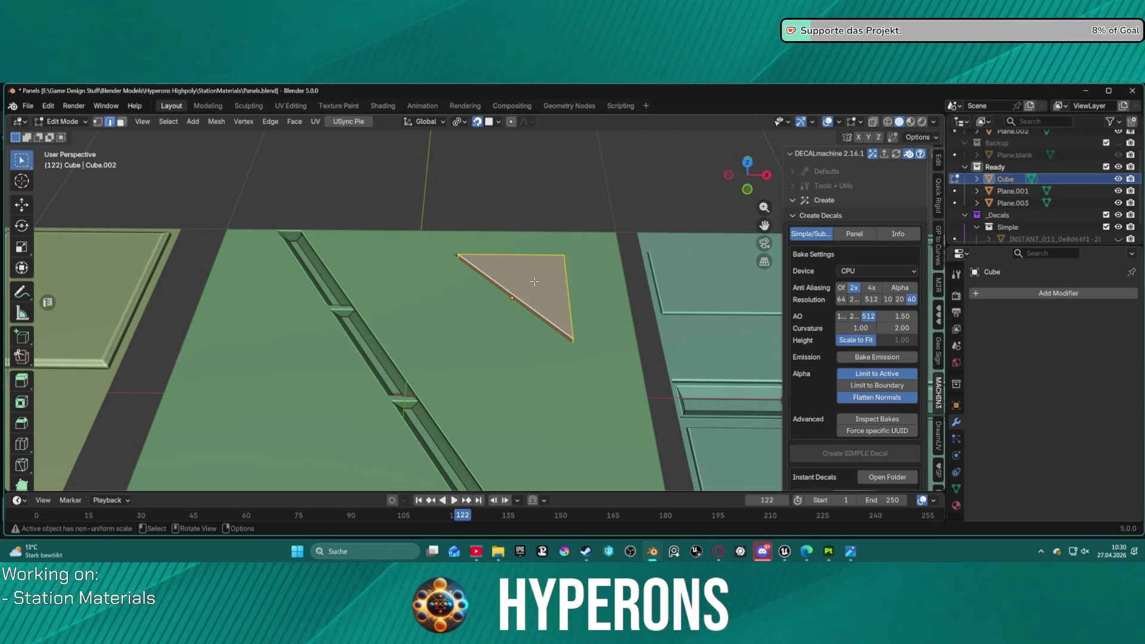
key("s")
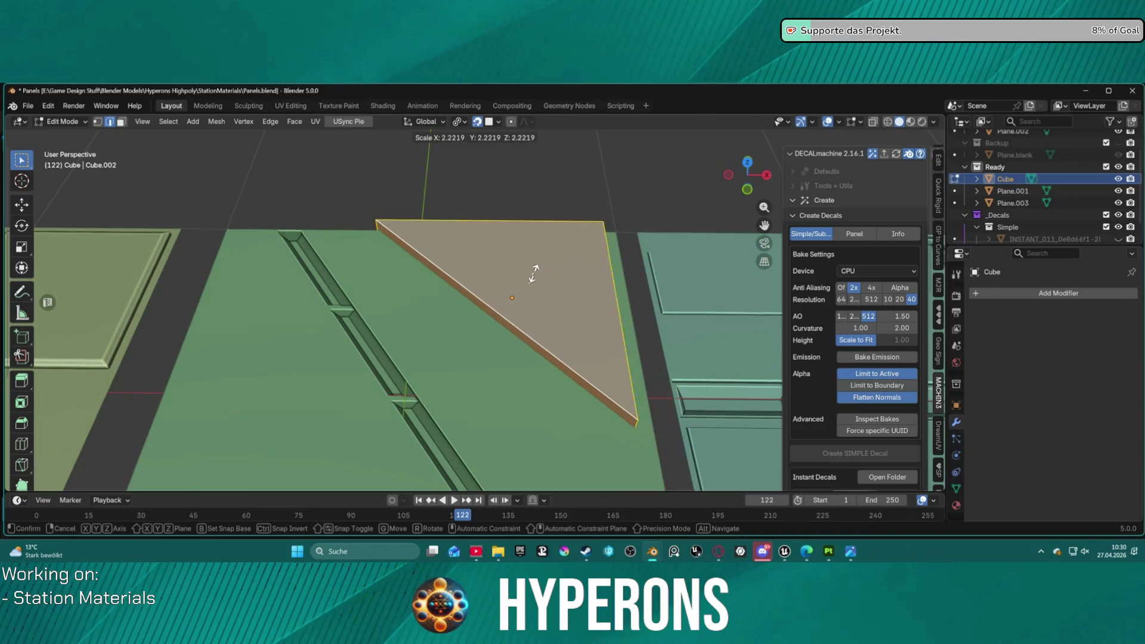
- Undo the triangle's enlargement, cancelling two stray moves
left_click(533, 278)
scroll(523, 315, "down", 2)
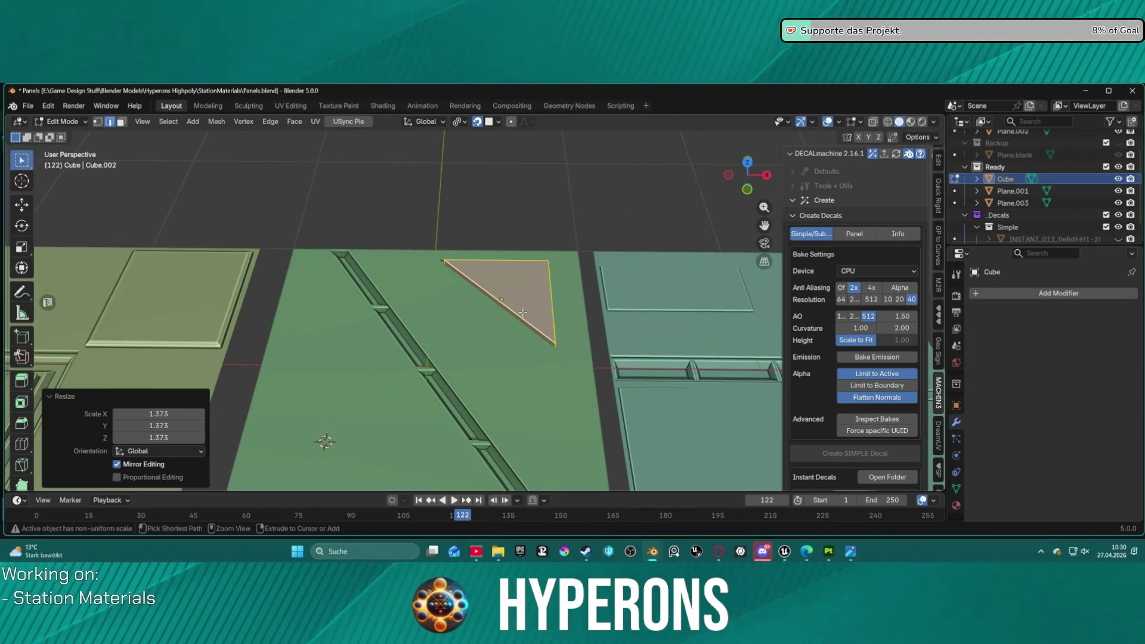
key("ctrl+z")
scroll(527, 296, "down", 1)
key("g")
key("z")
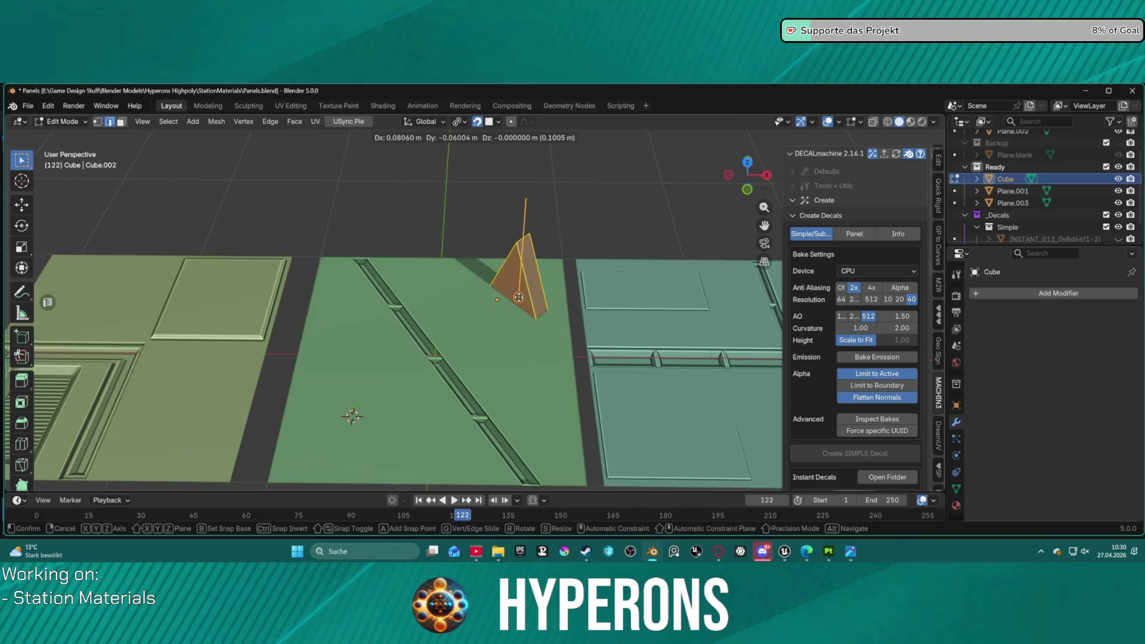
key("Escape")
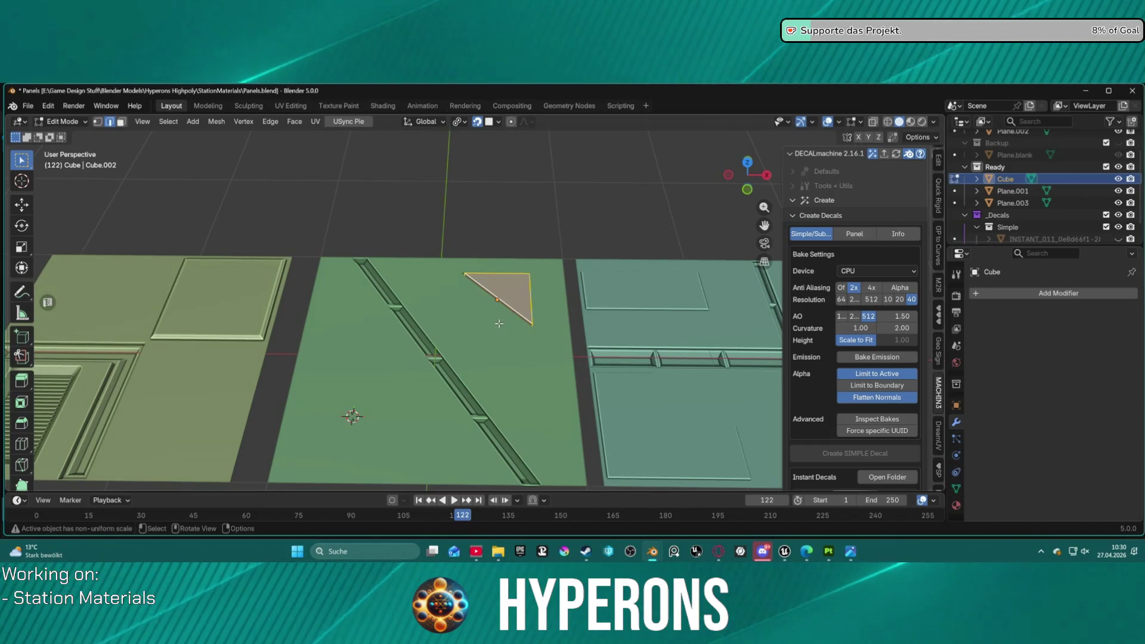
scroll(504, 296, "up", 1)
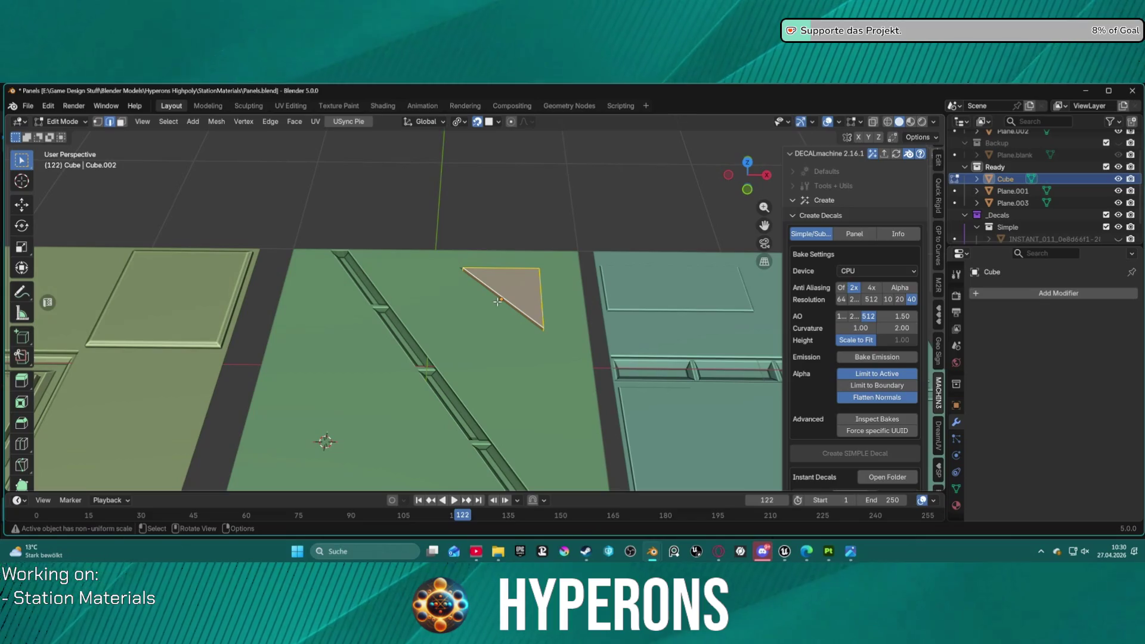
key("g")
key("x")
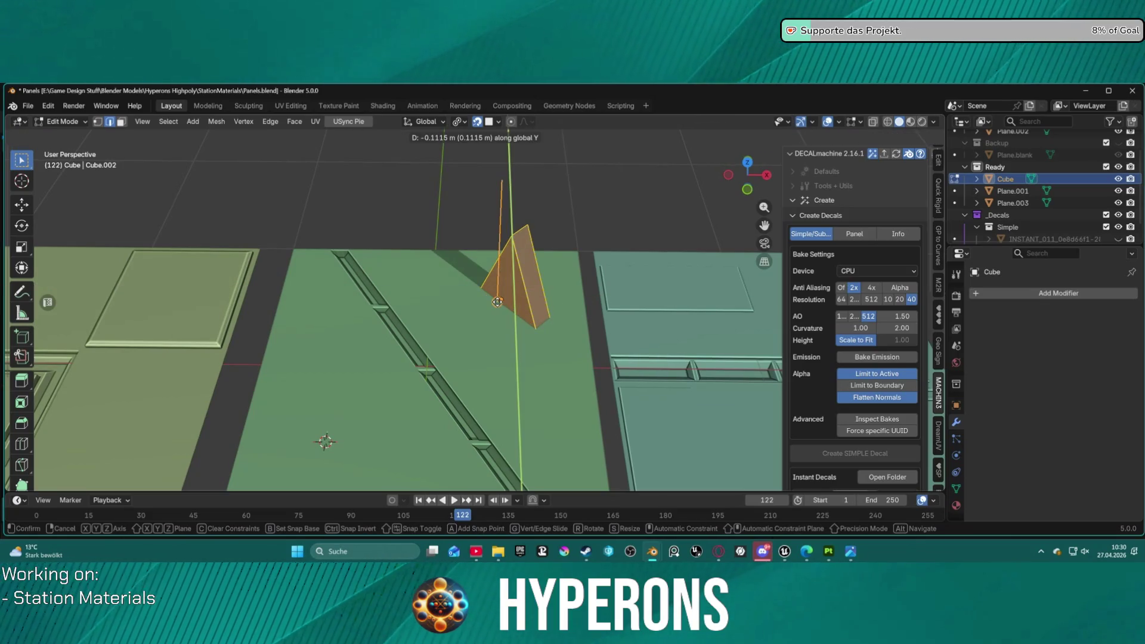
key("Escape")
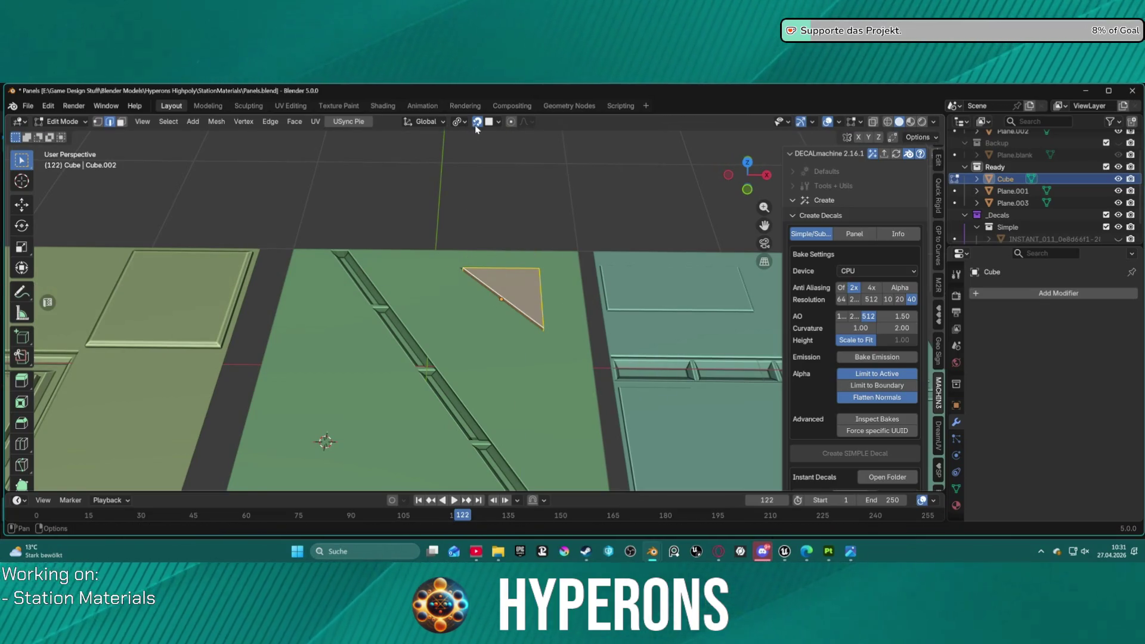
- Turn off snapping and move the triangle along X, Y, then X beside the diagonal groove
left_click(476, 122)
key("g")
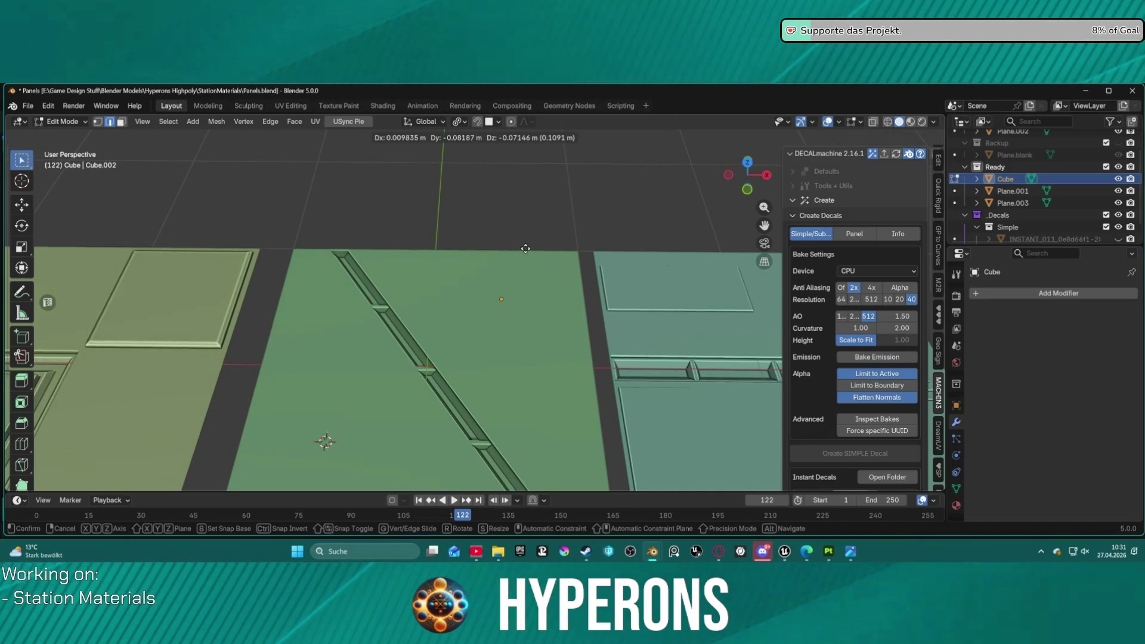
key("x")
left_click(490, 249)
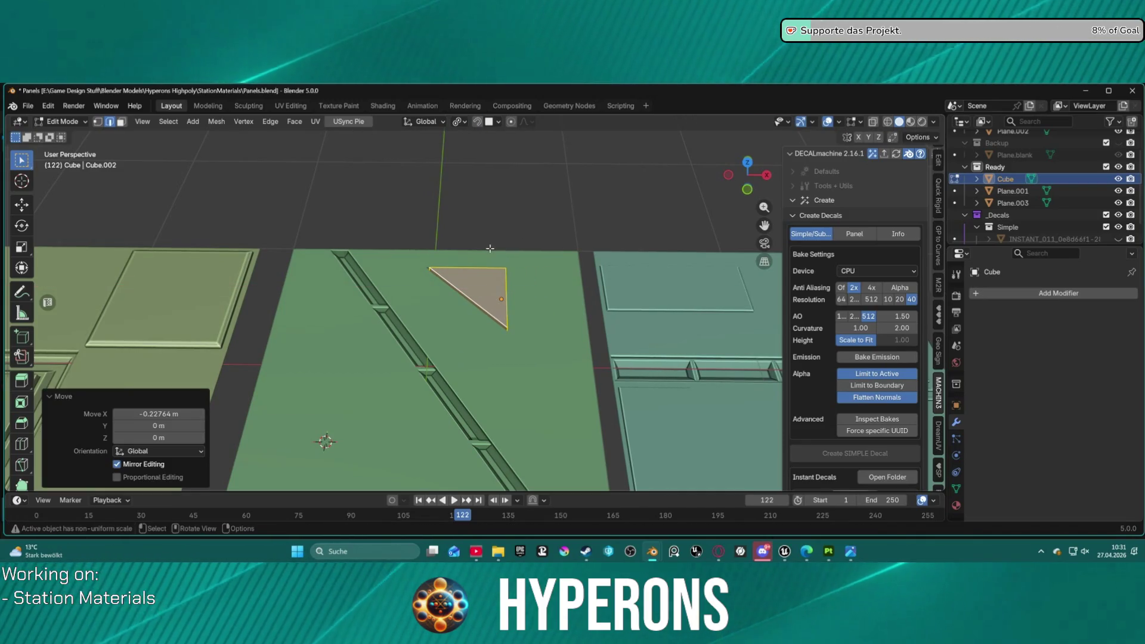
key("g")
key("y")
left_click(502, 301)
key("g")
key("x")
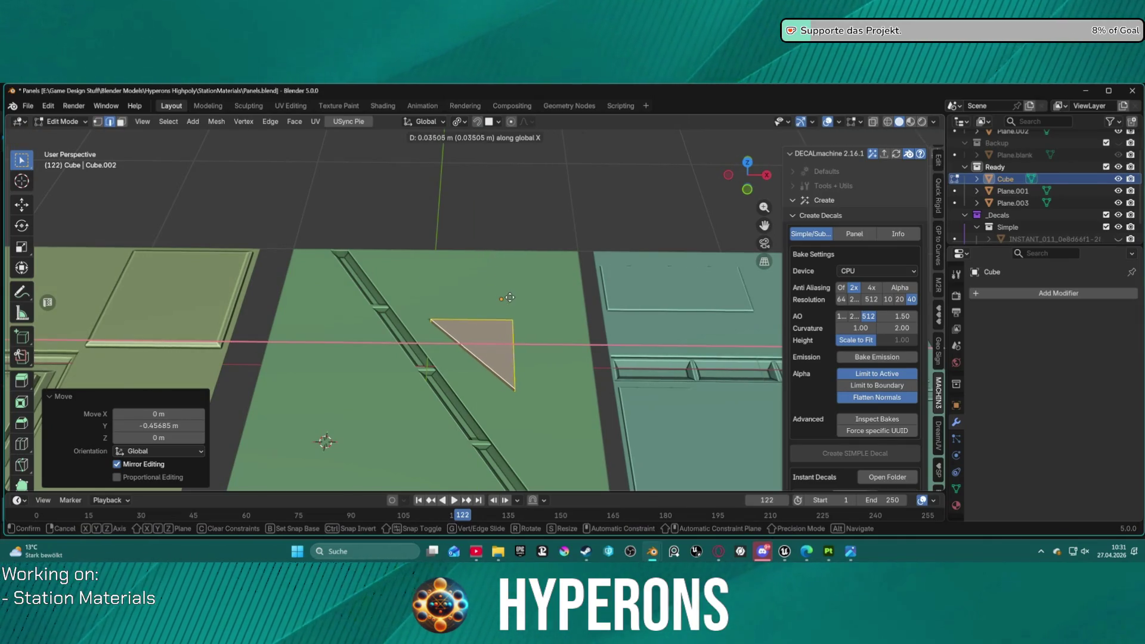
left_click(534, 298)
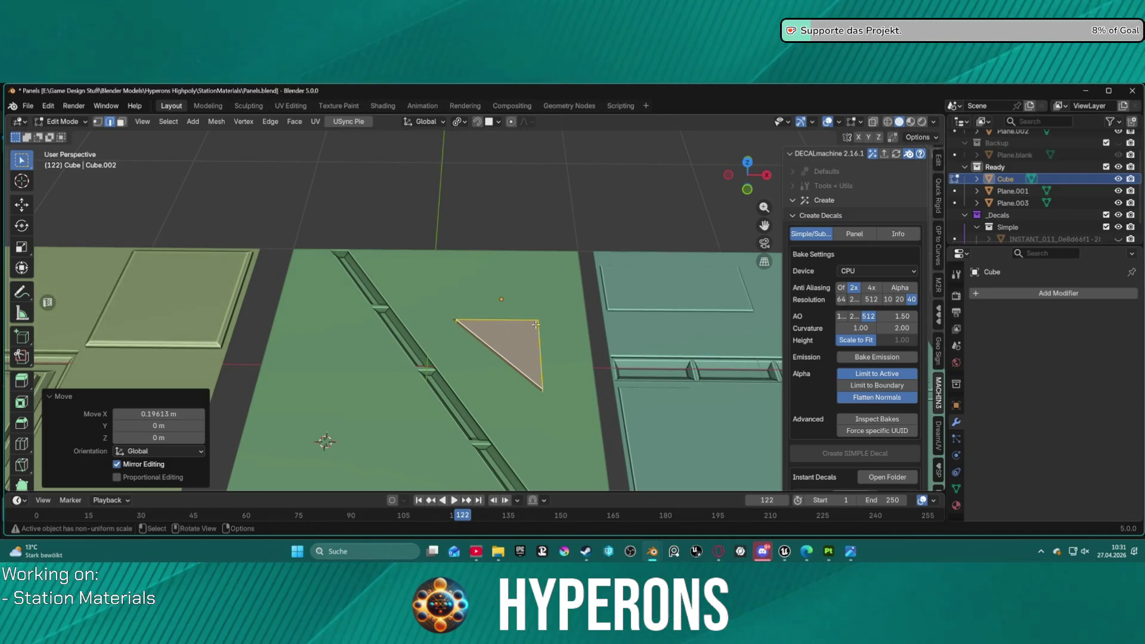